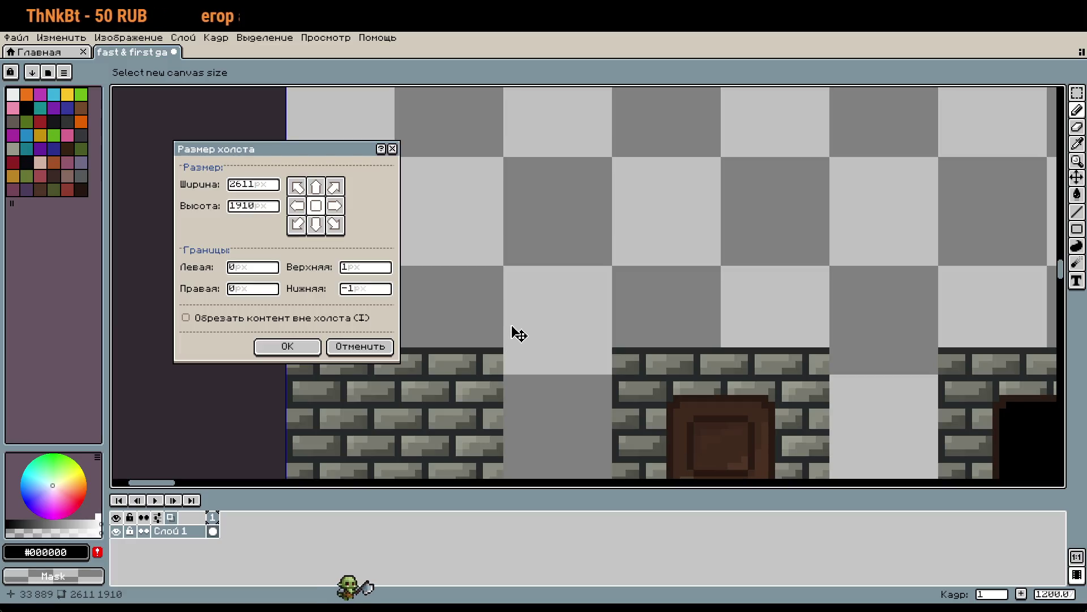
Apply -1/+1 canvas border offsets to shift the content one pixel, keeping 2611×1910
left_click(306, 345)
key("ctrl+alt+c")
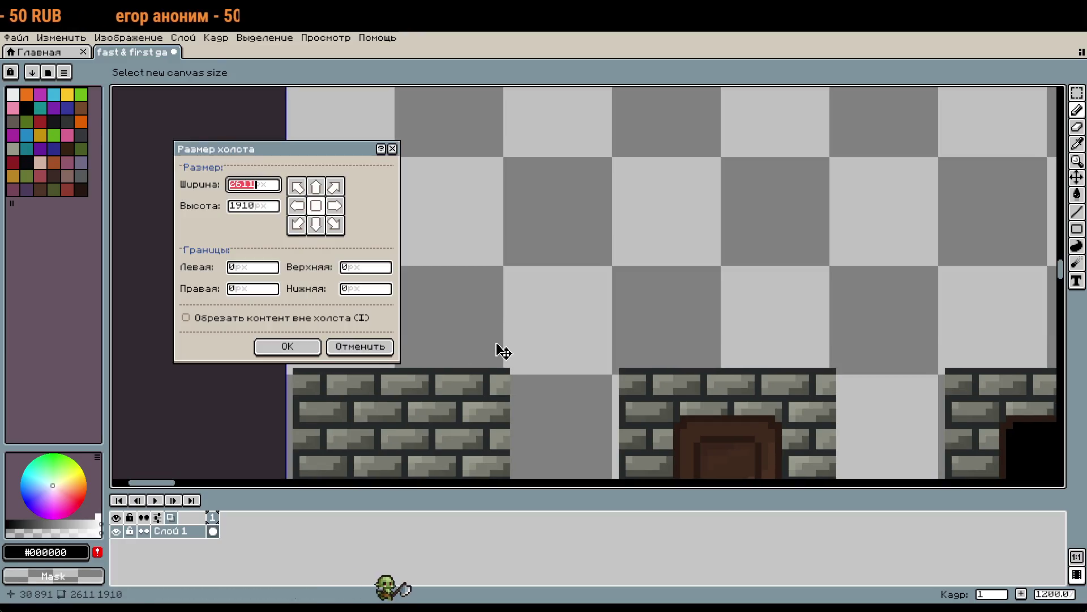
left_click(336, 350)
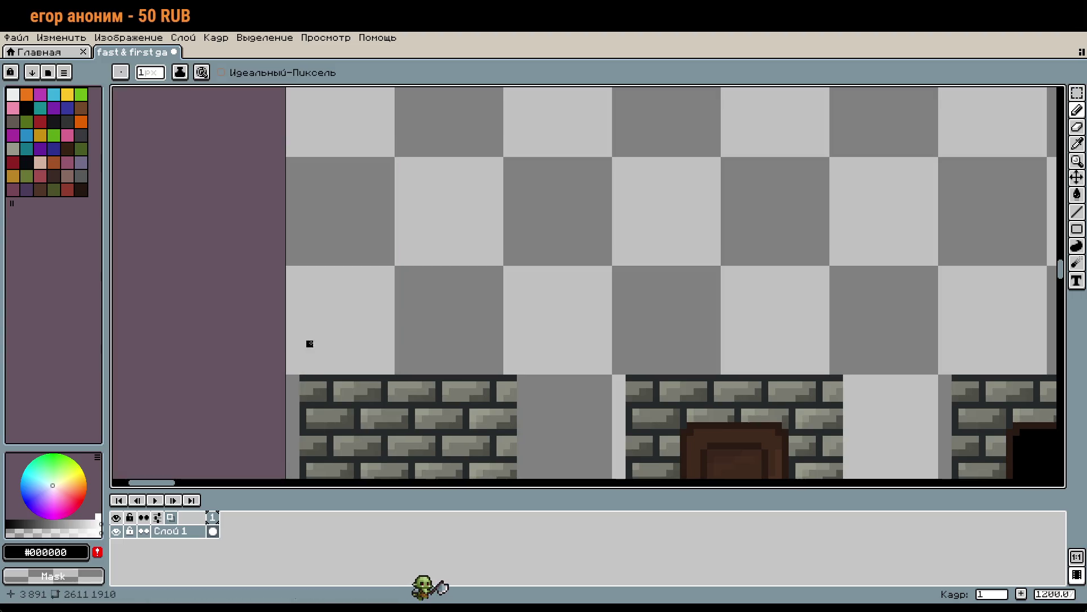
key("ctrl+alt+c")
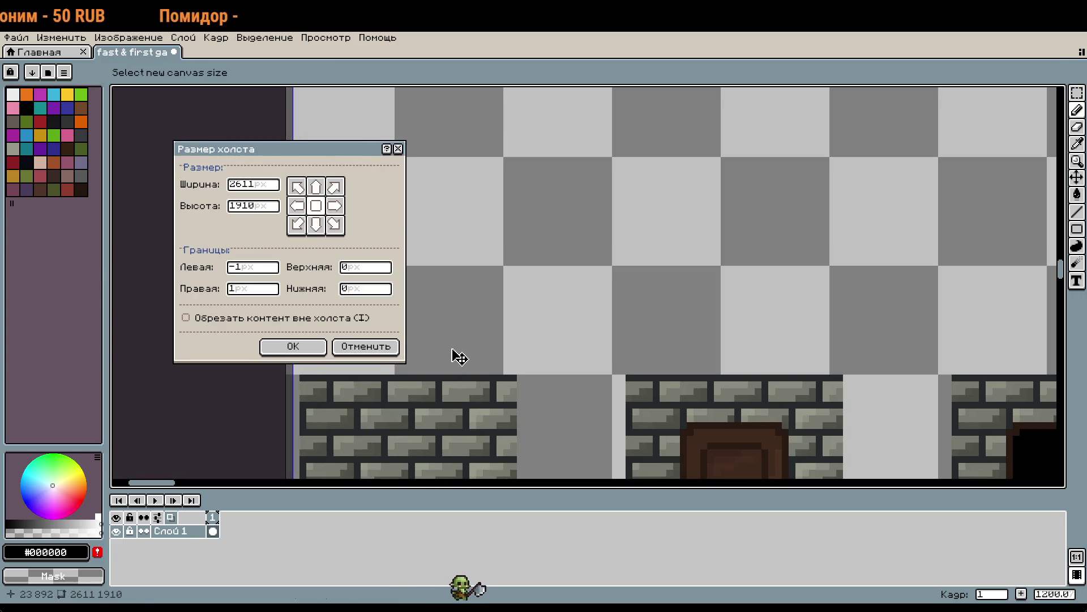
left_click(296, 344)
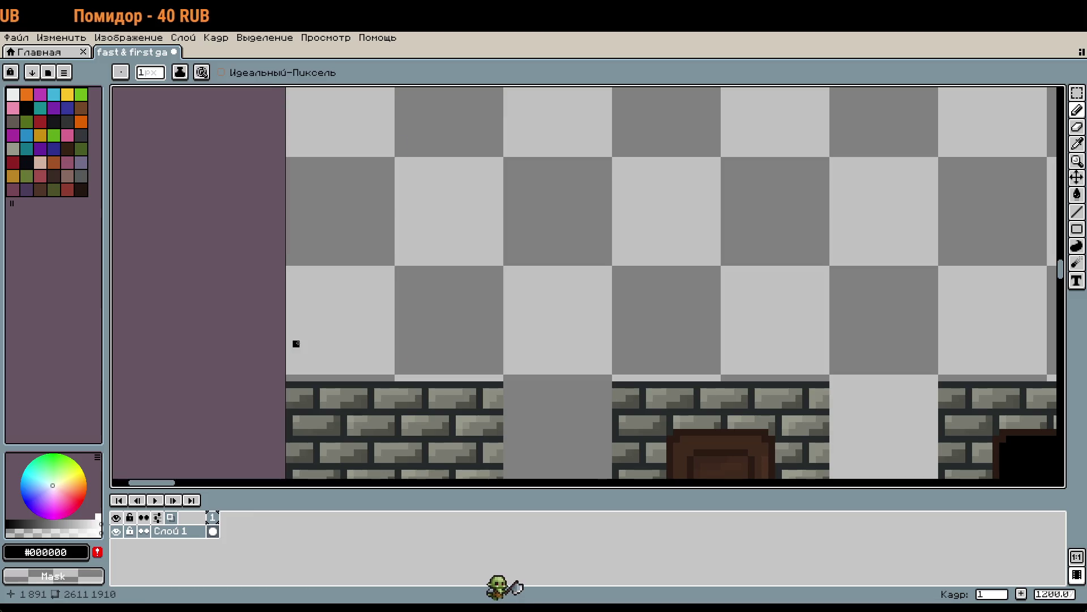
key("ctrl+alt+c")
left_click(303, 344)
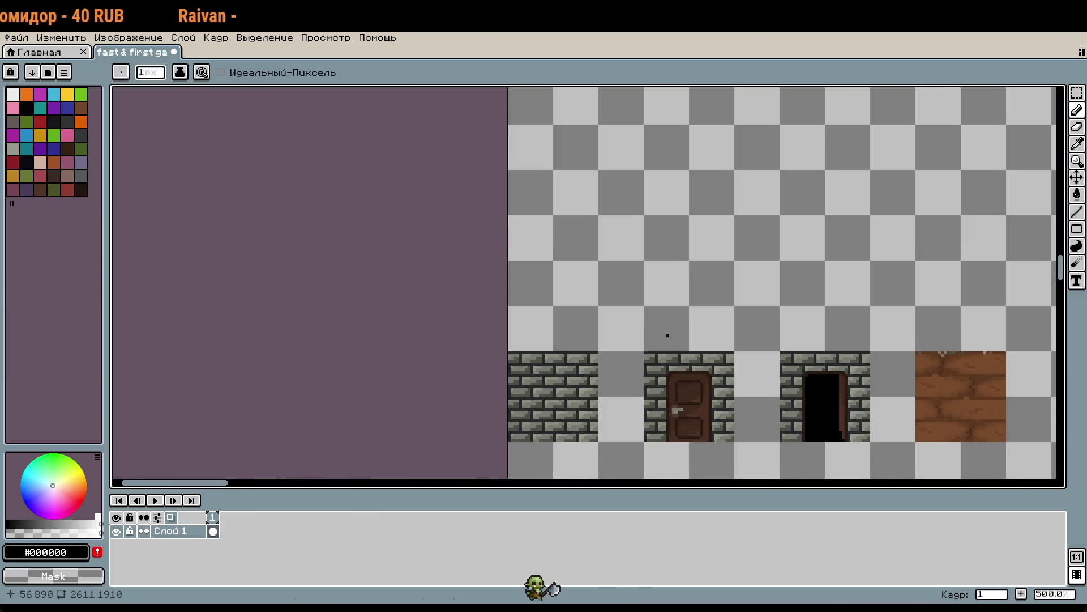
scroll(651, 331, "down", 4)
scroll(652, 331, "down", 4)
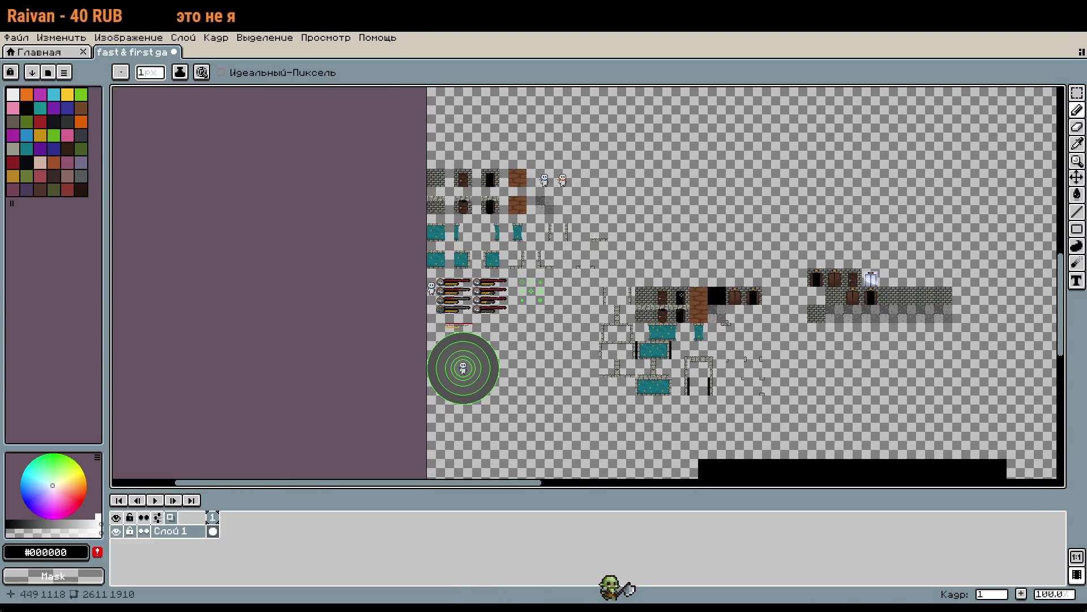
scroll(438, 446, "up", 5)
scroll(438, 445, "right", 6)
scroll(438, 445, "up", 2)
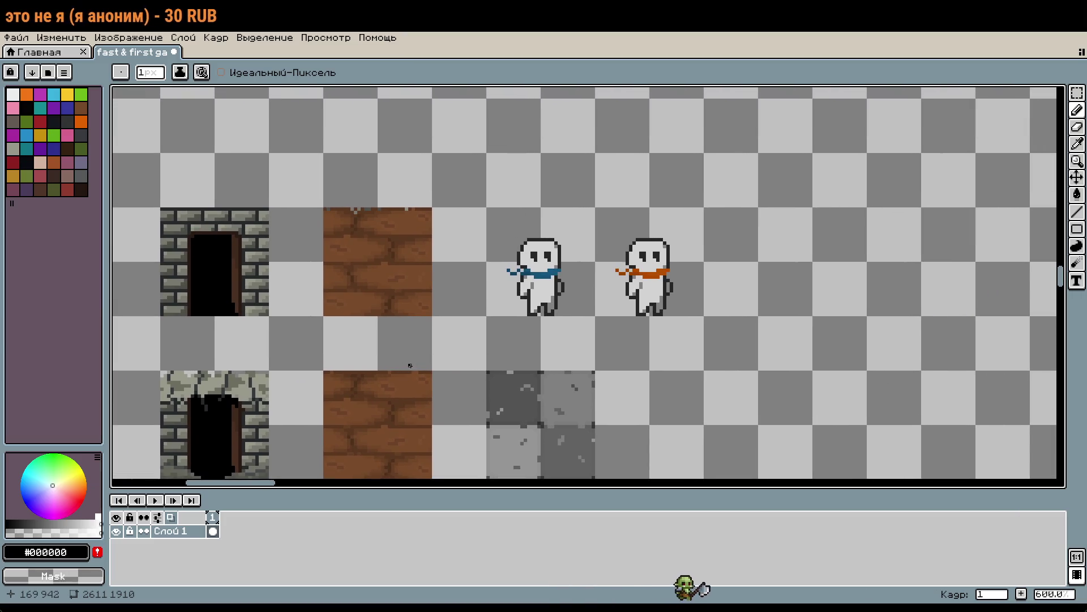
scroll(408, 366, "down", 8)
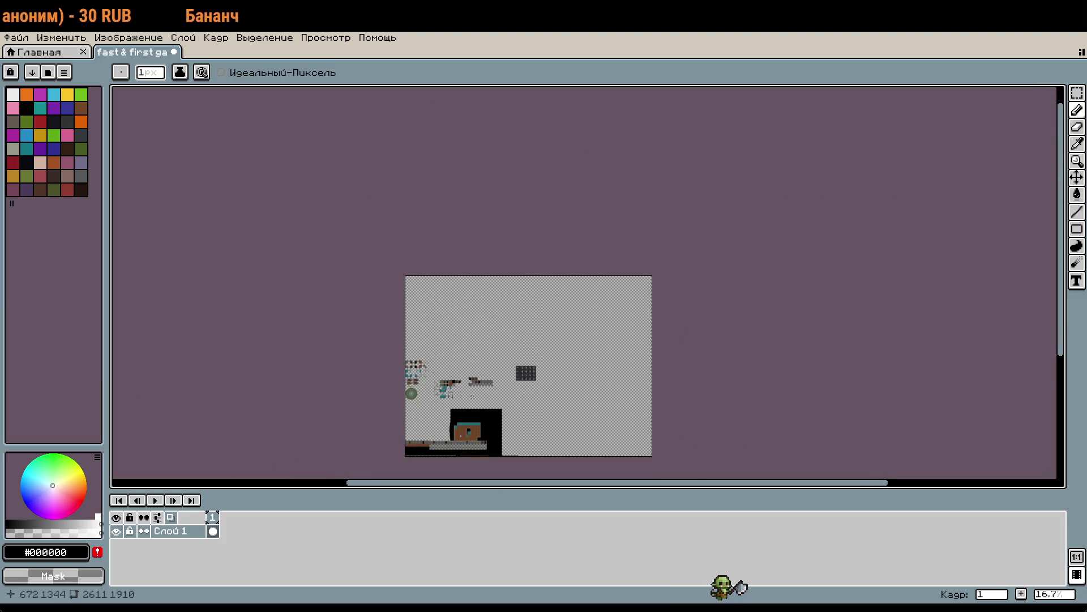
scroll(519, 290, "down", 2)
scroll(520, 290, "left", 1)
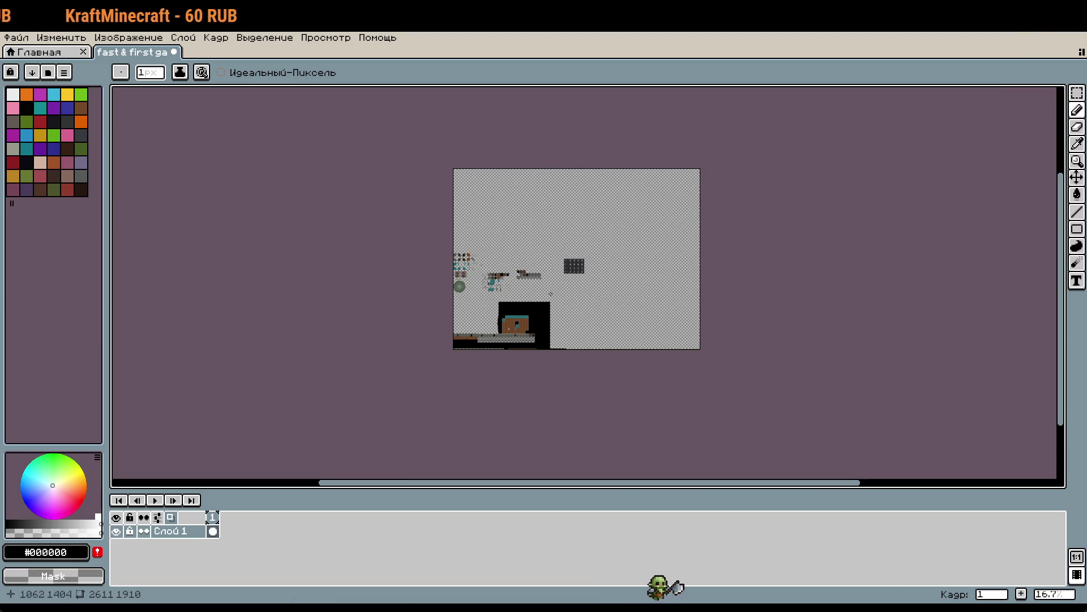
Select both scarfed snowmen with a rectangular marquee
scroll(189, 220, "up", 5)
scroll(543, 223, "up", 3)
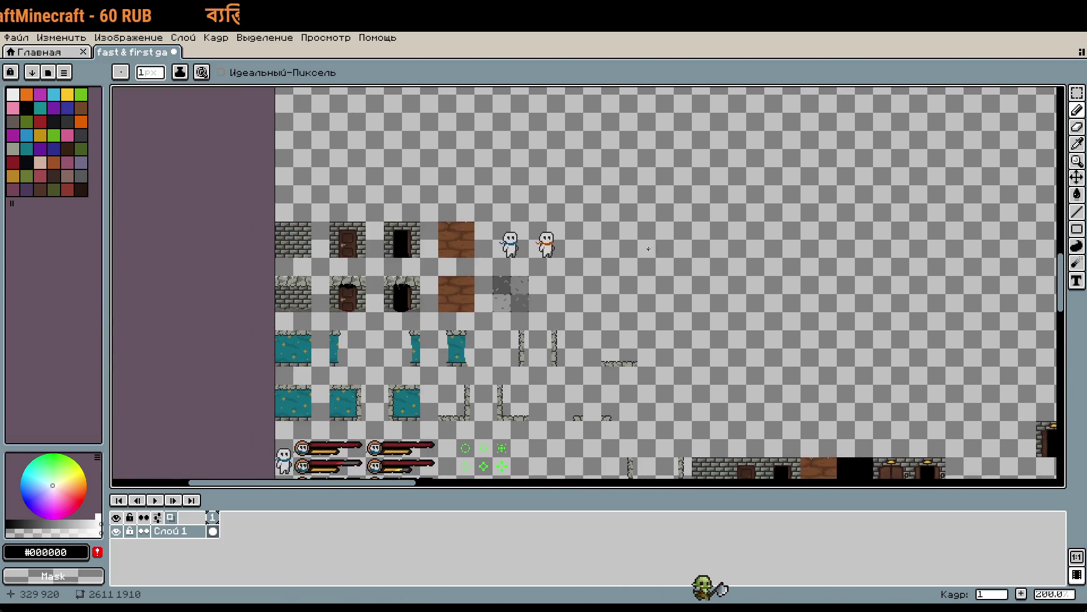
key("m")
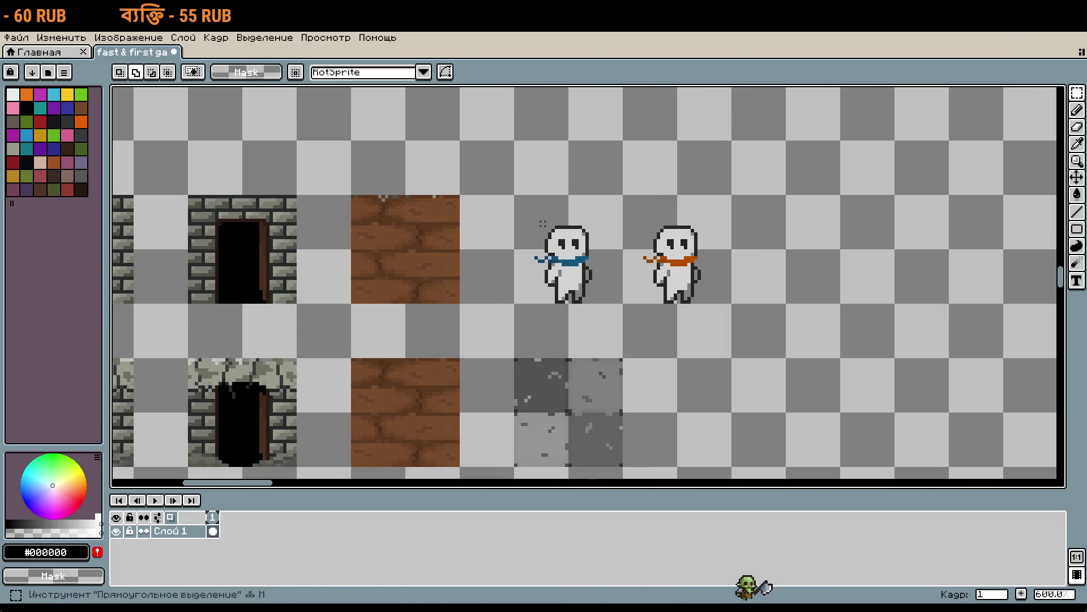
mouse_move(513, 193)
left_mouse_down()
mouse_move(678, 302)
mouse_move(732, 304)
left_mouse_up()
scroll(679, 315, "down", 5)
scroll(532, 432, "up", 2)
mouse_move(704, 406)
left_mouse_down()
mouse_move(585, 357)
mouse_move(598, 417)
left_mouse_up()
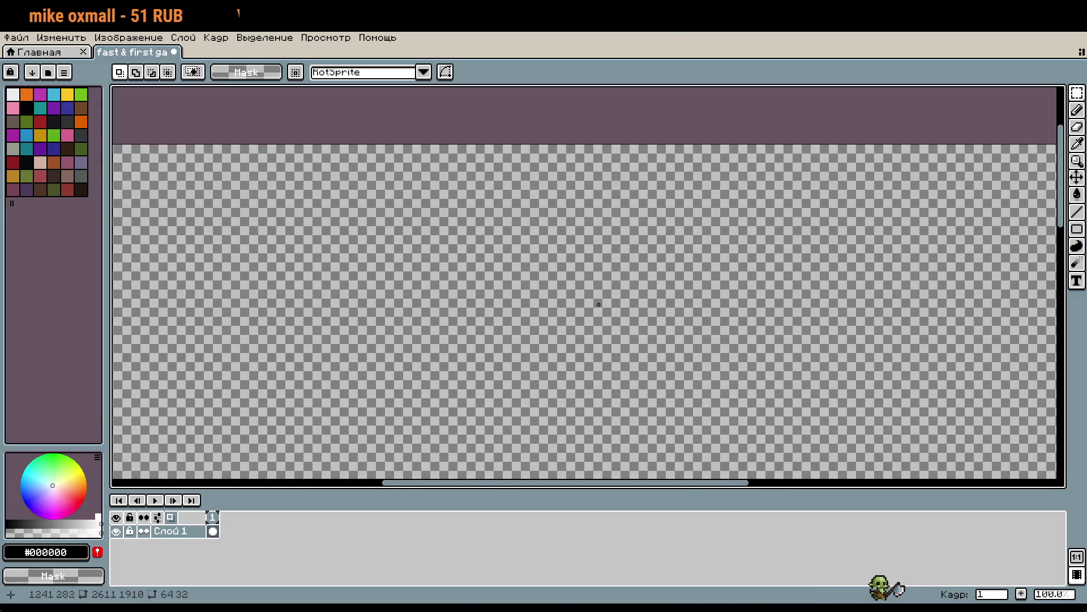
Paste a copy of the snowmen and drop it at 1200,256
scroll(598, 305, "up", 4)
key("ctrl+v")
scroll(493, 266, "up", 7)
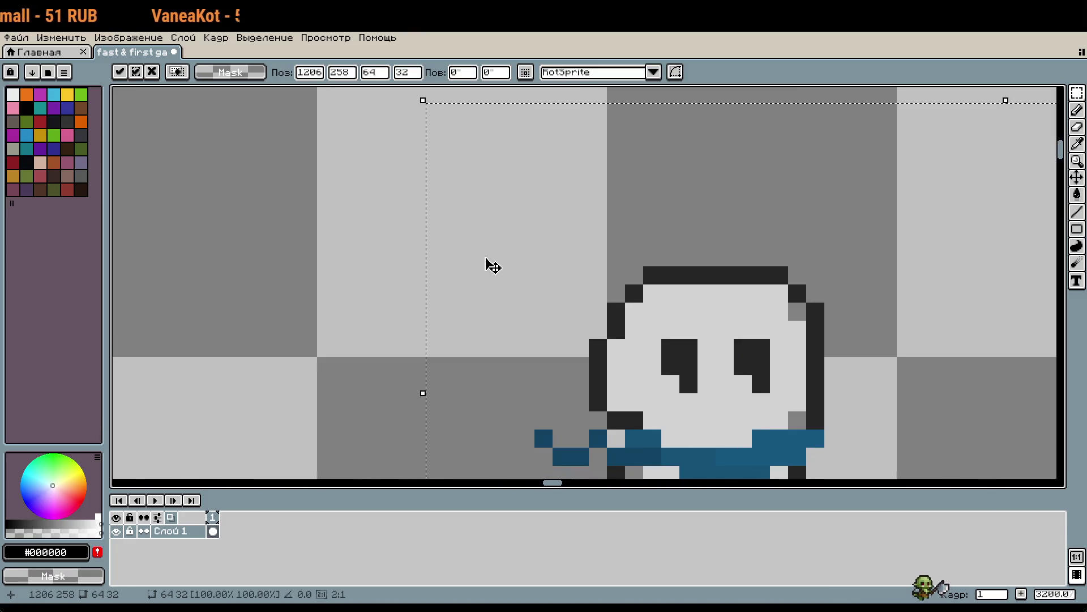
mouse_move(539, 209)
left_mouse_down()
mouse_move(502, 248)
mouse_move(439, 221)
left_mouse_up()
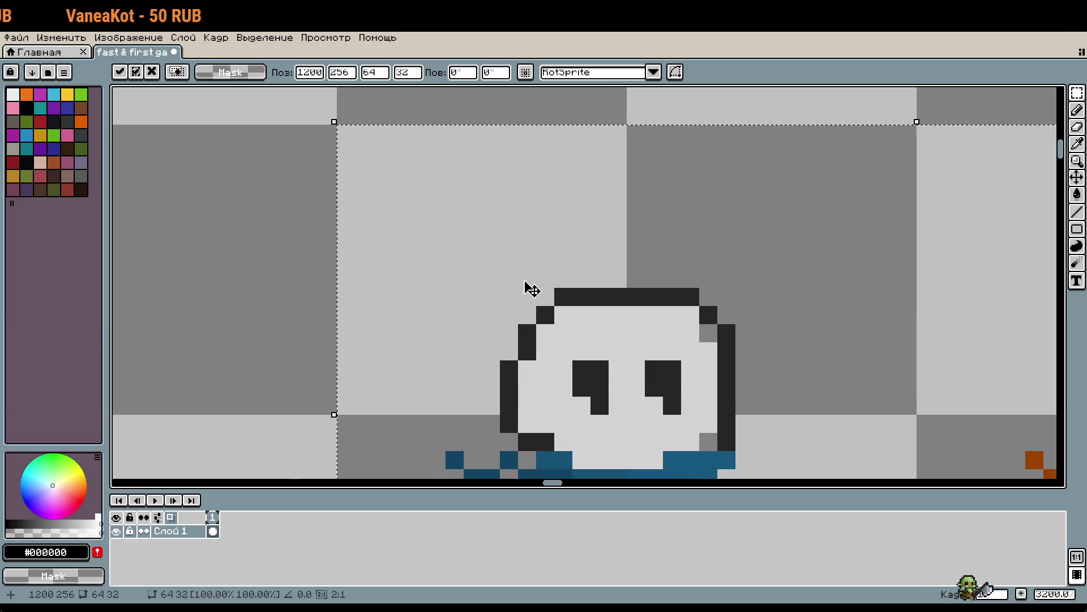
scroll(530, 289, "down", 5)
left_click(685, 429)
scroll(685, 429, "down", 5)
scroll(674, 261, "up", 5)
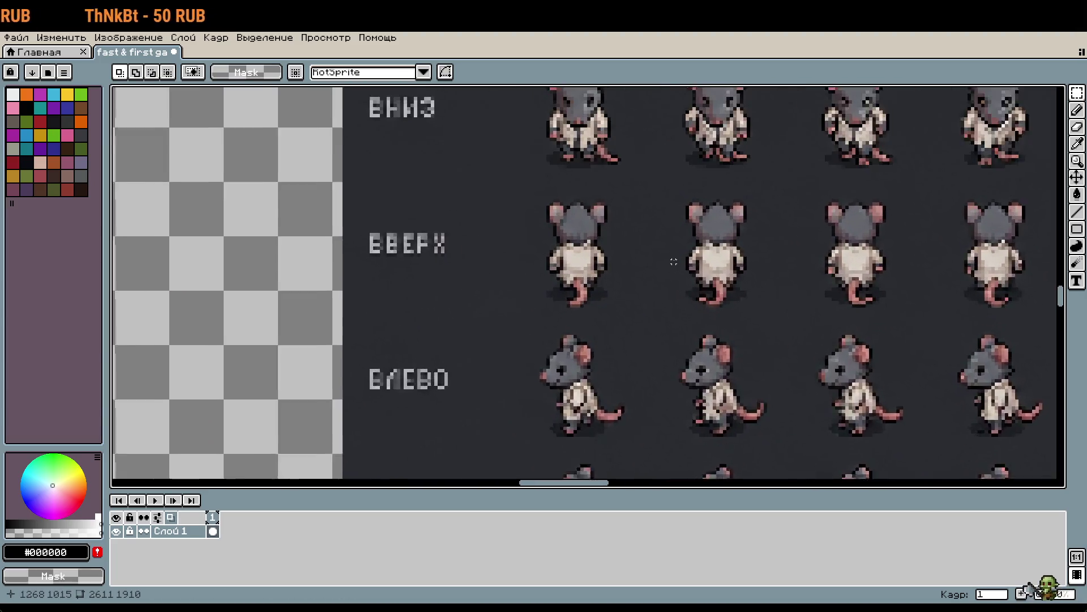
Select the rat sheet, nudge it with Ctrl+T and Shift+Up, and commit its position
scroll(688, 368, "down", 4)
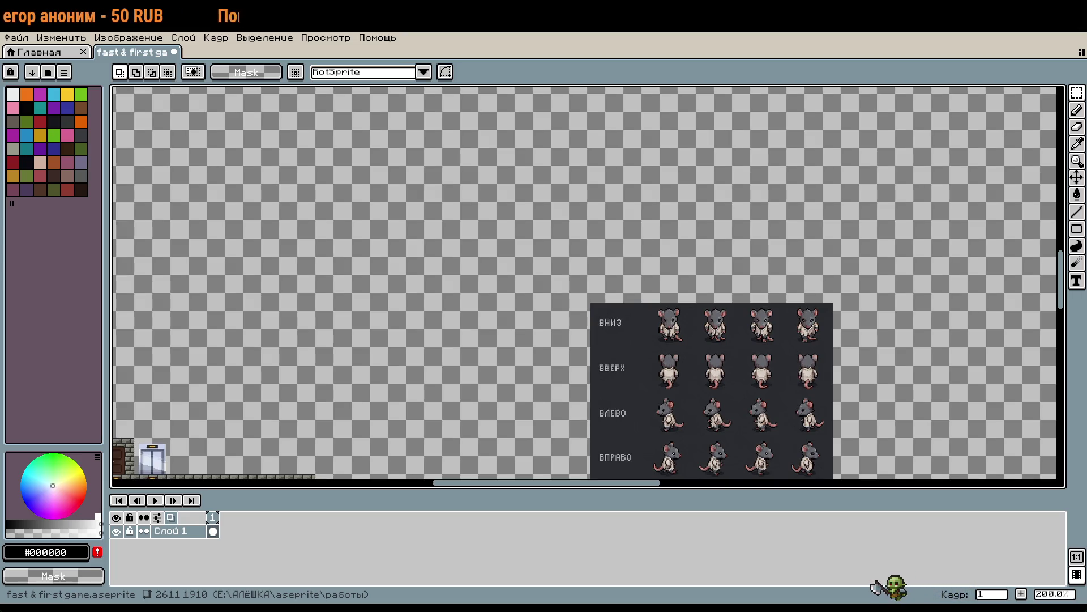
scroll(679, 296, "up", 5)
left_click_drag(682, 403, 663, 268)
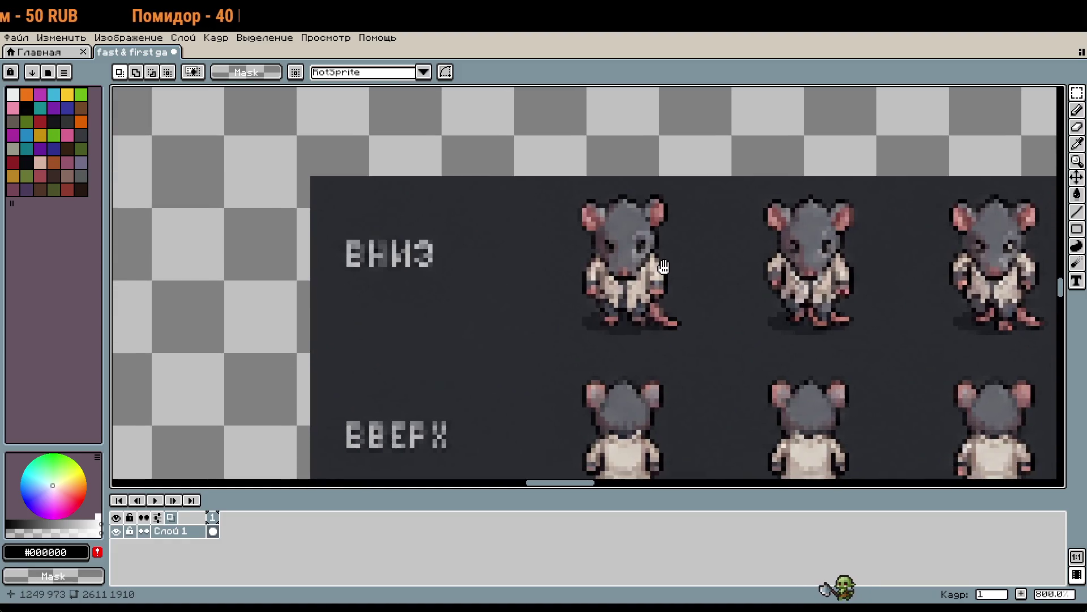
scroll(662, 268, "down", 3)
scroll(719, 309, "up", 4)
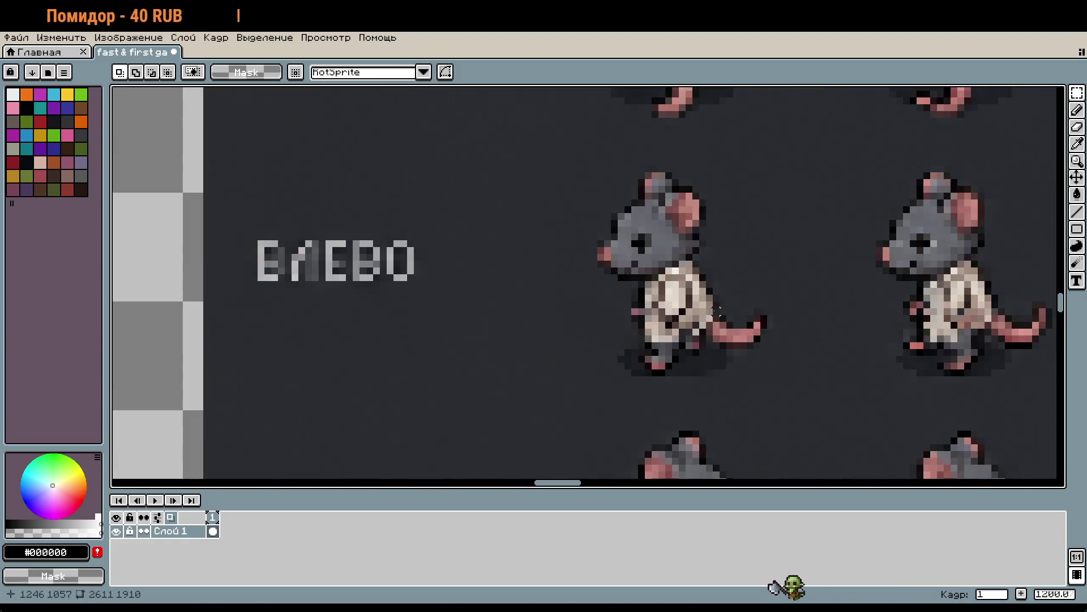
scroll(793, 227, "down", 8)
scroll(663, 283, "up", 8)
scroll(746, 368, "down", 8)
scroll(745, 345, "up", 5)
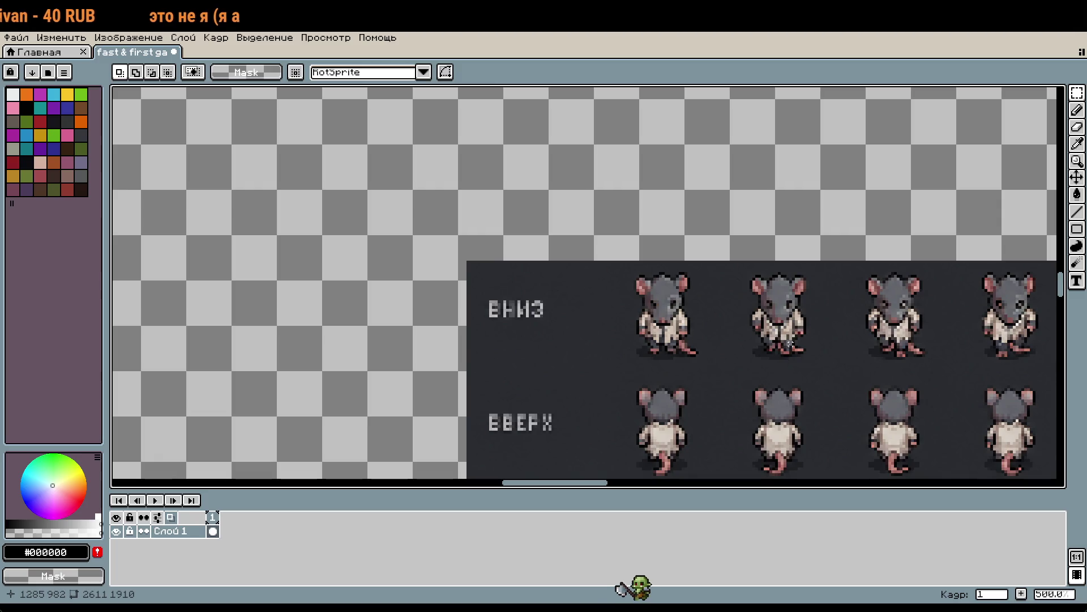
scroll(790, 344, "down", 4)
scroll(640, 288, "up", 3)
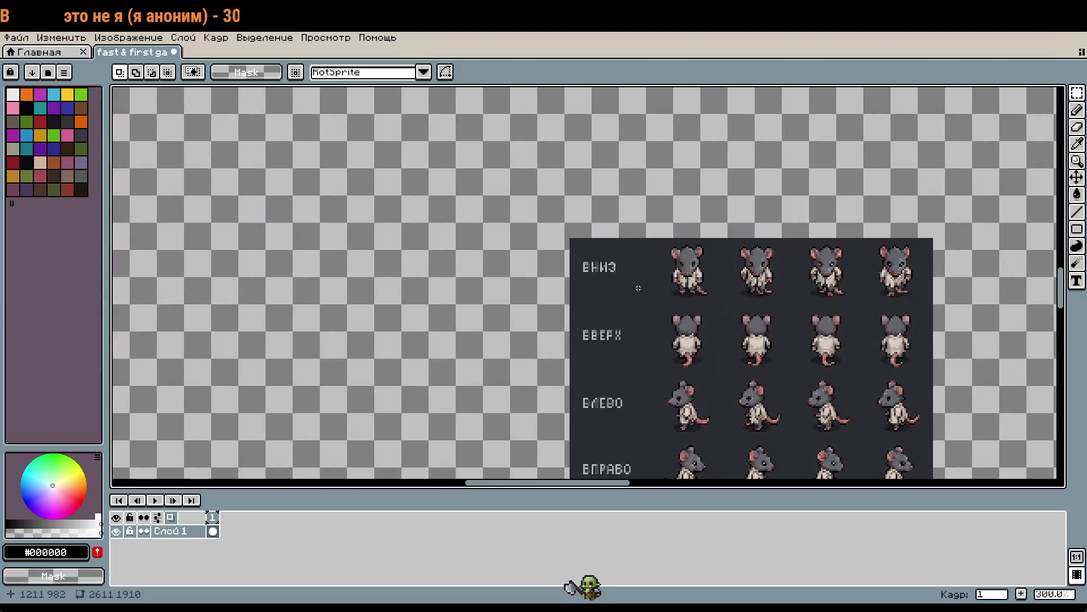
mouse_move(570, 237)
left_mouse_down()
mouse_move(645, 328)
mouse_move(808, 440)
mouse_move(934, 448)
mouse_move(934, 434)
left_mouse_up()
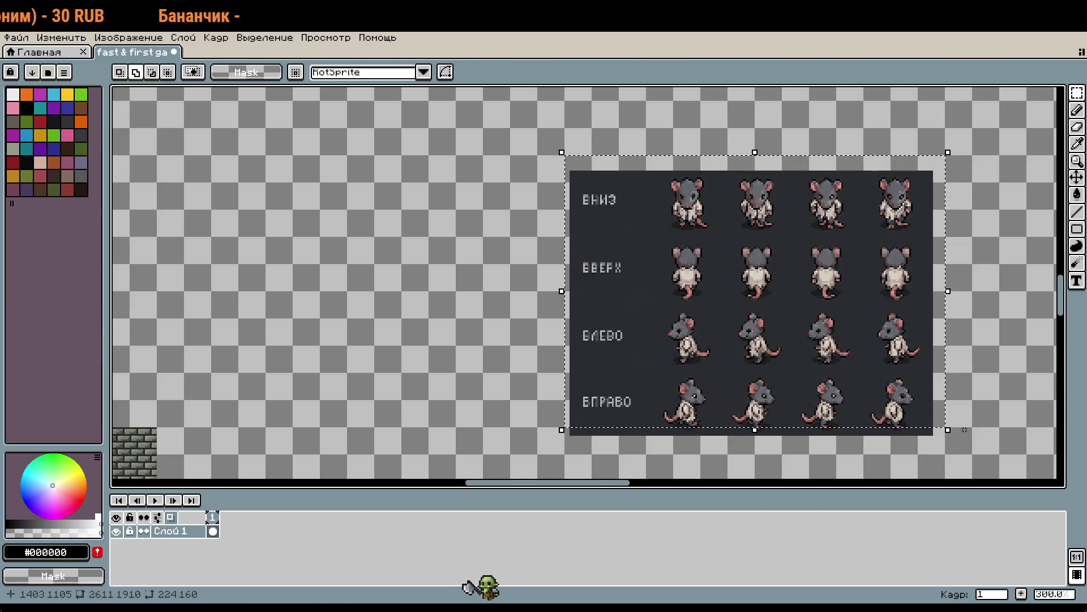
key("ctrl+t")
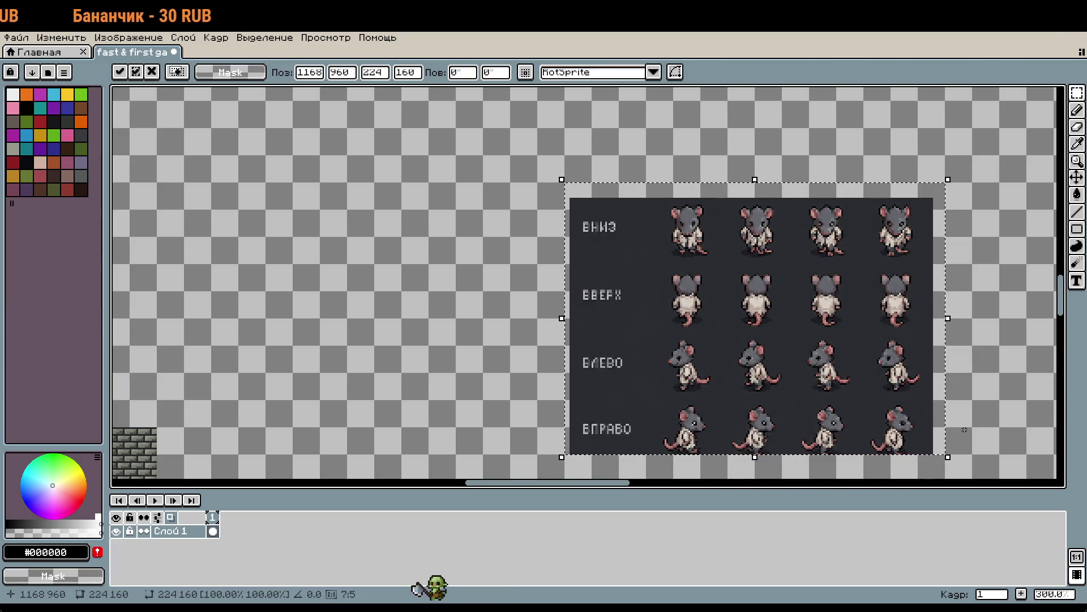
key("shift+Up")
key("Return")
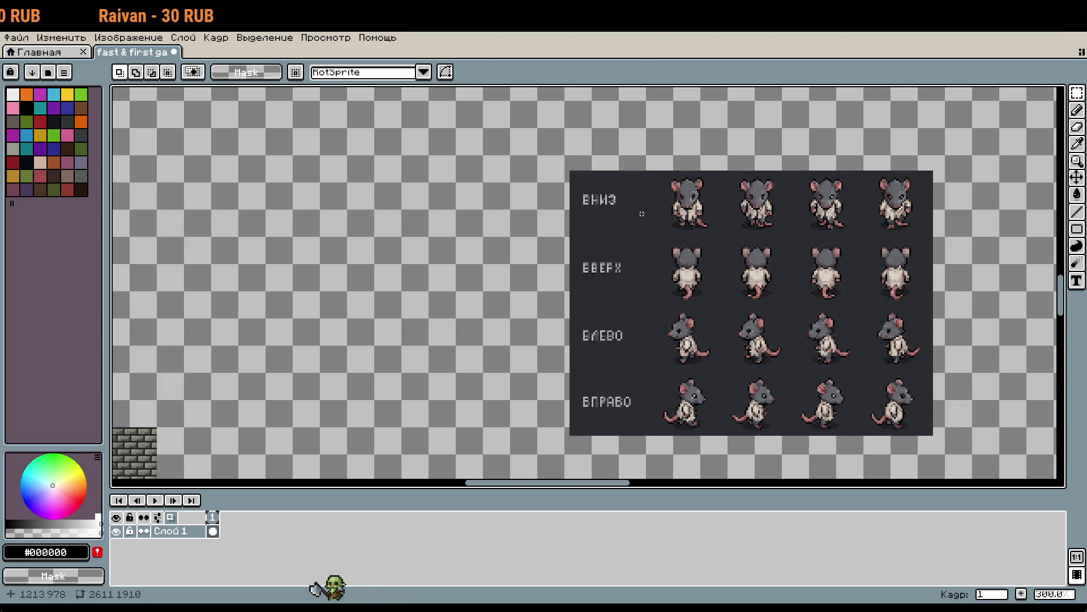
Drag the rat sheet up beside the snowmen, commit, and select its direction-label column
left_click_drag(567, 157, 781, 317)
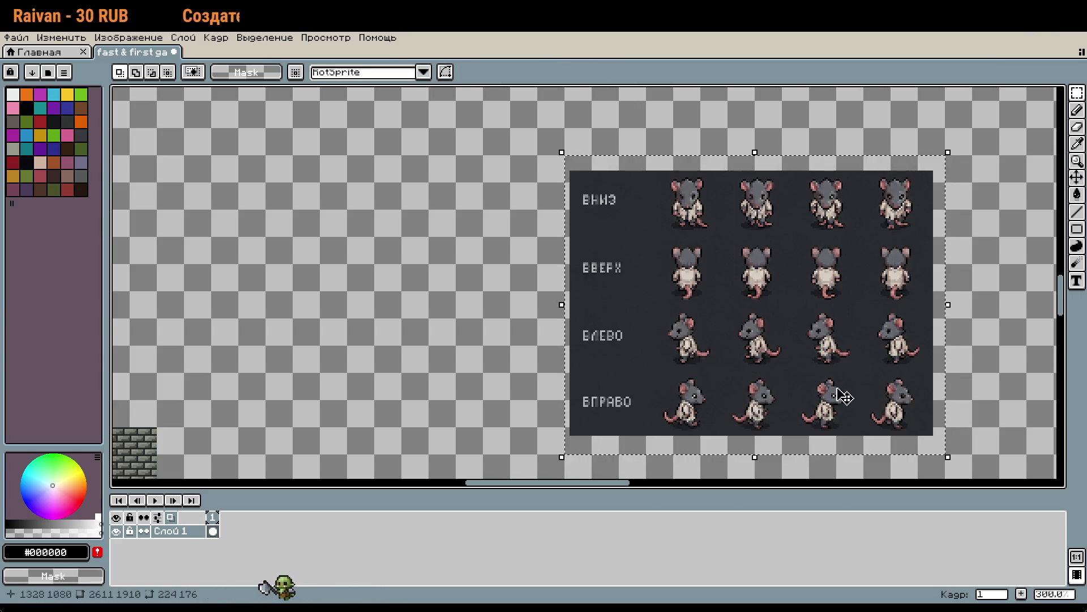
scroll(748, 274, "down", 3)
mouse_move(705, 402)
left_mouse_down()
mouse_move(781, 213)
mouse_move(772, 209)
left_mouse_up()
scroll(771, 208, "up", 5)
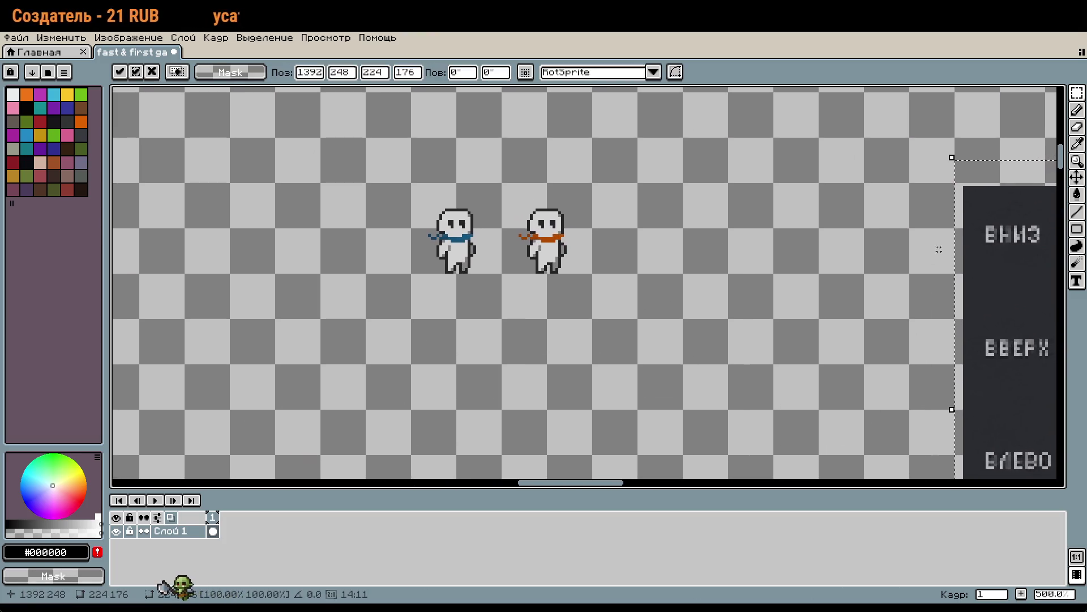
mouse_move(1018, 241)
left_mouse_down()
mouse_move(710, 255)
mouse_move(693, 238)
left_mouse_up()
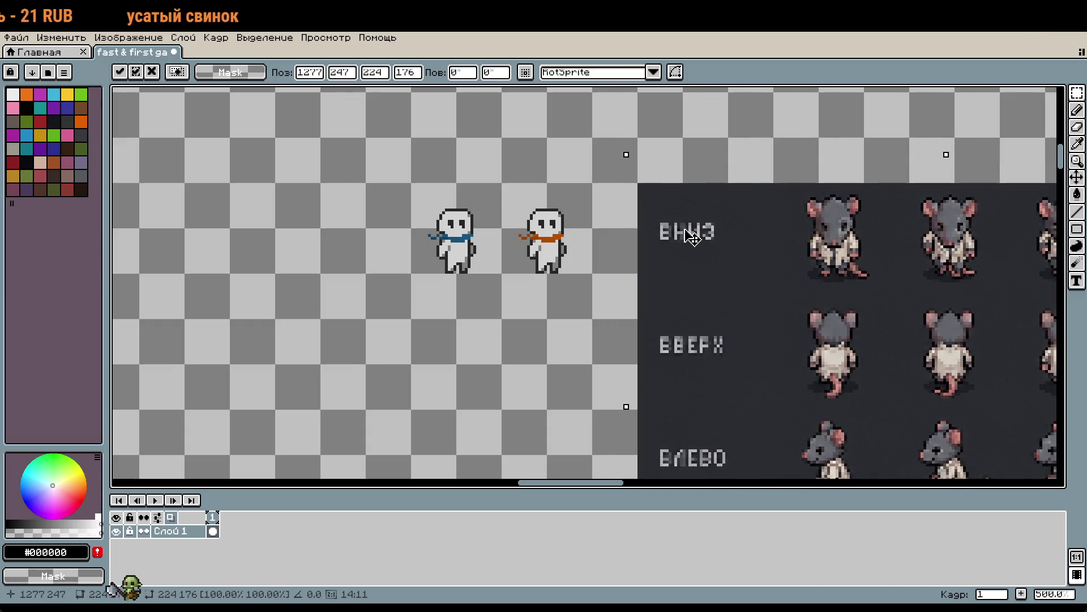
left_click(628, 346)
scroll(628, 345, "down", 3)
mouse_move(630, 222)
left_mouse_down()
mouse_move(670, 400)
mouse_move(702, 468)
left_mouse_up()
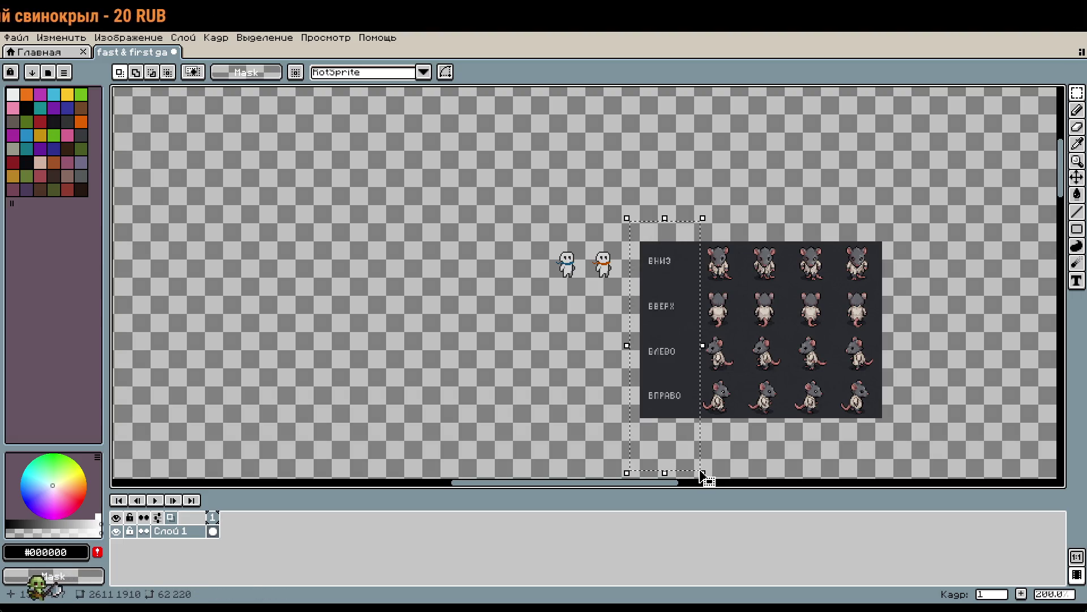
Erase the rat sheet's direction-label column, leaving transparency
key("Delete")
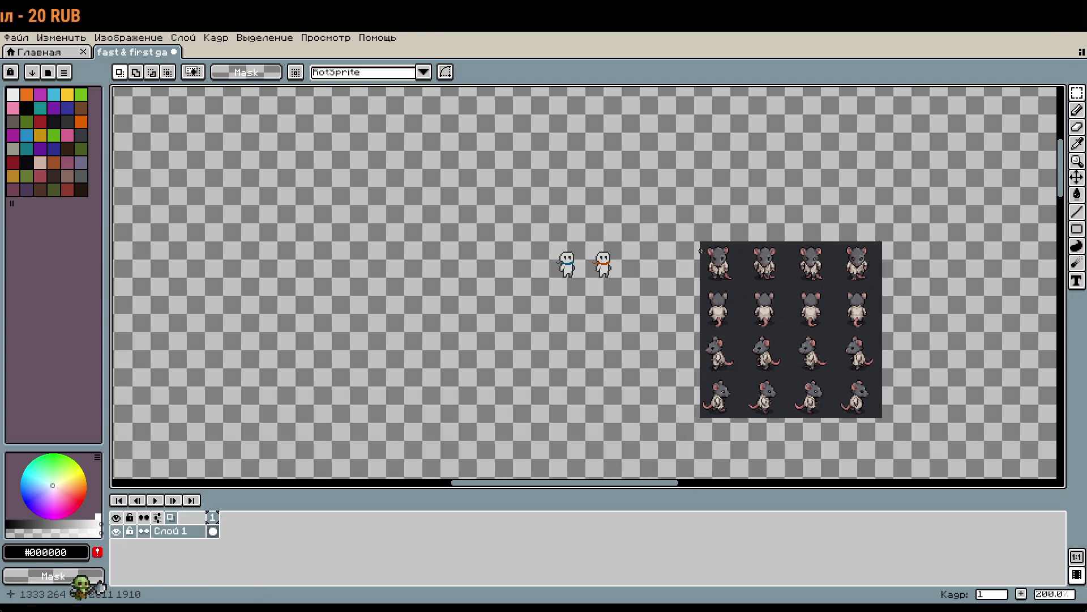
key("ctrl+z")
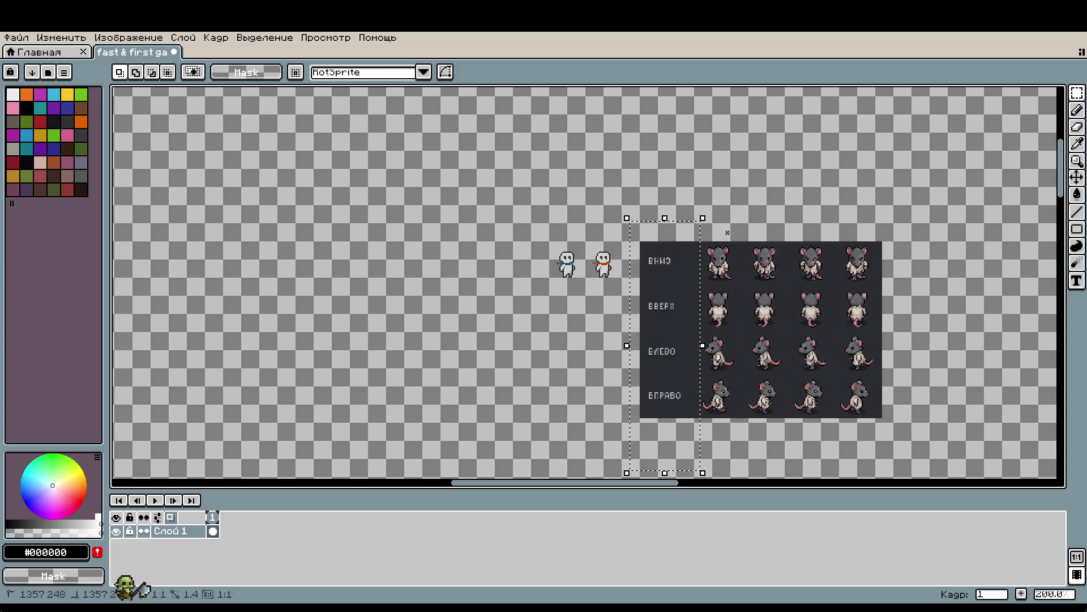
mouse_move(677, 224)
left_mouse_down()
mouse_move(688, 236)
mouse_move(603, 459)
mouse_move(652, 444)
mouse_move(633, 444)
left_mouse_up()
key("Return")
left_click(686, 234)
mouse_move(695, 223)
left_mouse_down()
mouse_move(640, 372)
mouse_move(640, 424)
left_mouse_up()
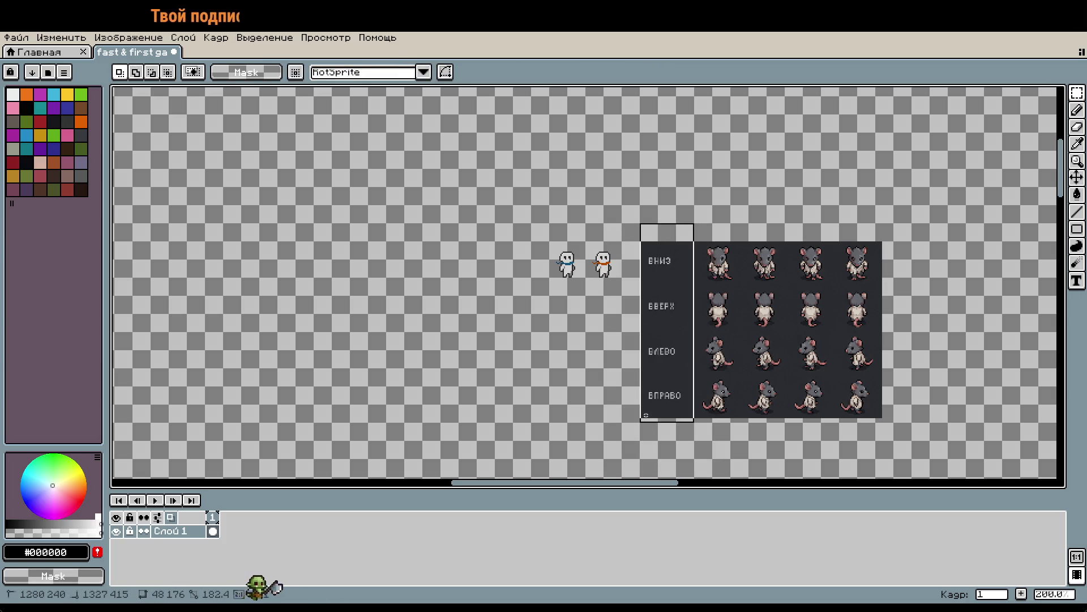
key("Delete")
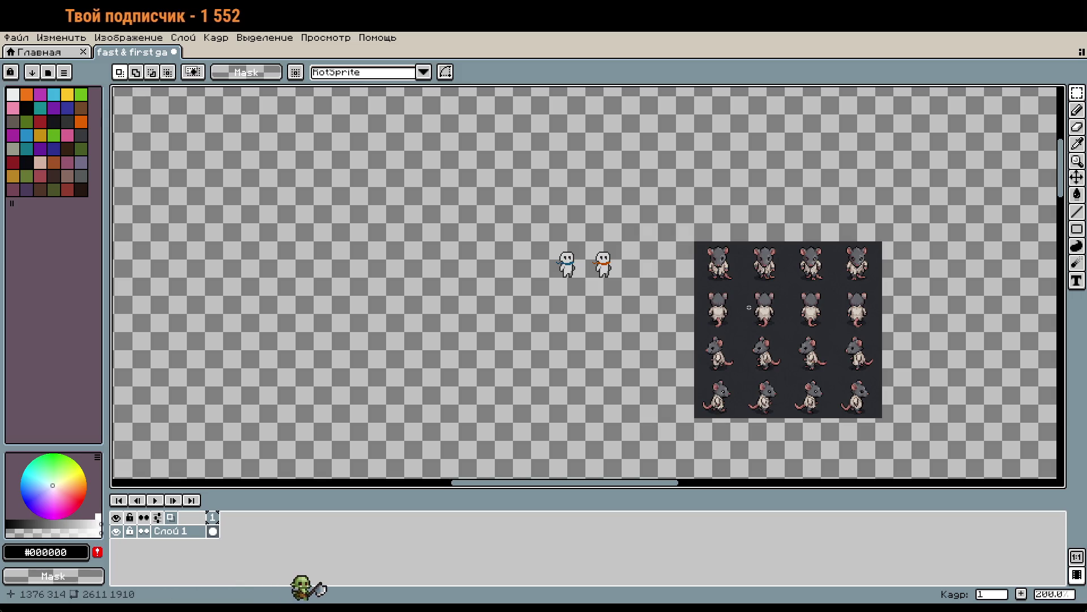
Select the whole rat sheet and nudge it left to 1280,256
scroll(747, 258, "up", 2)
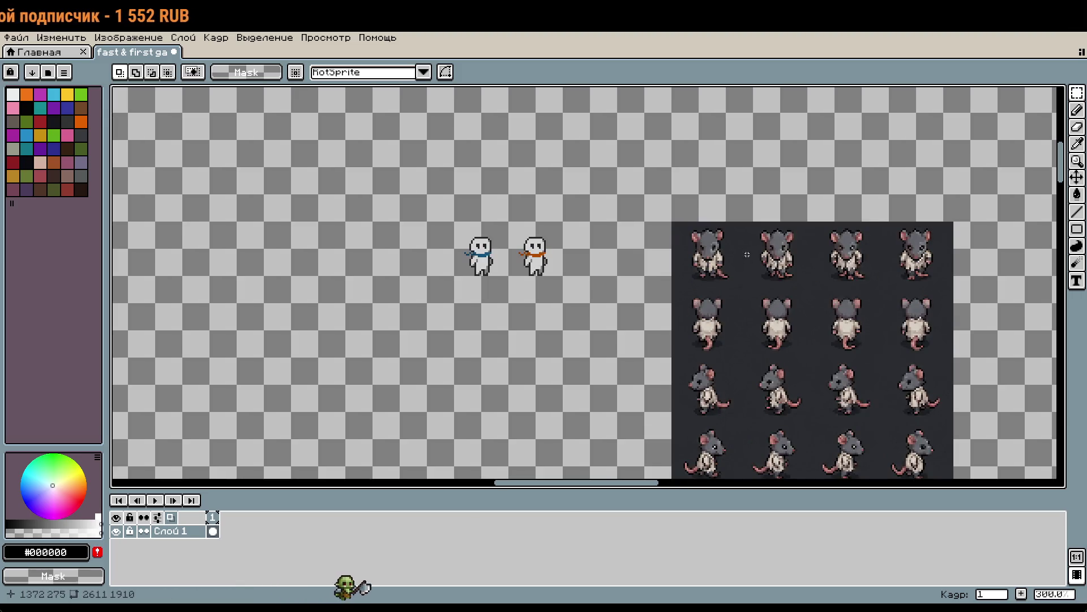
left_click_drag(663, 188, 937, 459)
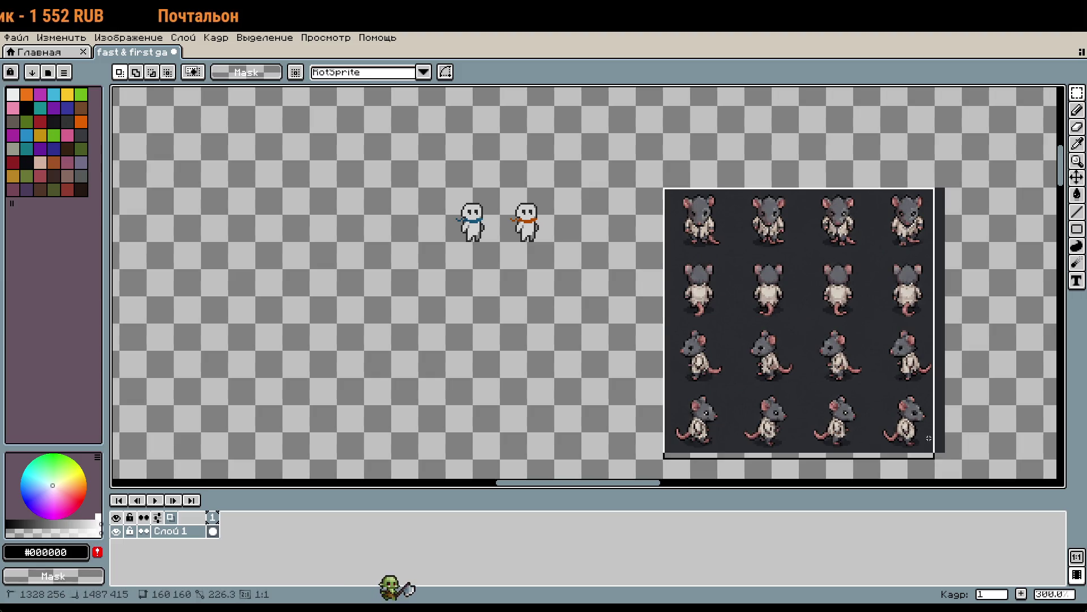
left_click(957, 448)
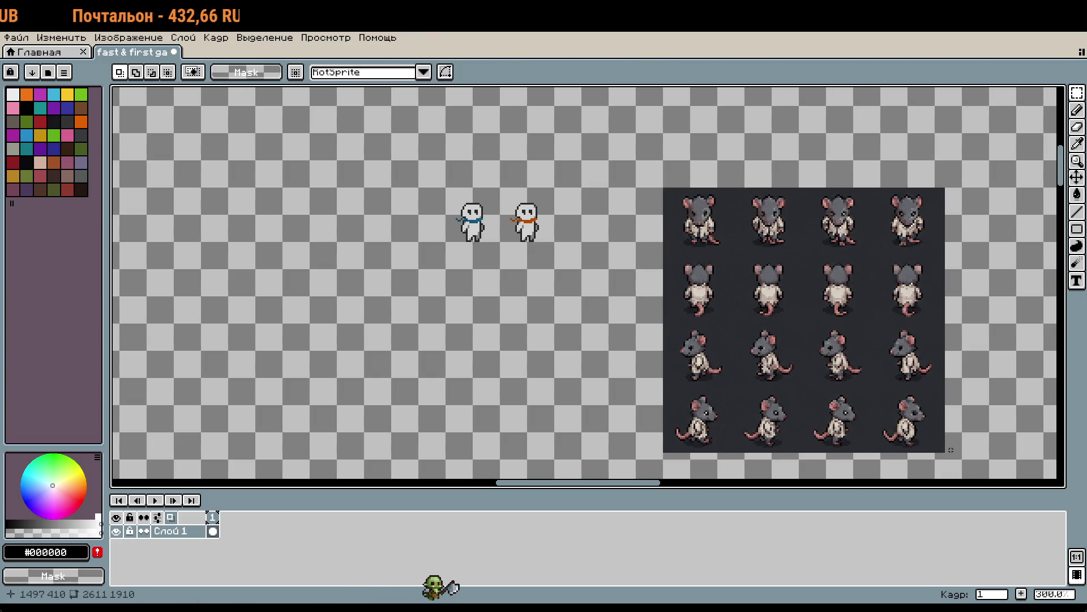
mouse_move(935, 433)
left_mouse_down()
mouse_move(961, 458)
mouse_move(858, 269)
mouse_move(686, 195)
mouse_move(694, 190)
left_mouse_up()
key("Left")
key("Left")
key("Left")
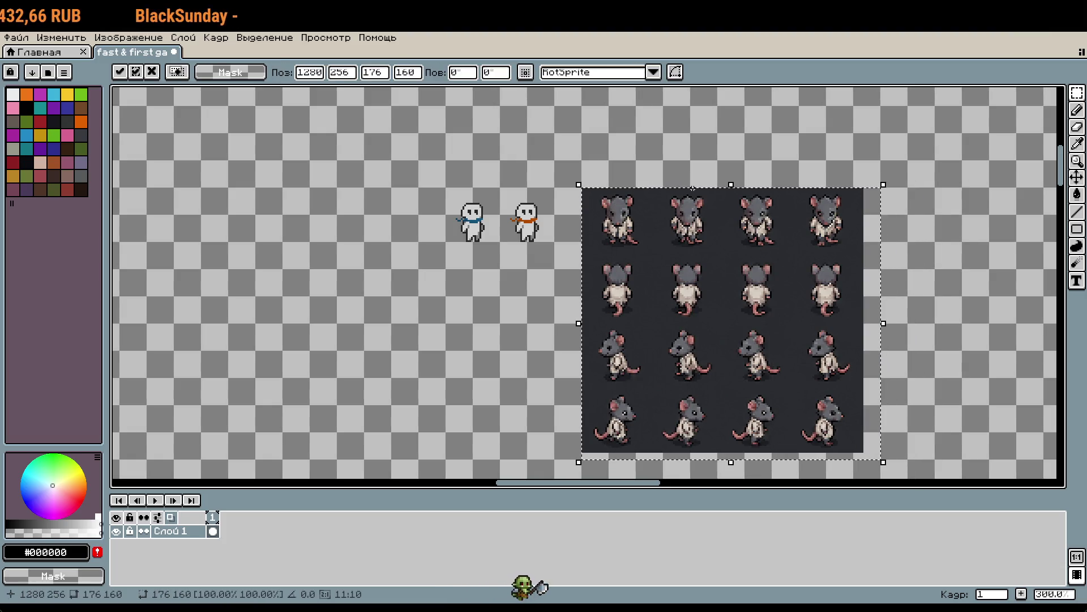
key("Return")
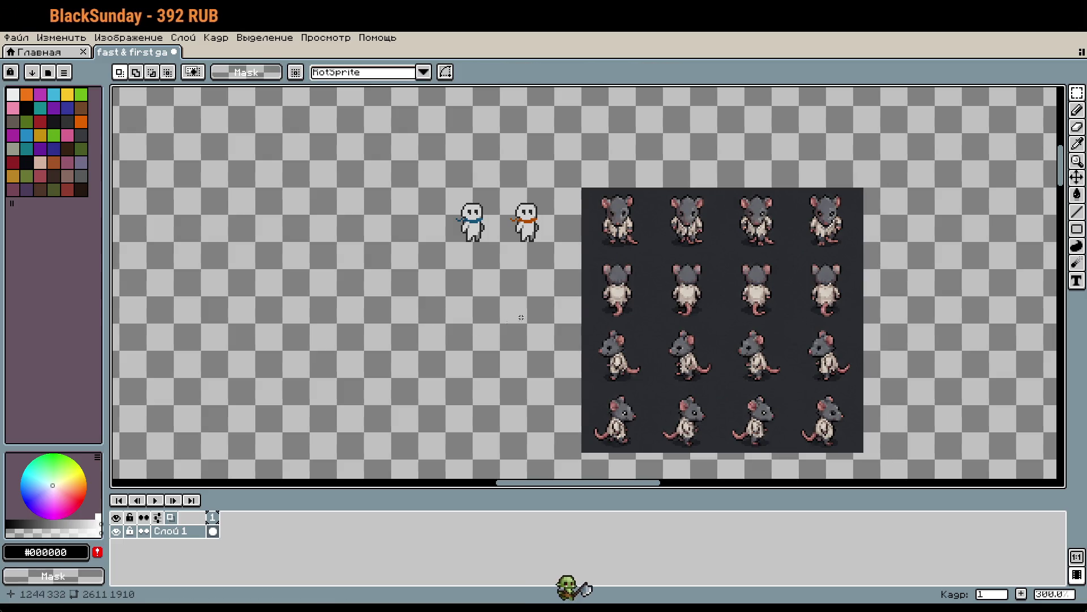
Move both snowmen upward, nudge them down one pixel, and drop them
scroll(637, 201, "up", 2)
mouse_move(626, 296)
left_mouse_down()
mouse_move(827, 286)
mouse_move(808, 279)
mouse_move(798, 291)
left_mouse_up()
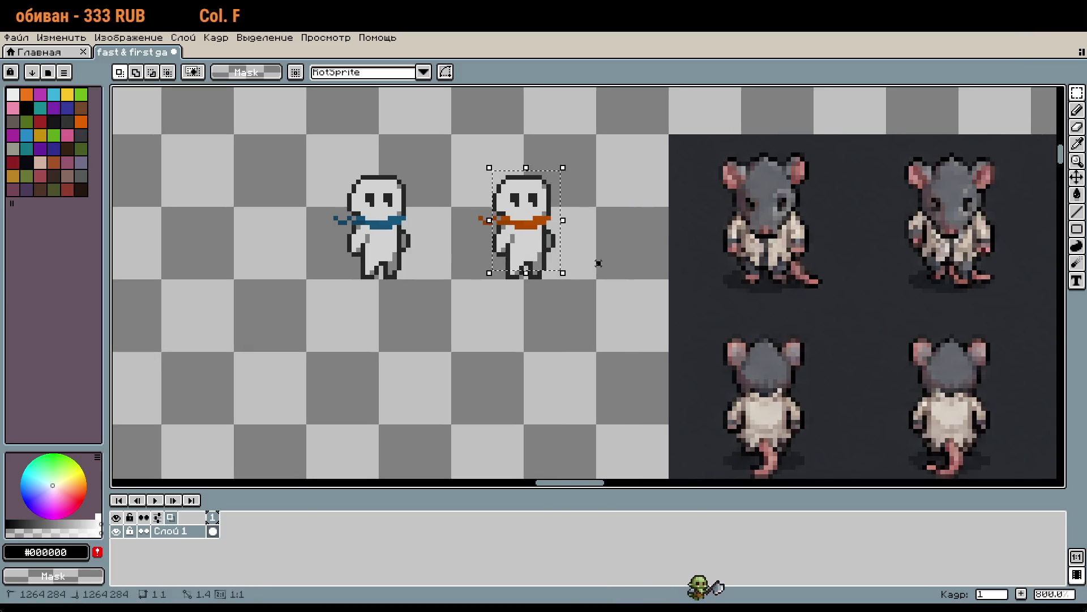
left_click_drag(566, 136, 576, 427)
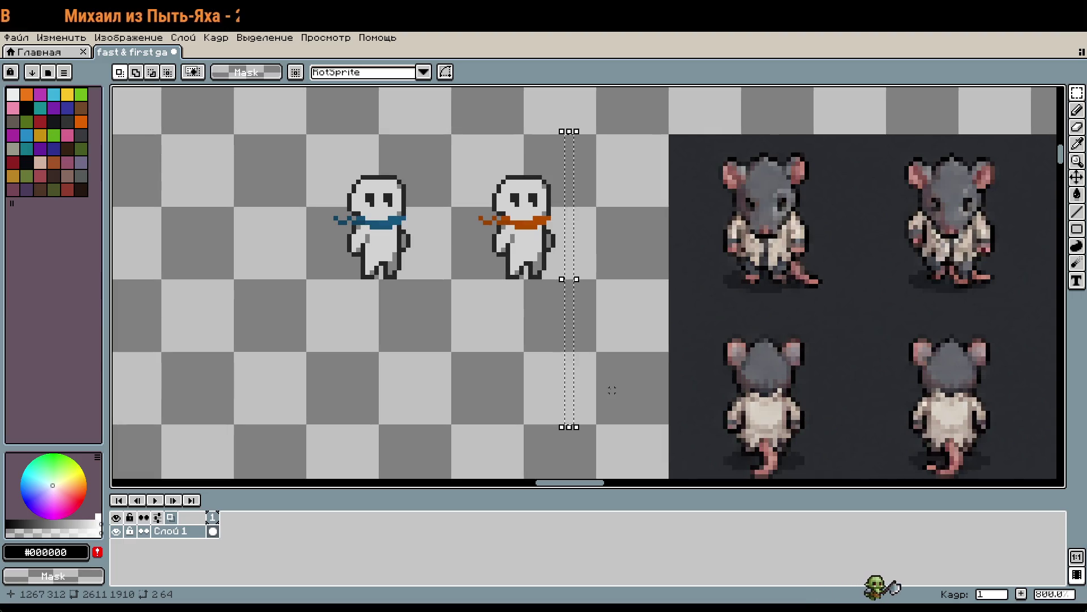
scroll(594, 327, "up", 2)
mouse_move(304, 188)
left_mouse_down()
mouse_move(517, 328)
mouse_move(594, 333)
left_mouse_up()
mouse_move(543, 292)
left_mouse_down()
mouse_move(541, 152)
mouse_move(568, 258)
left_mouse_up()
key("Down")
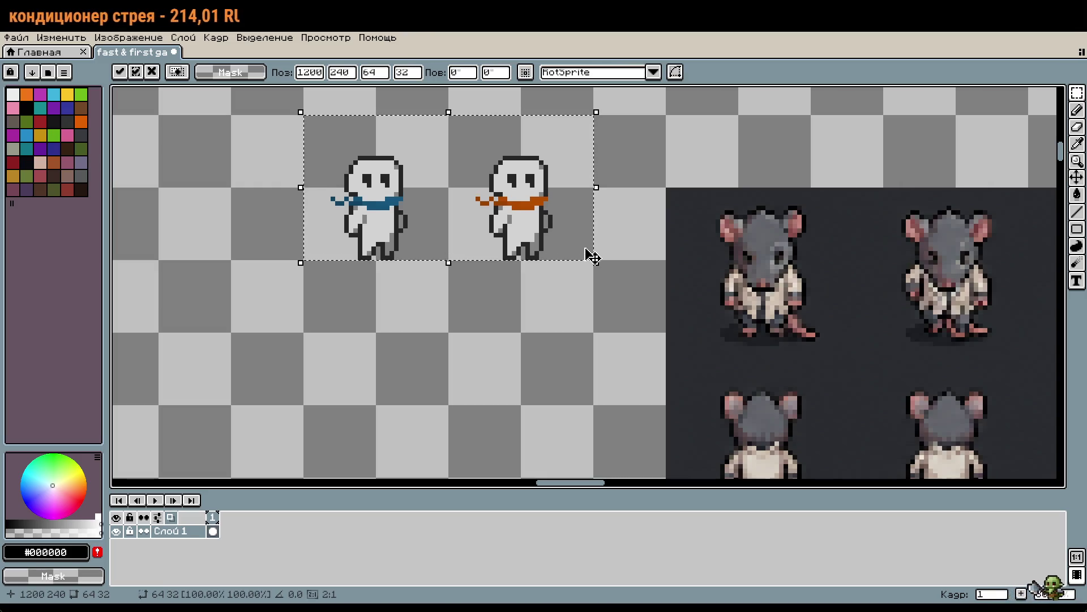
left_click(537, 377)
left_click_drag(536, 376, 537, 301)
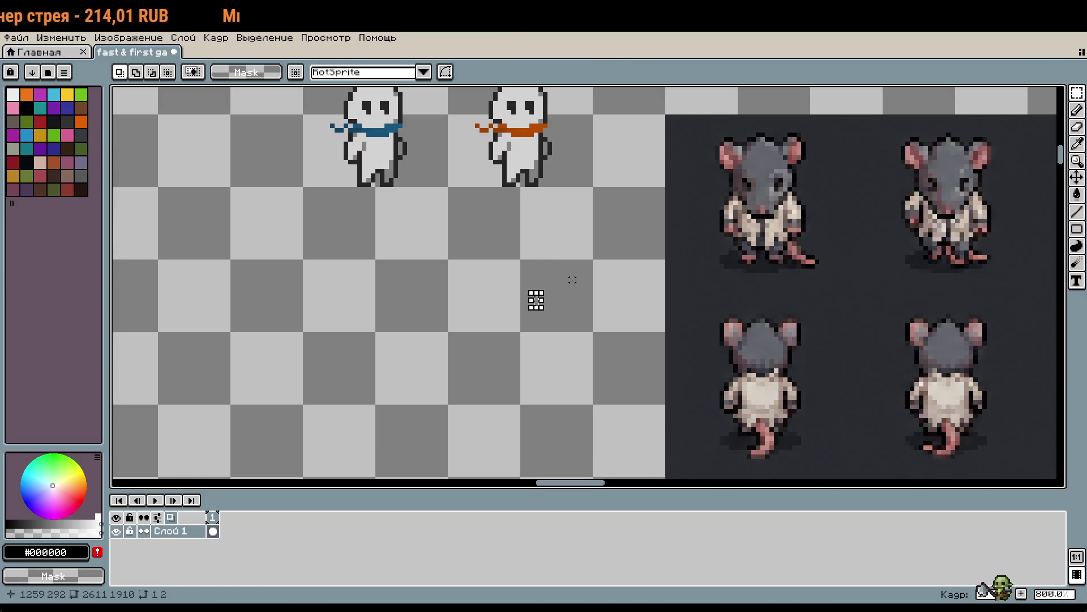
Sample the rat's grey fur colour with the eyedropper
key("i")
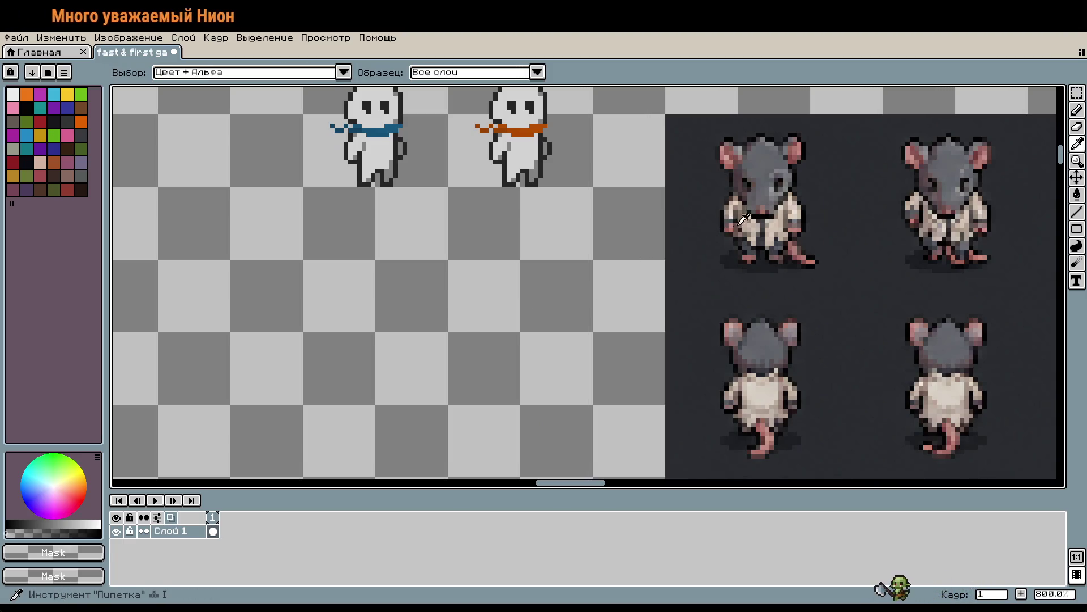
left_click(760, 162)
left_click_drag(523, 266, 585, 311)
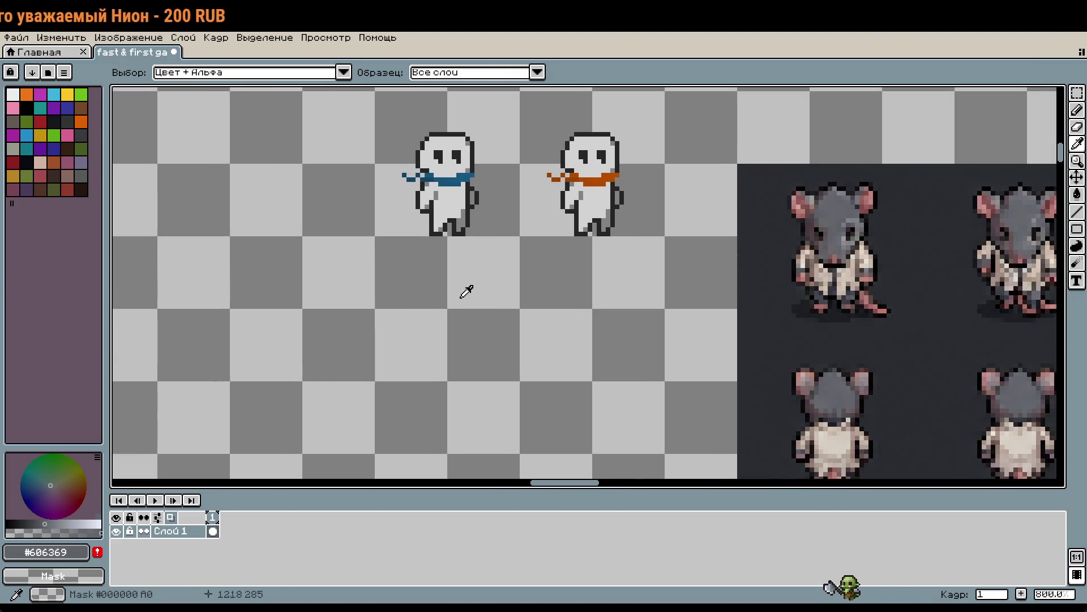
key("b")
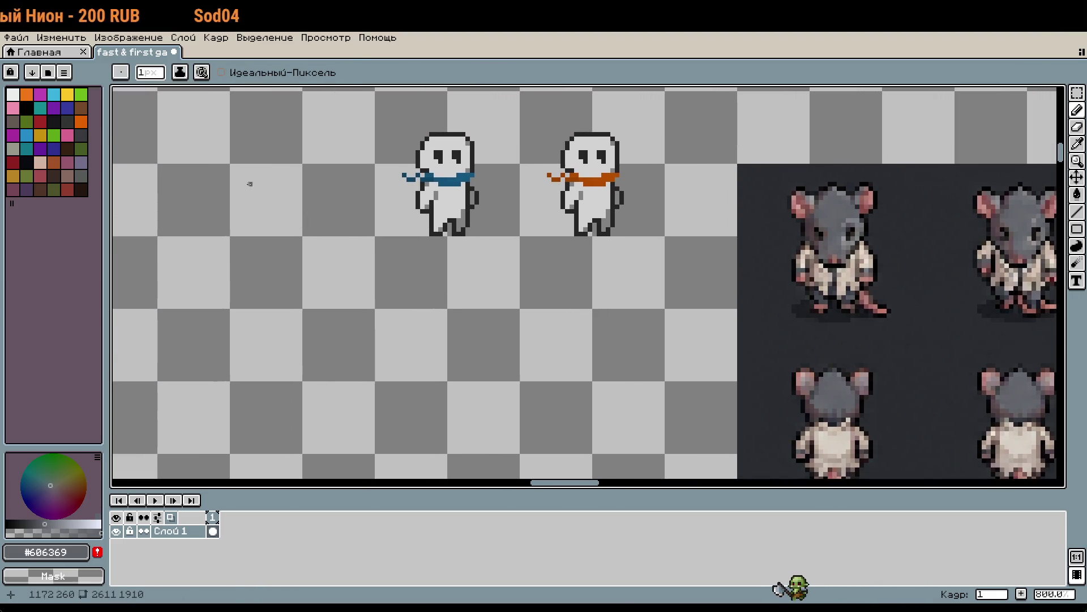
Select an empty rectangle to the left of the snowmen
key("m")
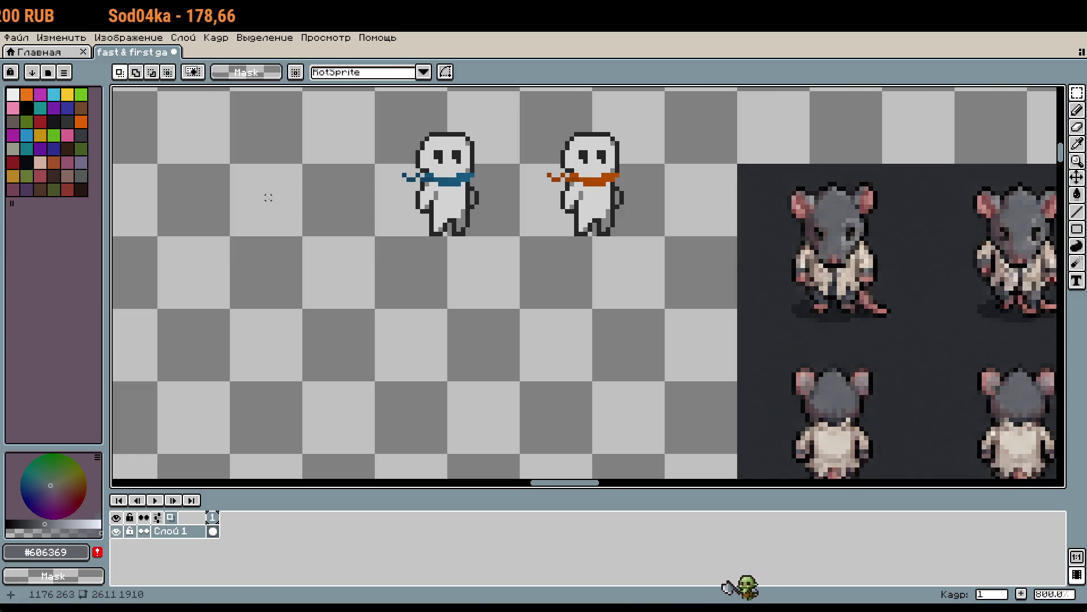
scroll(262, 180, "down", 2)
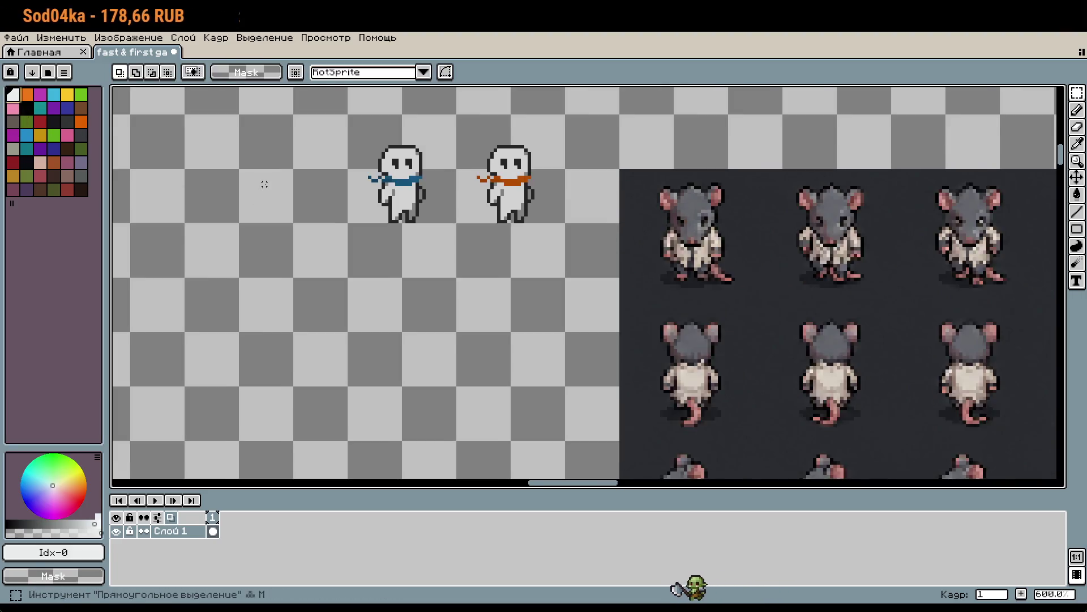
left_click_drag(173, 147, 337, 401)
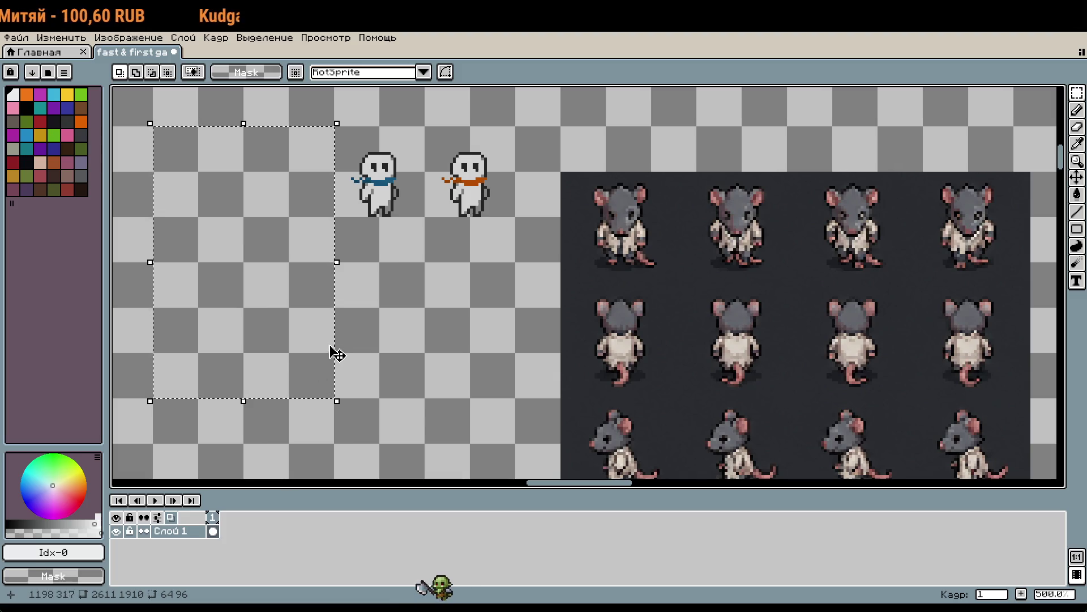
Flood-fill the selected rectangle with magenta
key("f")
left_click(298, 293)
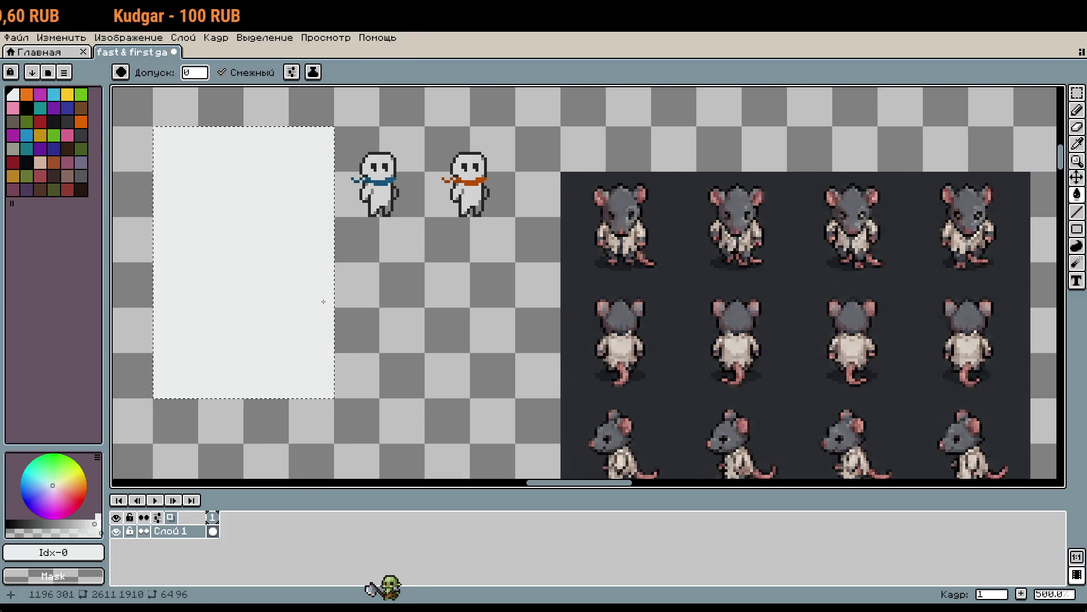
left_click(39, 96)
left_click(246, 251)
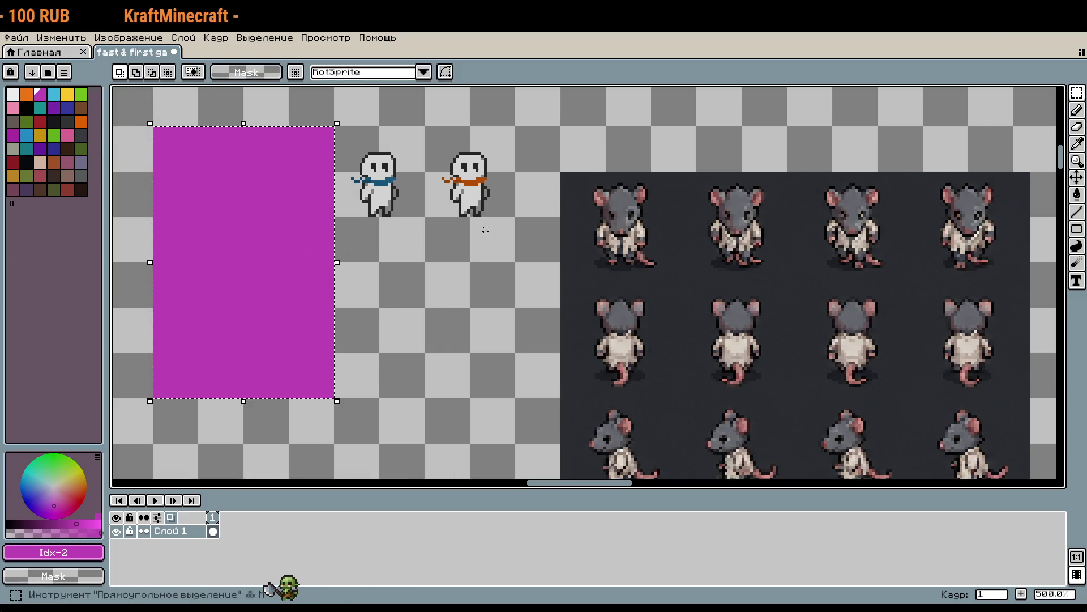
Sample dark grey and fill a small square inside the magenta rectangle with it
key("i")
left_click(590, 198)
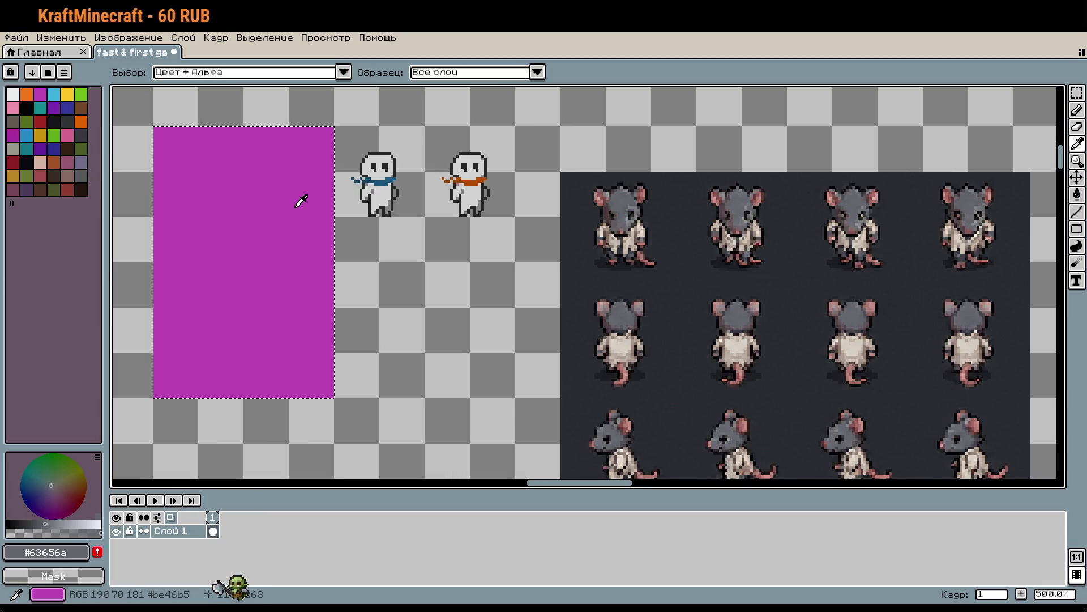
key("ctrl+t")
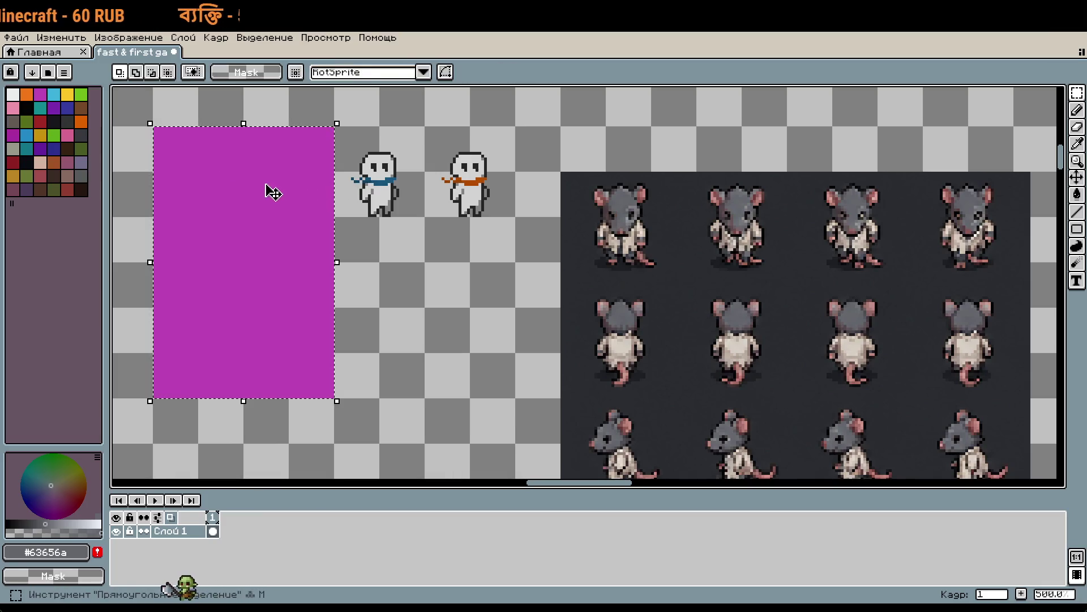
key("Return")
key("f")
left_click(280, 201)
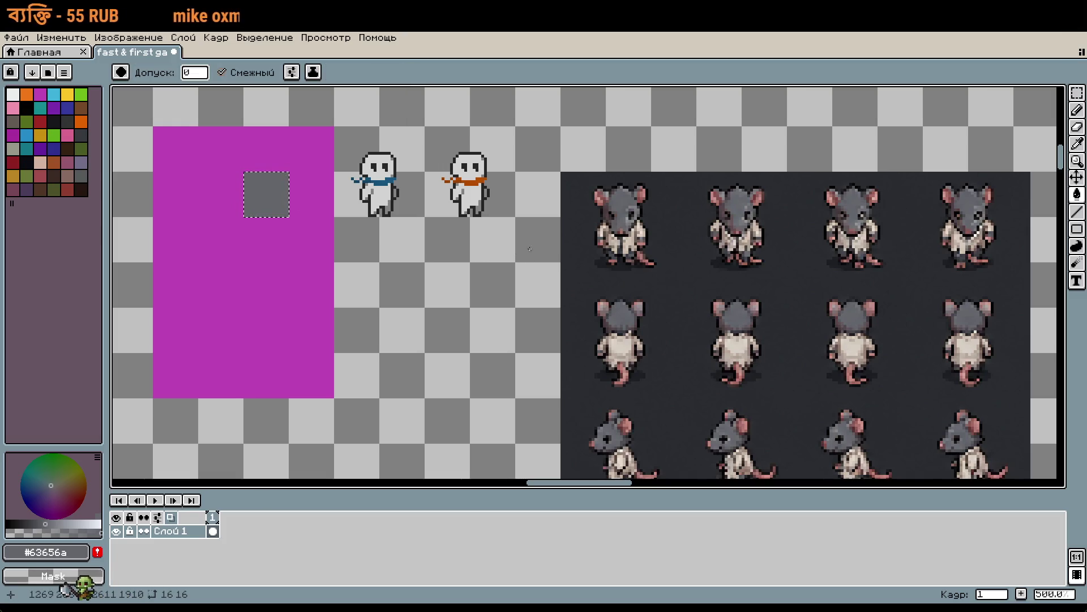
Sample the rat's ear red and fill the square below the grey one with it
scroll(647, 245, "up", 5)
key("i")
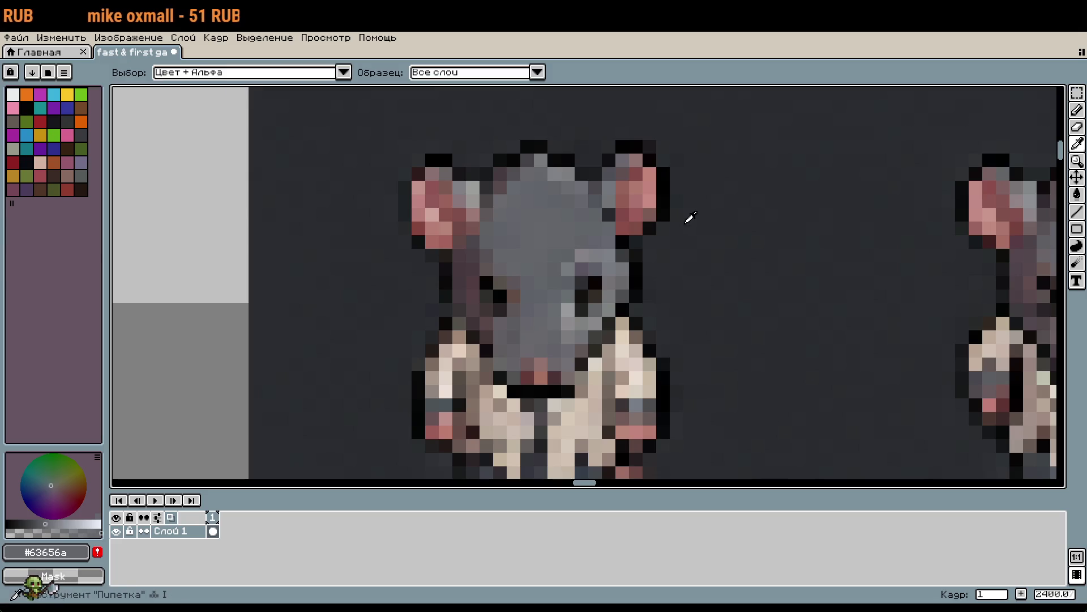
left_click(647, 211)
scroll(640, 238, "down", 4)
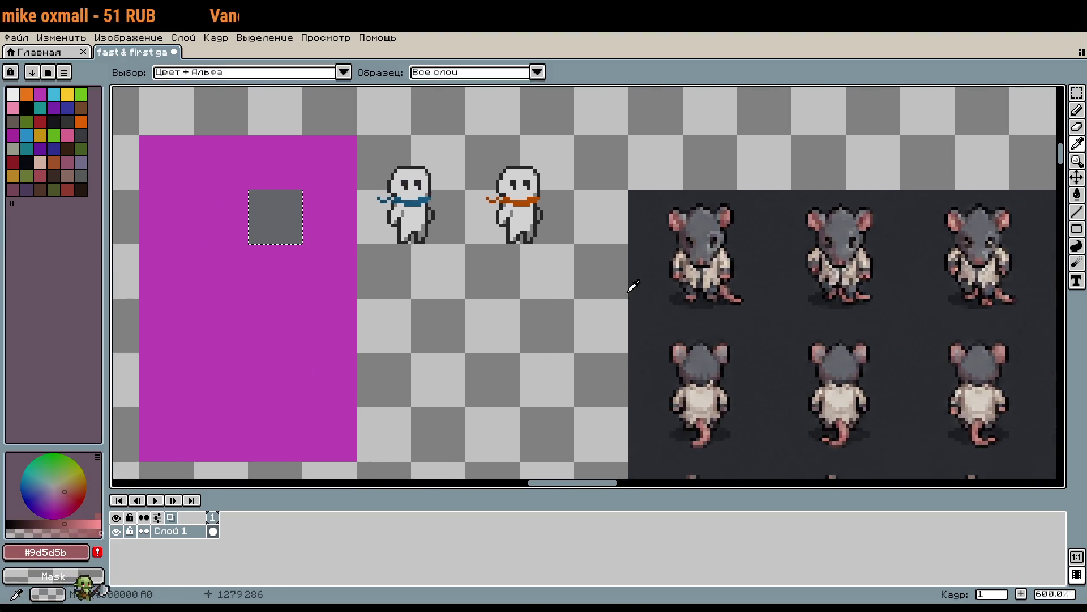
key("m")
left_click_drag(249, 246, 301, 297)
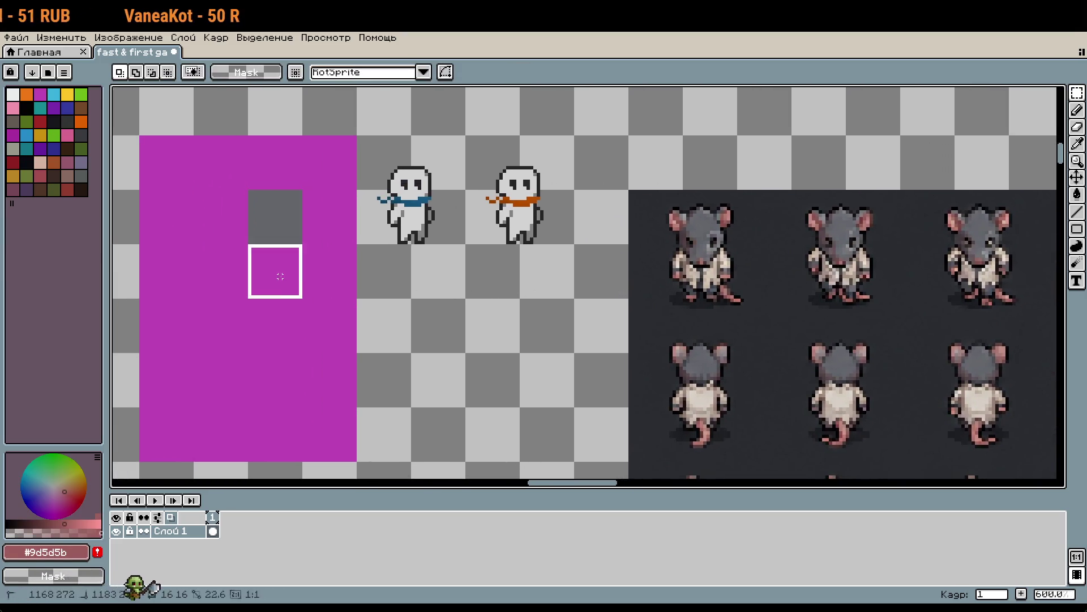
key("g")
left_click(279, 276)
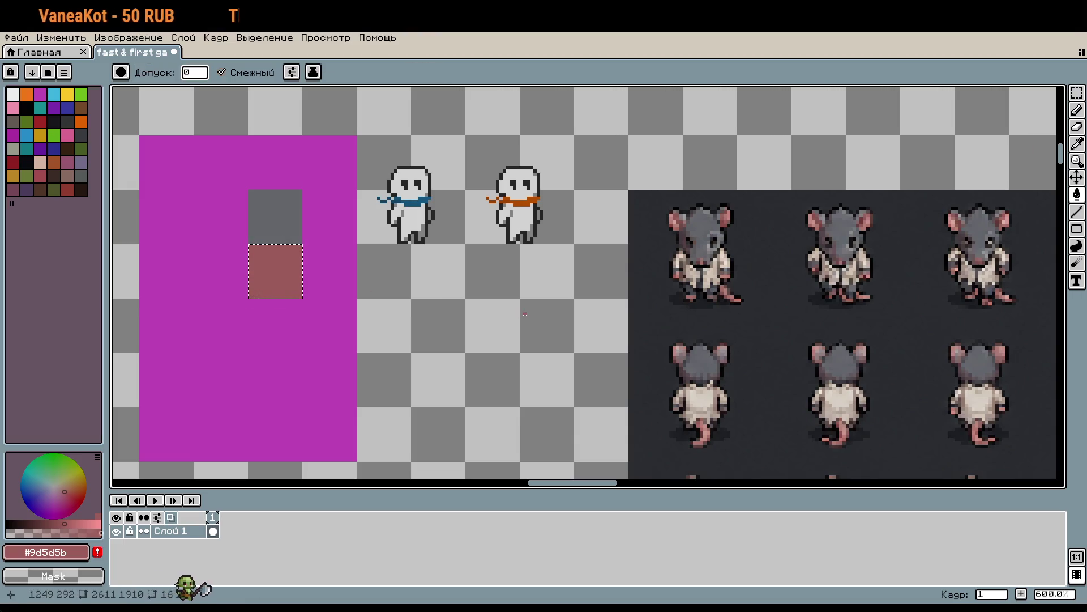
Sample the ear's light pink and fill the third square with it
scroll(261, 277, "up", 2)
scroll(245, 304, "down", 2)
left_click_drag(551, 282, 420, 282)
scroll(597, 307, "up", 5)
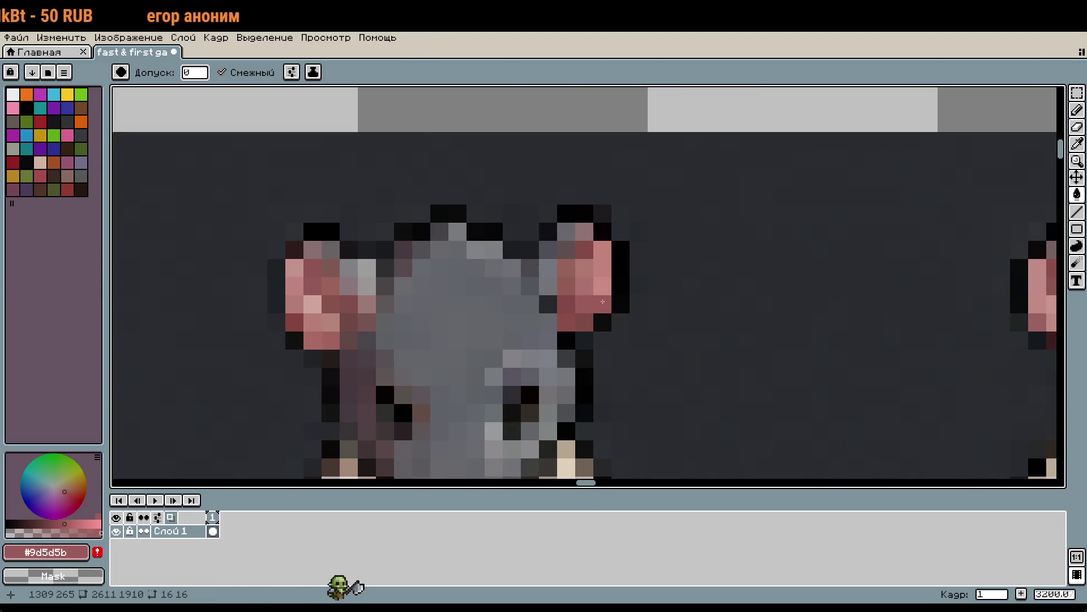
key("i")
left_click(609, 283)
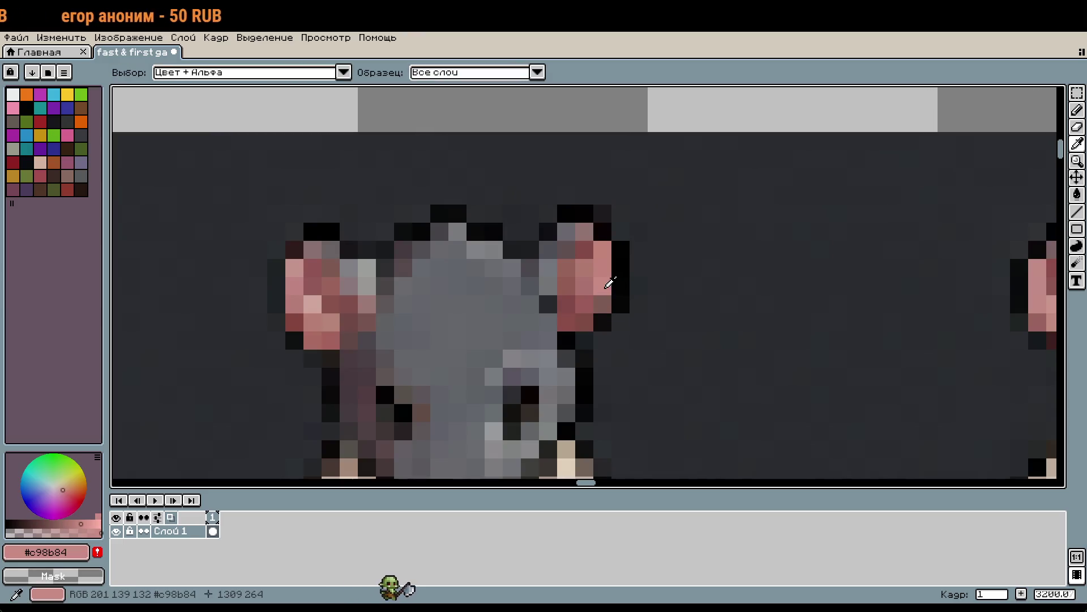
scroll(487, 335, "down", 5)
scroll(487, 336, "left", 5)
scroll(504, 348, "left", 2)
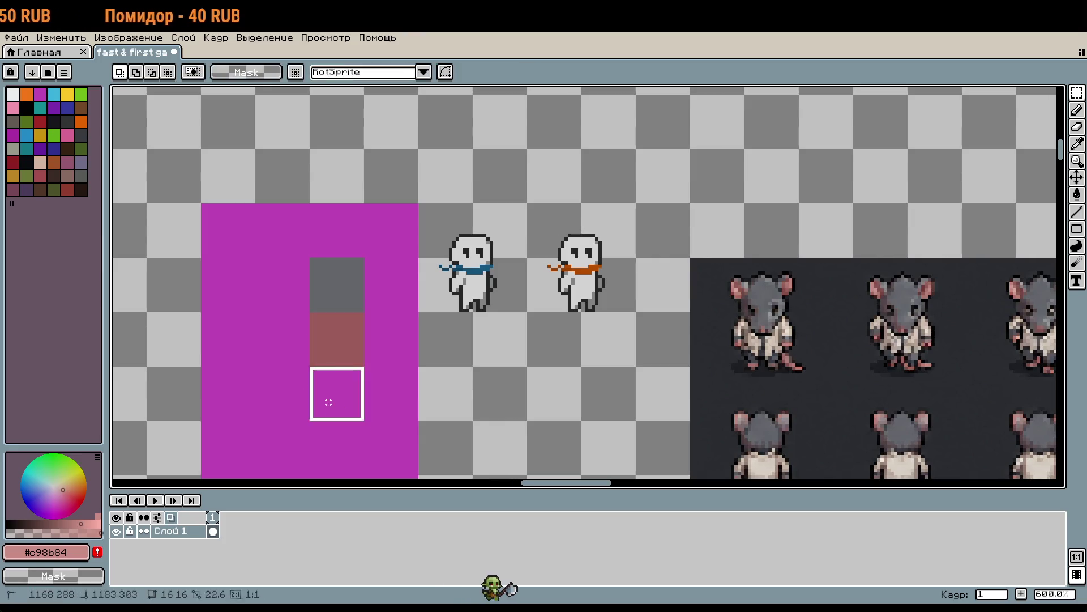
key("g")
left_click(332, 401)
Sample a darker pink from the rat's pixels
scroll(606, 339, "down", 2)
scroll(607, 340, "right", 4)
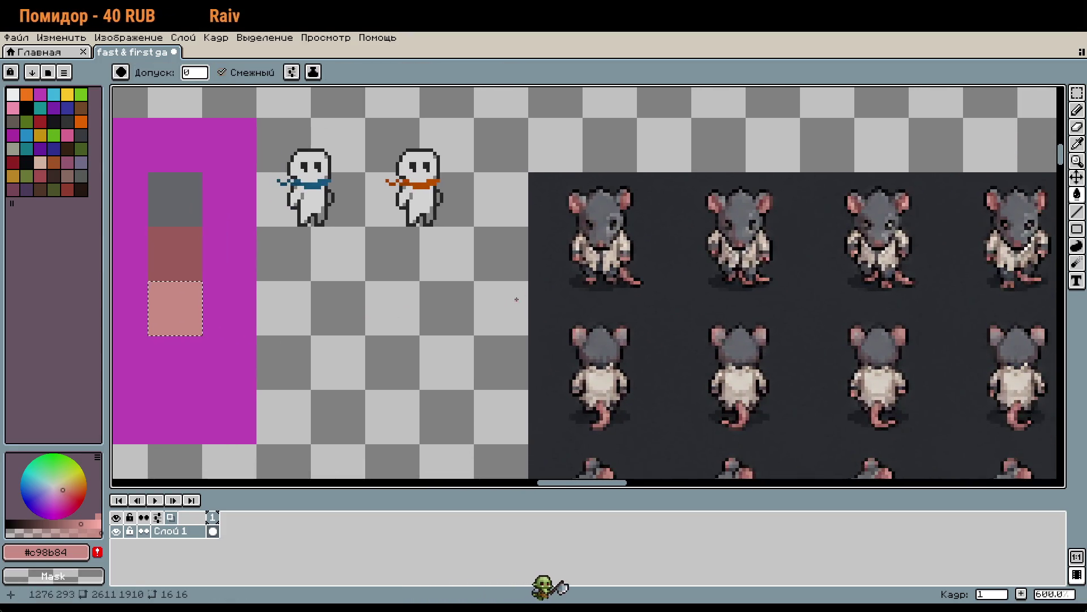
scroll(642, 252, "up", 5)
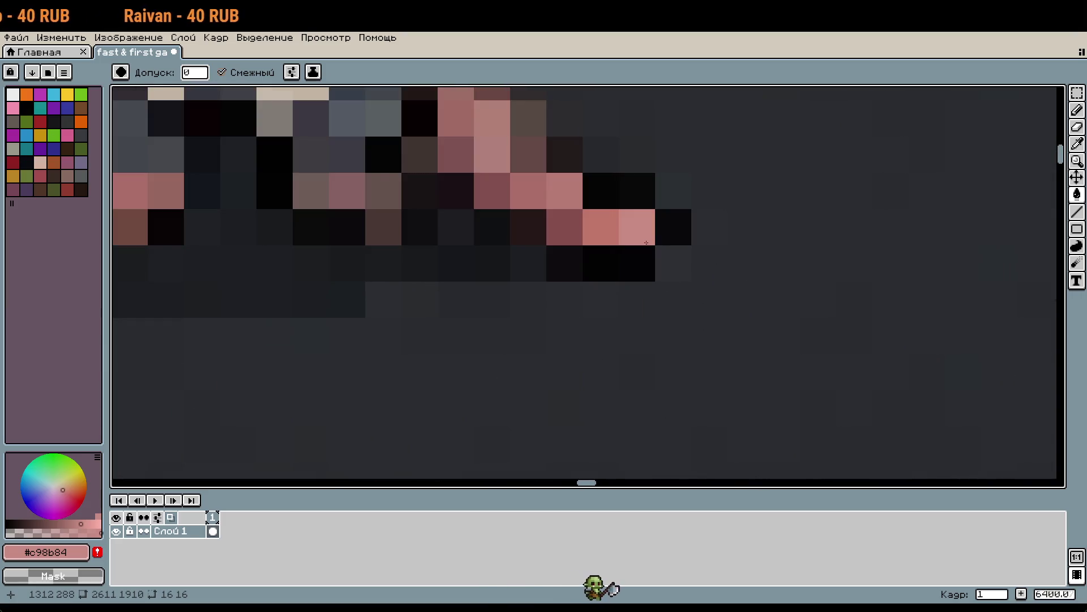
mouse_move(637, 263)
left_mouse_down()
mouse_move(692, 308)
mouse_move(723, 355)
left_mouse_up()
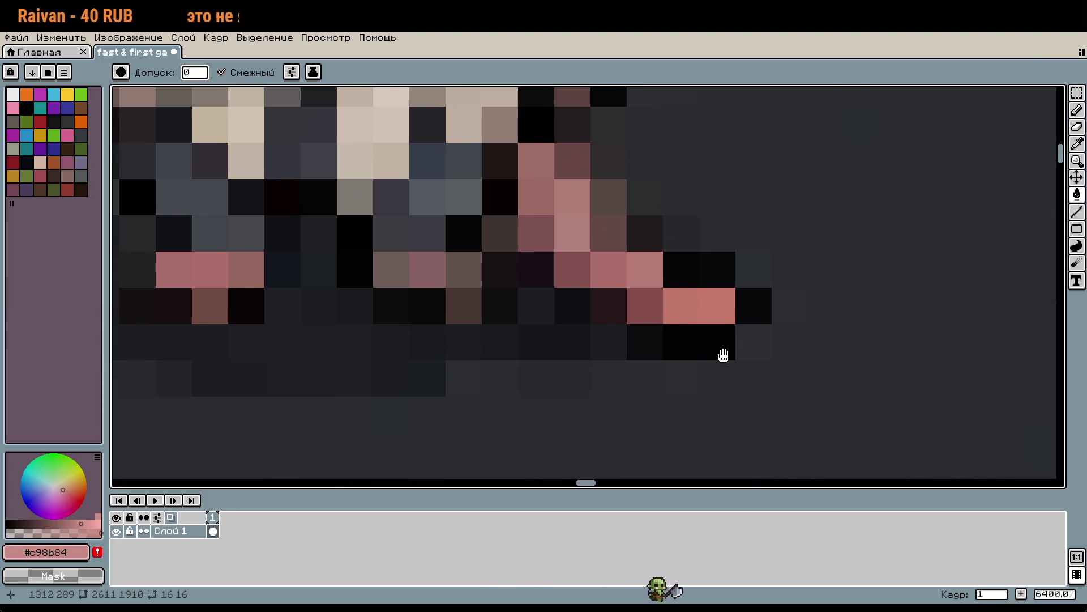
key("i")
left_click(579, 263)
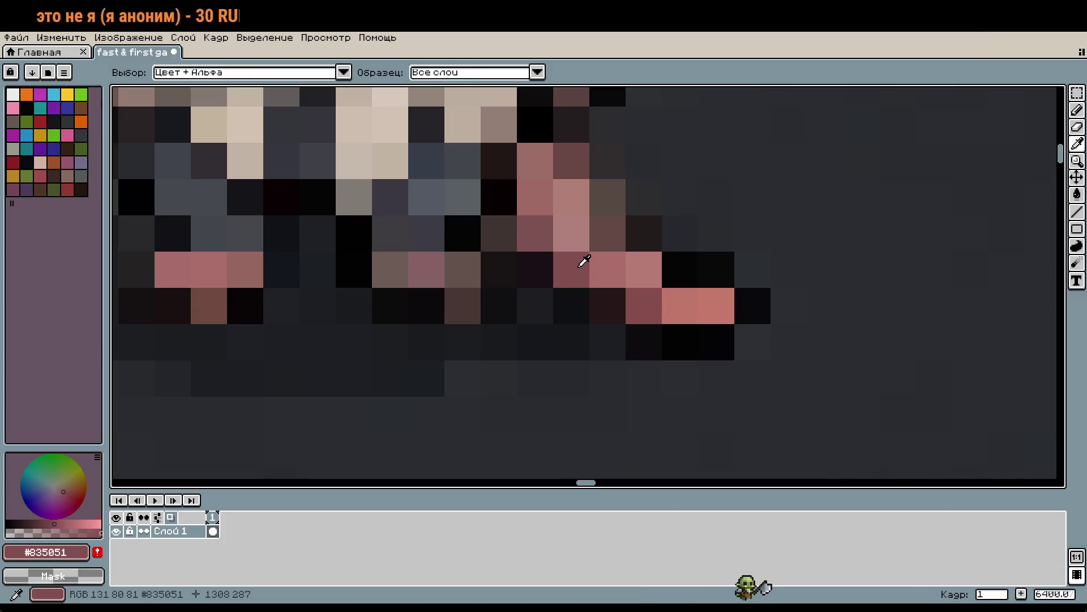
scroll(576, 263, "down", 10)
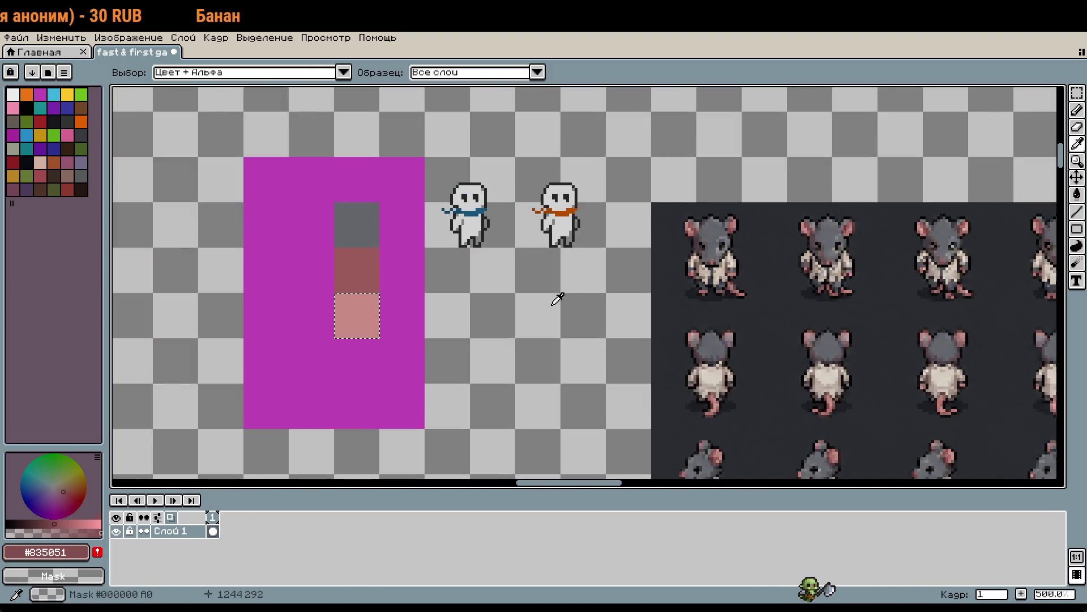
Fill the empty cell below the light pink swatch with dark red #835051
key("m")
left_click_drag(343, 346, 369, 381)
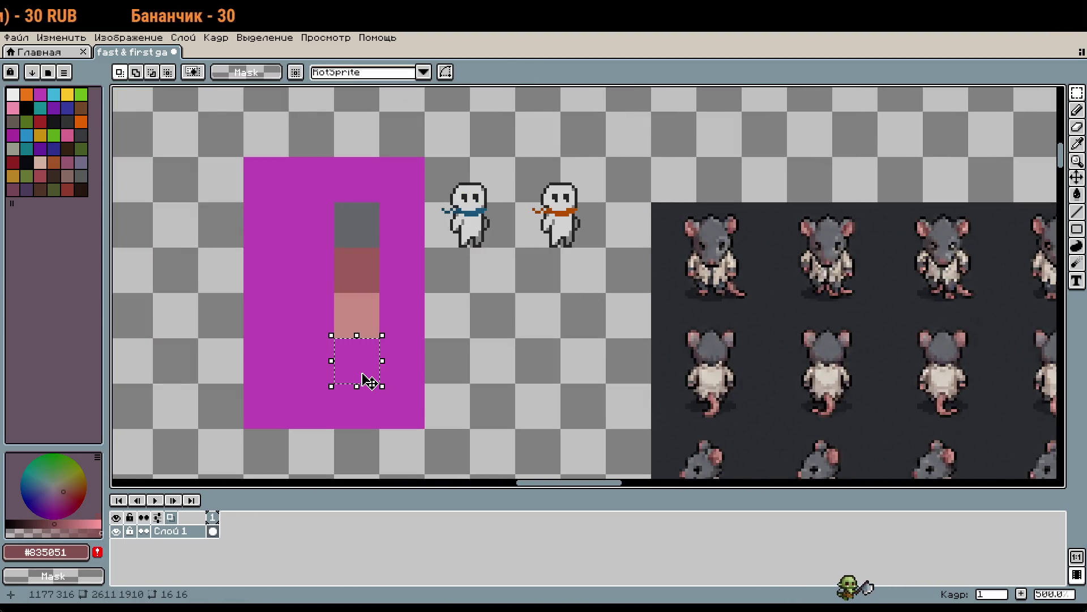
key("g")
left_click(368, 381)
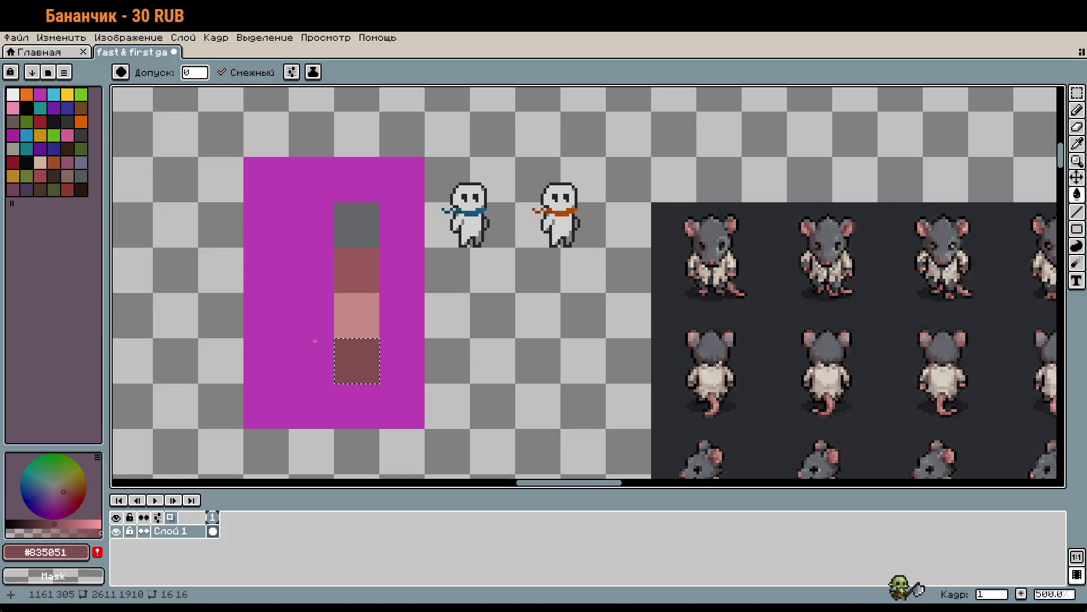
scroll(751, 311, "up", 3)
scroll(699, 292, "up", 6)
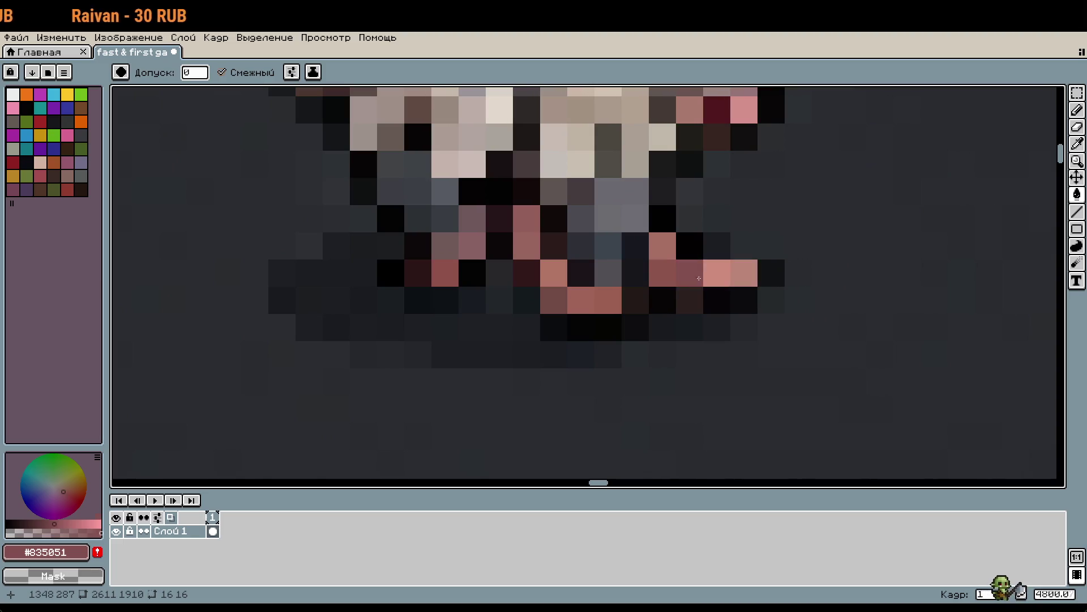
scroll(707, 279, "down", 6)
scroll(468, 296, "up", 7)
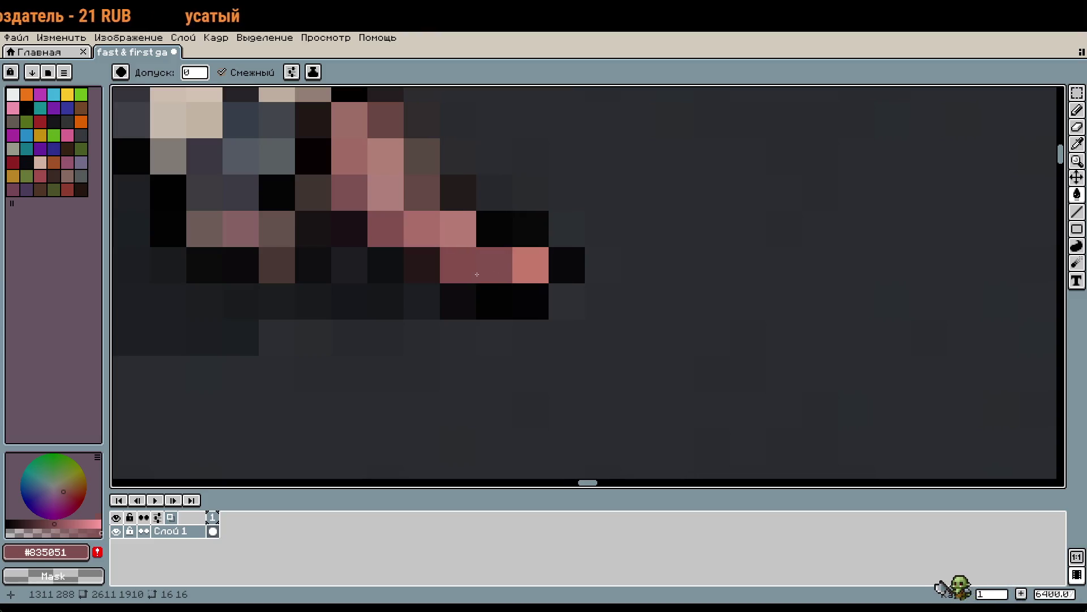
Sample the beige #d2c3b4 from the rat's clothing
key("i")
scroll(468, 266, "down", 6)
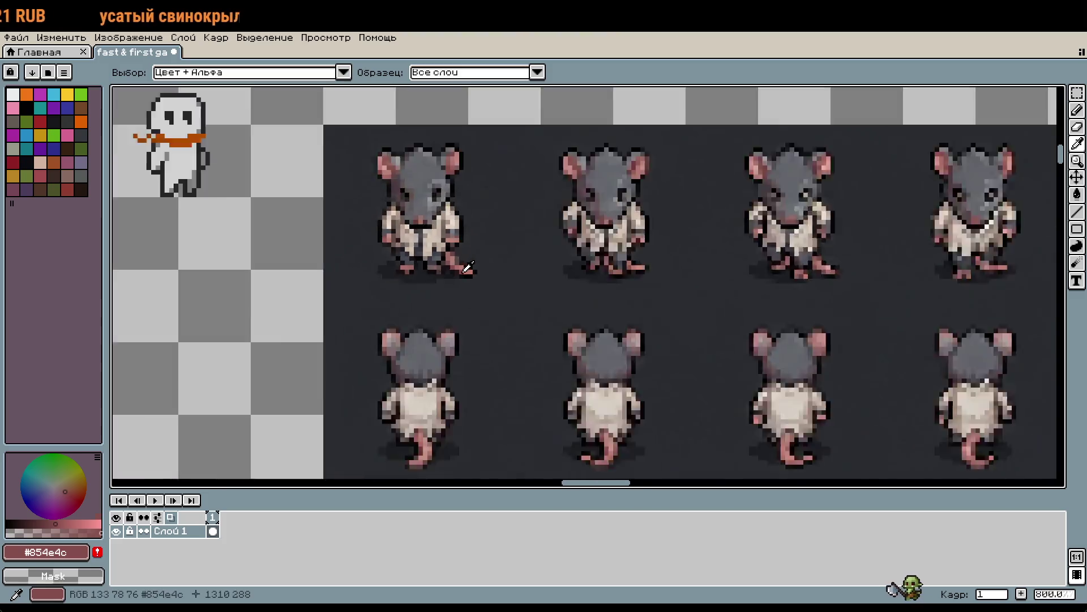
key("g")
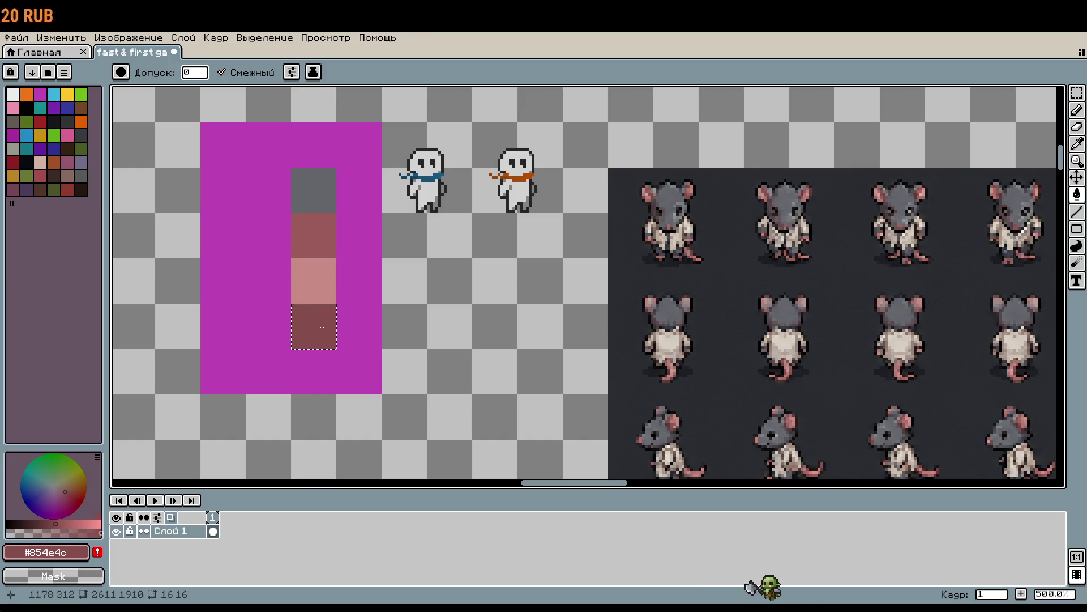
key("m")
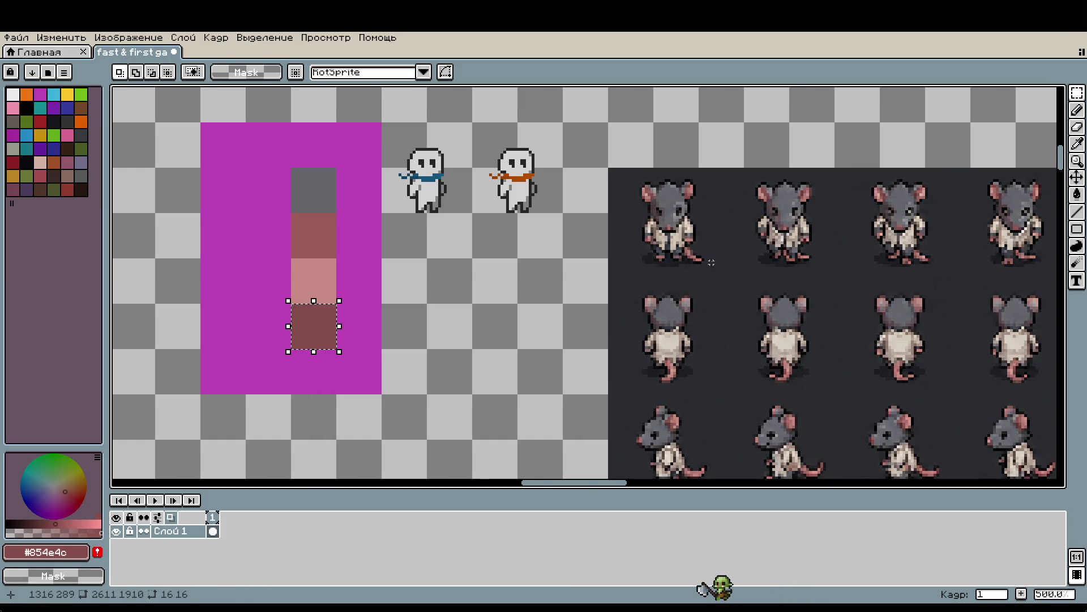
scroll(705, 284, "up", 8)
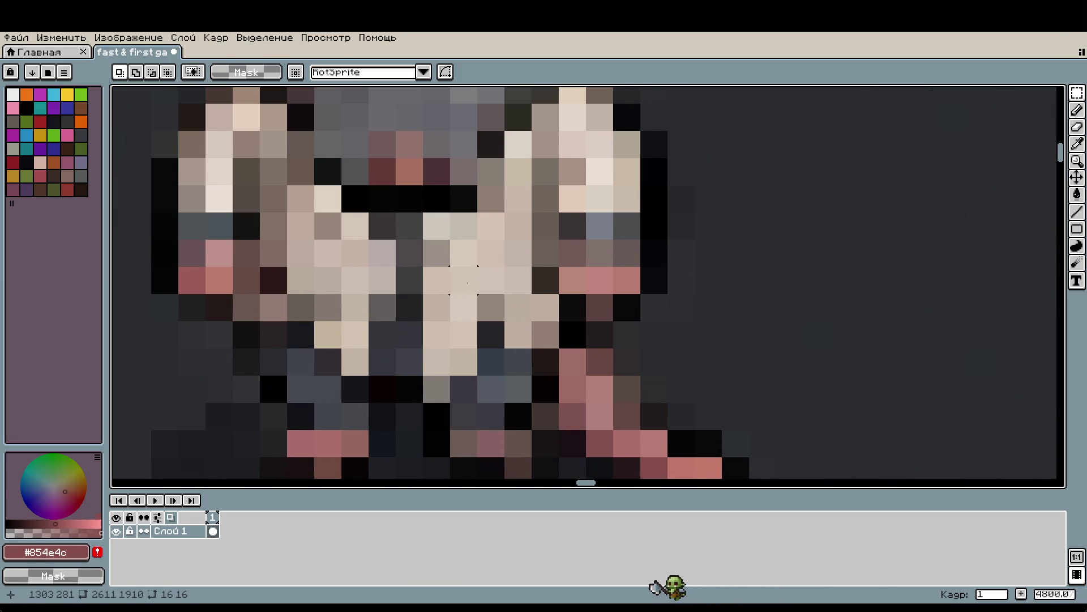
key("i")
left_click(468, 277)
scroll(468, 276, "down", 9)
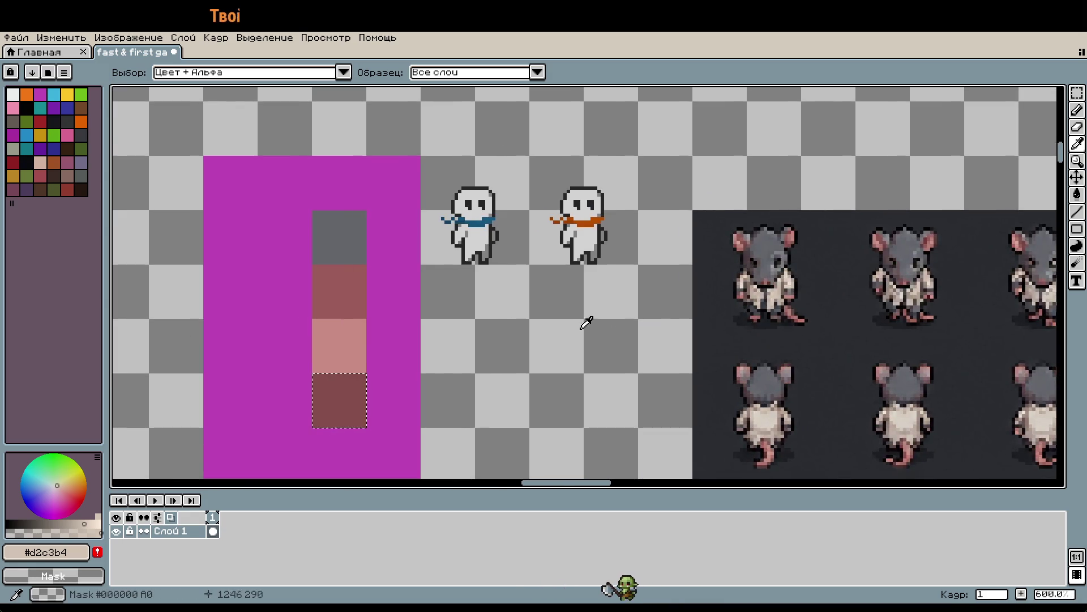
left_click_drag(581, 327, 682, 291)
key("b")
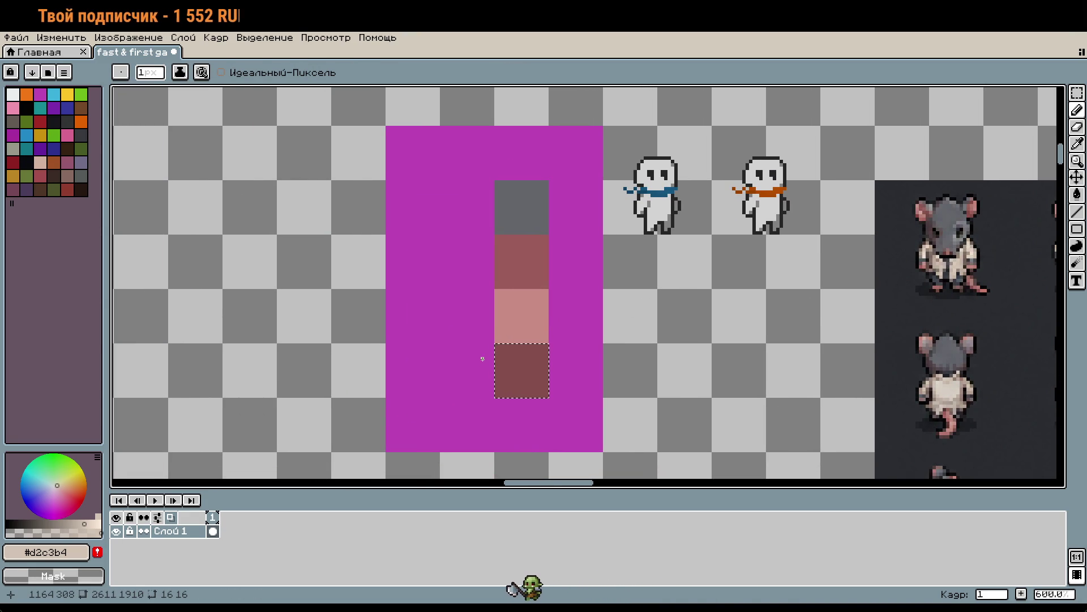
Fill the cell left of the grey swatch with beige #d2c3b4, then deselect
key("m")
left_click_drag(473, 206, 478, 213)
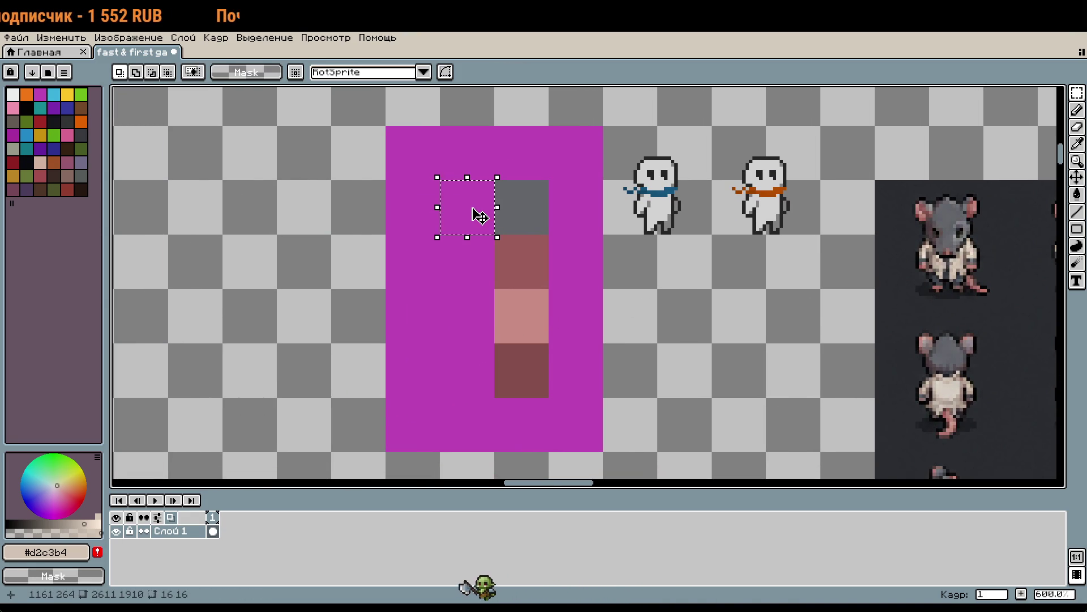
key("g")
left_click(472, 208)
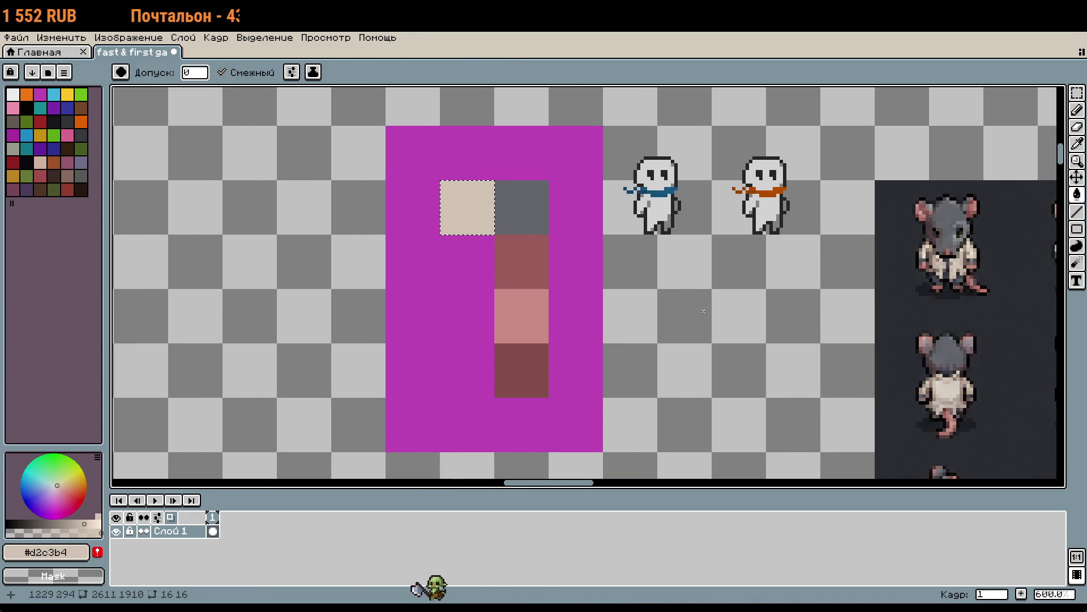
mouse_move(700, 300)
left_mouse_down()
mouse_move(245, 255)
mouse_move(219, 129)
mouse_move(240, 126)
mouse_move(274, 87)
mouse_move(313, 90)
mouse_move(636, 323)
mouse_move(572, 318)
mouse_move(514, 272)
left_mouse_up()
key("ctrl+d")
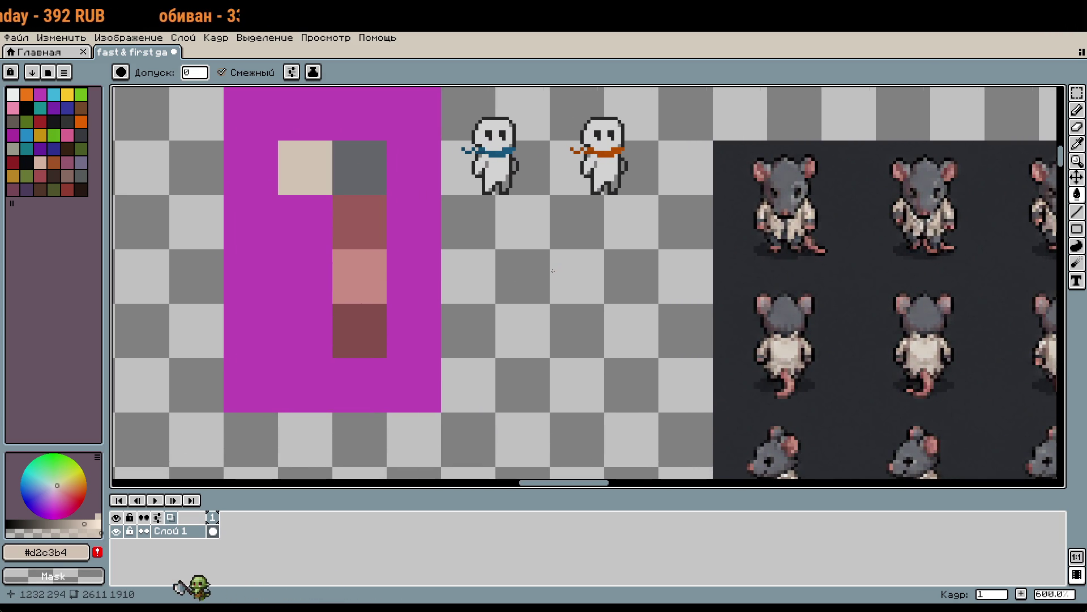
key("b")
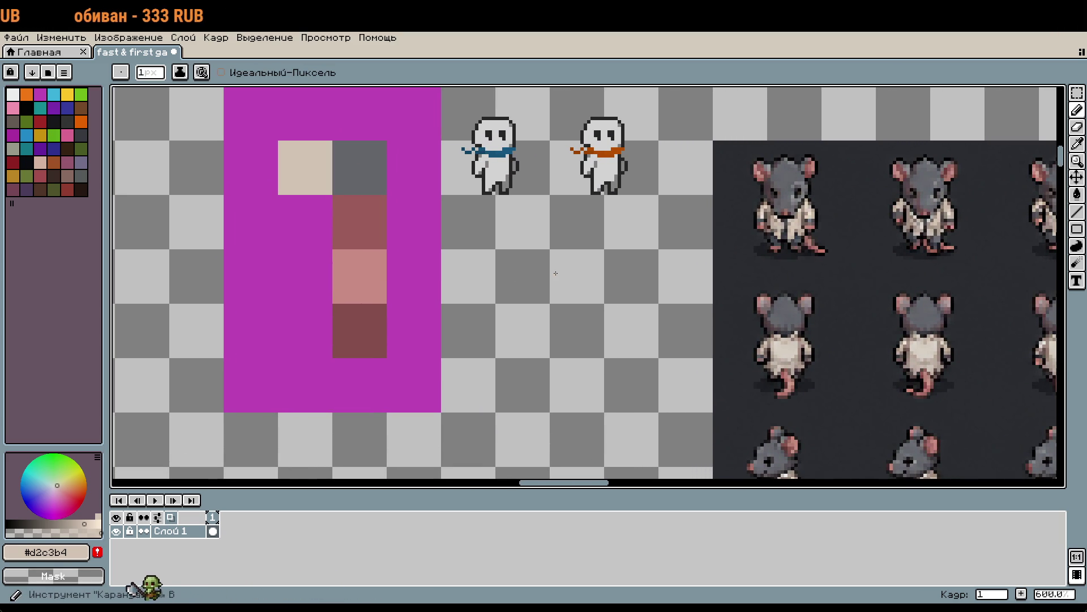
scroll(556, 273, "down", 6)
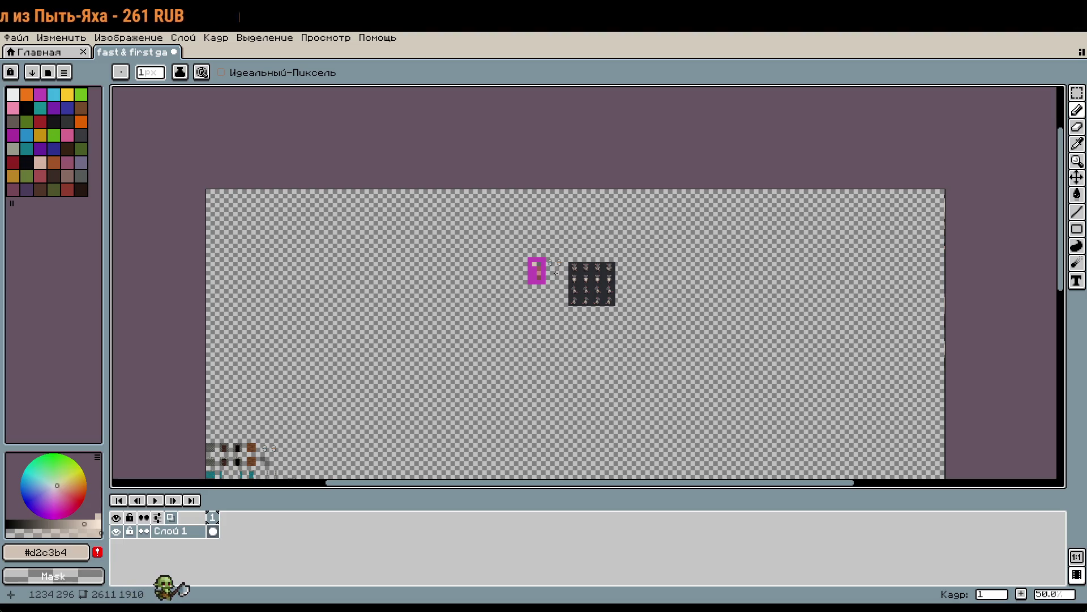
scroll(556, 273, "up", 8)
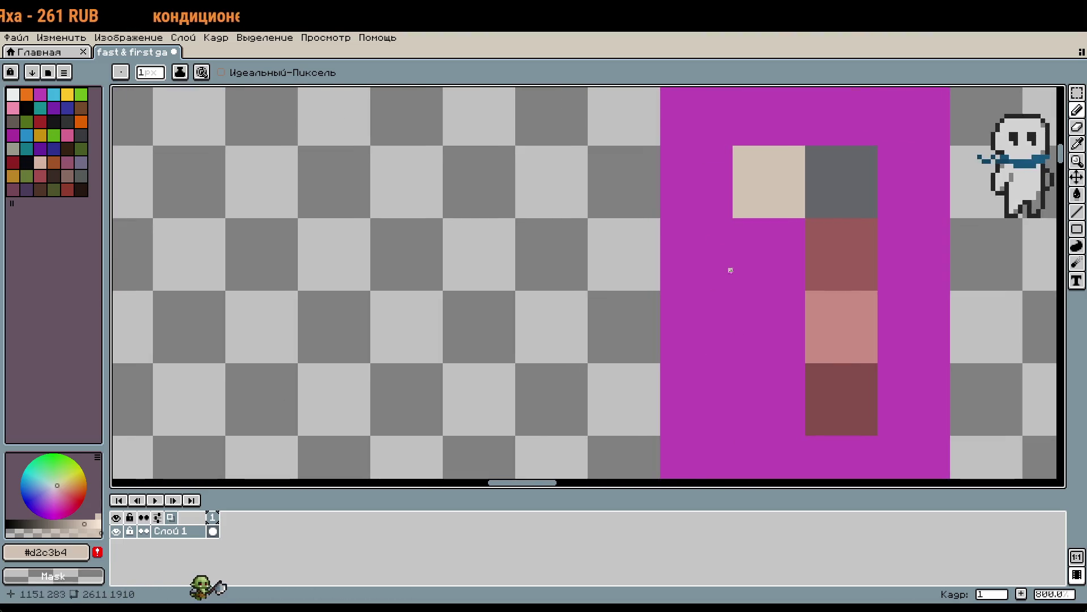
mouse_move(731, 270)
left_mouse_down()
mouse_move(214, 376)
mouse_move(438, 166)
left_mouse_up()
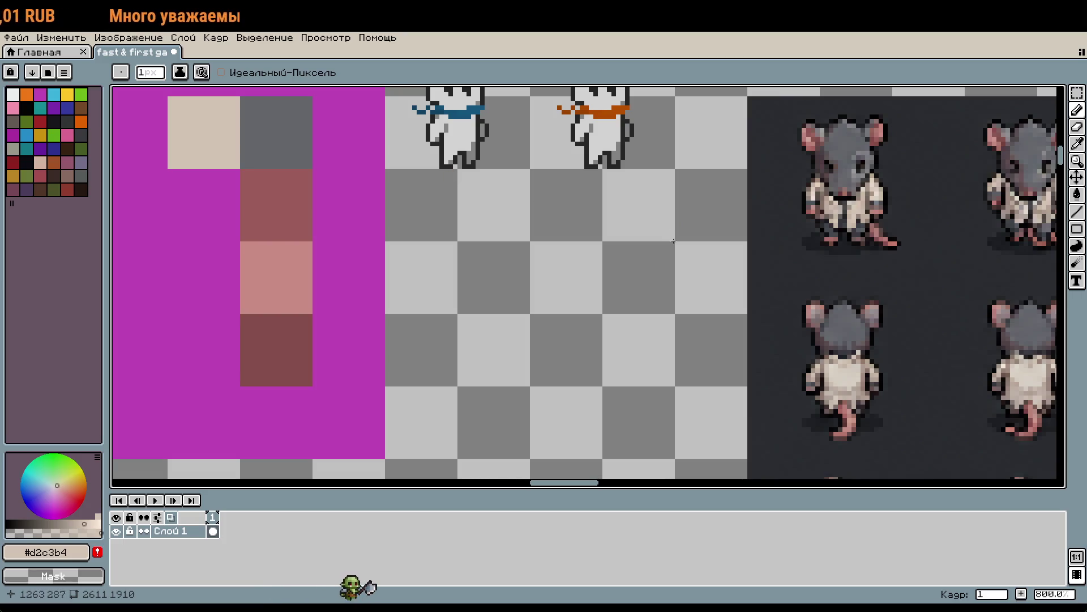
scroll(839, 384, "down", 5)
scroll(839, 384, "right", 3)
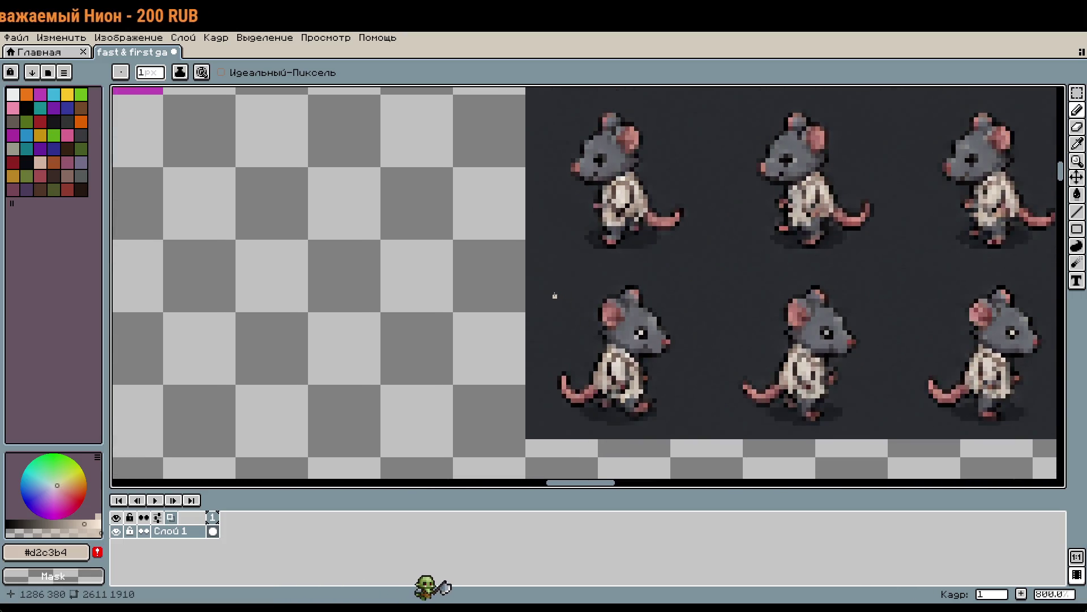
left_click_drag(554, 295, 697, 429)
left_click_drag(684, 295, 574, 403)
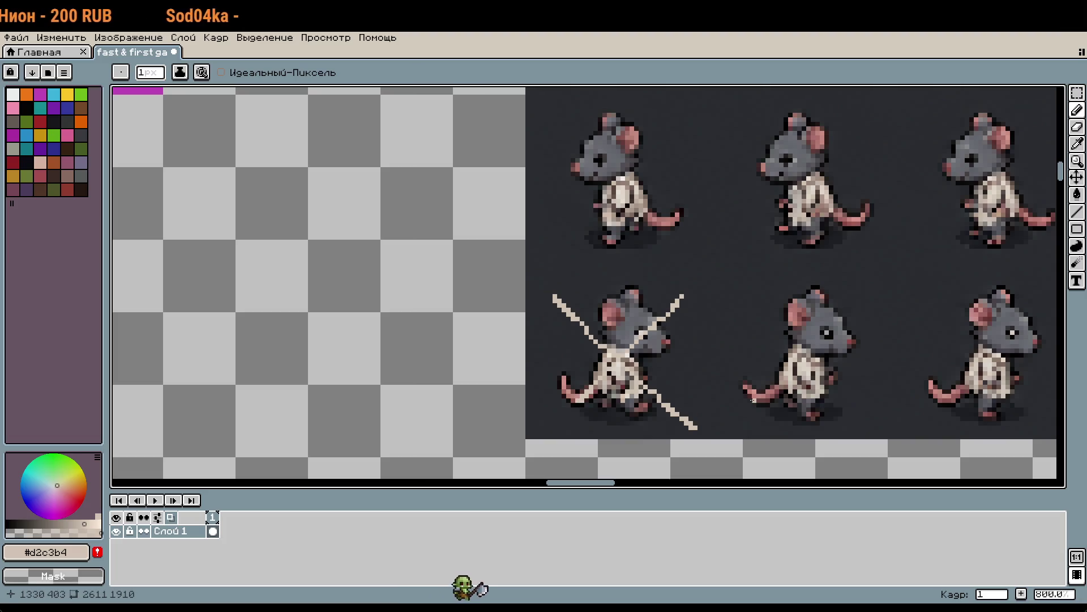
key("ctrl+z")
key("ctrl+z")
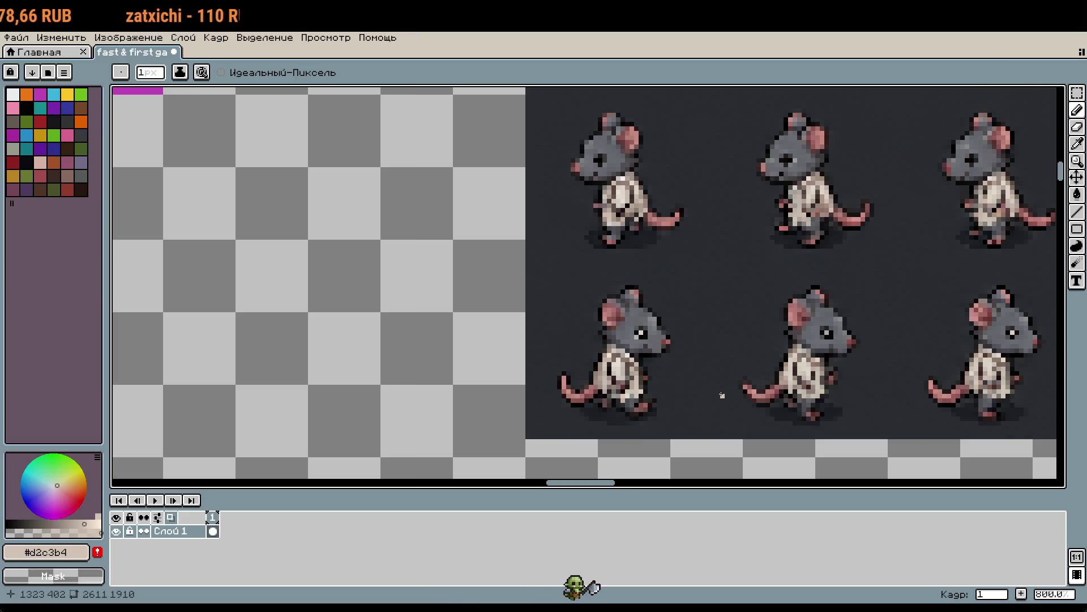
scroll(786, 371, "down", 4)
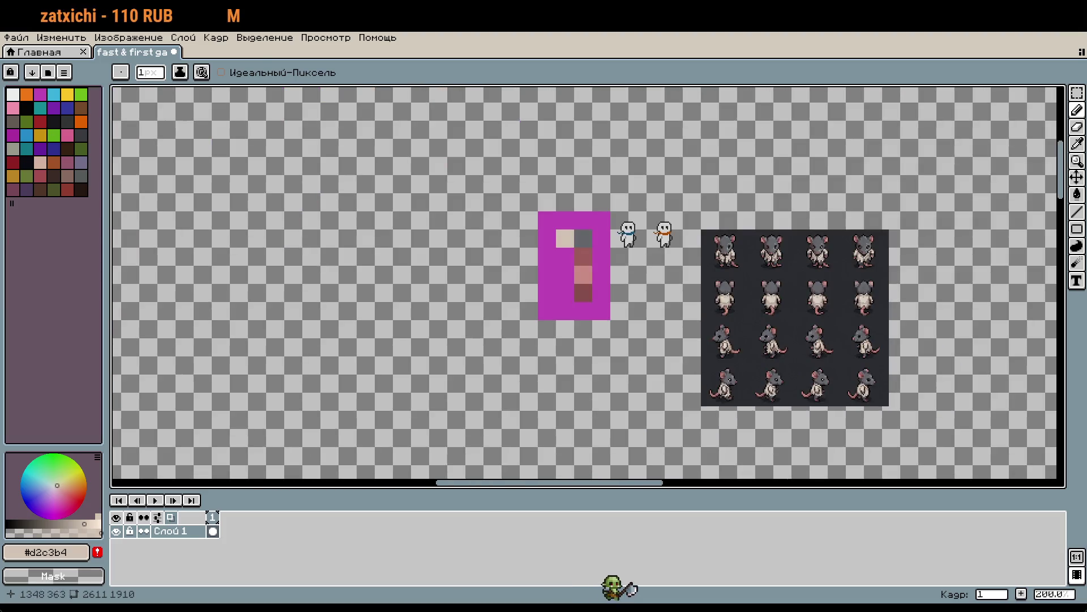
Move the rat sprite sheet up to 1280,144, above the magenta palette block
key("m")
left_click_drag(701, 211, 901, 429)
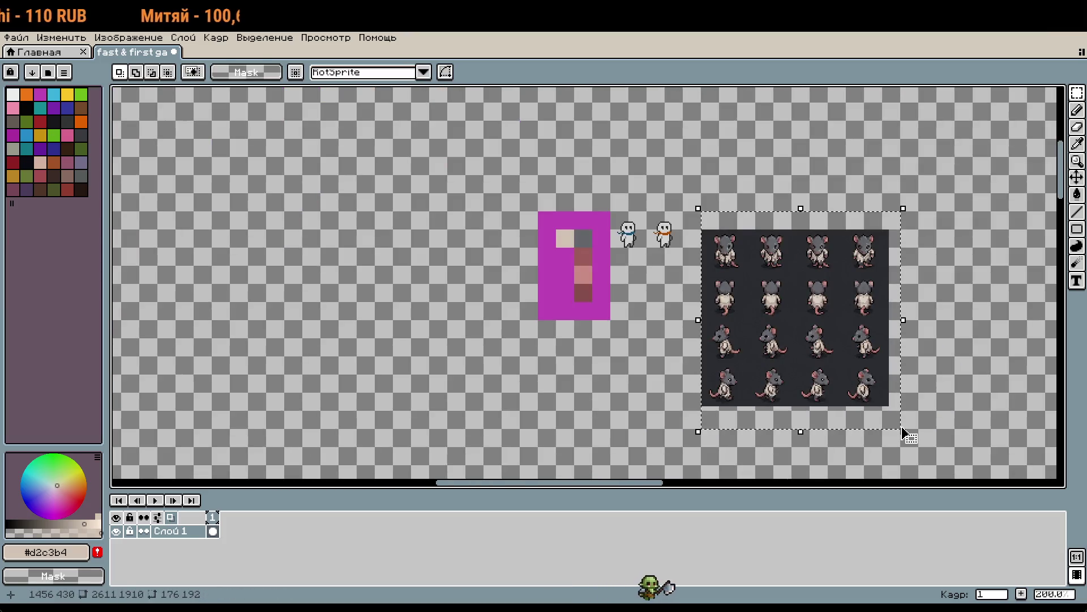
key("Up")
key("Up")
key("Up")
key("Up")
key("Up")
key("Up")
key("Return")
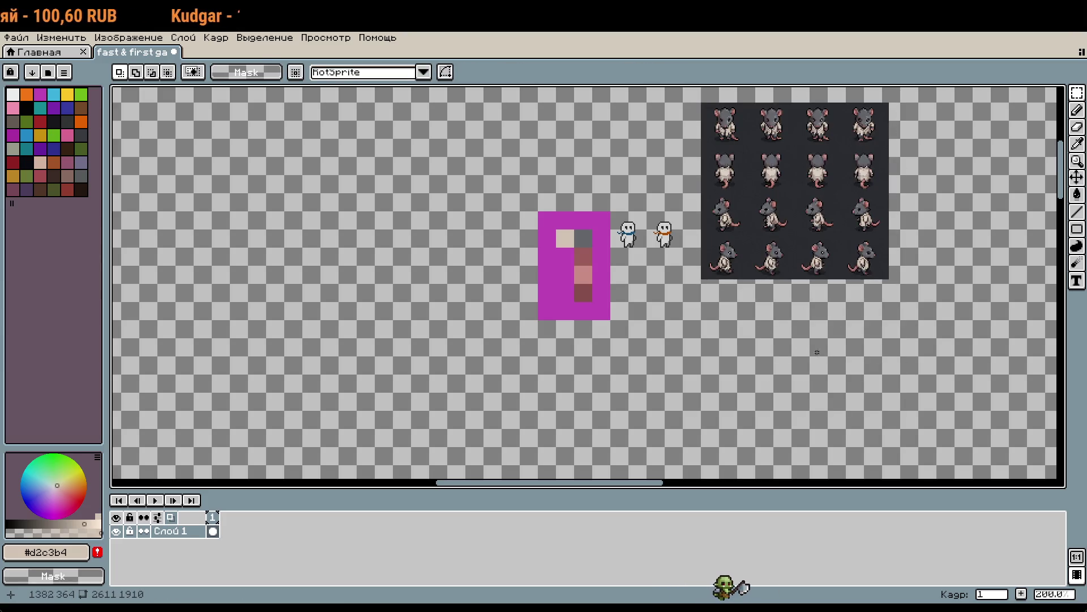
scroll(723, 247, "up", 5)
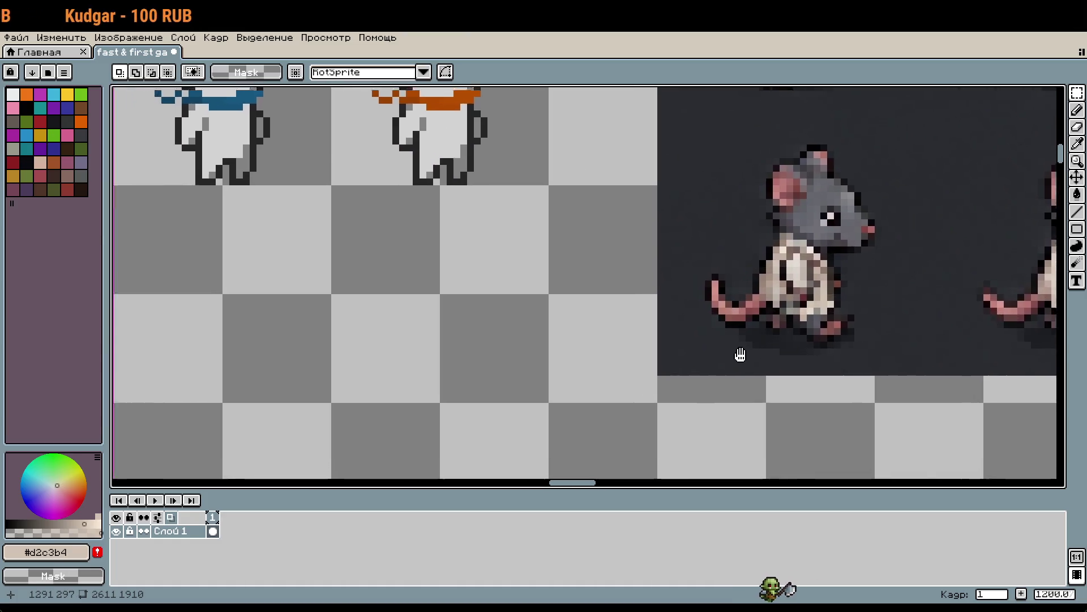
left_click_drag(740, 354, 891, 315)
scroll(893, 321, "down", 1)
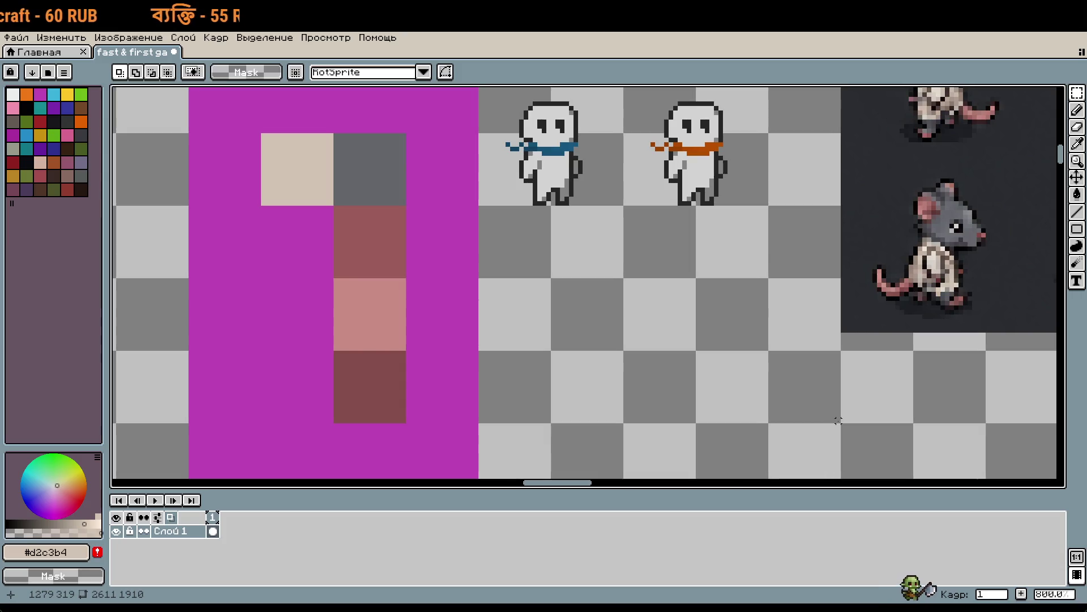
scroll(838, 420, "up", 1)
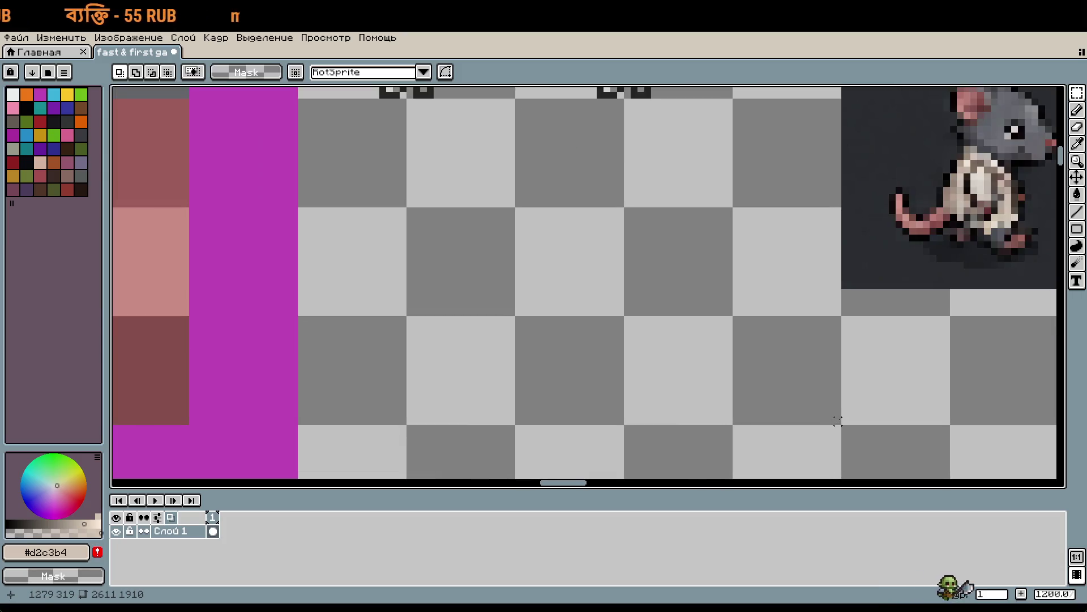
key("i")
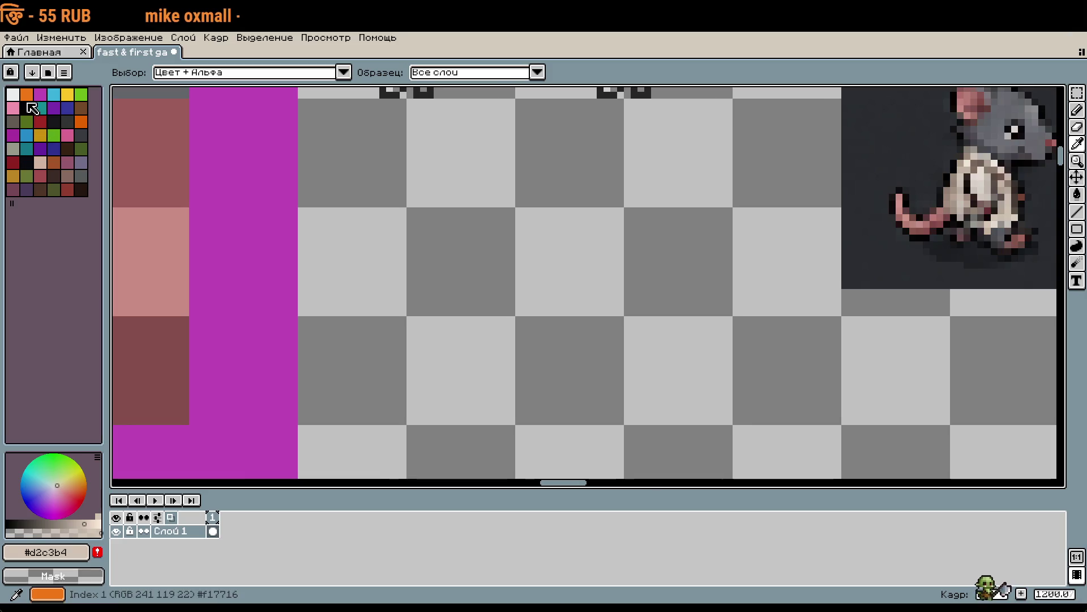
left_click(4, 520)
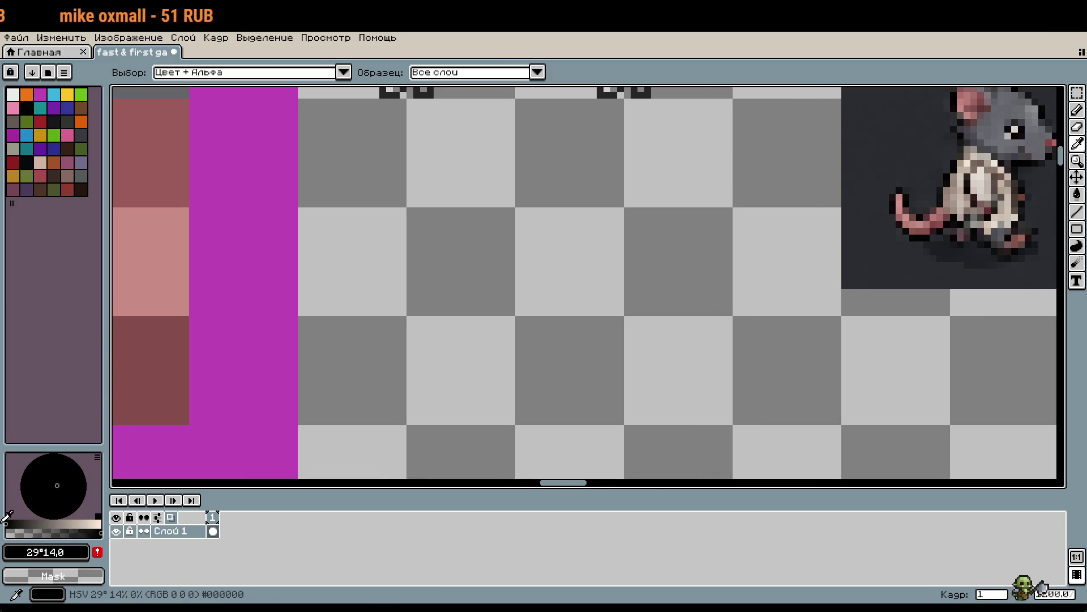
key("b")
mouse_move(646, 284)
left_mouse_down()
mouse_move(611, 304)
mouse_move(589, 389)
left_mouse_up()
scroll(585, 164, "up", 3)
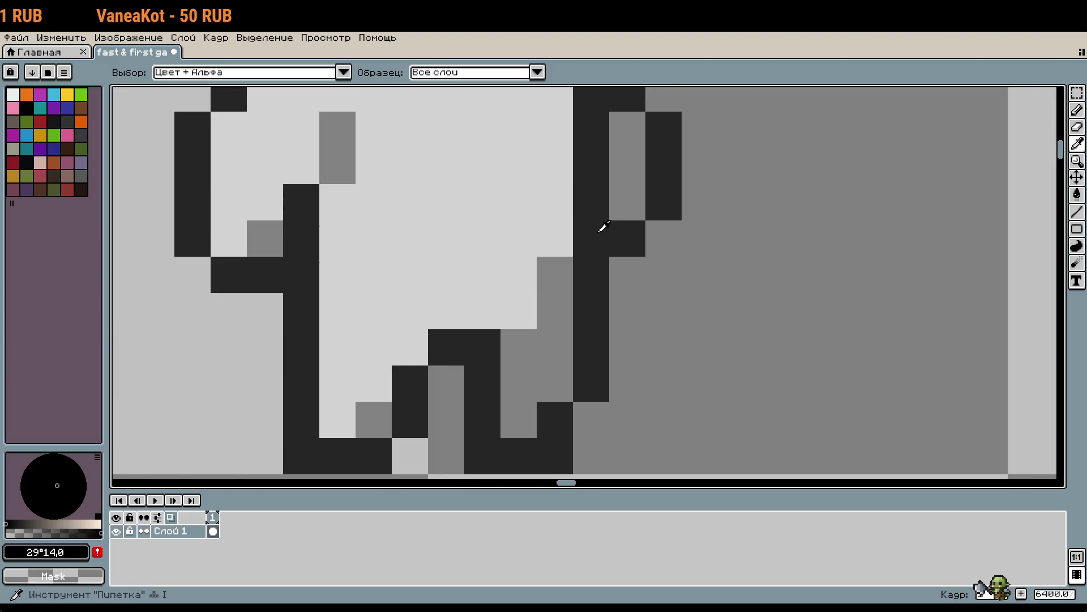
left_click(602, 226, "alt")
scroll(638, 342, "down", 7)
left_click_drag(638, 342, 621, 227)
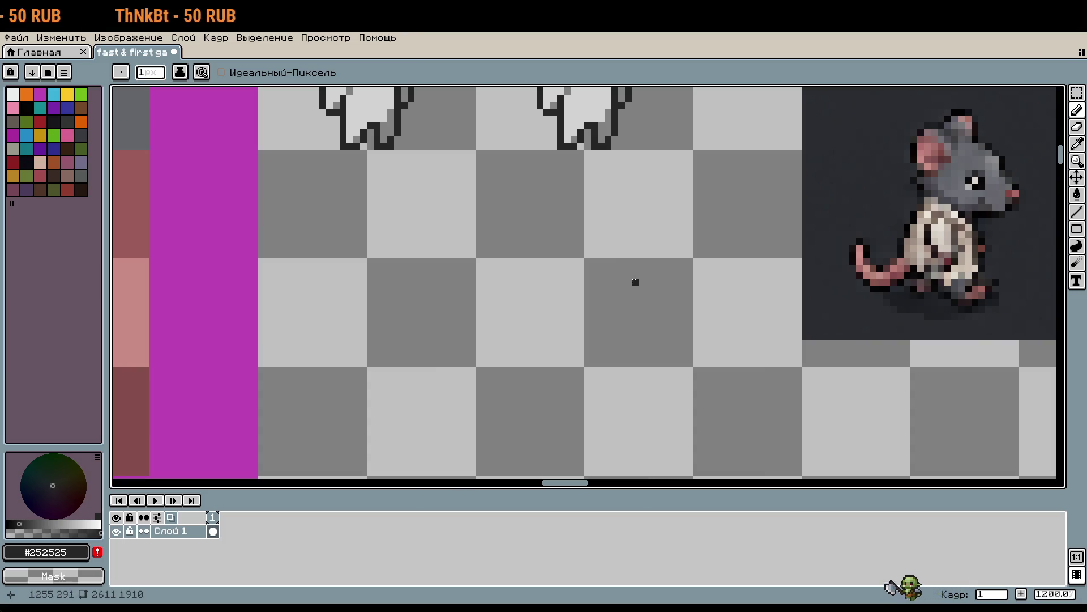
scroll(628, 255, "down", 3)
scroll(624, 298, "up", 3)
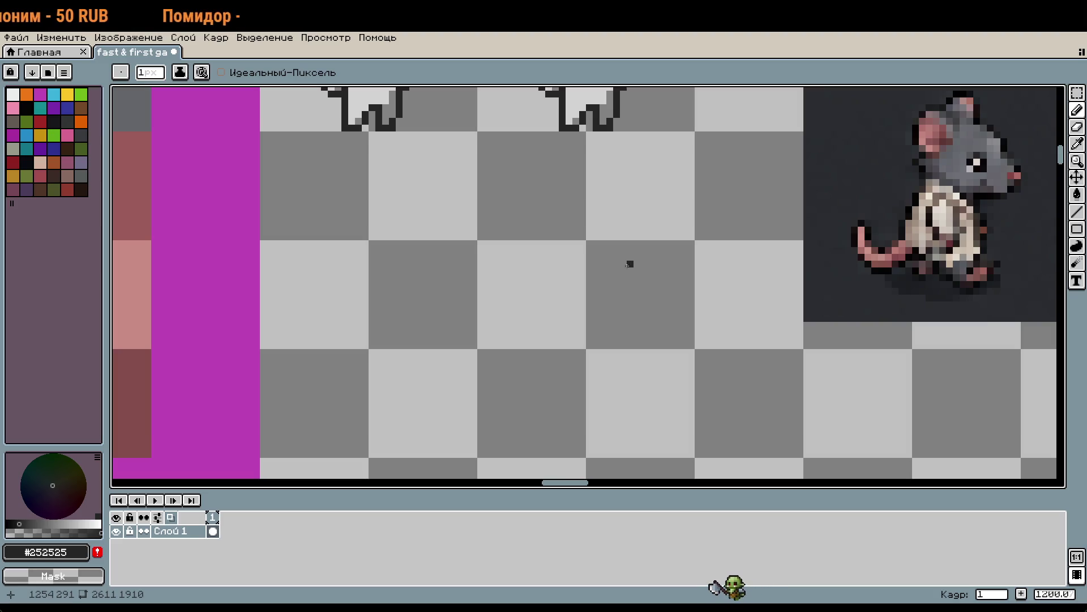
scroll(630, 264, "up", 3)
mouse_move(675, 289)
left_mouse_down()
mouse_move(590, 274)
mouse_move(573, 437)
mouse_move(622, 266)
left_mouse_up()
scroll(585, 387, "down", 1)
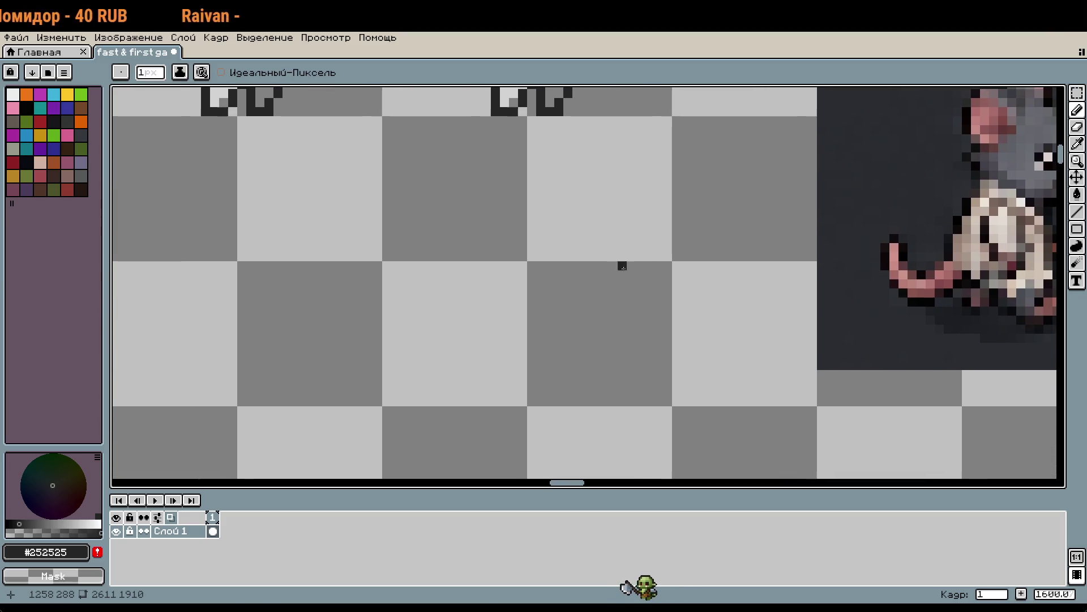
scroll(559, 293, "up", 3)
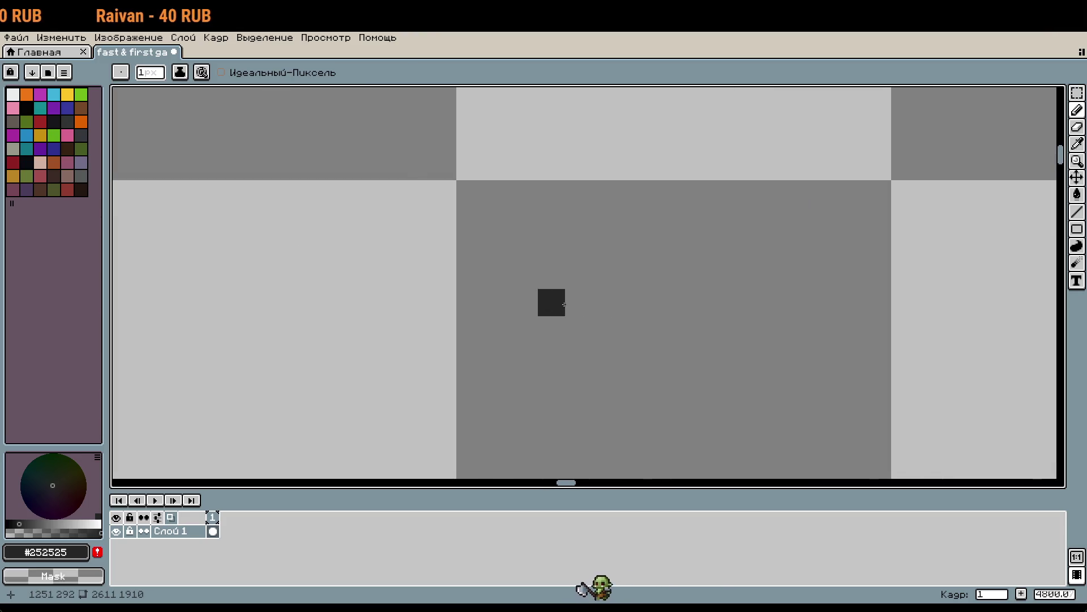
Draw the left curve and top edge of the rat head outline in dark pixels
mouse_move(551, 325)
left_mouse_down()
mouse_move(855, 277)
mouse_move(898, 257)
left_mouse_up()
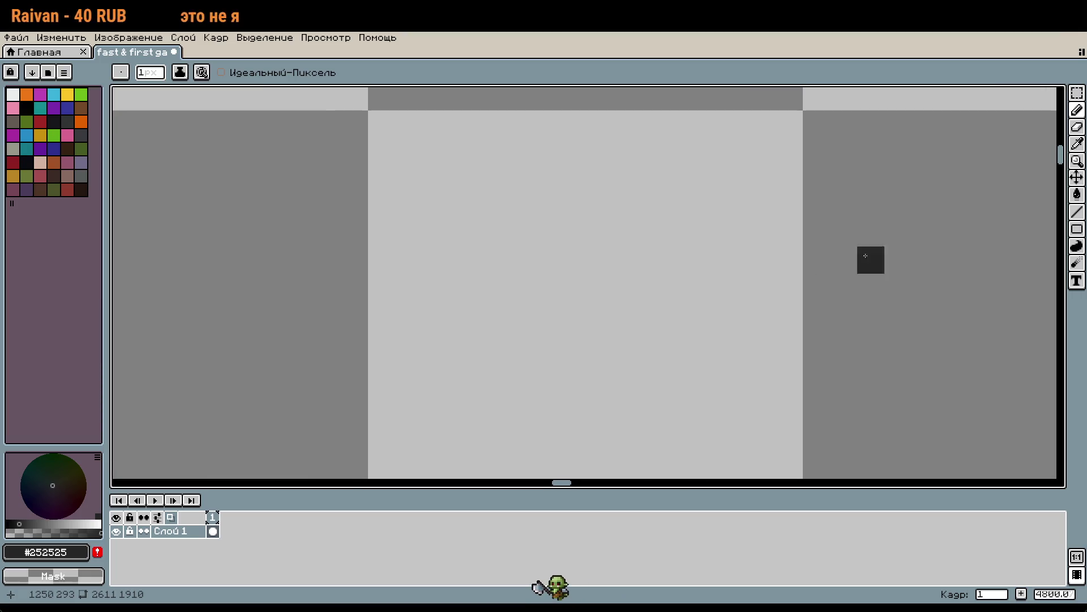
mouse_move(464, 287)
left_mouse_down()
mouse_move(430, 284)
mouse_move(436, 205)
mouse_move(491, 178)
left_mouse_up()
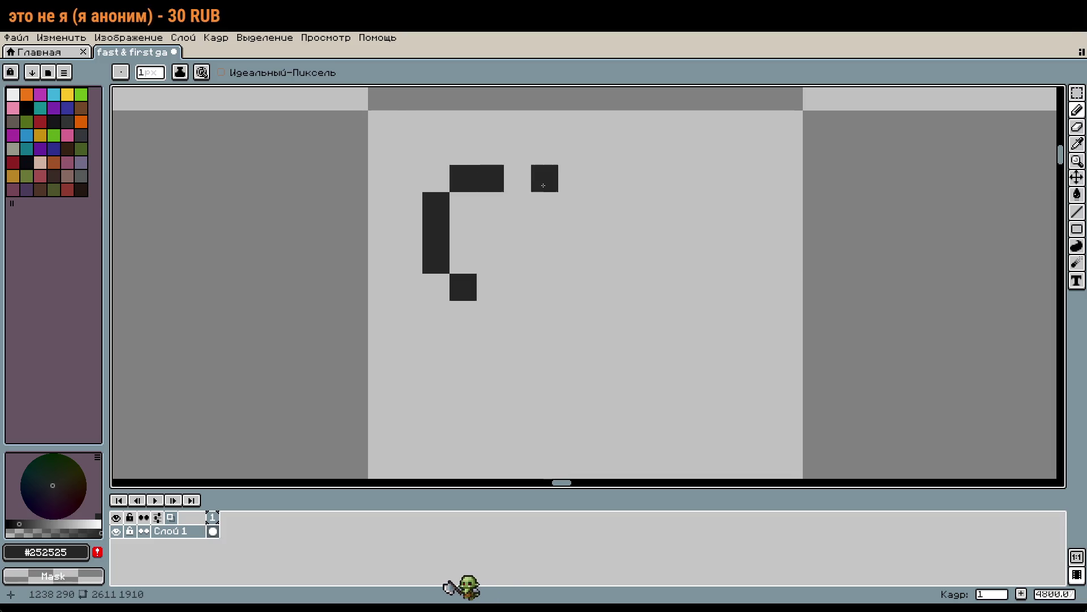
left_click(518, 178)
left_click(545, 206)
scroll(632, 253, "down", 4)
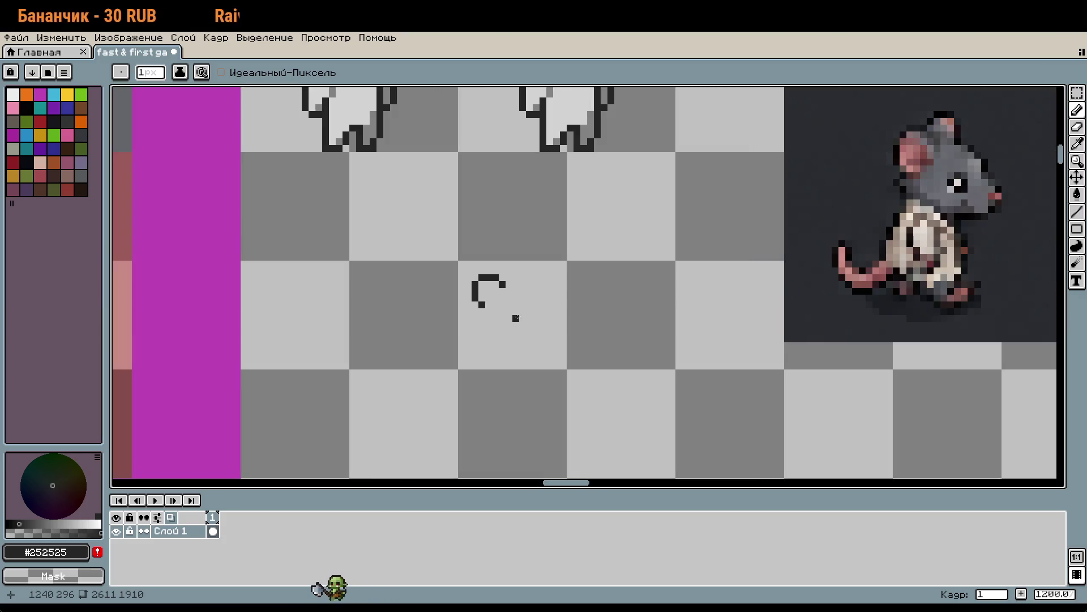
scroll(509, 317, "up", 3)
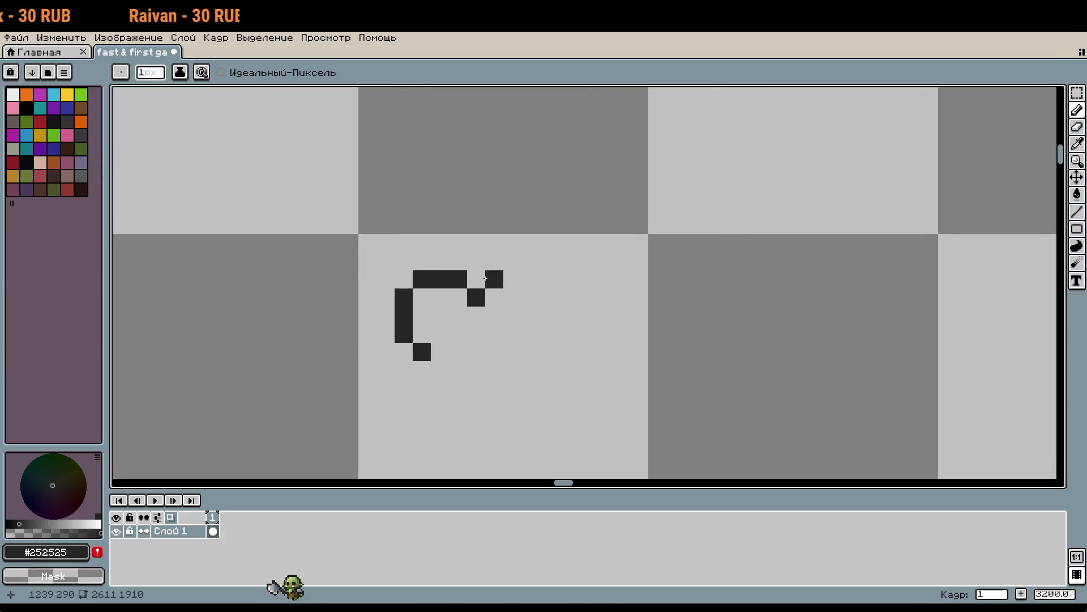
left_click_drag(498, 225, 552, 225)
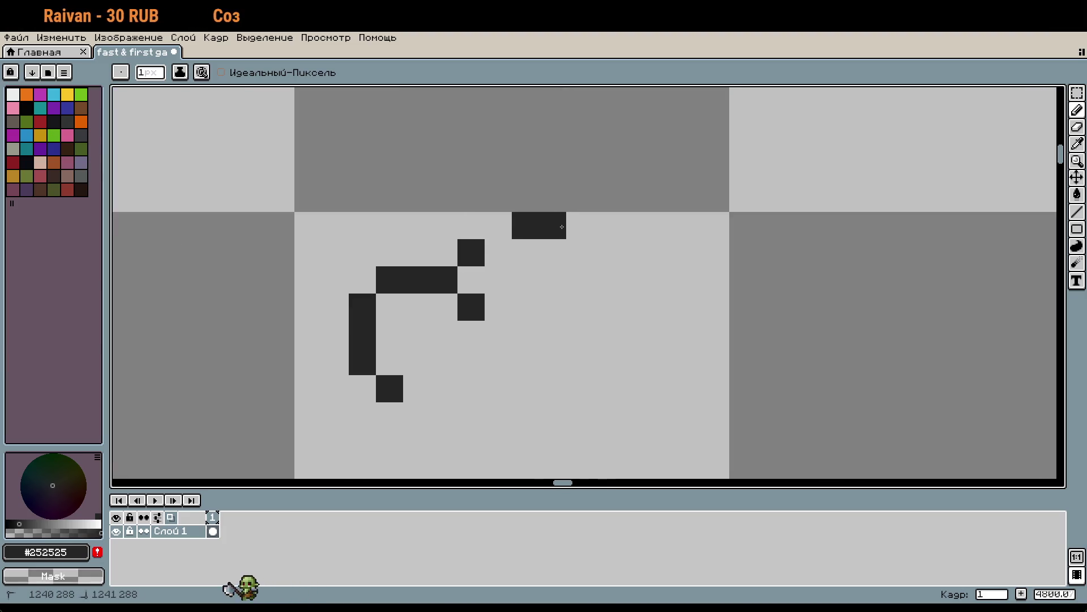
left_click(568, 257)
Draw the head's right side down from the arc and diagonally outward
scroll(688, 388, "down", 3)
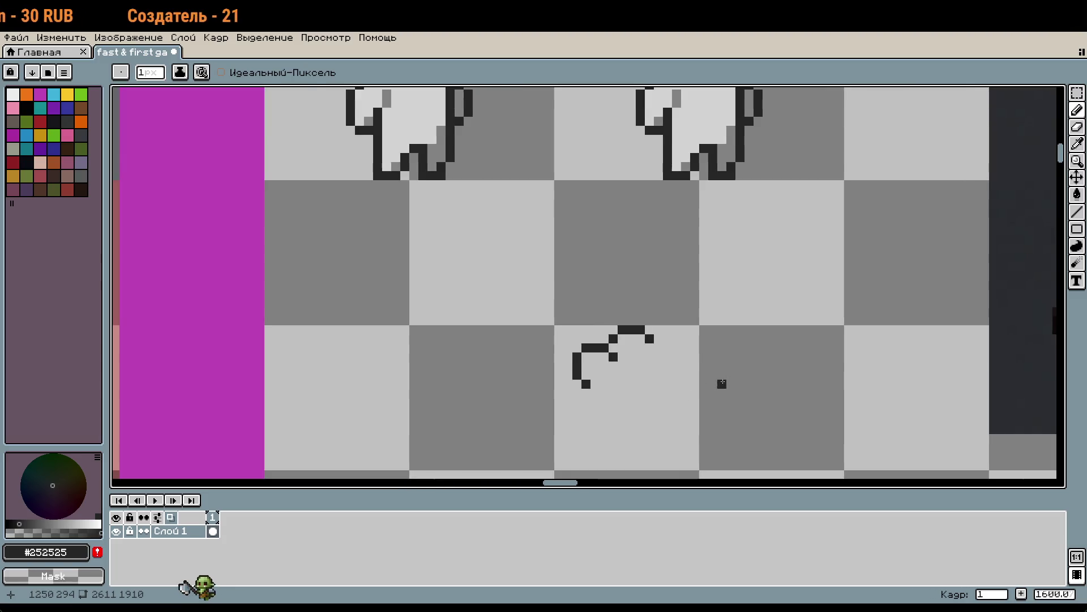
scroll(634, 325, "down", 1)
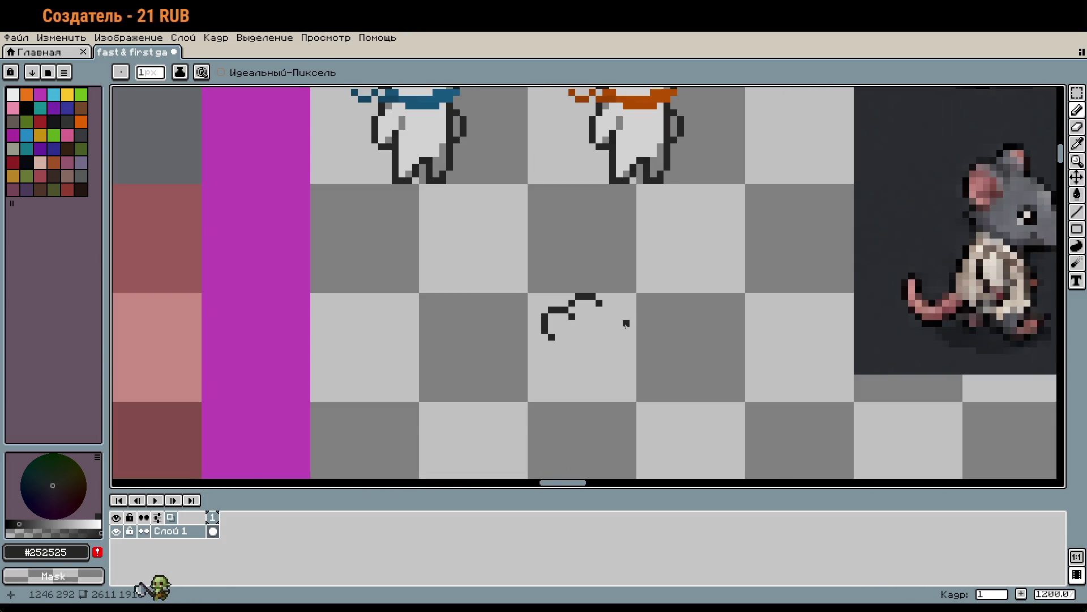
scroll(625, 324, "up", 2)
left_click_drag(555, 282, 555, 299)
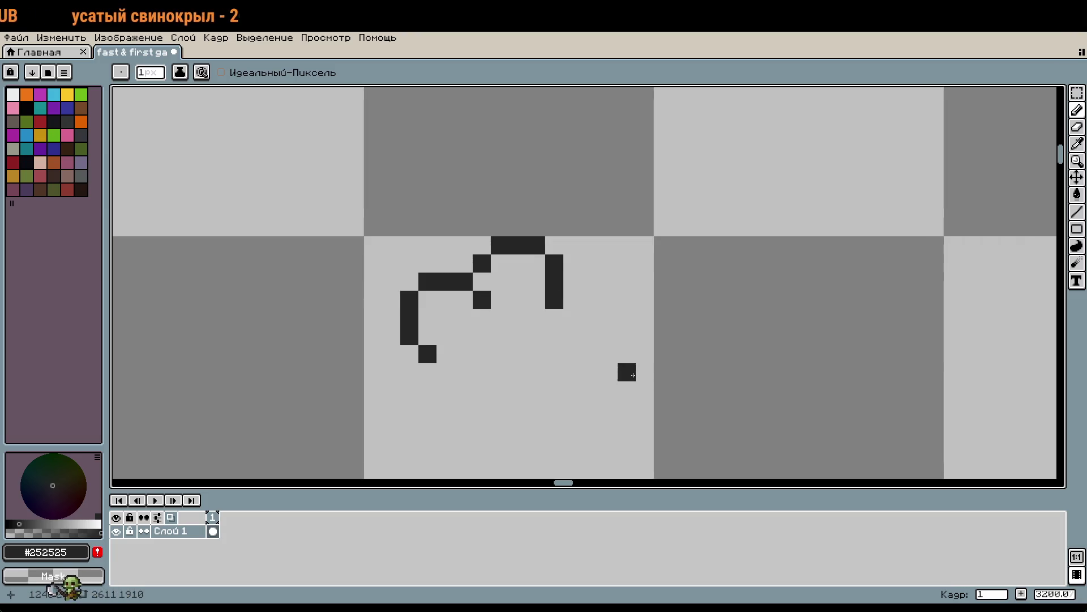
left_click(538, 319)
scroll(689, 362, "down", 1)
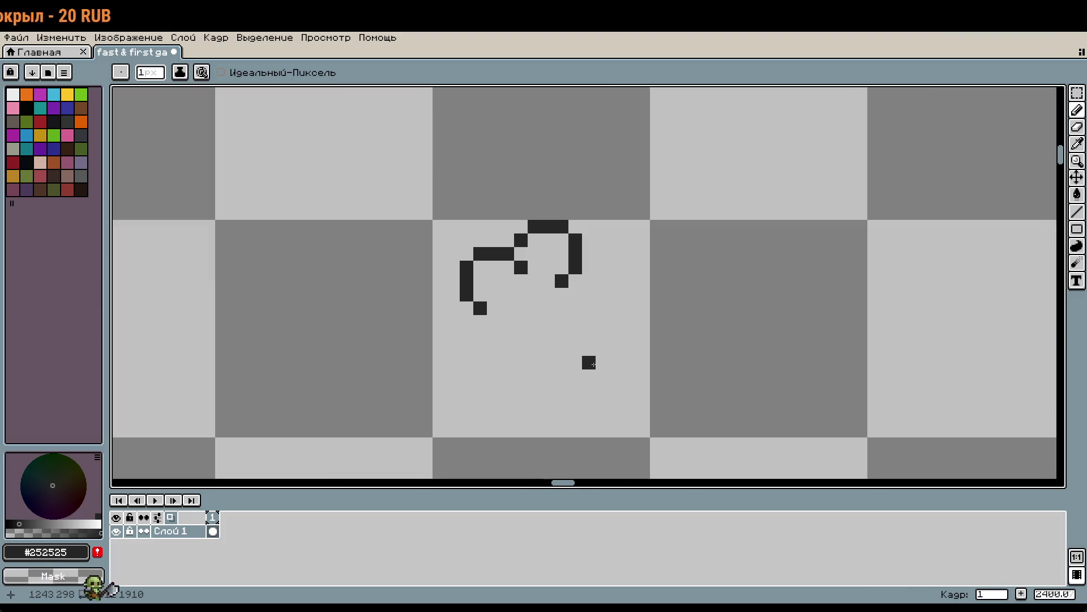
scroll(620, 358, "down", 1)
scroll(589, 339, "up", 2)
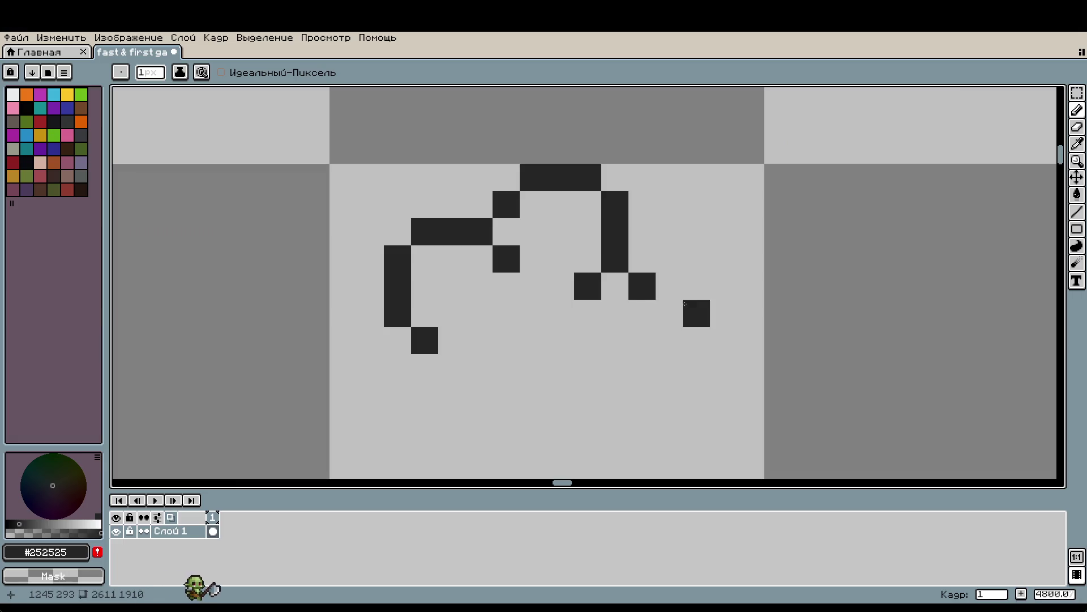
left_click(669, 286)
left_click(697, 313)
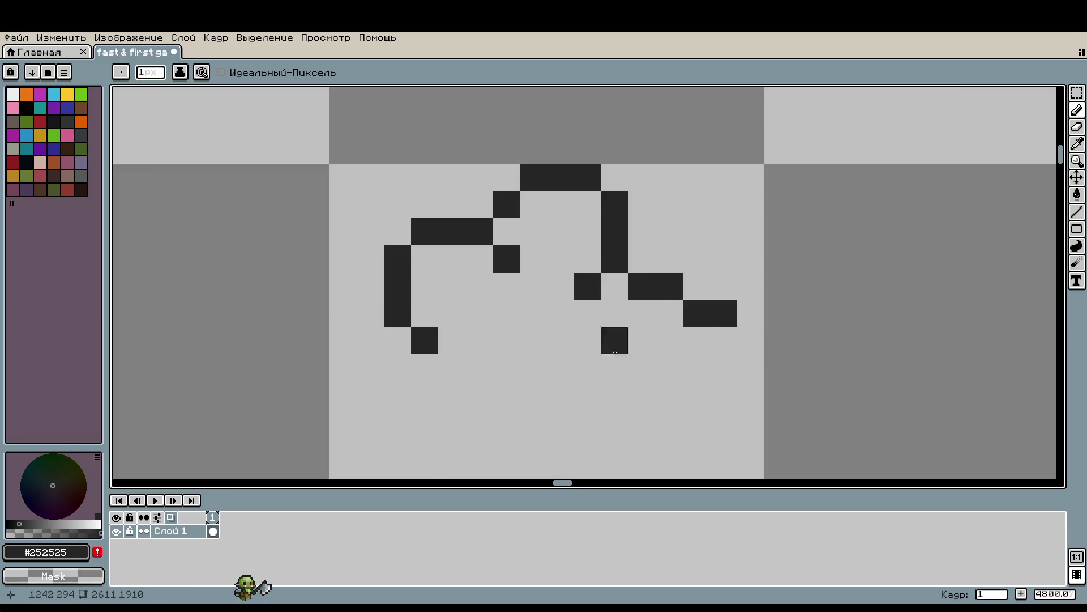
scroll(615, 330, "down", 4)
left_click_drag(700, 357, 640, 339)
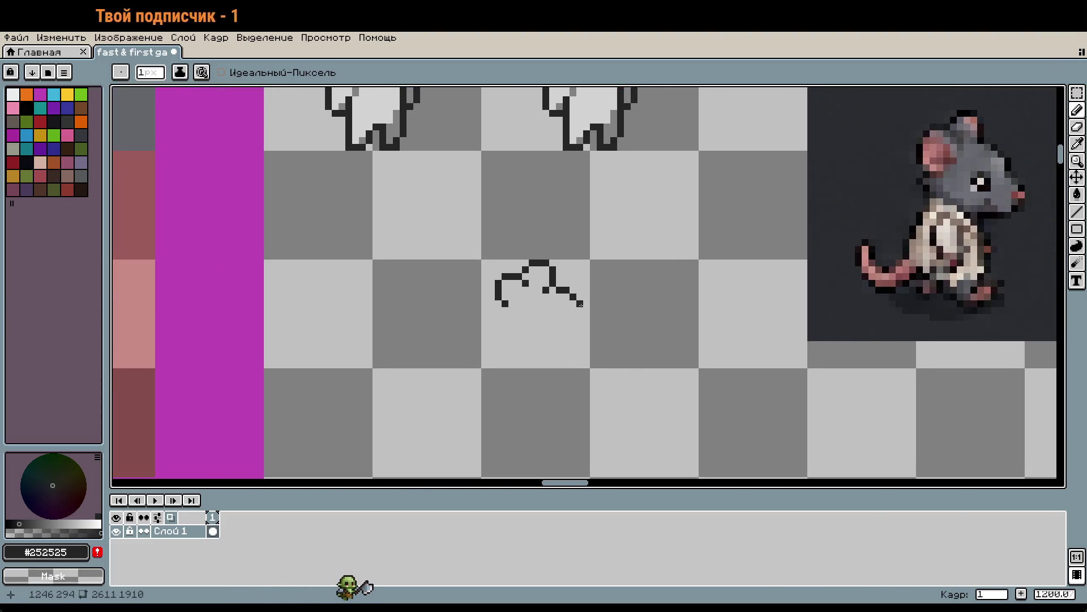
Extend the stroke's right end downward, redoing one misplaced pixel
left_click_drag(586, 311, 586, 317)
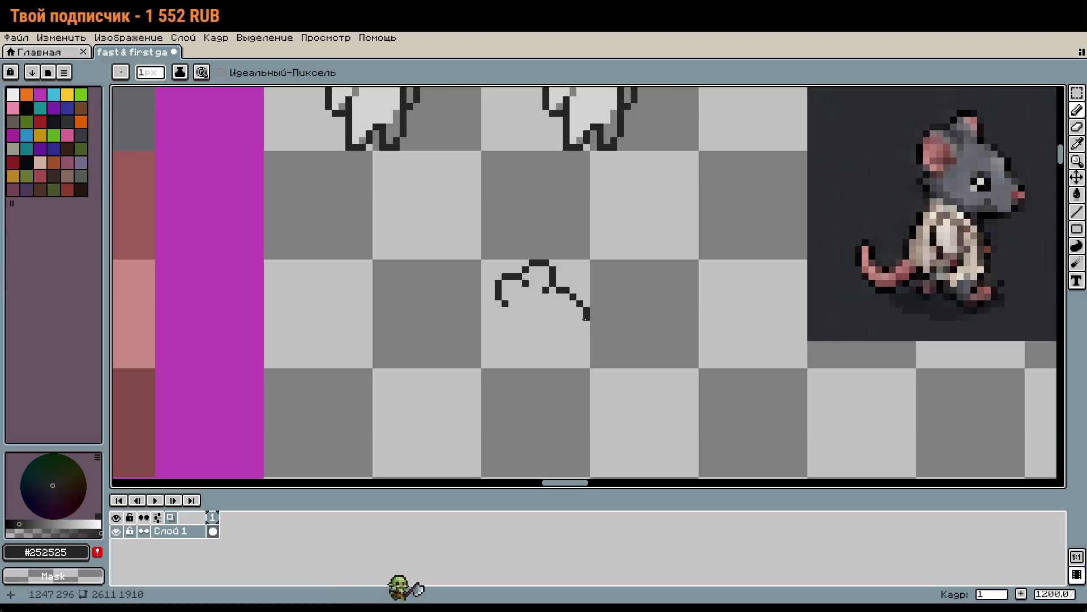
key("ctrl+z")
left_click(586, 318)
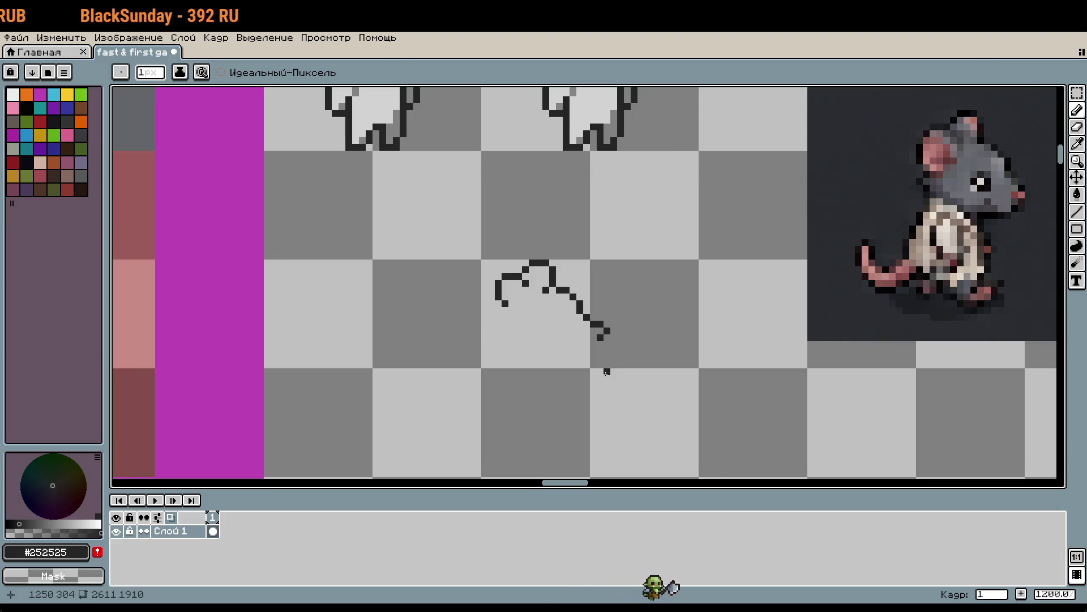
left_click(594, 344)
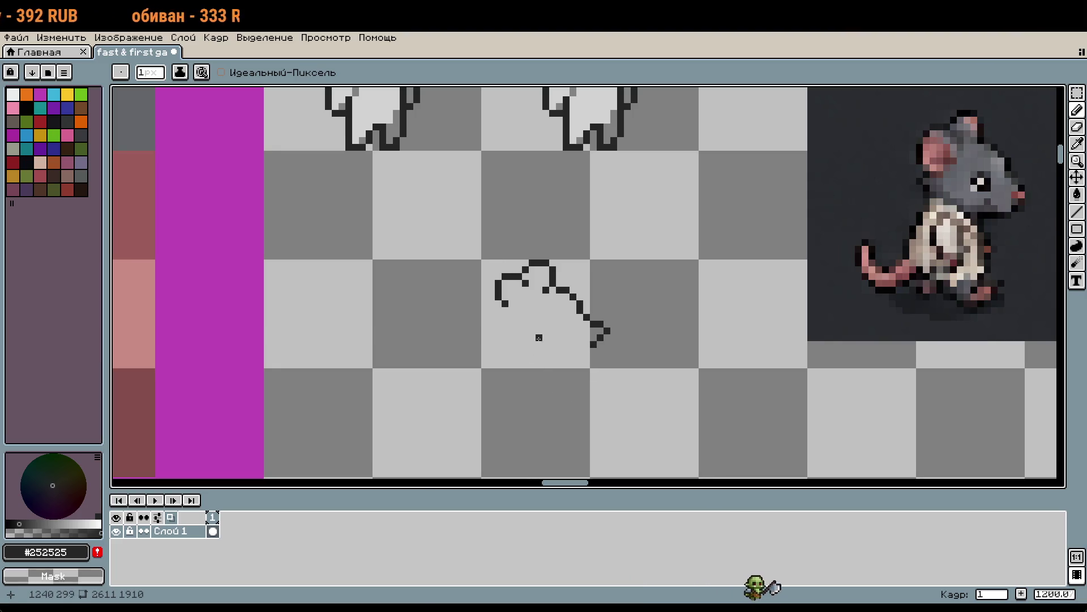
Draw the outline's left side downward and start its bottom edge
left_click(504, 310)
left_click(498, 321)
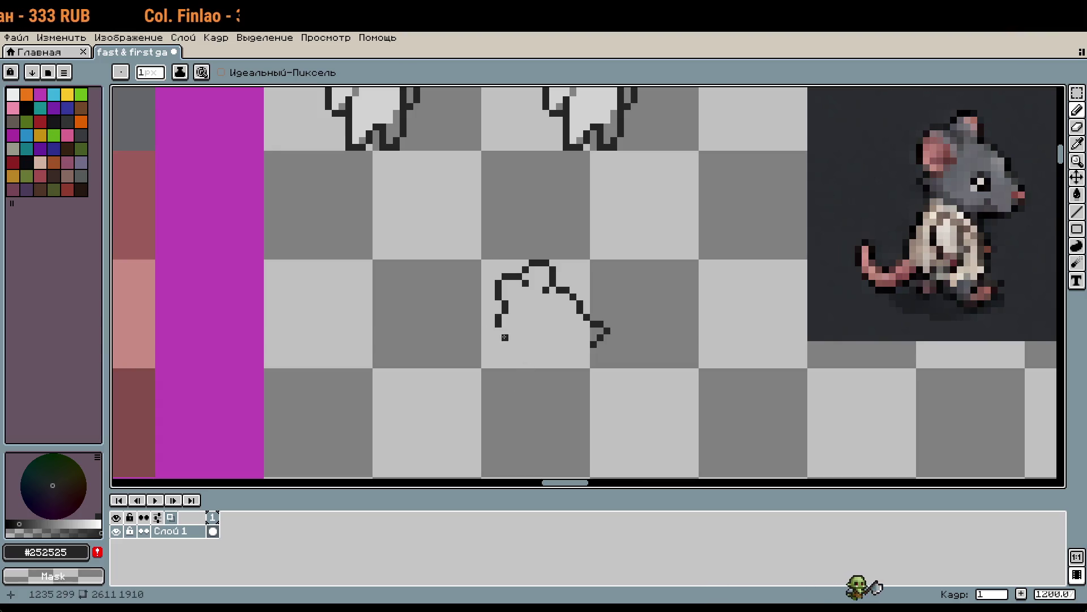
left_click(505, 340)
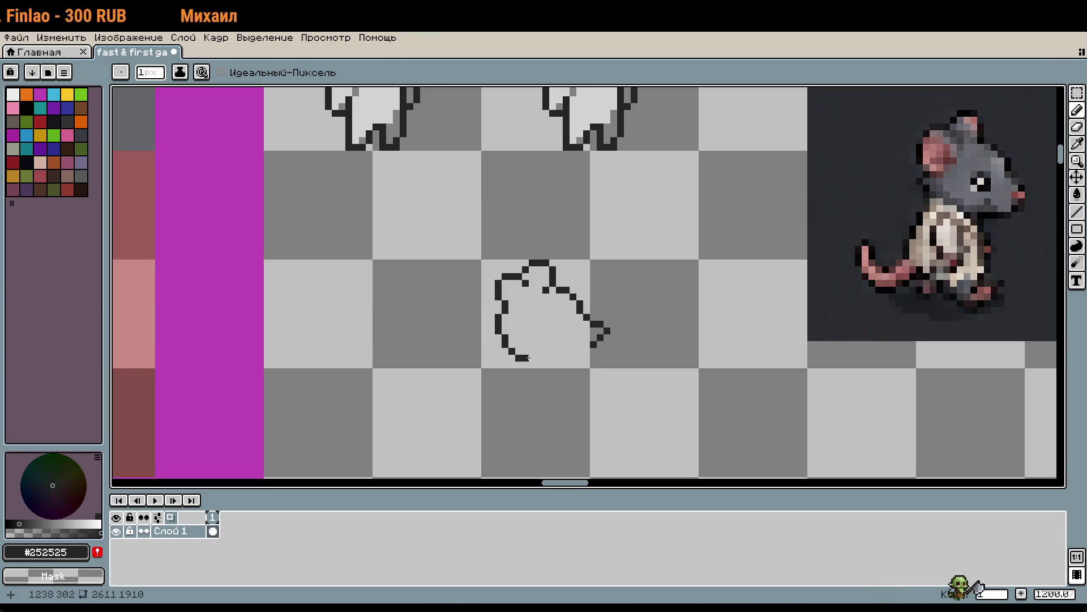
left_click(533, 357)
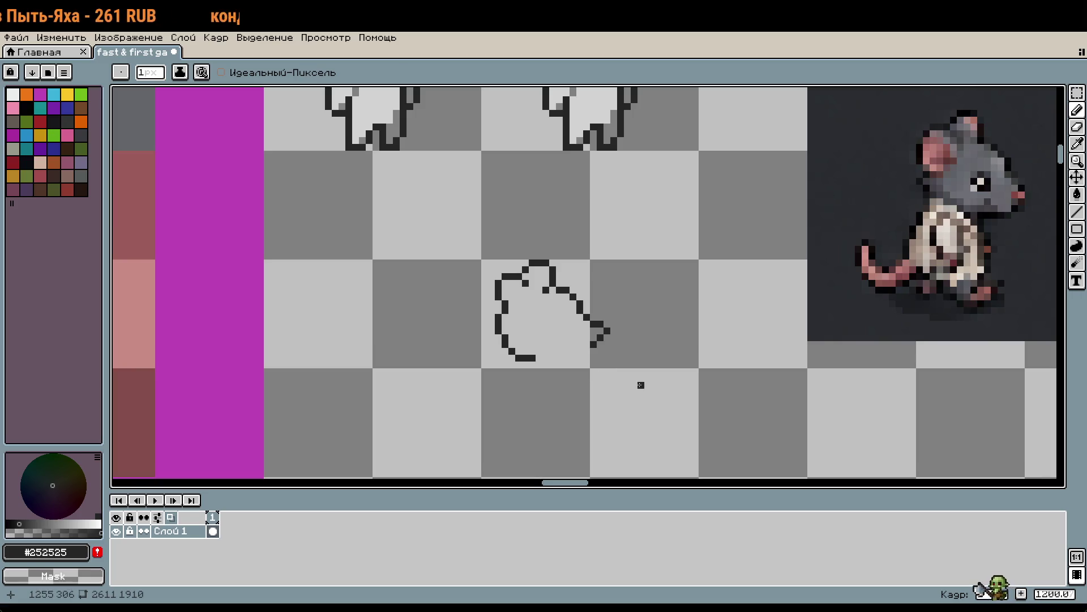
Extend the lower-right curve to the bottom and redraw the snout's stepped right side
scroll(639, 366, "up", 3)
scroll(561, 342, "up", 1)
mouse_move(597, 310)
left_mouse_down()
mouse_move(570, 312)
mouse_move(541, 345)
mouse_move(407, 339)
left_mouse_up()
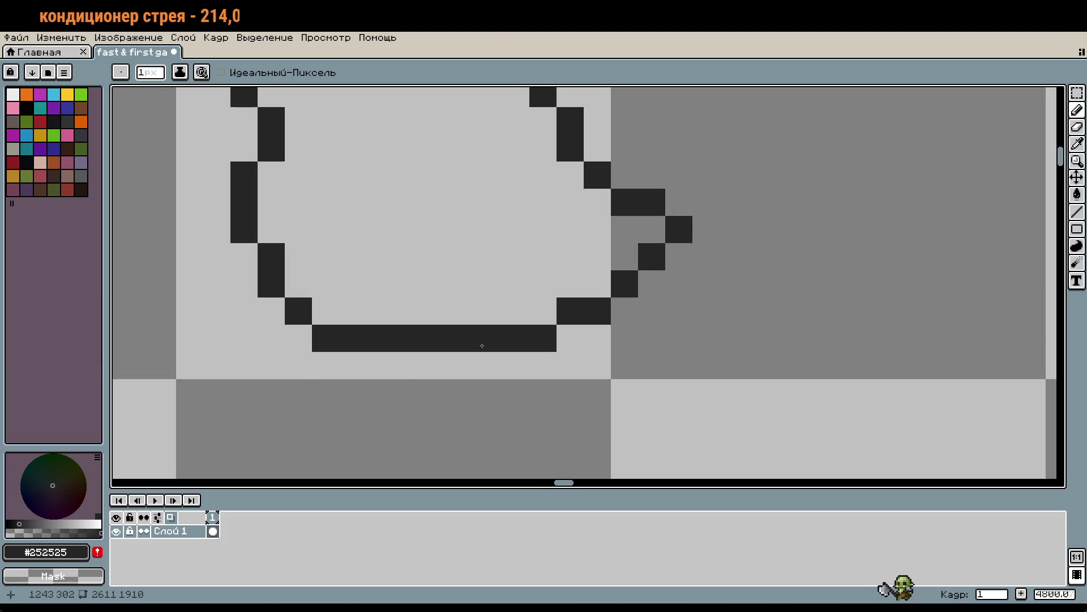
scroll(586, 354, "down", 5)
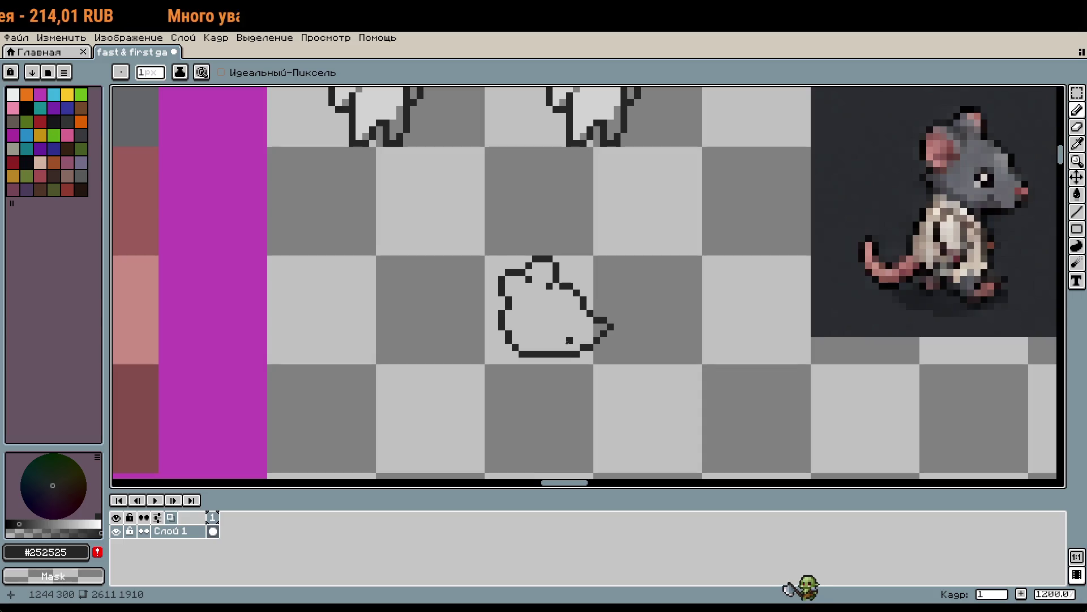
scroll(568, 340, "up", 4)
mouse_move(632, 343)
left_mouse_down()
mouse_move(618, 280)
mouse_move(605, 293)
mouse_move(584, 279)
mouse_move(584, 262)
left_mouse_up()
left_click(708, 279)
Thicken the lower-right staircase, then erase stray staircase pixels and a left-side block
left_click_drag(708, 284, 816, 320)
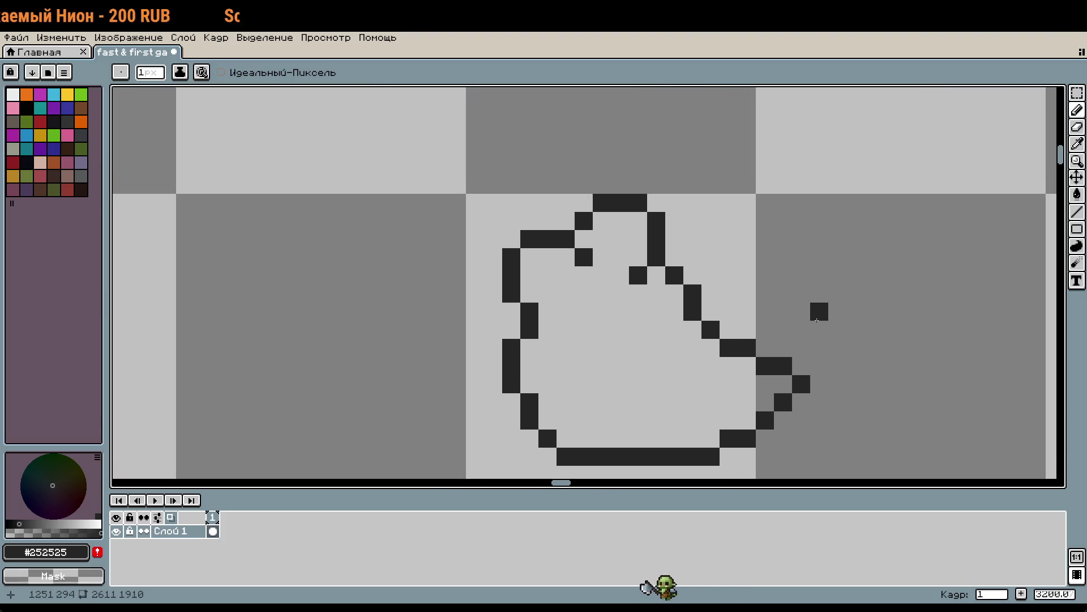
left_click_drag(764, 402, 750, 425)
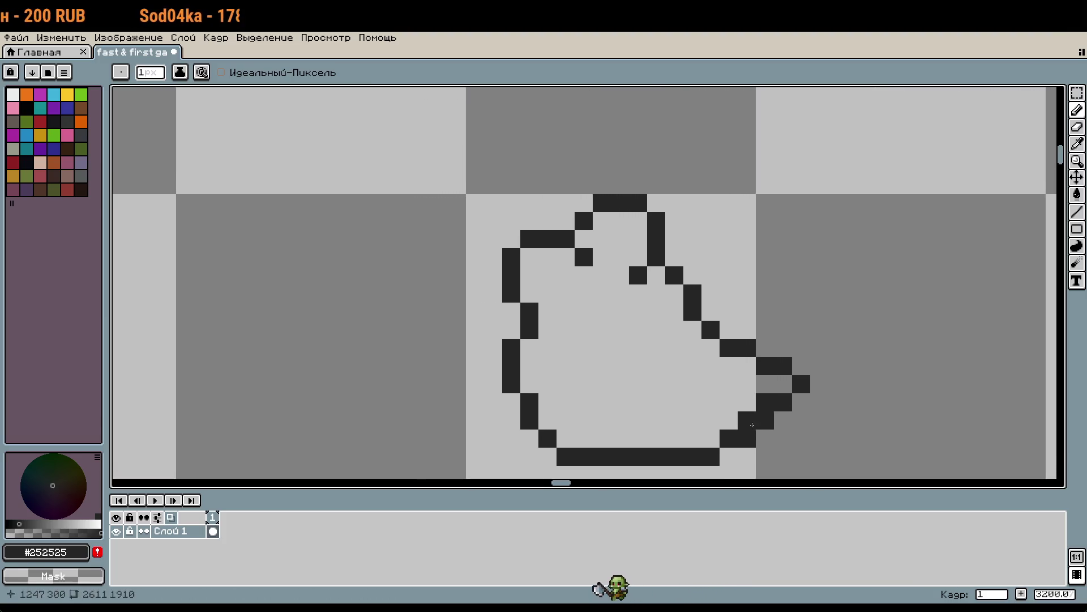
left_click(710, 440)
right_click(746, 439)
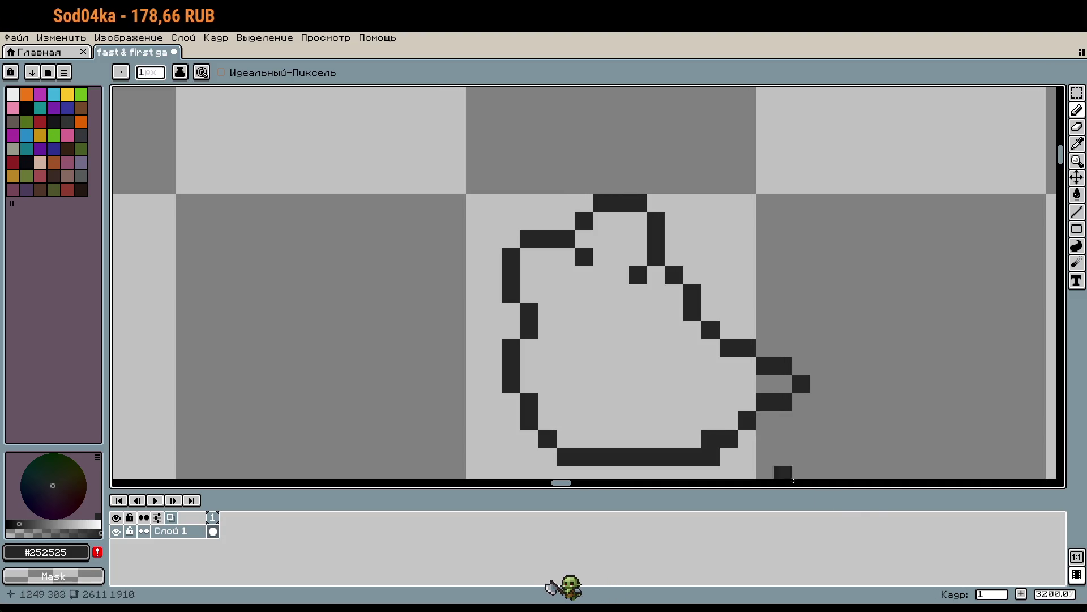
right_click(711, 457)
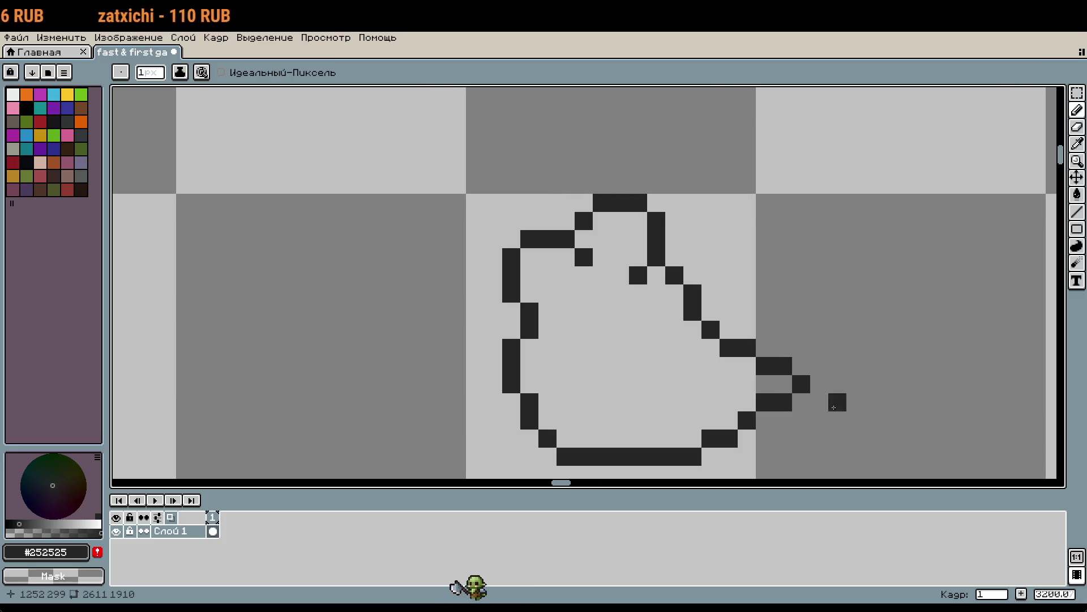
right_click(532, 331)
right_click(529, 311)
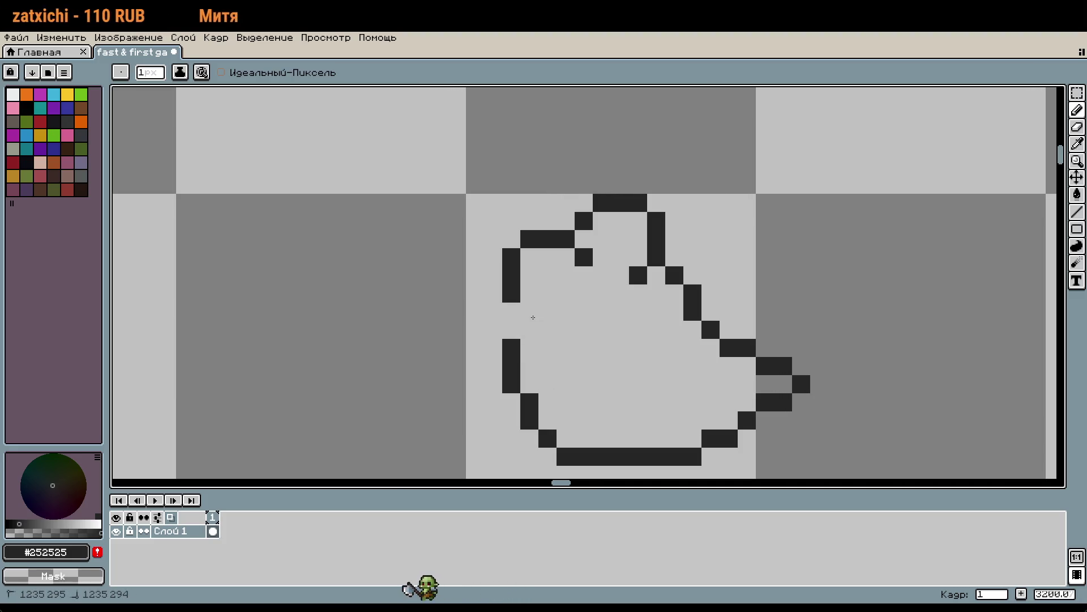
Erase the outline's upper-left and rebuild the ear's tip and top row
mouse_move(499, 328)
left_mouse_down()
mouse_move(513, 249)
mouse_move(572, 238)
mouse_move(583, 247)
mouse_move(650, 198)
left_mouse_up()
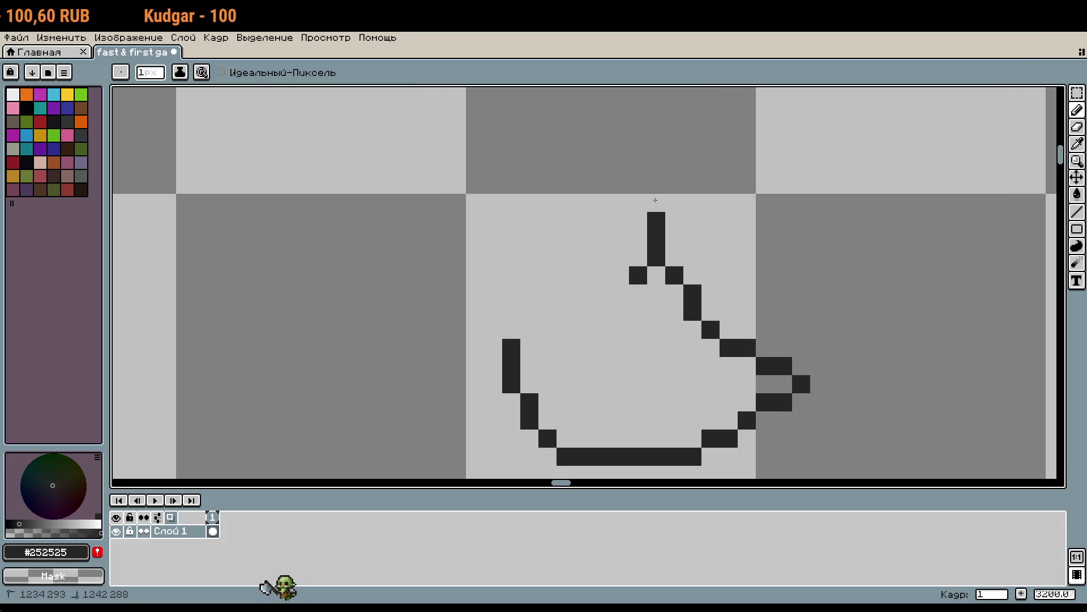
right_click(656, 238)
right_click(656, 220)
mouse_move(657, 221)
left_mouse_down()
mouse_move(674, 239)
mouse_move(674, 183)
mouse_move(602, 167)
left_mouse_up()
left_click(671, 223)
left_click(656, 167)
left_click(609, 173)
left_click(638, 166)
left_click(584, 185)
Extend the ear's left column downward and draw the second ear's top edge
left_click(583, 276)
right_click(584, 274)
left_click(578, 207)
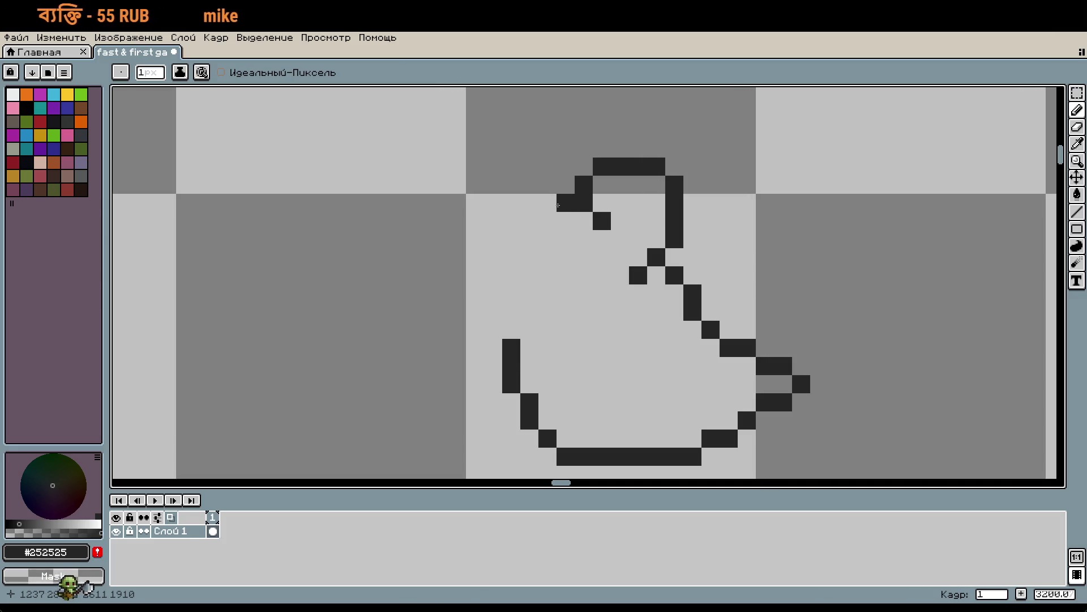
mouse_move(548, 185)
left_mouse_down()
mouse_move(499, 185)
mouse_move(475, 204)
mouse_move(475, 257)
mouse_move(512, 329)
left_mouse_up()
scroll(698, 415, "down", 2)
scroll(708, 347, "up", 2)
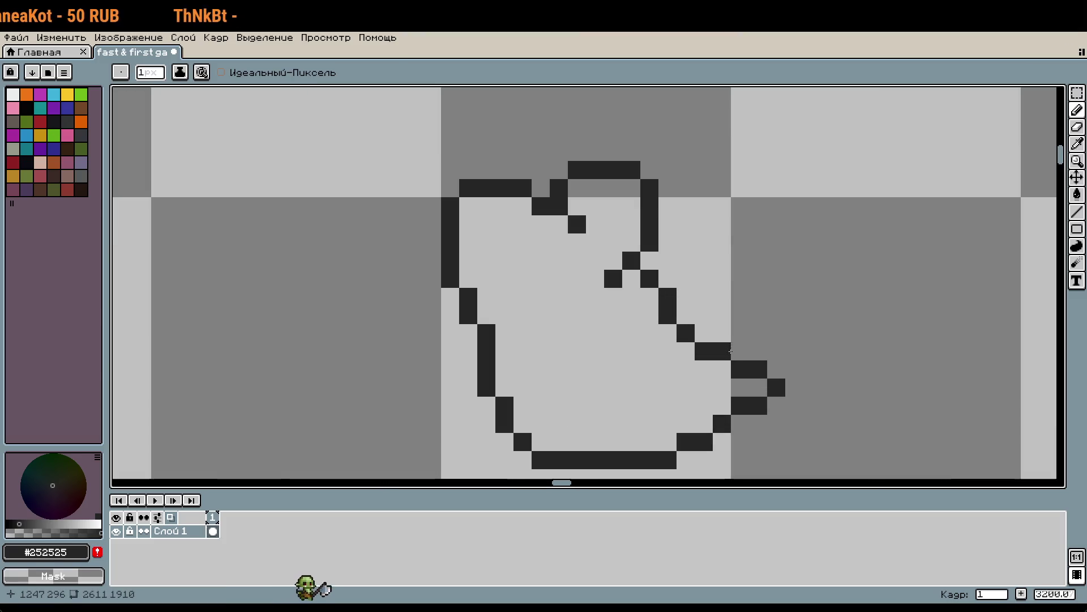
Shift the selected top of the head down-left, then one pixel right, and commit it
key("m")
mouse_move(385, 143)
left_mouse_down()
mouse_move(549, 233)
mouse_move(769, 306)
left_mouse_up()
mouse_move(696, 250)
left_mouse_down()
mouse_move(678, 286)
mouse_move(700, 285)
left_mouse_up()
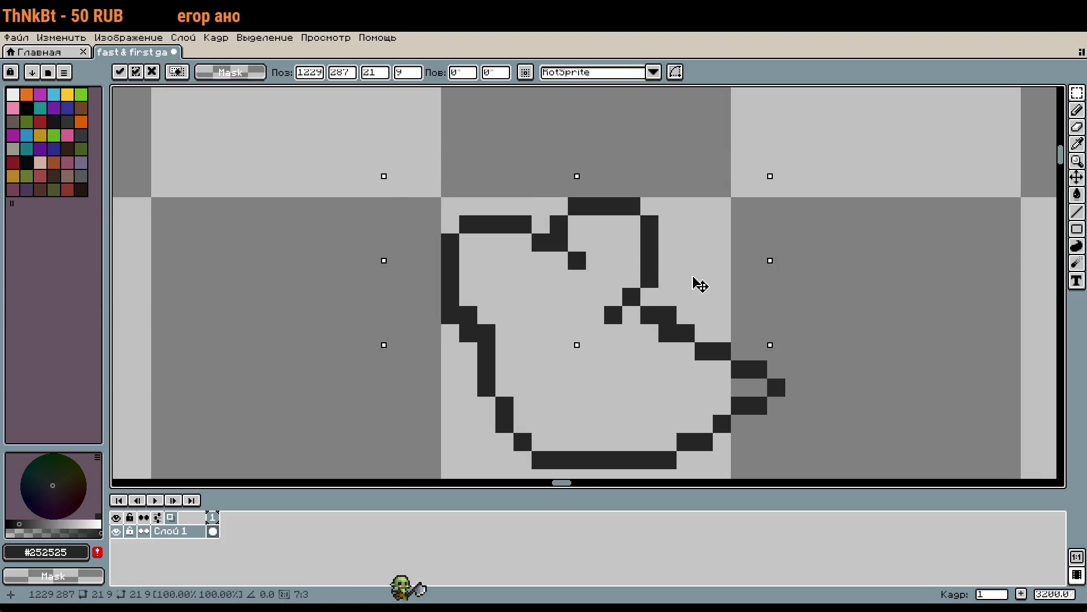
key("Right")
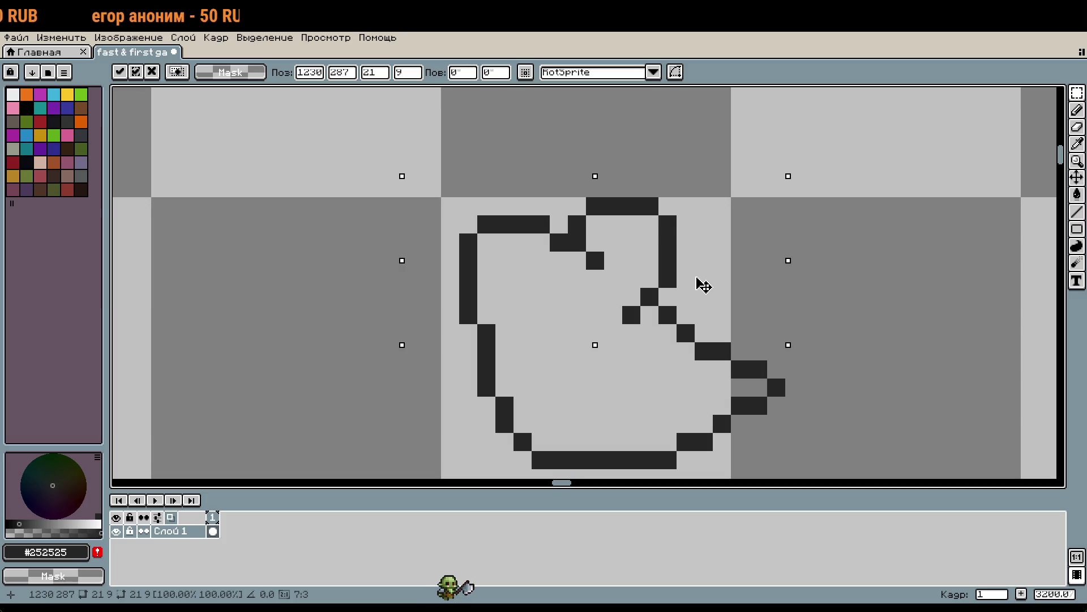
left_click(885, 297)
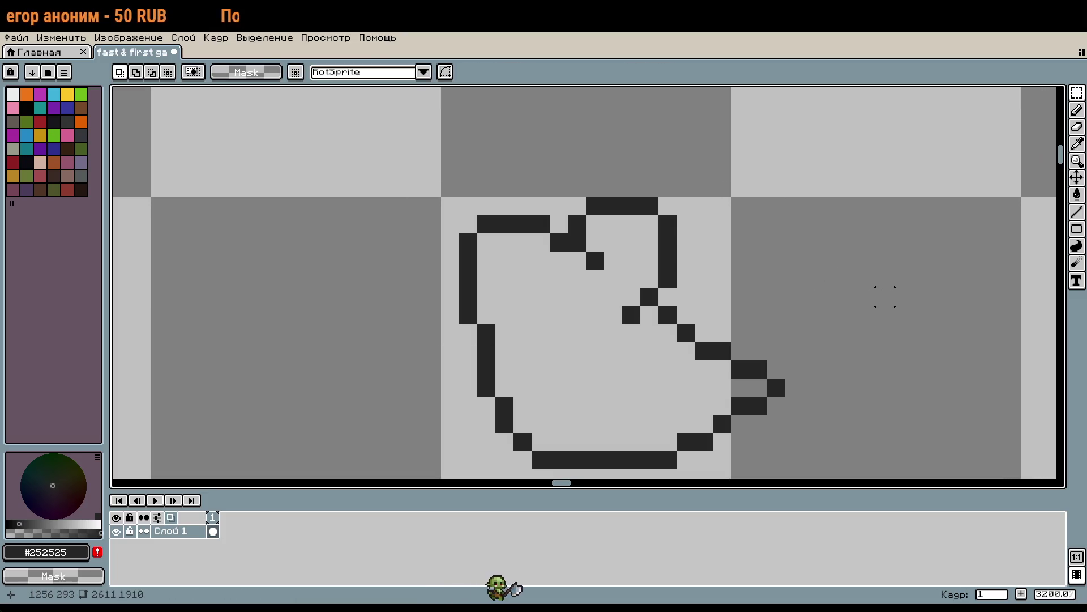
Move the top-right part of the outline down one pixel and erase a stray dark pixel
scroll(812, 296, "down", 5)
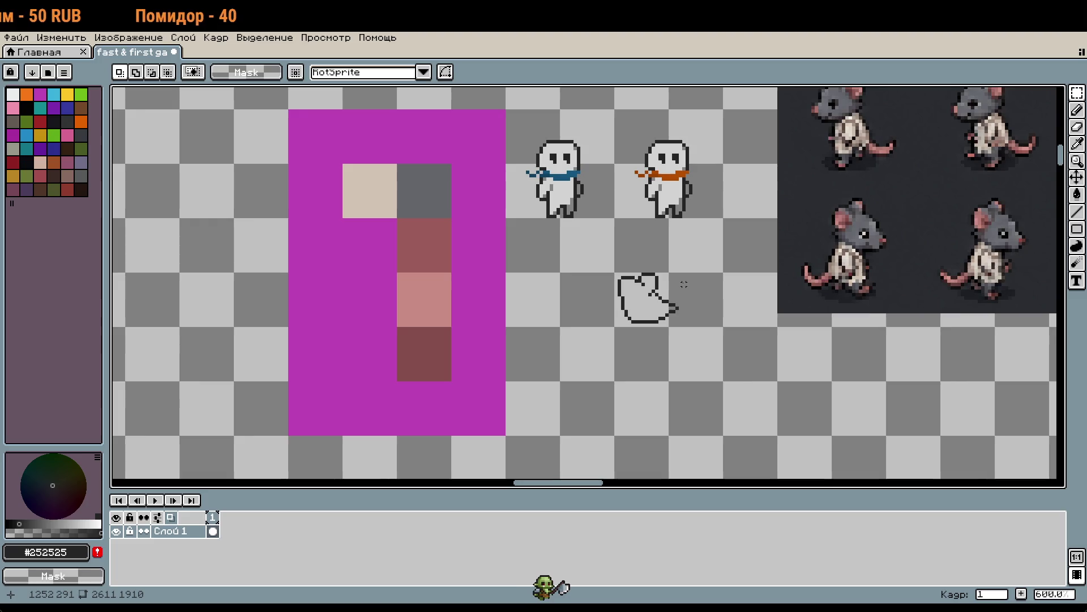
scroll(674, 308, "up", 2)
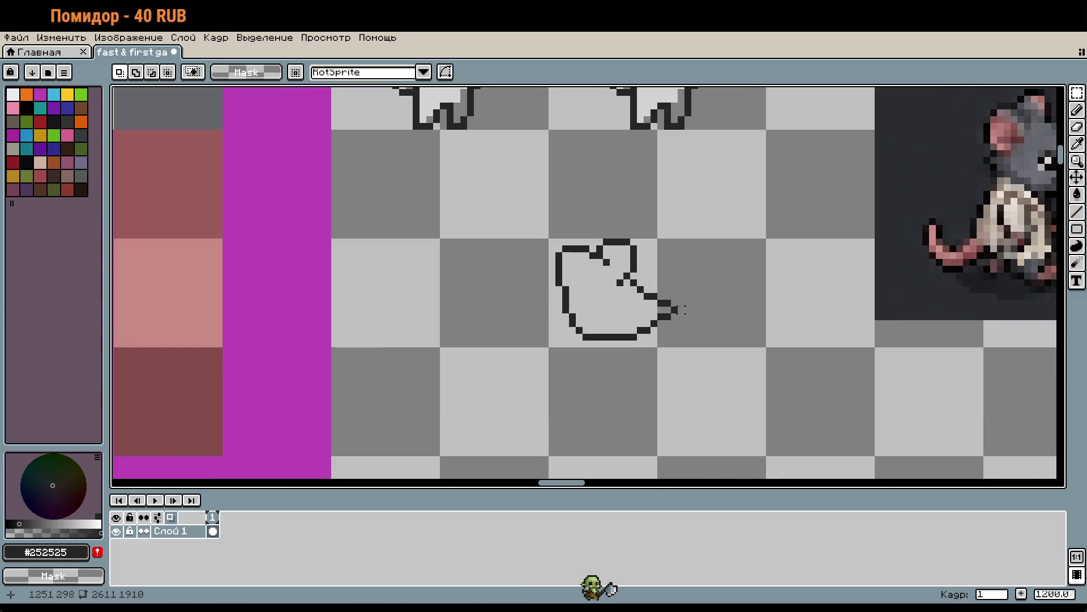
scroll(674, 276, "up", 3)
left_click_drag(479, 216, 605, 305)
key("Down")
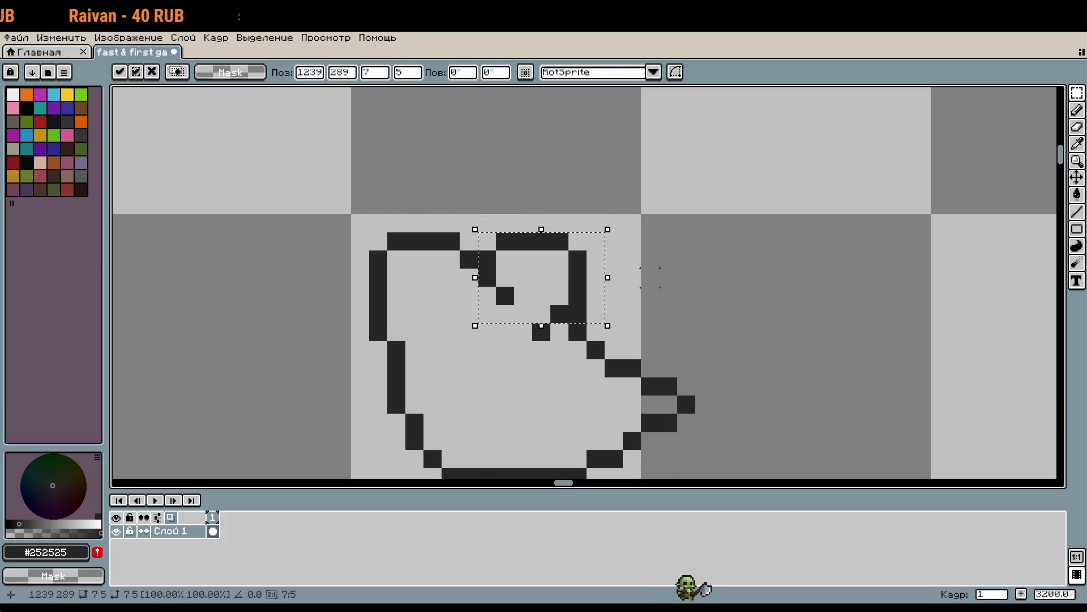
left_click(705, 277)
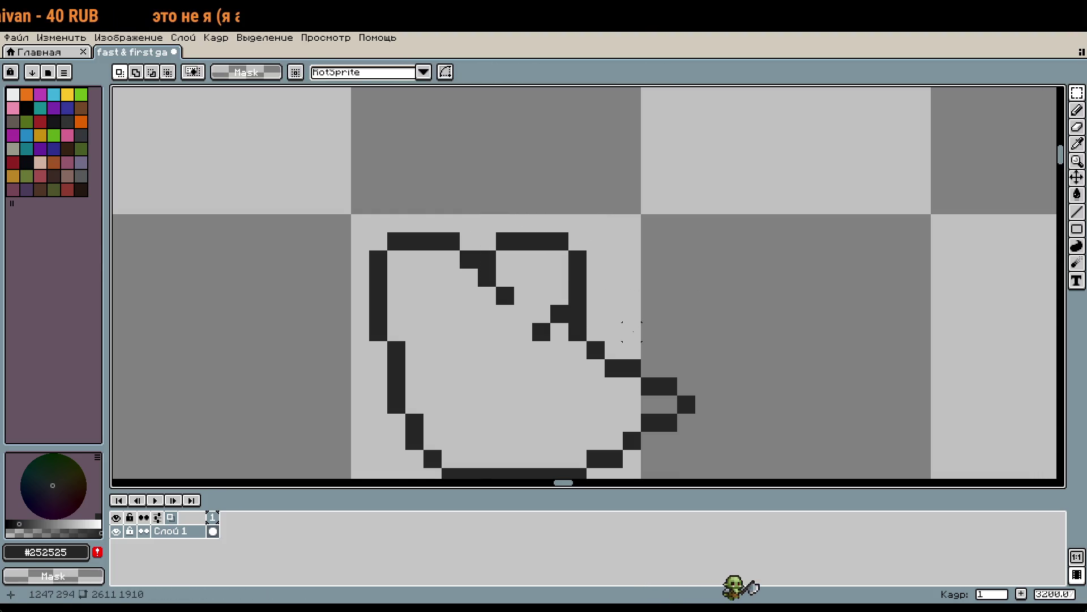
key("b")
right_click(578, 314)
Add dark pixels near the top and erase the outline's top-left part
left_click(649, 295)
scroll(650, 305, "down", 3)
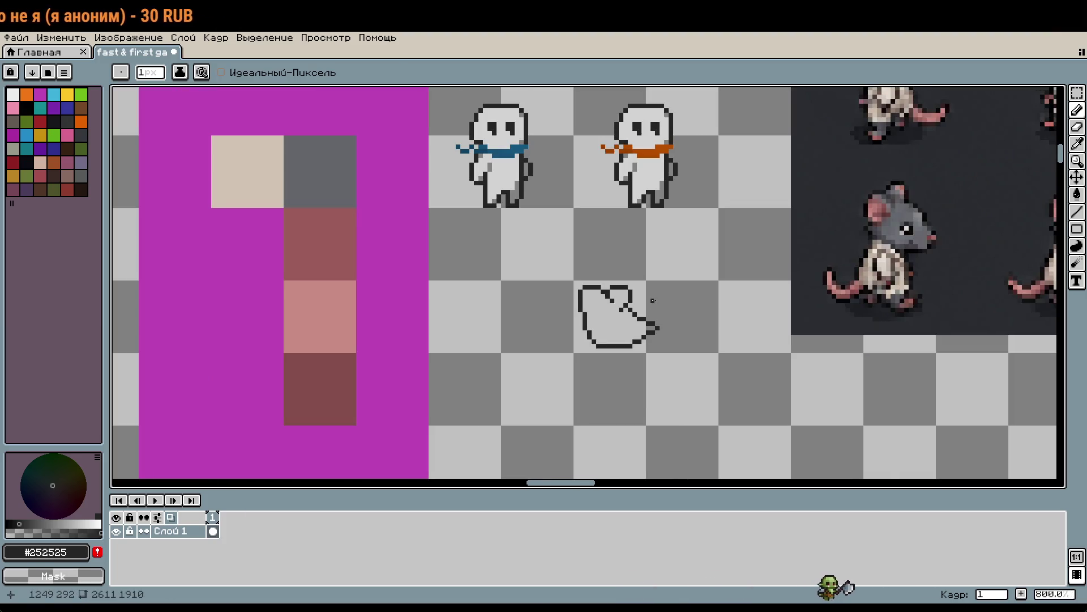
scroll(649, 304, "up", 3)
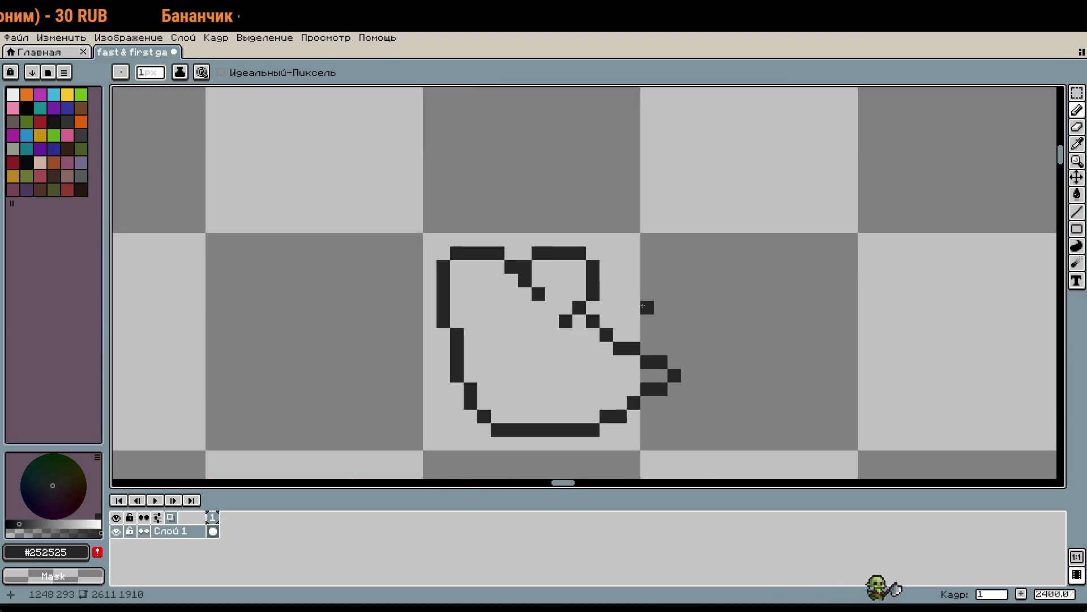
left_click(545, 272)
mouse_move(545, 271)
left_mouse_down()
mouse_move(550, 256)
mouse_move(485, 291)
mouse_move(500, 348)
left_mouse_up()
left_click(551, 266)
key("ctrl+z")
left_click(551, 273)
Redraw the head's top-left edge and left side, erasing two stray pixels
left_click(539, 260)
left_click(512, 259)
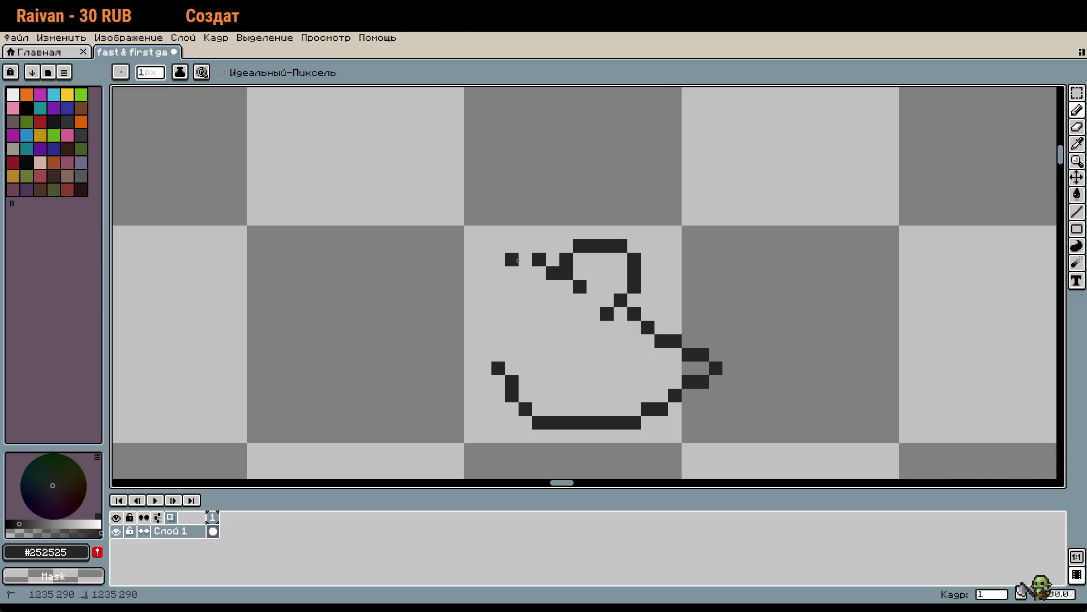
mouse_move(484, 273)
left_mouse_down()
mouse_move(484, 314)
mouse_move(511, 357)
left_mouse_up()
left_click(500, 328)
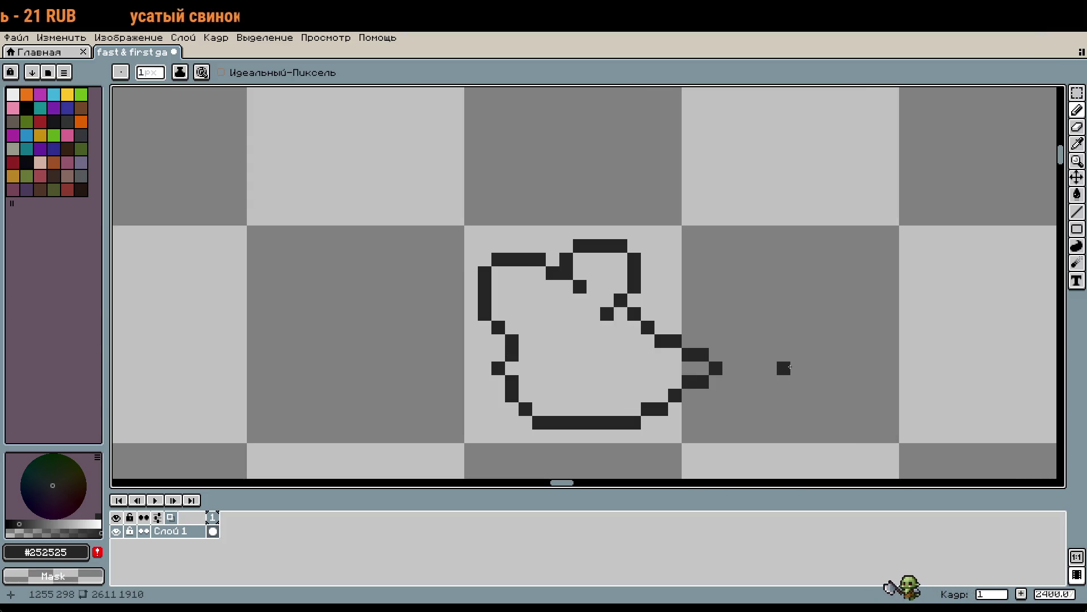
scroll(793, 362, "down", 2)
scroll(618, 334, "up", 3)
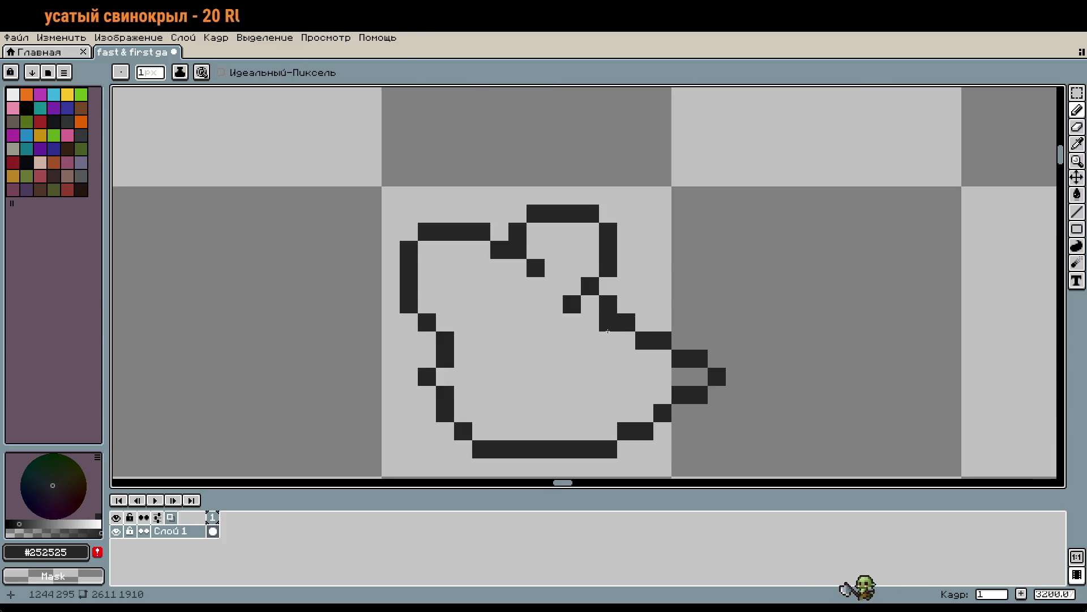
left_click(518, 268)
right_click(535, 268)
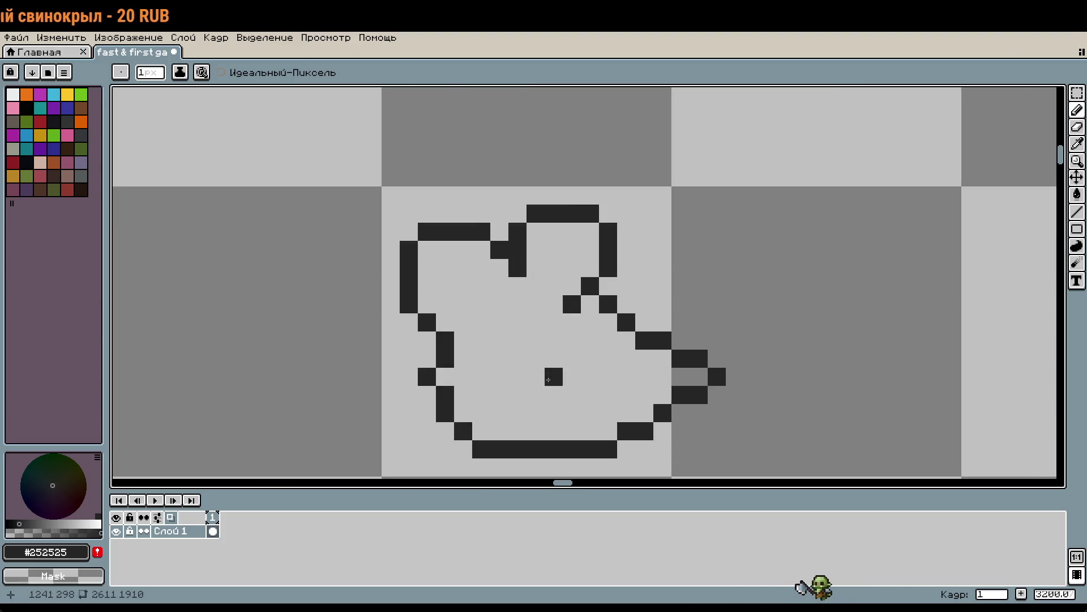
right_click(518, 250)
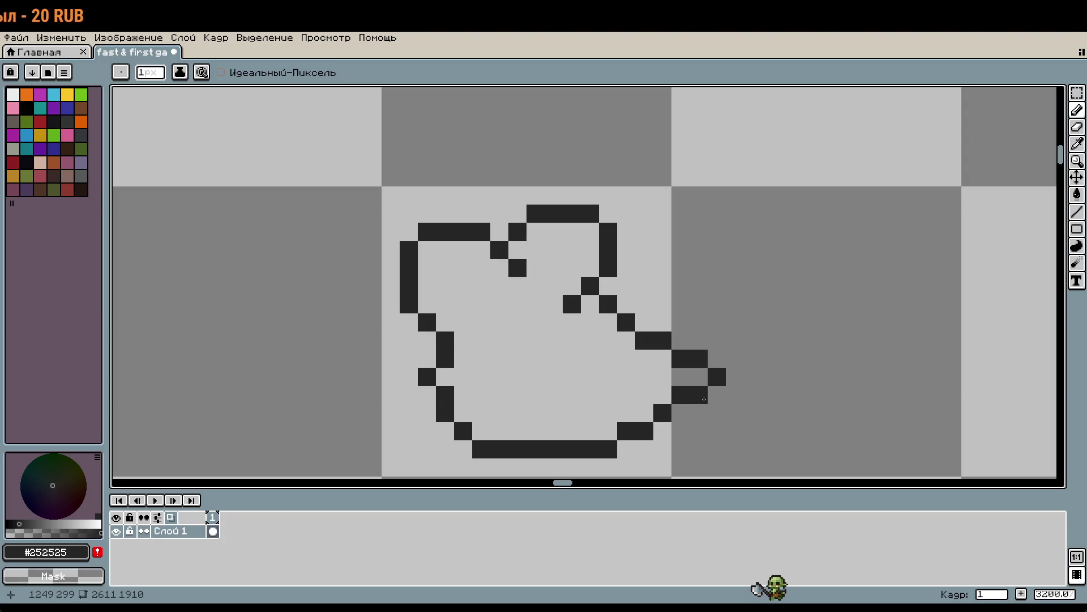
Reshape the snout into a tighter staircase by adding and erasing single pixels along its column and bottom
scroll(691, 378, "down", 1)
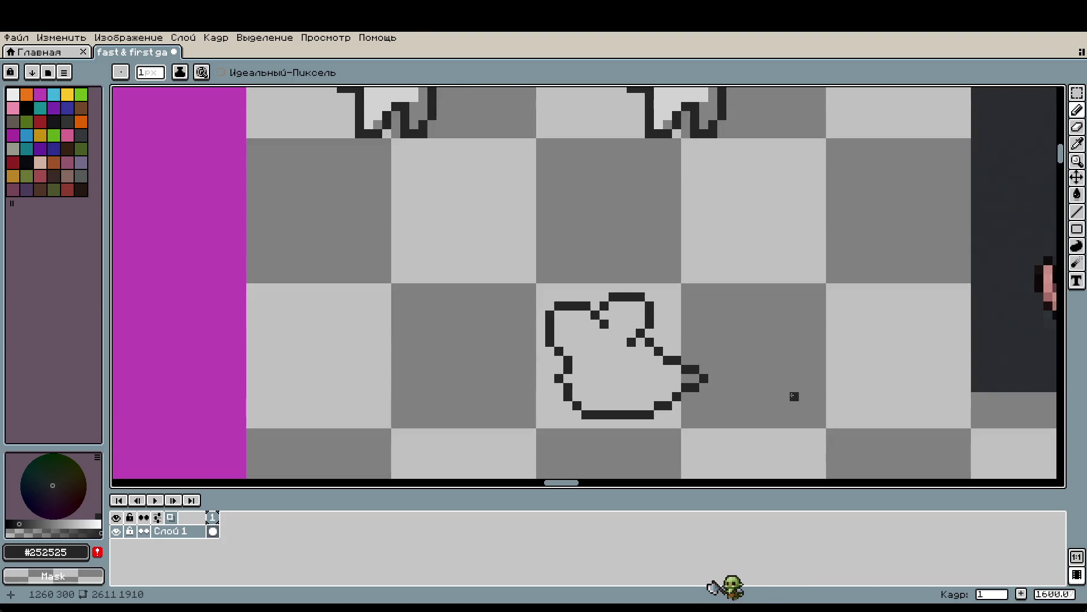
scroll(786, 396, "down", 1)
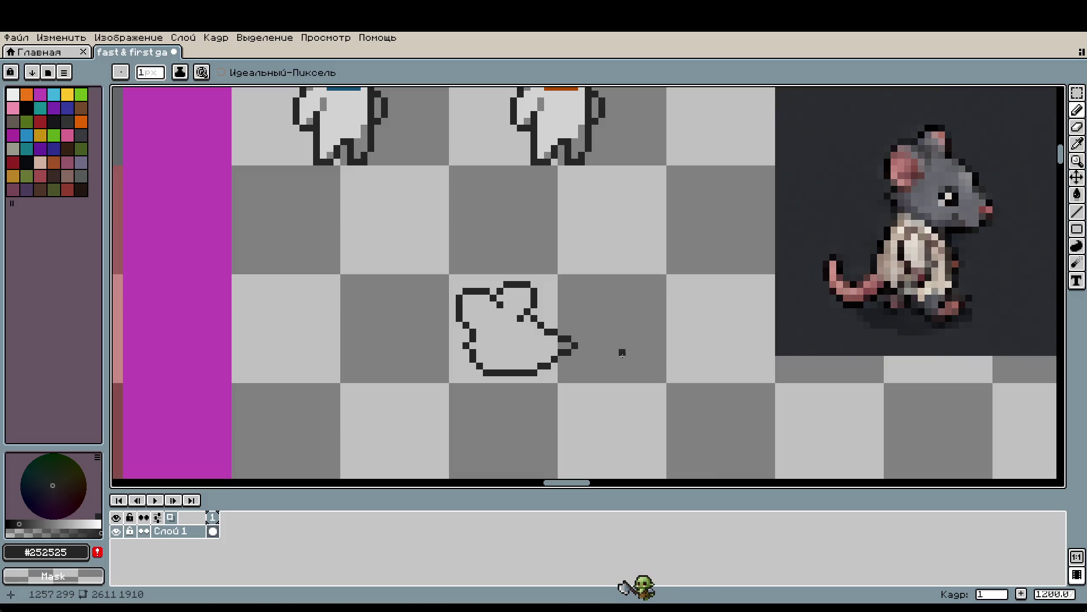
scroll(575, 372, "up", 2)
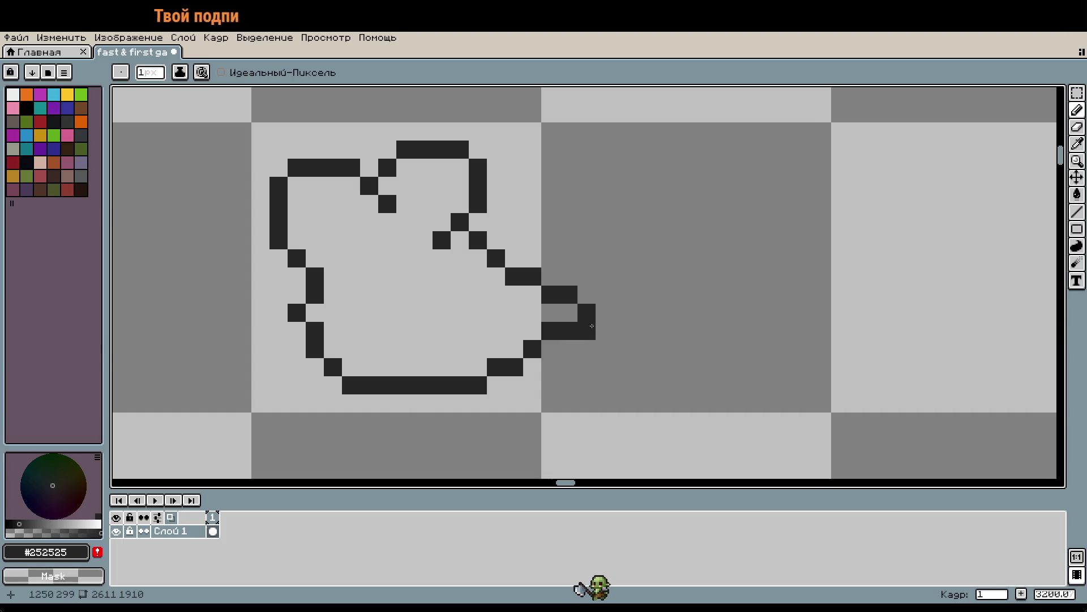
key("ctrl+z")
left_click(551, 312)
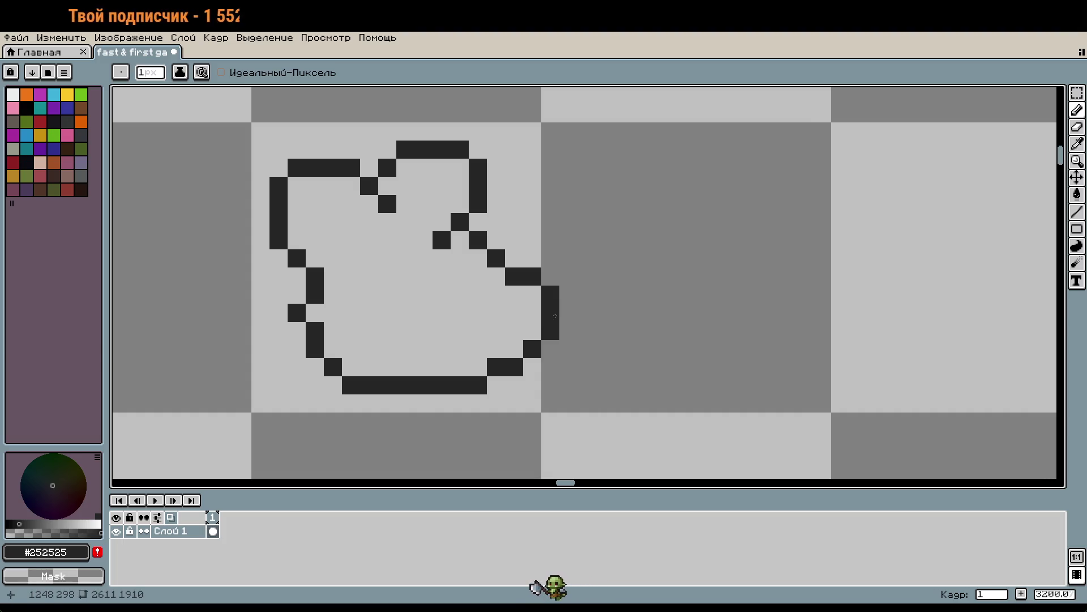
left_click(569, 312)
scroll(618, 417, "down", 1)
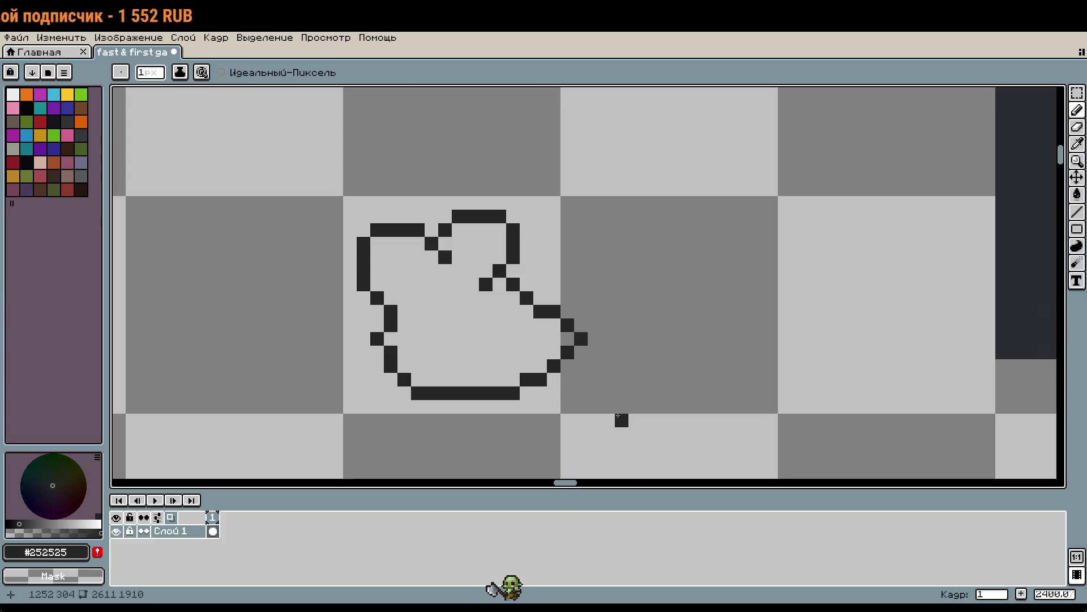
right_click(563, 338)
left_click(557, 330)
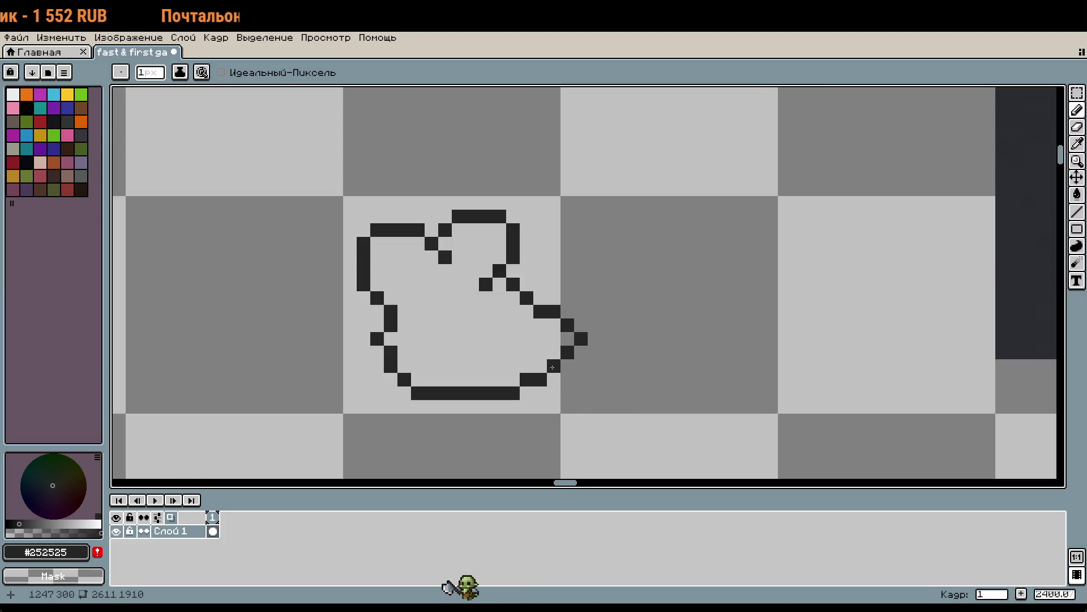
right_click(554, 313)
left_click(568, 365)
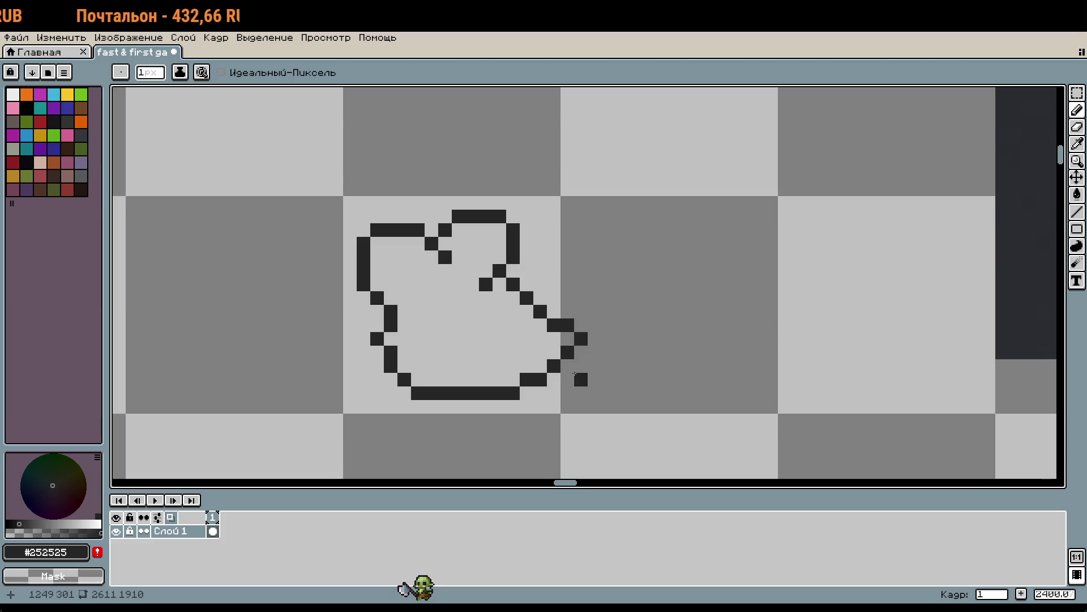
left_click(596, 363)
left_click(554, 379)
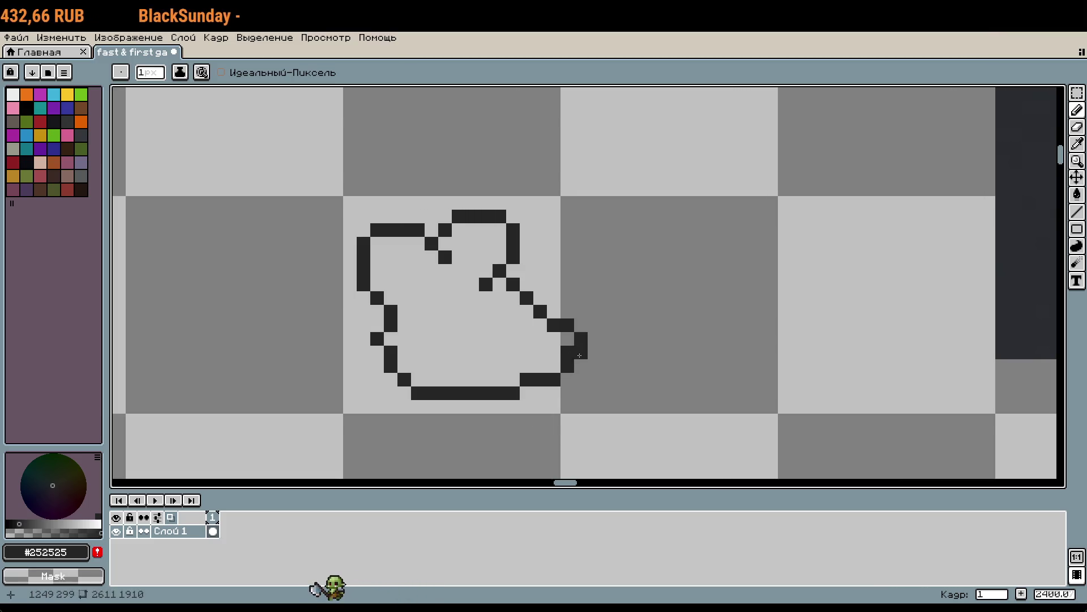
scroll(580, 365, "down", 2)
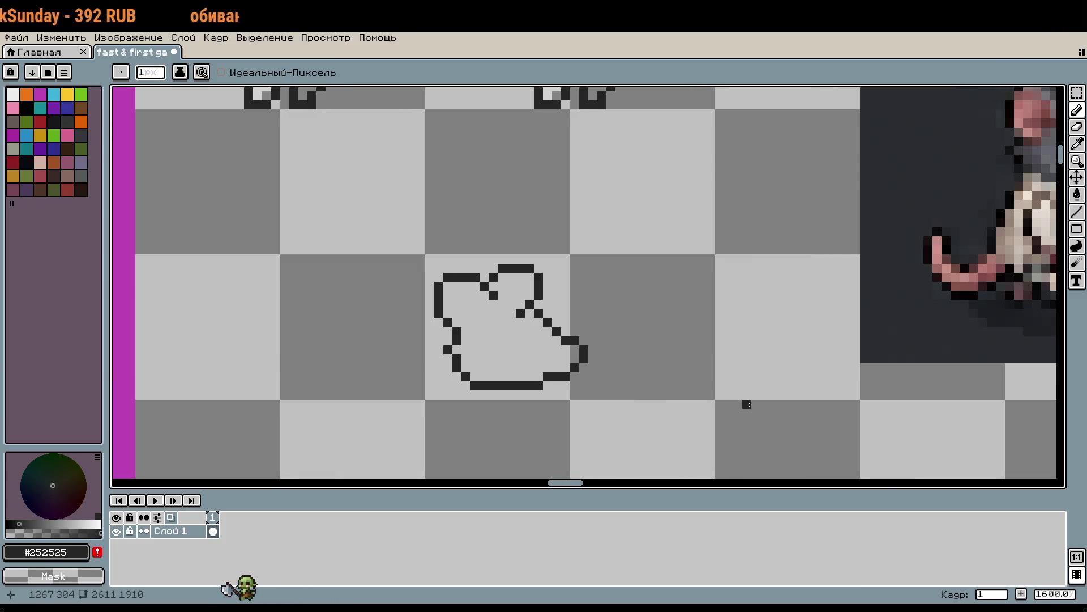
scroll(745, 403, "down", 1)
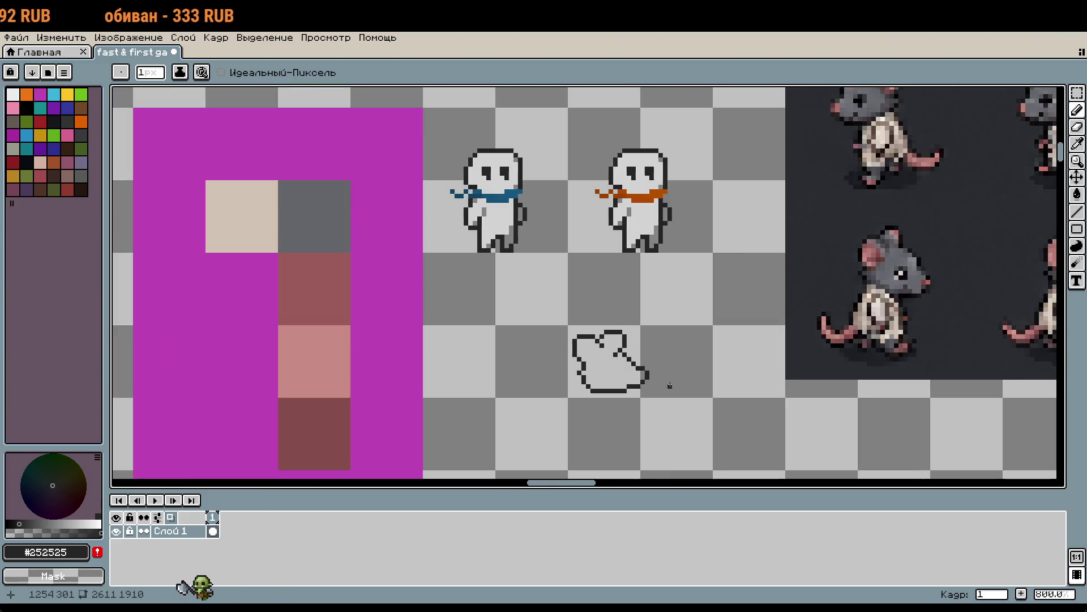
scroll(719, 412, "up", 1)
scroll(719, 413, "up", 1)
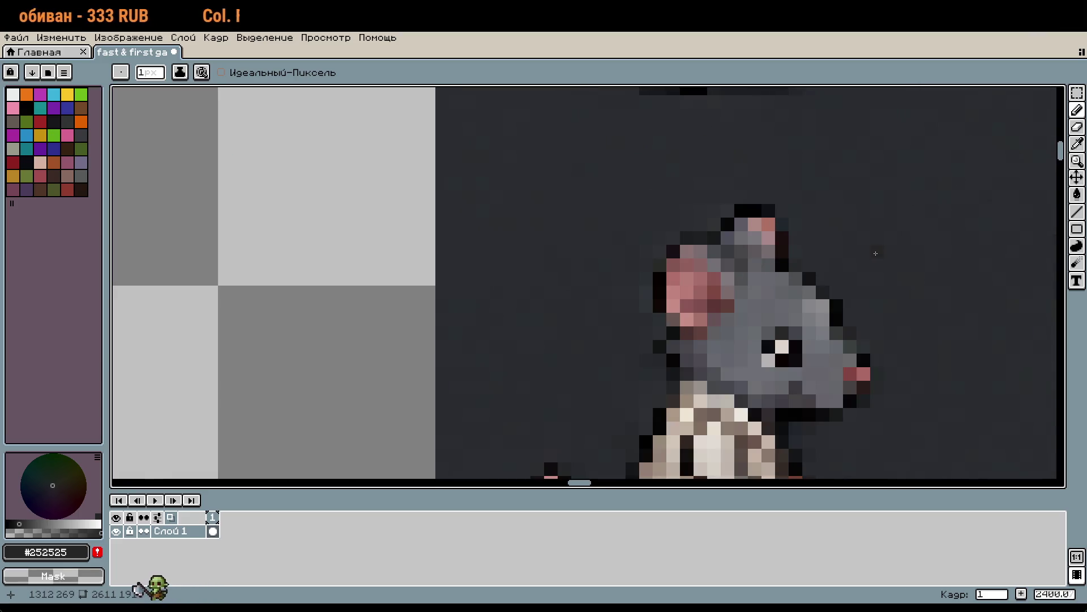
scroll(778, 277, "down", 3)
scroll(777, 274, "up", 4)
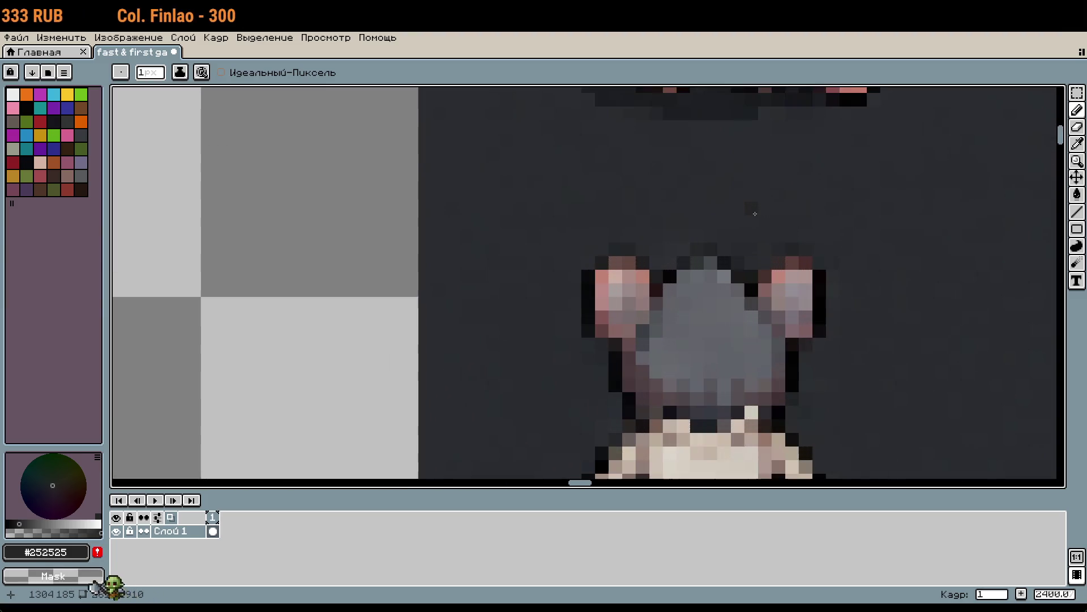
scroll(756, 226, "down", 4)
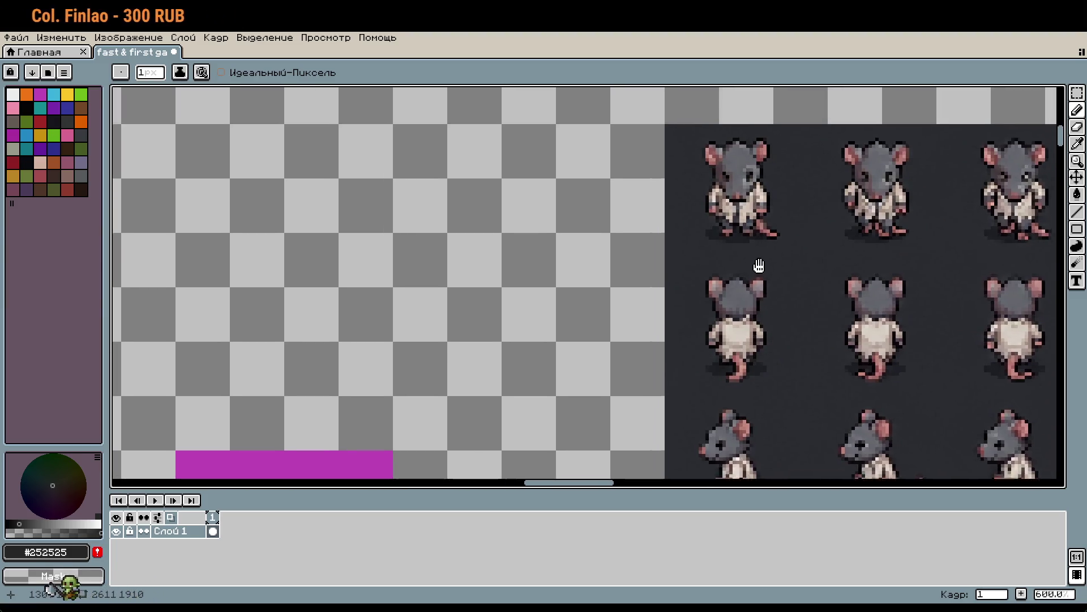
scroll(761, 187, "up", 3)
scroll(763, 181, "down", 4)
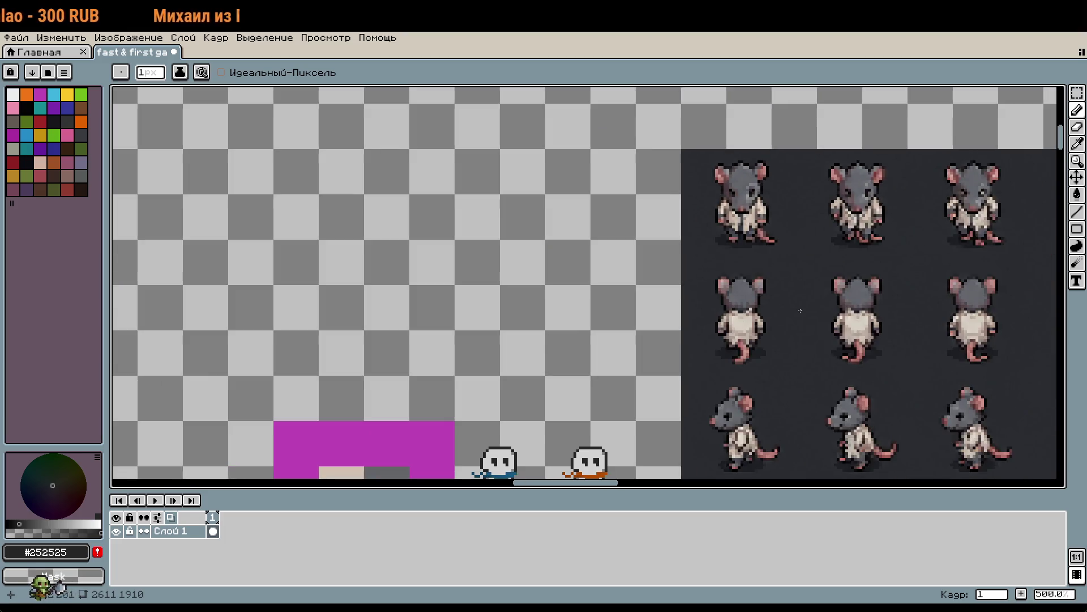
scroll(772, 144, "up", 3)
scroll(772, 143, "down", 2)
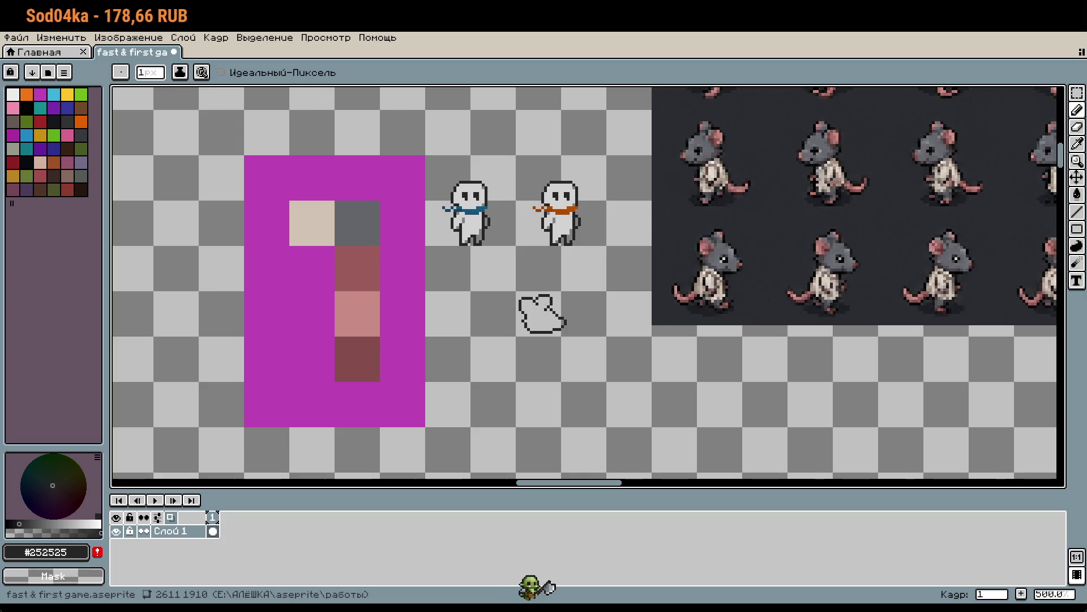
scroll(469, 342, "up", 4)
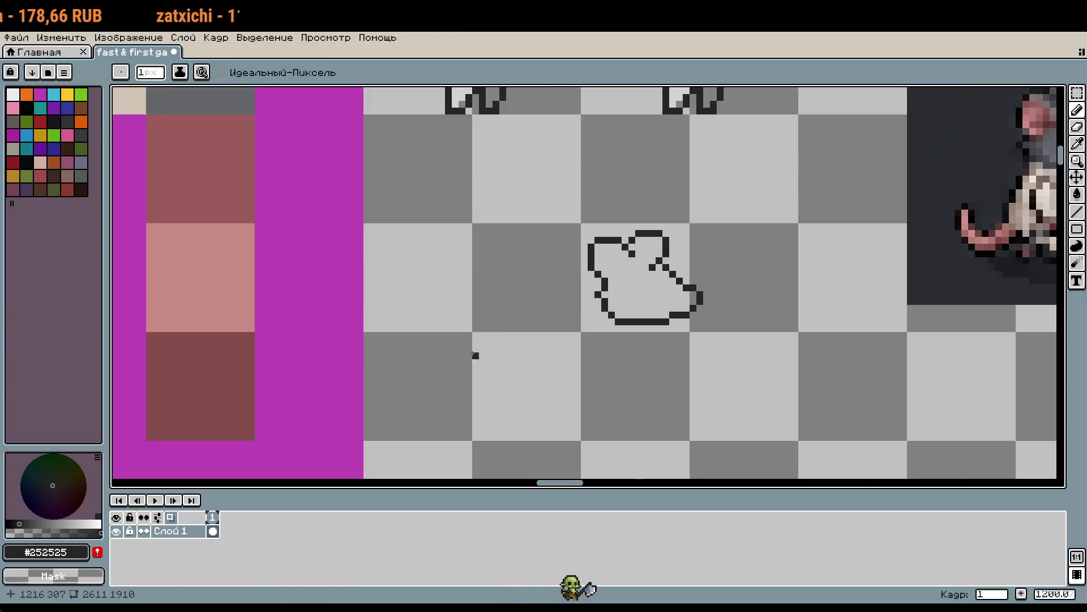
key("m")
left_click_drag(589, 219, 759, 356)
Delete the rat-head sketch and bring the rat sprites into view
key("Delete")
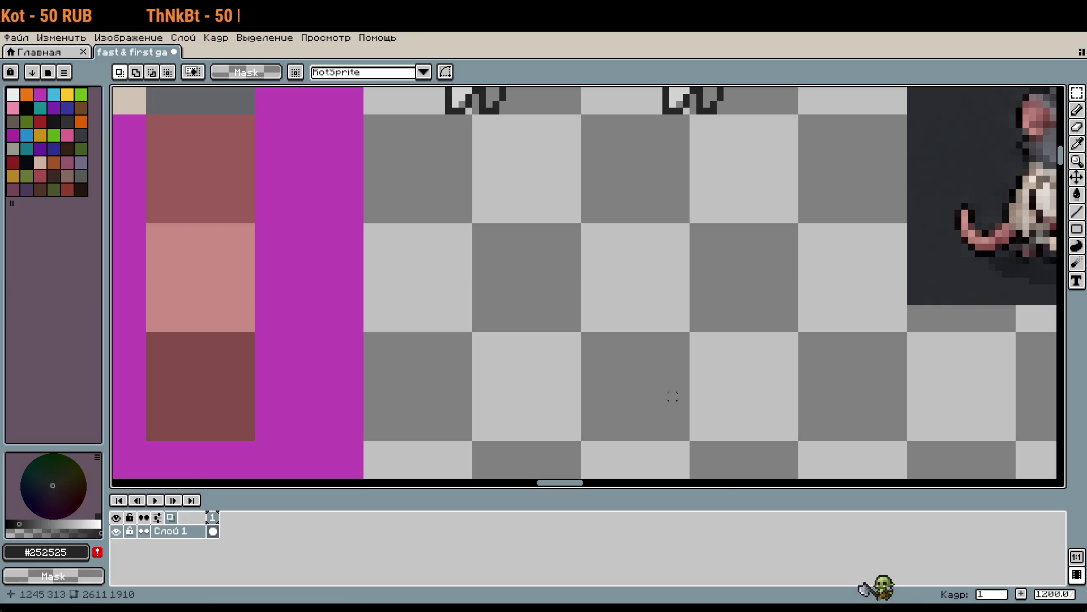
left_click_drag(658, 410, 234, 519)
mouse_move(609, 313)
left_mouse_down()
mouse_move(716, 381)
mouse_move(1023, 308)
mouse_move(510, 266)
mouse_move(690, 268)
left_mouse_up()
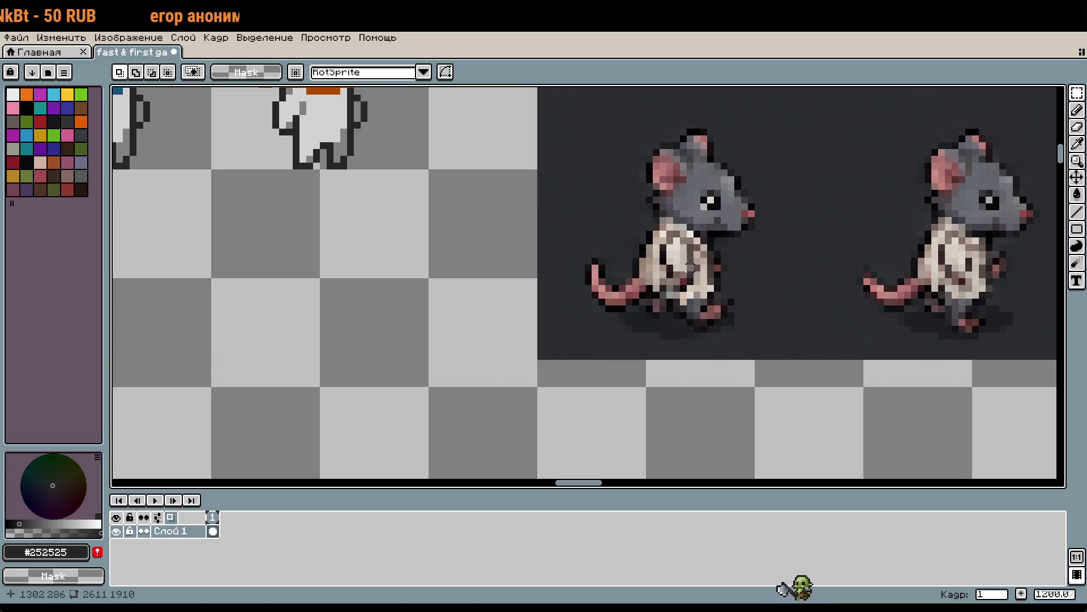
Move the left 35×36 rat frame onto the empty canvas area beside the magenta palette
left_click_drag(603, 121, 784, 318)
left_click(607, 150)
left_click_drag(580, 103, 812, 342)
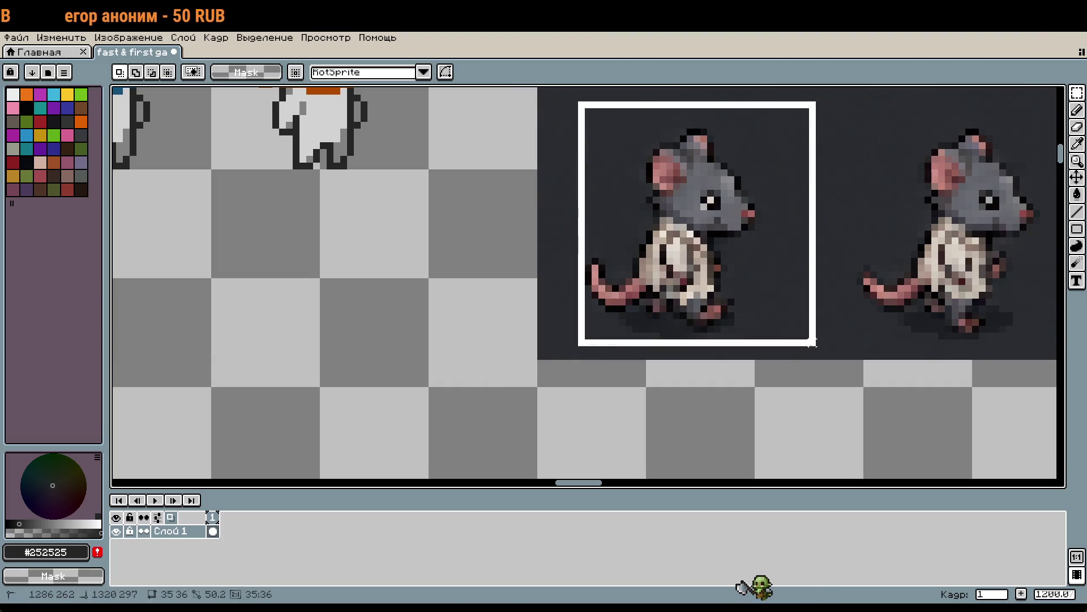
left_click_drag(583, 476, 820, 347)
mouse_move(762, 228)
left_mouse_down()
mouse_move(649, 390)
mouse_move(567, 380)
mouse_move(574, 340)
left_mouse_up()
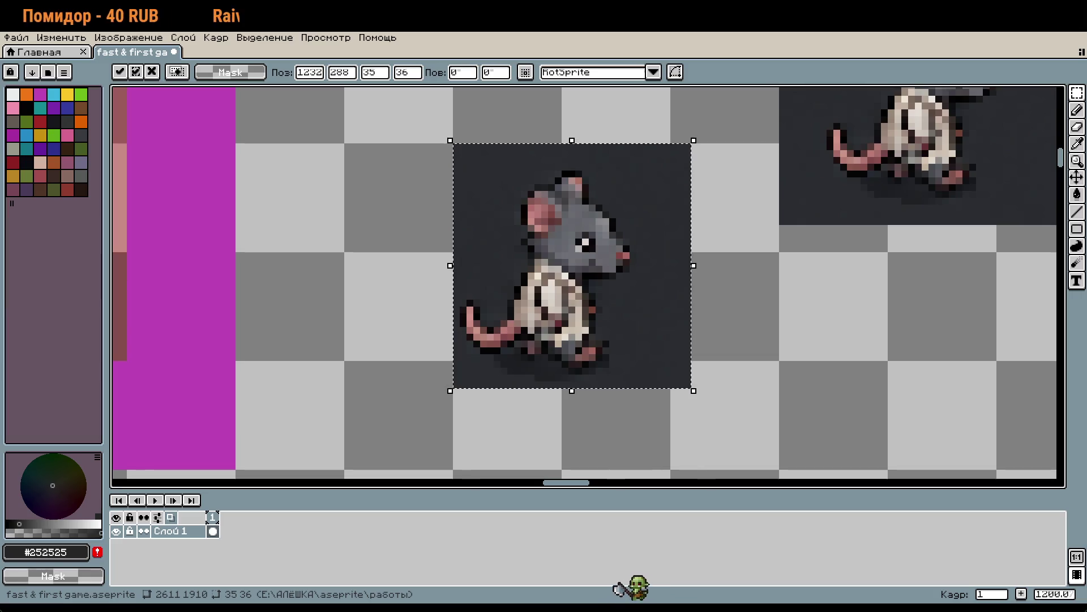
scroll(780, 289, "left", 2)
left_click(777, 298)
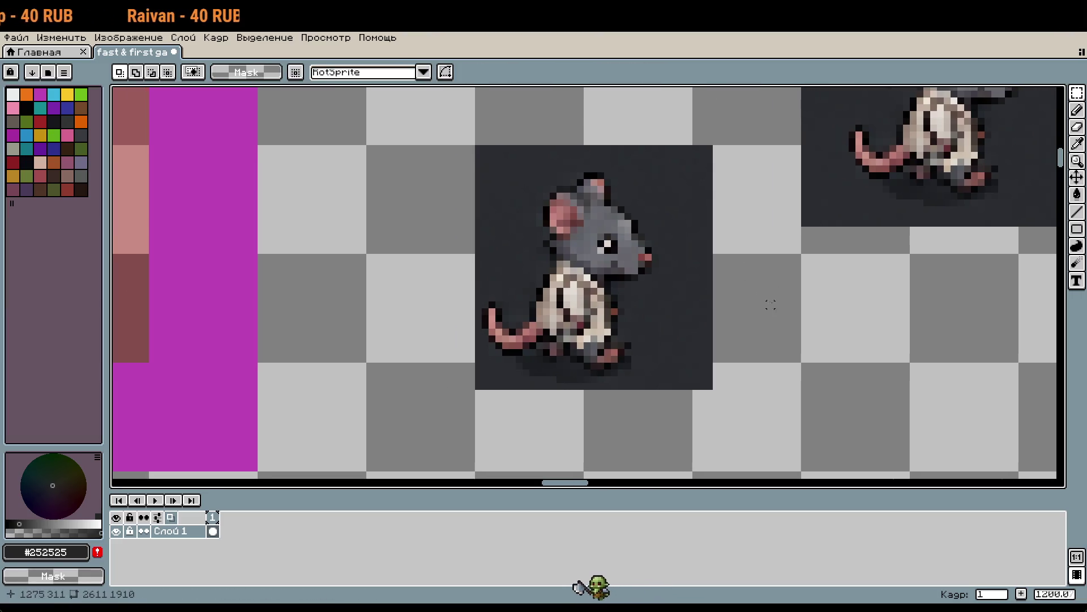
mouse_move(748, 433)
left_mouse_down()
mouse_move(682, 92)
mouse_move(656, 95)
left_mouse_up()
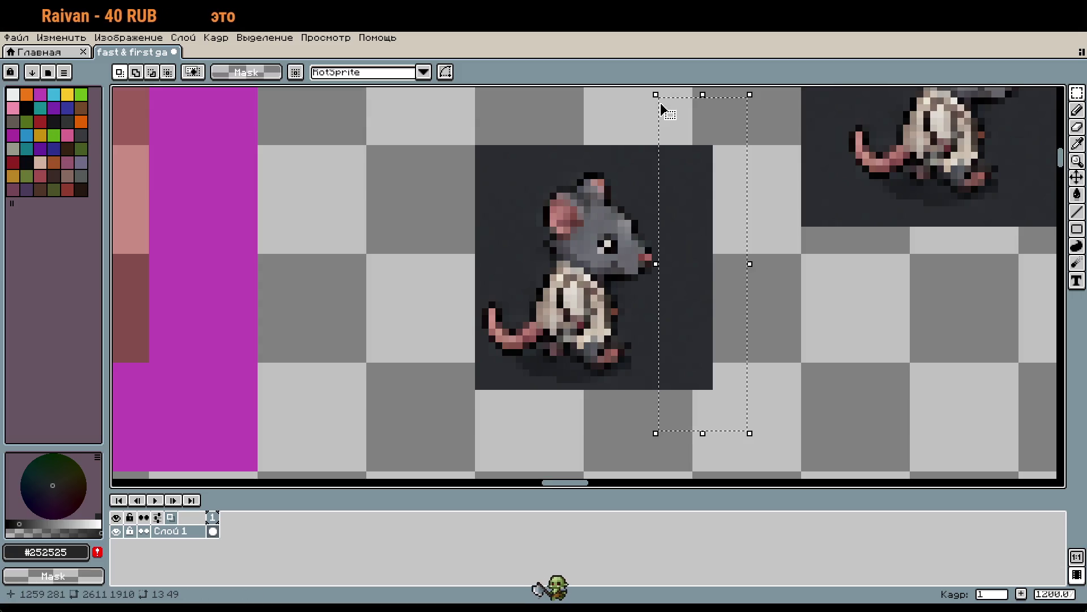
Select the copied rat frame's top strip and clear it
left_click(703, 187)
scroll(704, 170, "up", 5)
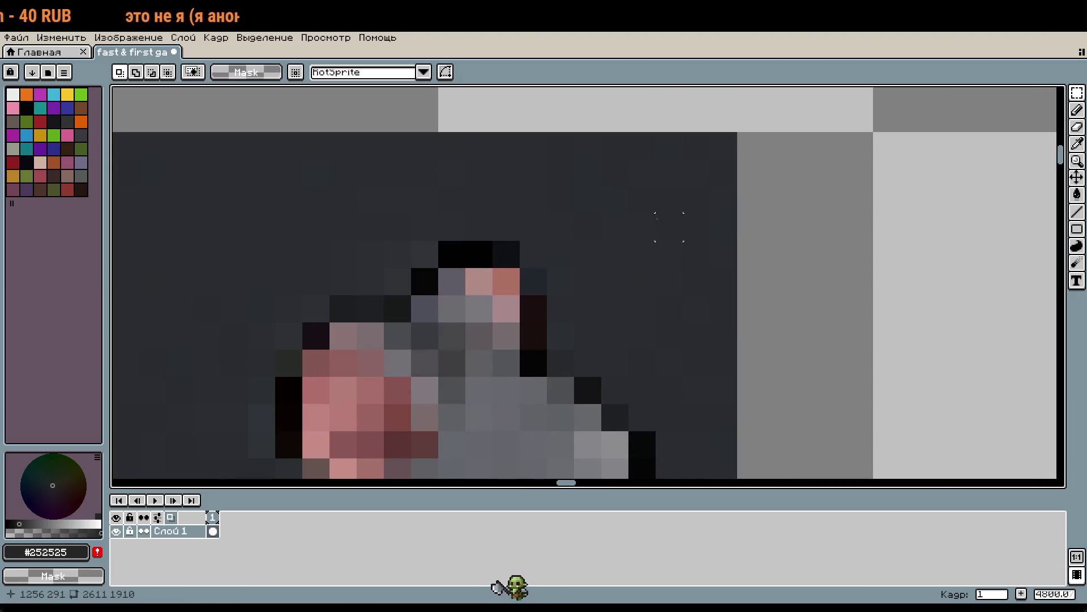
scroll(641, 227, "down", 3)
mouse_move(452, 131)
left_mouse_down()
mouse_move(487, 158)
mouse_move(551, 346)
left_mouse_up()
left_click_drag(564, 179, 744, 131)
mouse_move(775, 324)
left_mouse_down()
mouse_move(777, 298)
mouse_move(743, 250)
left_mouse_up()
scroll(757, 333, "up", 2)
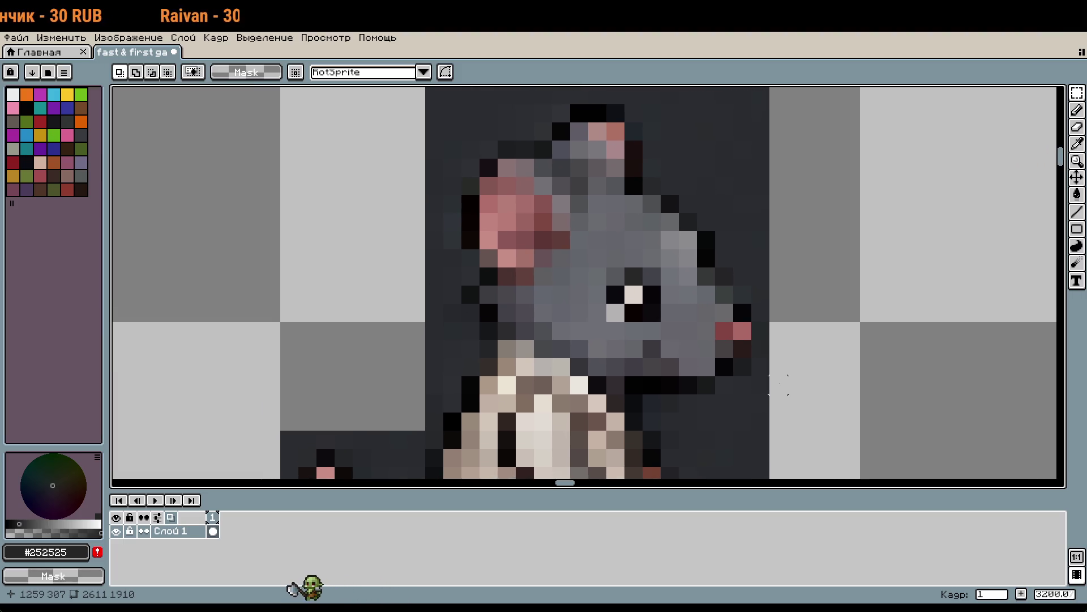
Repaint pixels along the ear and the row below the snout in dark #252525
key("b")
left_click_drag(706, 240, 709, 272)
mouse_move(670, 204)
left_mouse_down()
mouse_move(633, 184)
mouse_move(613, 126)
mouse_move(583, 113)
mouse_move(538, 150)
mouse_move(499, 156)
mouse_move(475, 207)
mouse_move(493, 349)
left_mouse_up()
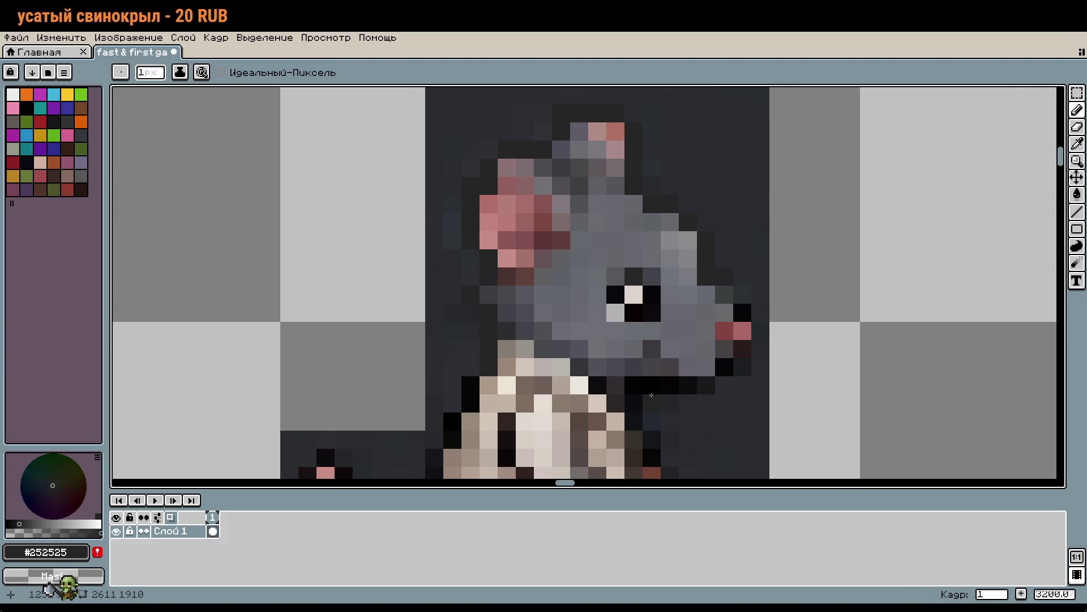
left_click_drag(653, 395, 688, 392)
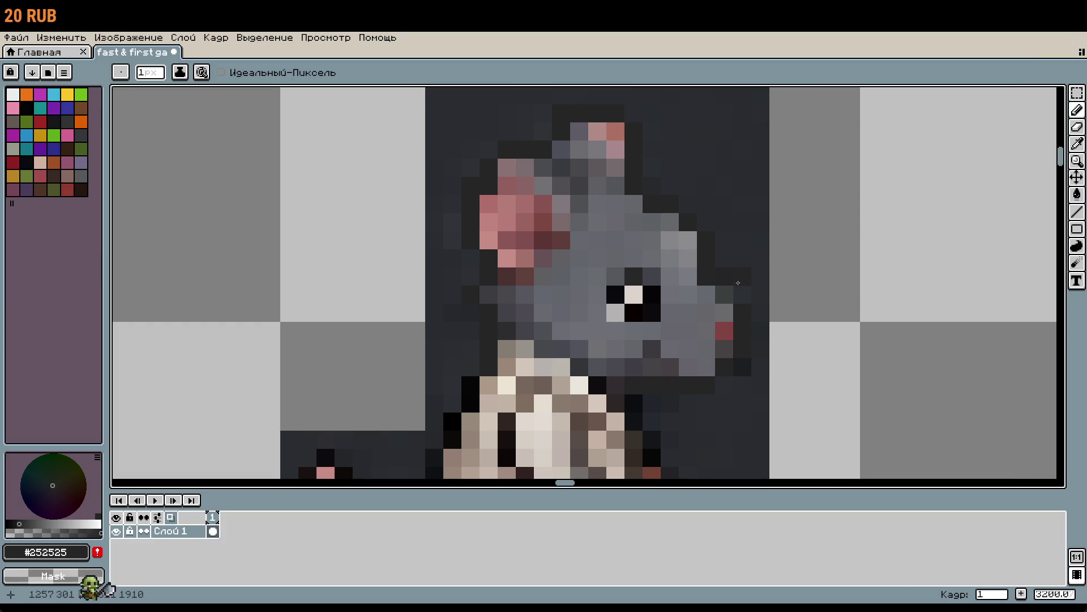
scroll(952, 365, "down", 1)
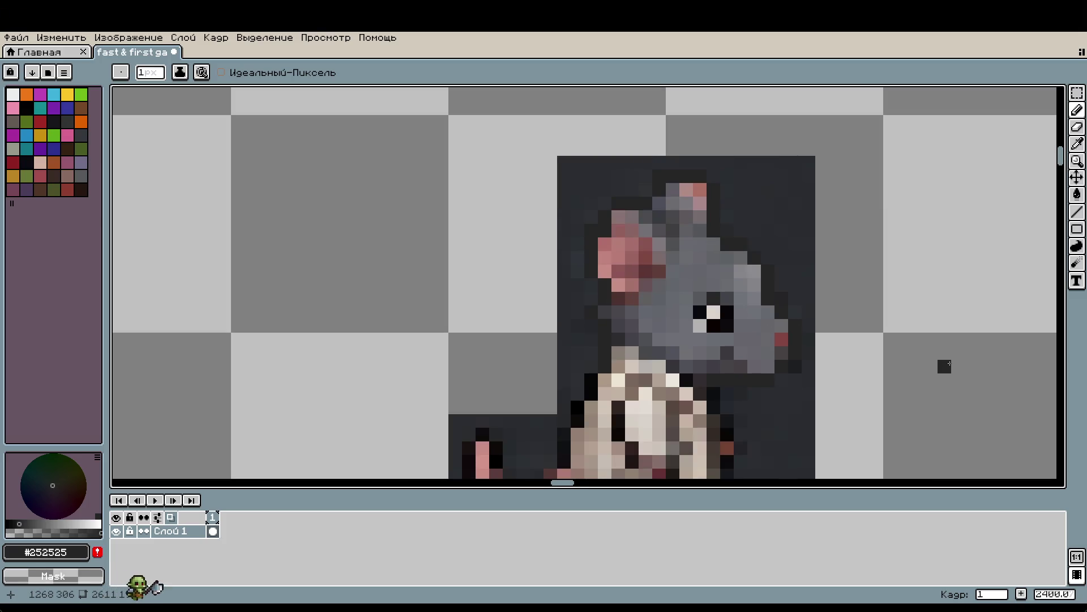
left_click_drag(917, 365, 816, 321)
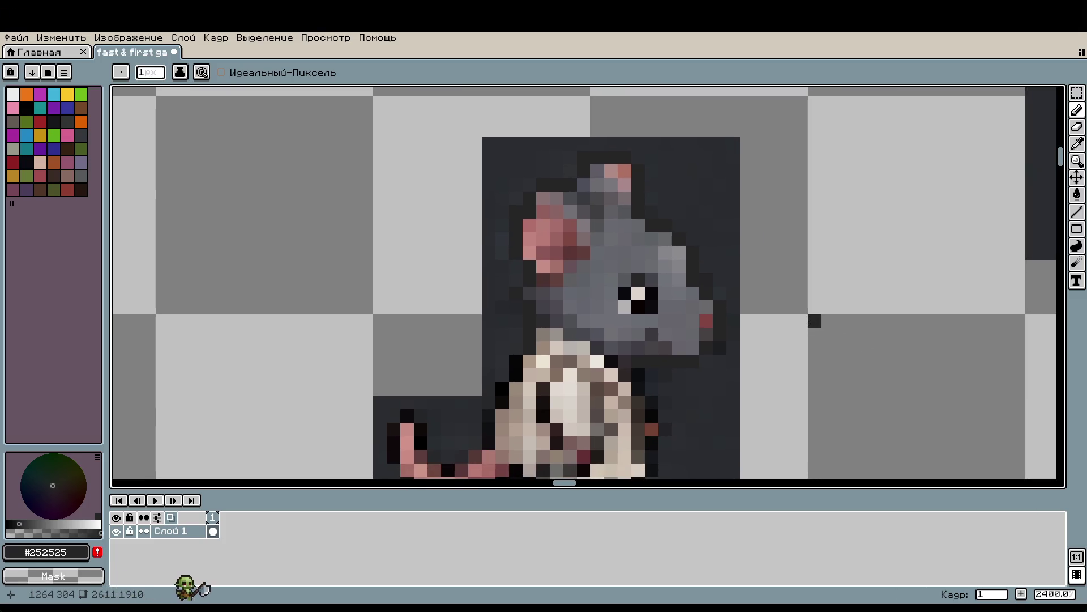
Flood-fill the dark background around the separated rat's head with bright green
left_click(81, 94)
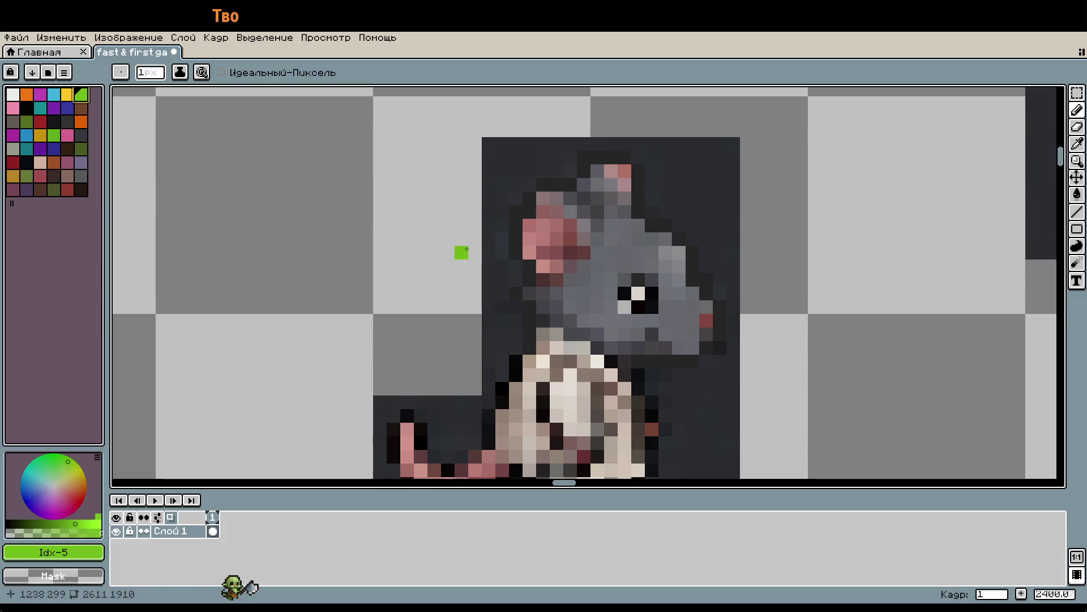
left_click(552, 249)
key("g")
left_click_drag(583, 241, 597, 195)
mouse_move(686, 215)
left_mouse_down()
mouse_move(692, 170)
mouse_move(668, 170)
mouse_move(651, 213)
mouse_move(640, 154)
mouse_move(530, 145)
mouse_move(570, 161)
mouse_move(551, 157)
mouse_move(529, 170)
mouse_move(515, 150)
mouse_move(524, 185)
mouse_move(502, 198)
mouse_move(514, 352)
mouse_move(502, 279)
mouse_move(489, 314)
mouse_move(499, 328)
left_mouse_up()
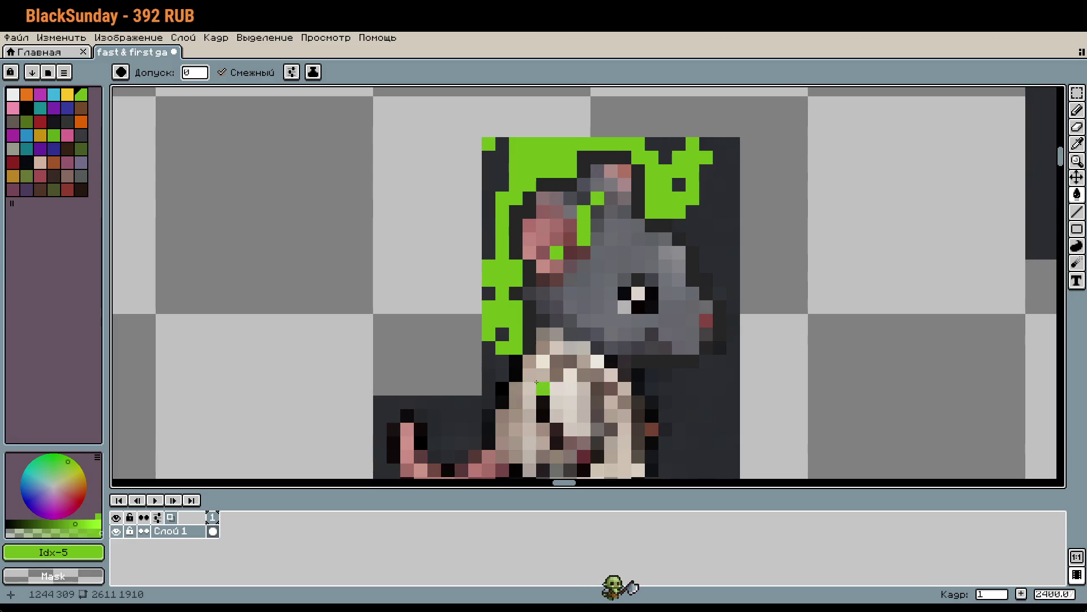
Paint the chest, the grey area below the ear, and several ear pixels green
mouse_move(529, 361)
left_mouse_down()
mouse_move(617, 388)
mouse_move(671, 388)
mouse_move(637, 374)
mouse_move(706, 379)
mouse_move(719, 360)
mouse_move(734, 374)
mouse_move(734, 296)
mouse_move(688, 227)
mouse_move(707, 198)
mouse_move(694, 216)
mouse_move(734, 320)
mouse_move(732, 361)
left_mouse_up()
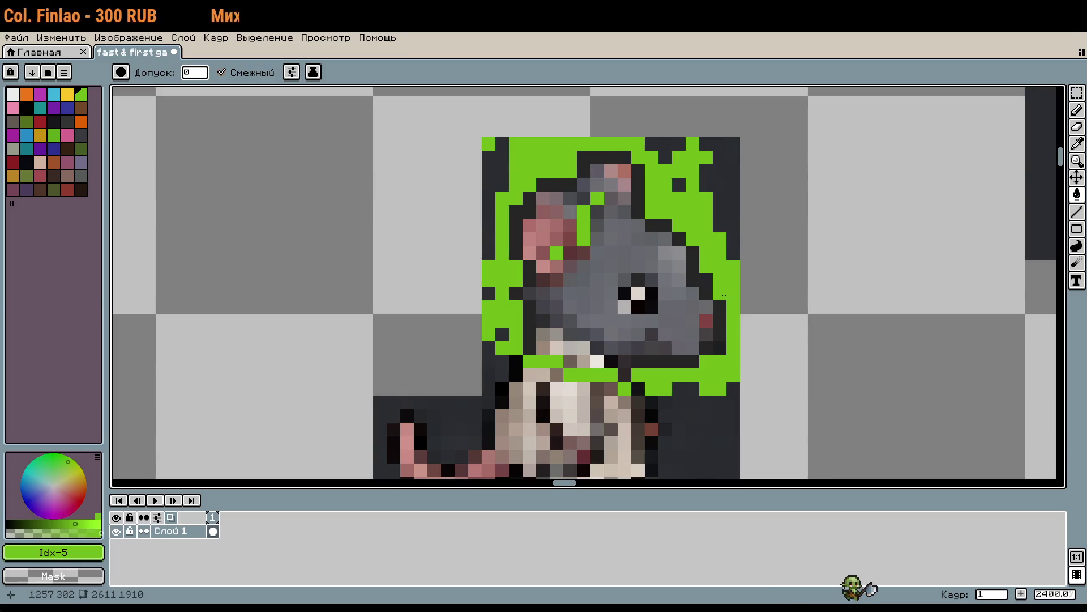
scroll(654, 447, "down", 1)
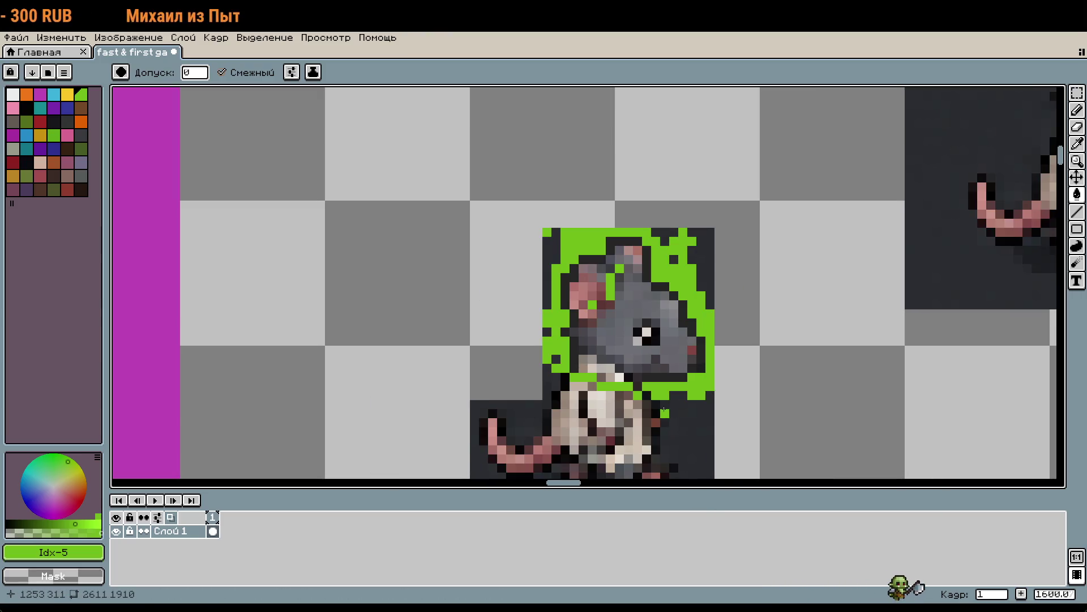
scroll(590, 369, "up", 1)
mouse_move(590, 369)
left_mouse_down()
mouse_move(579, 357)
mouse_move(620, 368)
mouse_move(626, 384)
left_mouse_up()
left_click(589, 231)
mouse_move(586, 229)
left_mouse_down()
mouse_move(589, 218)
mouse_move(612, 221)
mouse_move(607, 233)
left_mouse_up()
left_click(621, 218)
Turn the grey and pink head pixels green with the Pencil
left_click(593, 259)
left_click(621, 273)
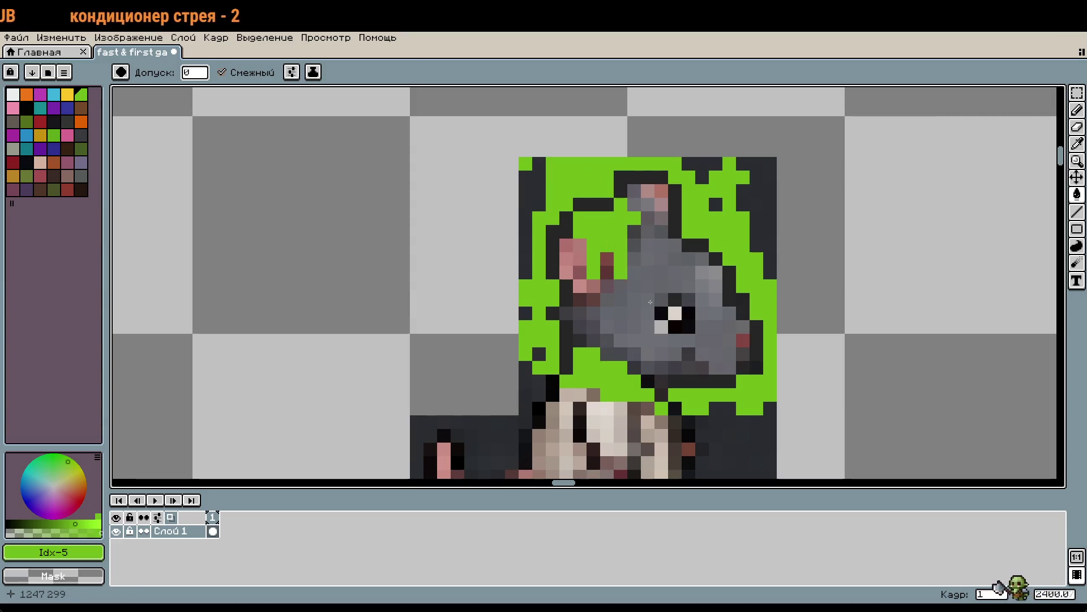
key("b")
mouse_move(647, 285)
left_mouse_down()
mouse_move(636, 328)
mouse_move(646, 187)
mouse_move(661, 210)
mouse_move(664, 323)
mouse_move(634, 354)
mouse_move(606, 328)
mouse_move(591, 340)
mouse_move(570, 313)
mouse_move(579, 273)
mouse_move(566, 245)
mouse_move(532, 263)
mouse_move(540, 198)
mouse_move(512, 255)
mouse_move(526, 176)
left_mouse_up()
Paint the head's left edge, nose, ear and eye pixels green, keeping the dark outline
mouse_move(702, 177)
left_mouse_down()
mouse_move(688, 160)
mouse_move(756, 216)
mouse_move(771, 203)
mouse_move(771, 266)
mouse_move(758, 184)
left_mouse_up()
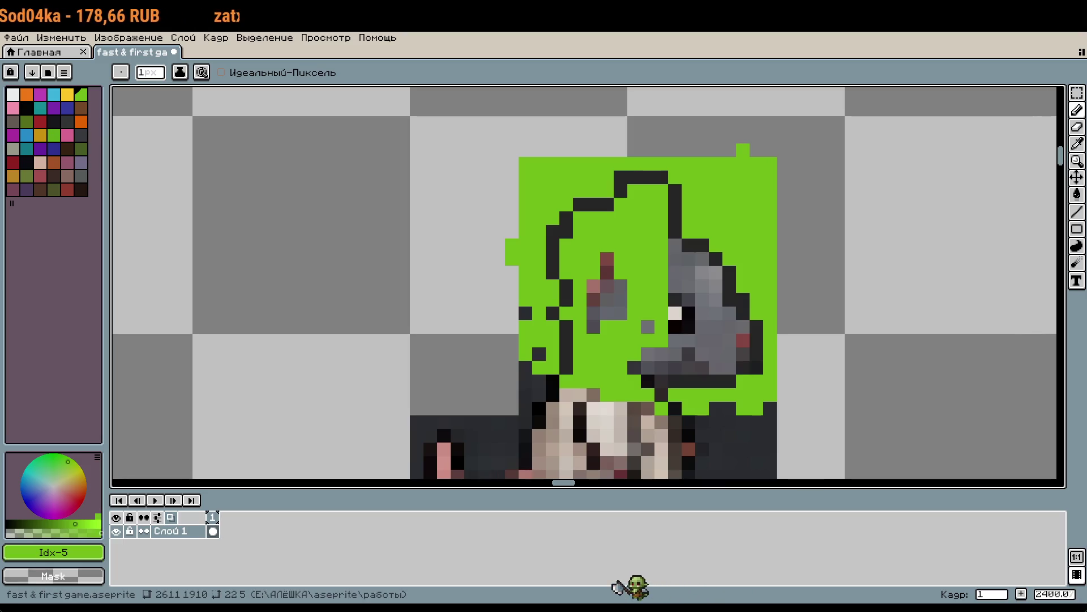
scroll(588, 336, "up", 1)
mouse_move(599, 287)
left_mouse_down()
mouse_move(599, 314)
mouse_move(652, 249)
left_mouse_up()
mouse_move(737, 193)
left_mouse_down()
mouse_move(762, 187)
mouse_move(708, 315)
mouse_move(816, 179)
mouse_move(854, 250)
mouse_move(788, 317)
mouse_move(679, 396)
mouse_move(803, 362)
mouse_move(844, 294)
mouse_move(897, 334)
mouse_move(855, 391)
mouse_move(856, 343)
left_mouse_up()
scroll(858, 362, "down", 1)
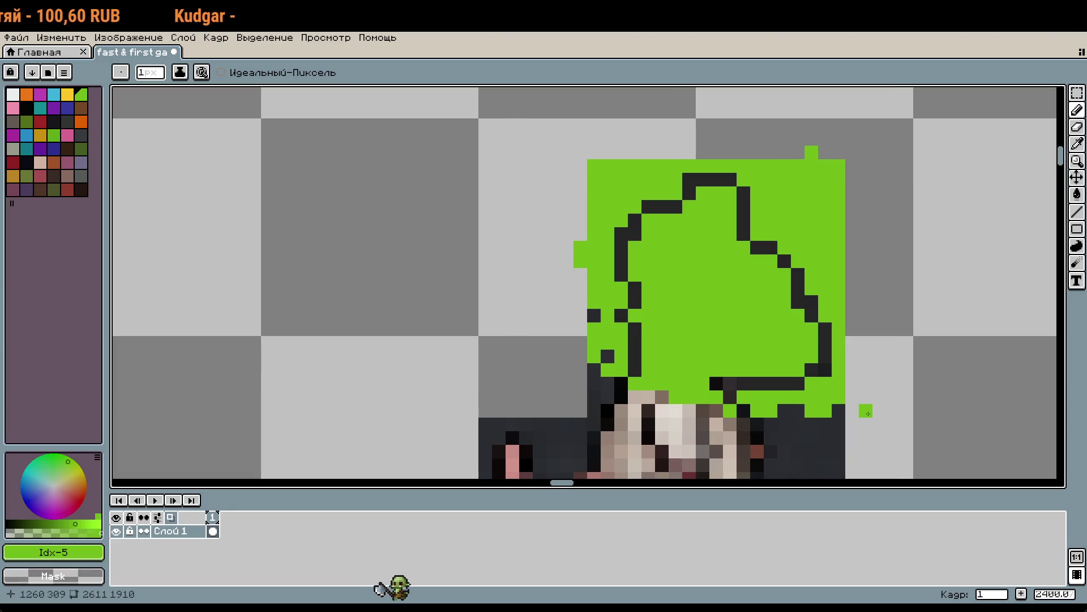
scroll(458, 324, "down", 5)
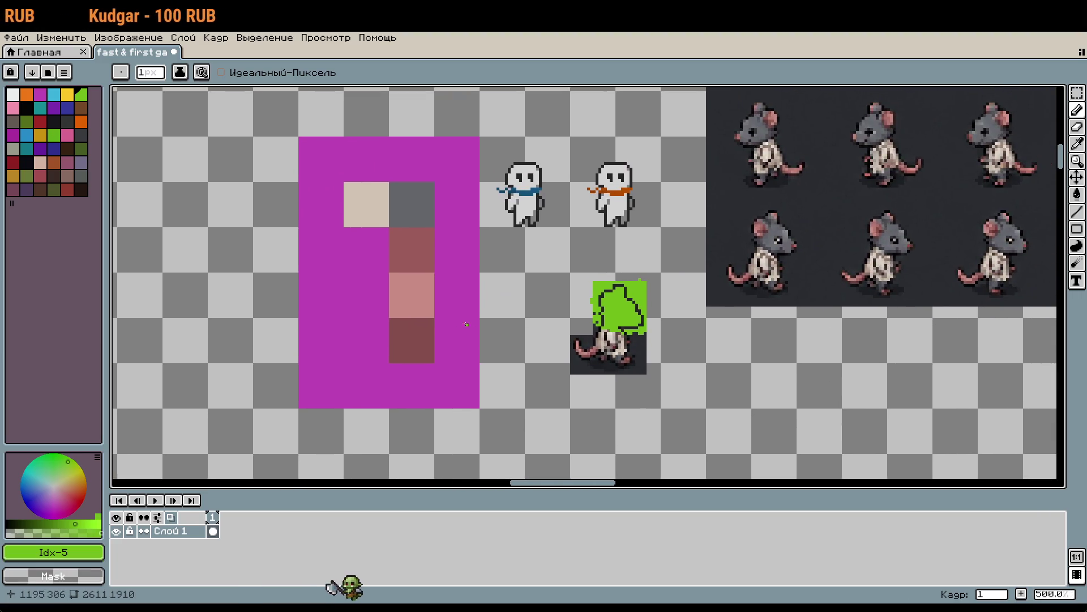
scroll(608, 326, "up", 3)
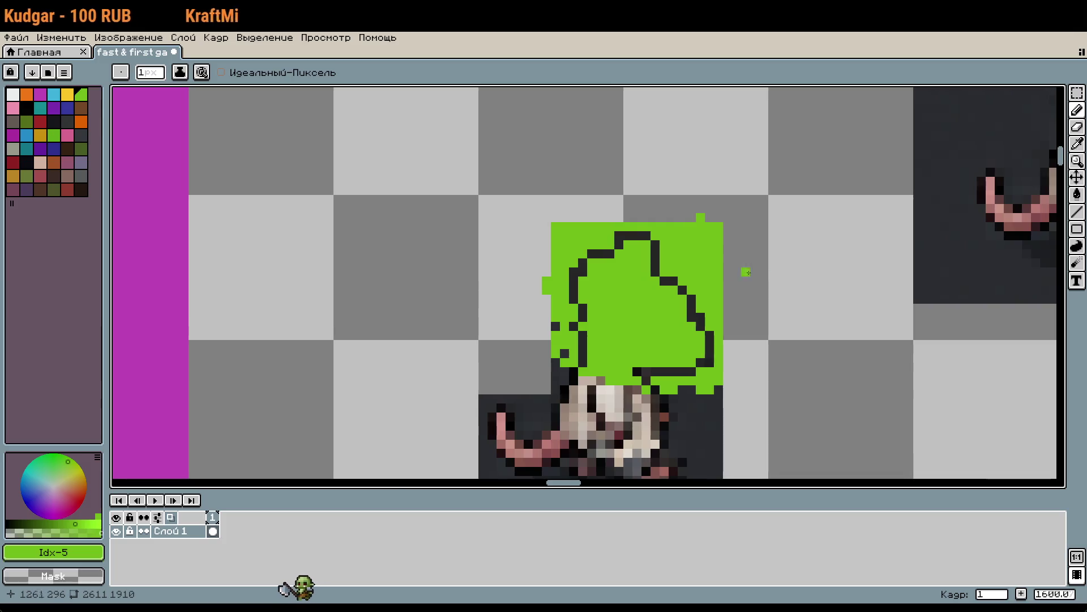
scroll(412, 357, "up", 2)
scroll(584, 404, "down", 1)
mouse_move(602, 364)
left_mouse_down()
mouse_move(746, 283)
mouse_move(631, 308)
mouse_move(742, 269)
left_mouse_up()
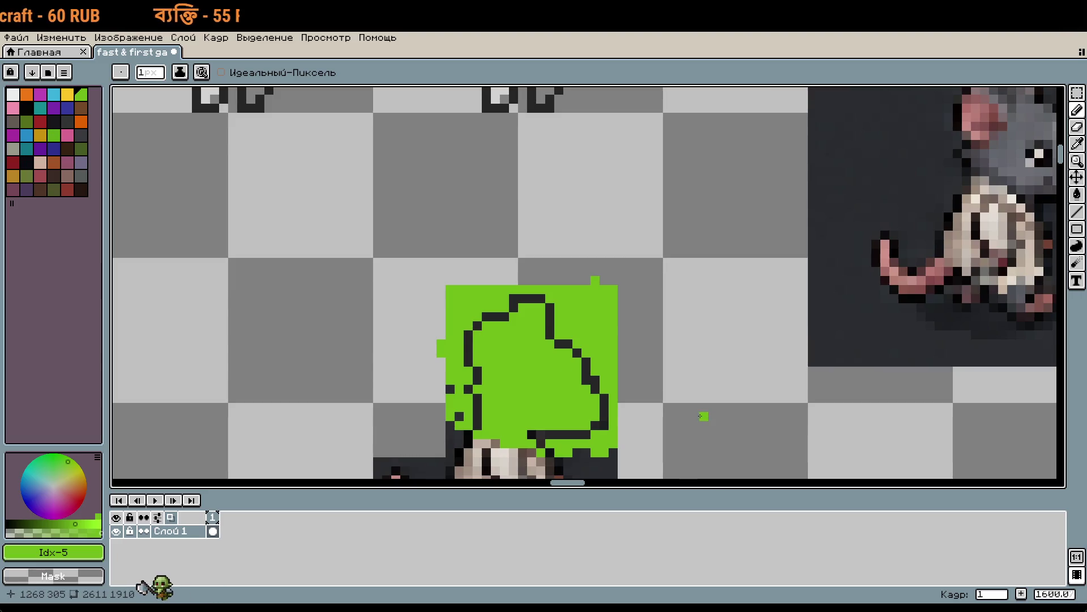
scroll(697, 410, "down", 1)
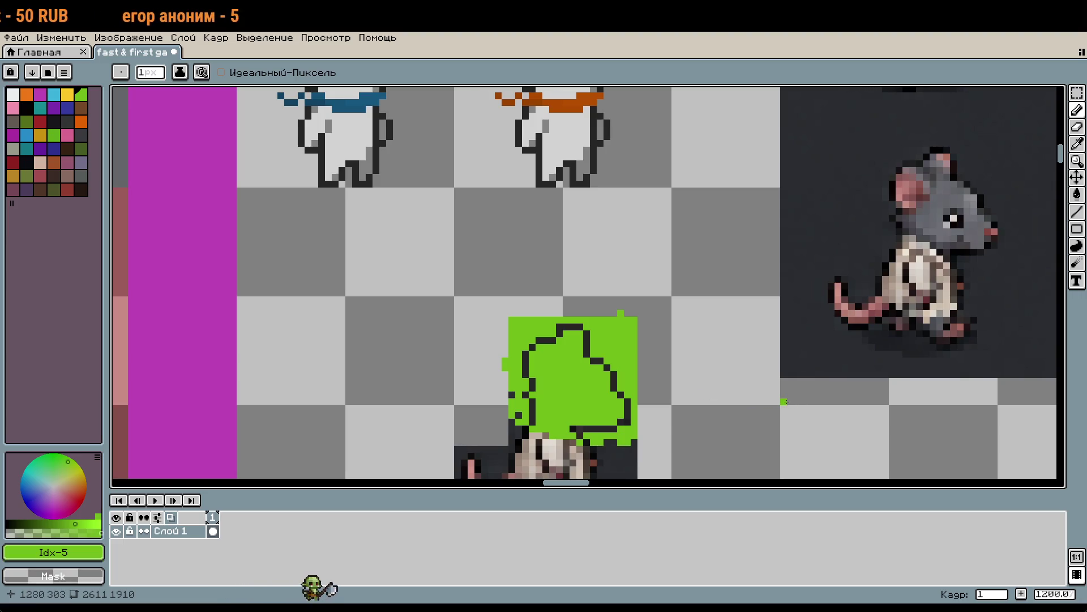
scroll(691, 376, "down", 3)
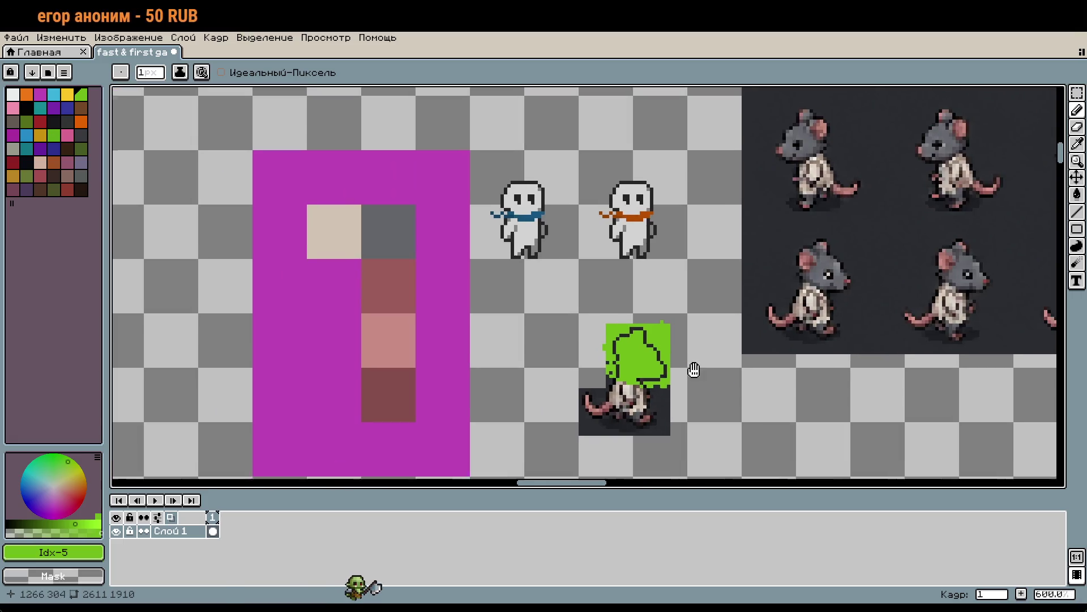
Select and delete the green sketch and its rat
scroll(701, 367, "up", 1)
key("m")
left_click_drag(533, 253, 714, 436)
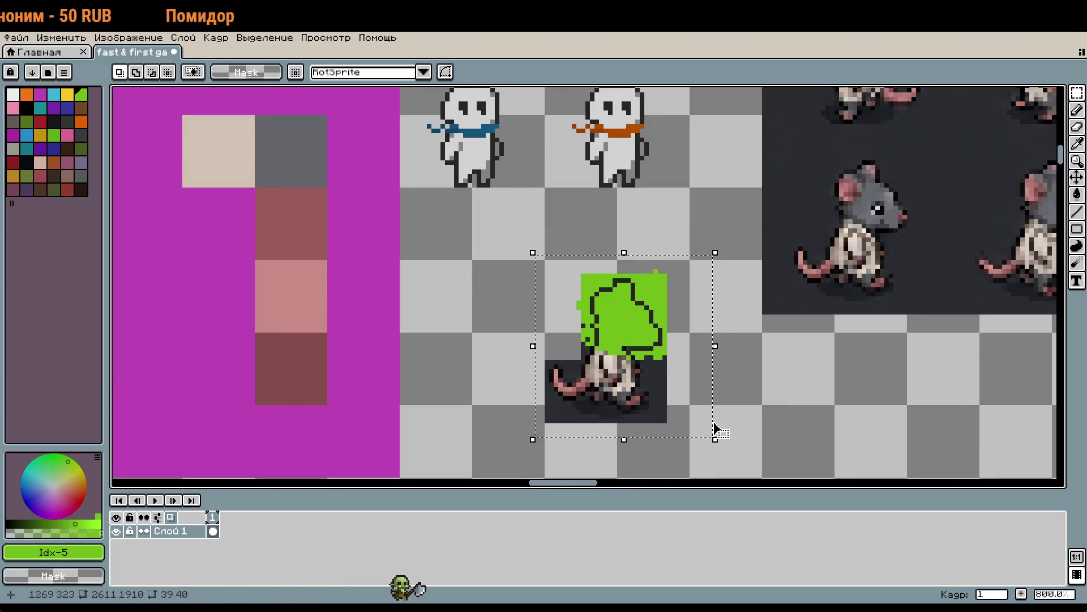
key("Delete")
key("b")
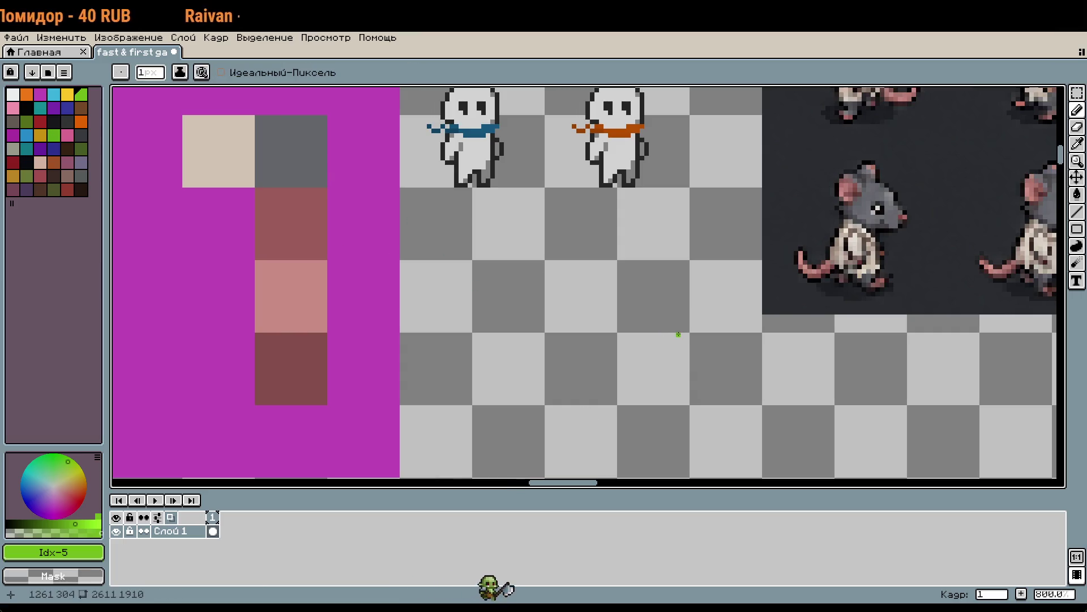
Fill the empty square below the beige swatch with dark grey #252525
scroll(696, 312, "up", 1)
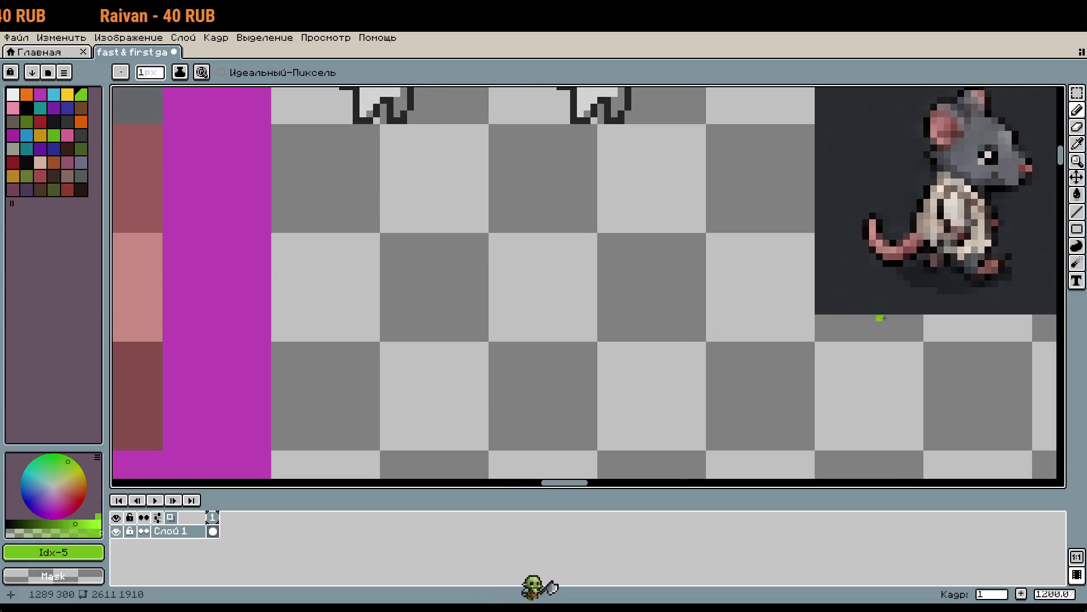
left_click_drag(941, 208, 861, 281)
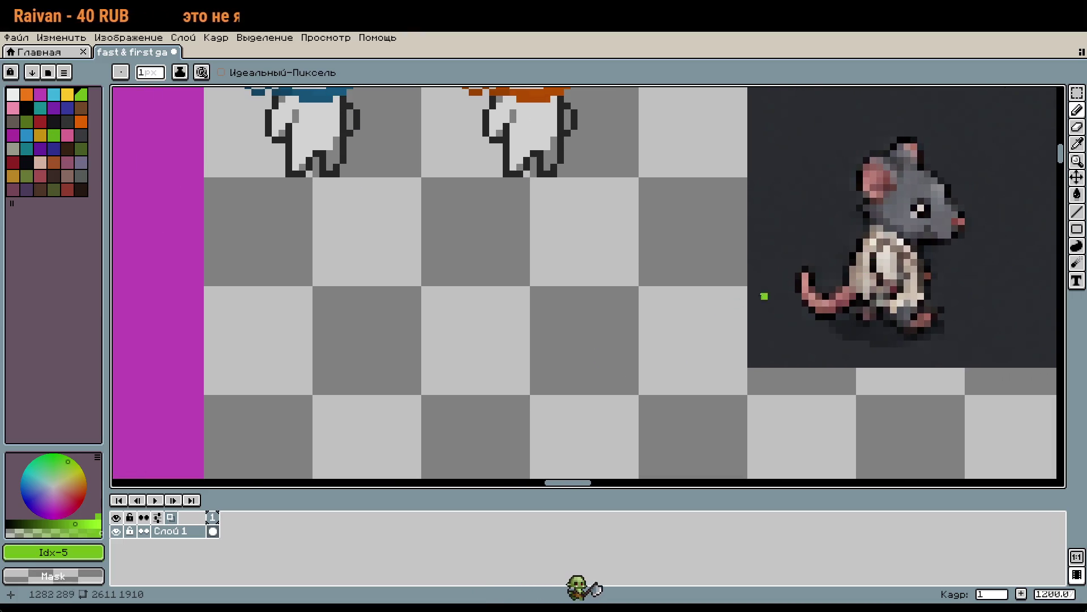
scroll(791, 282, "left", 1)
key("i")
left_click(623, 175)
scroll(637, 327, "left", 4)
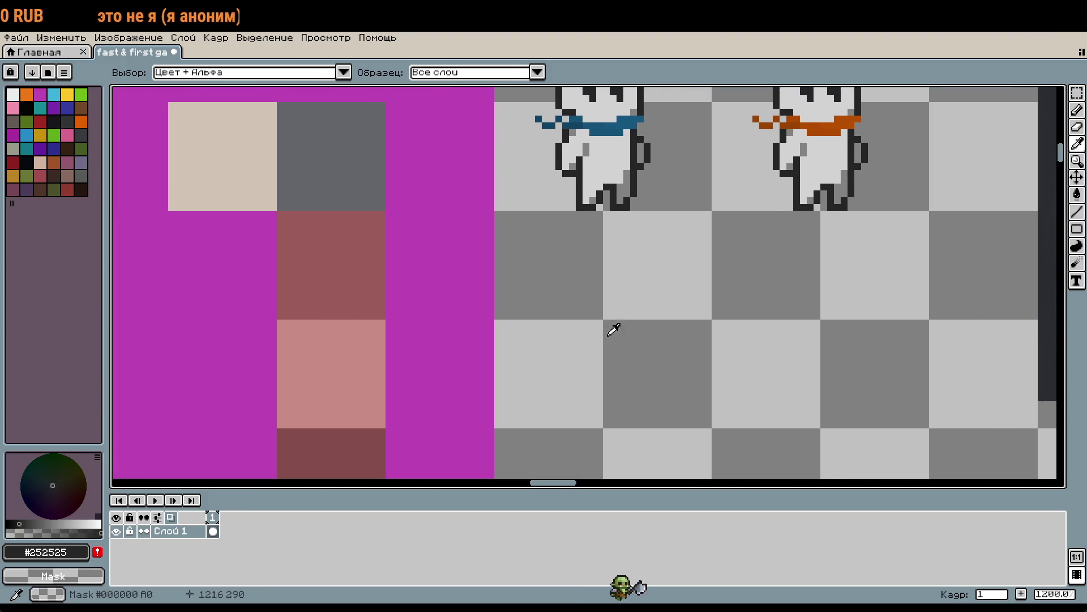
key("m")
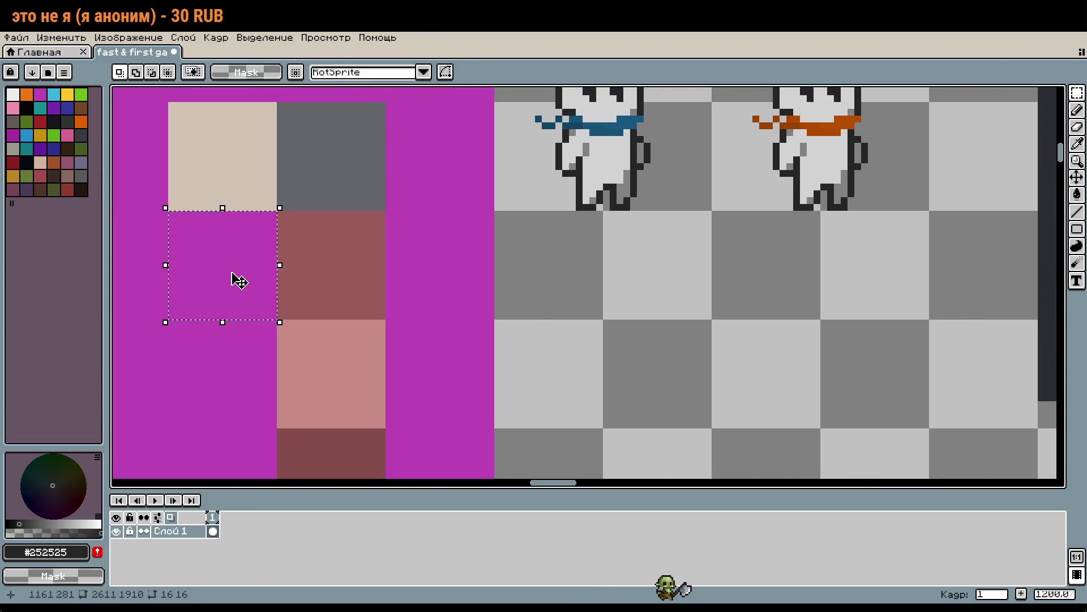
key("g")
left_click(240, 266)
scroll(538, 363, "down", 2)
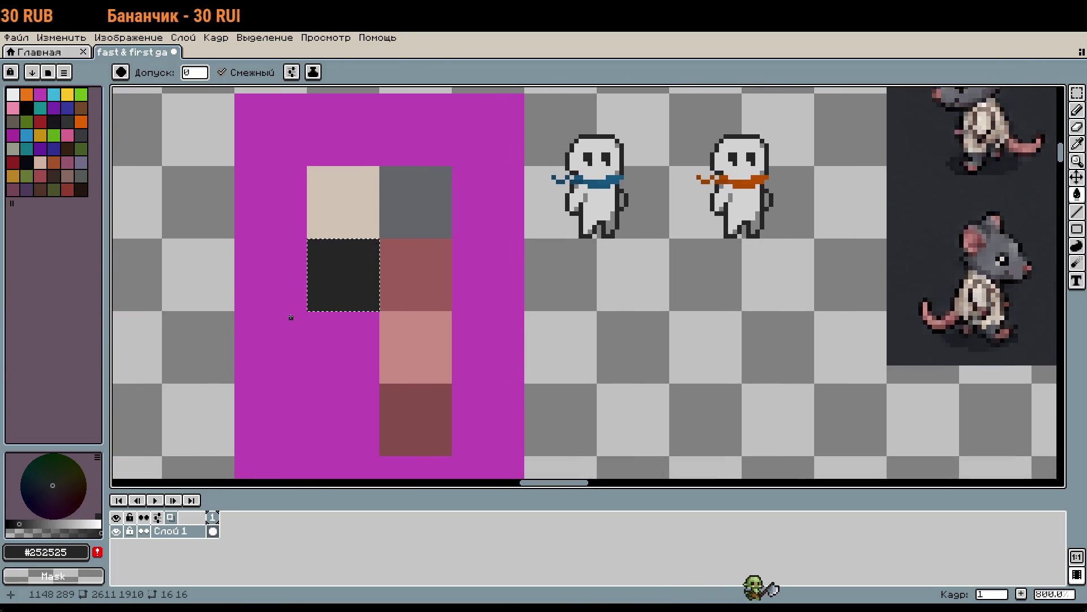
key("m")
left_click(576, 362)
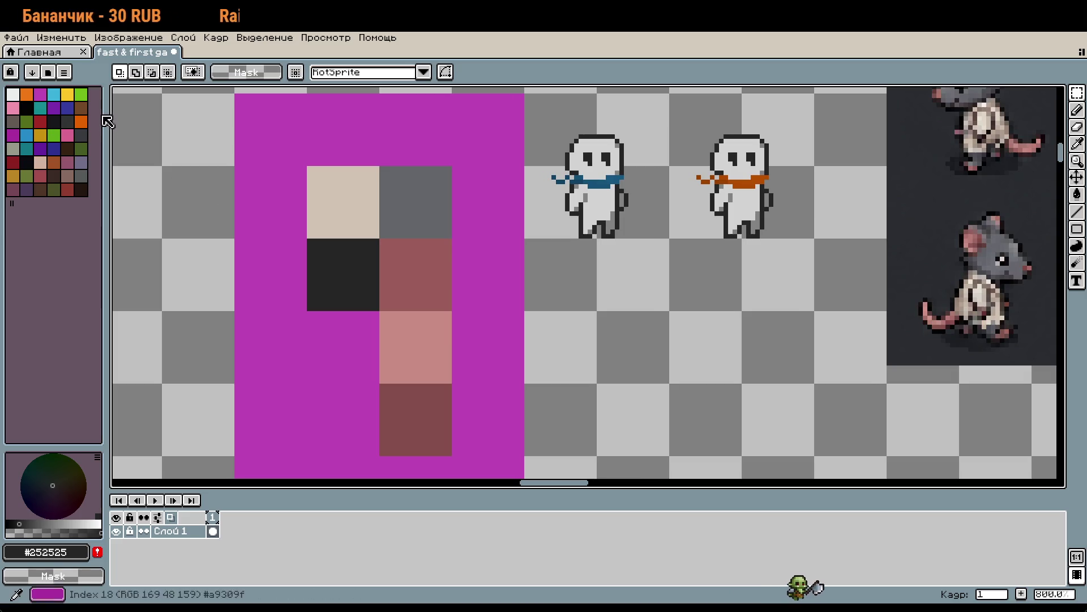
Recolour the magenta swatch backing to teal, trying green and cyan first
left_click(81, 94)
key("g")
left_click(282, 201)
scroll(621, 327, "right", 5)
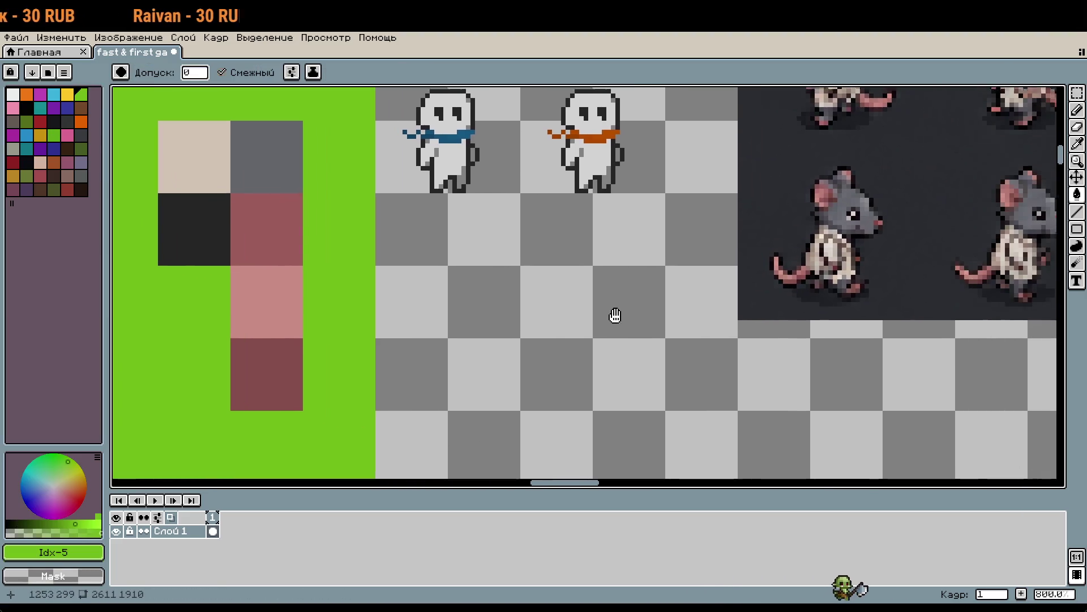
left_click(54, 94)
left_click(116, 146)
scroll(325, 253, "left", 3)
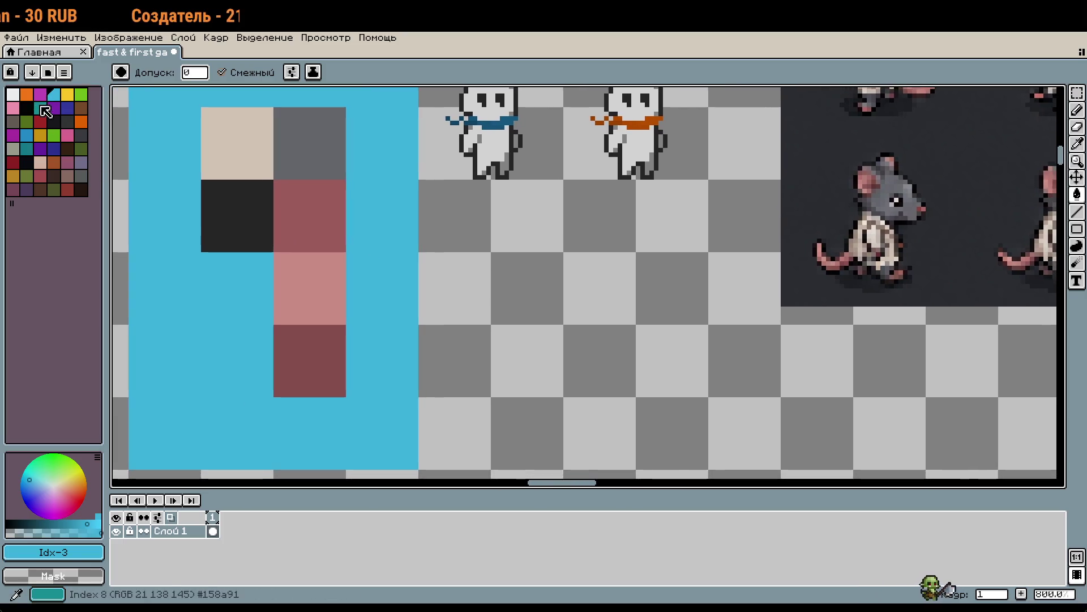
left_click(40, 107)
left_click(145, 151)
scroll(487, 286, "right", 2)
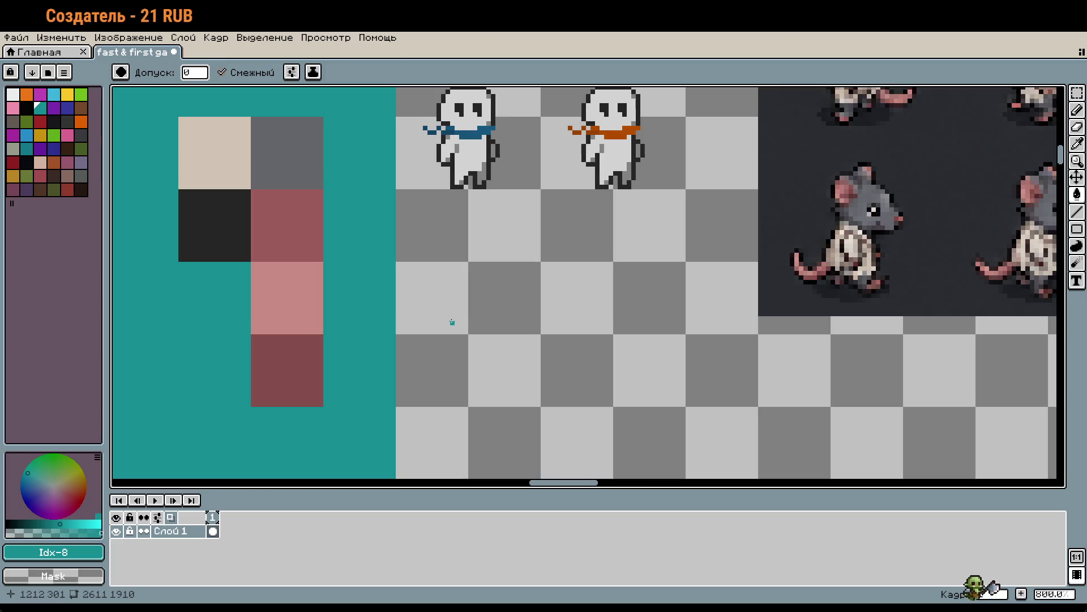
Pick dark grey #252525 from the canvas as the Pencil colour
key("b")
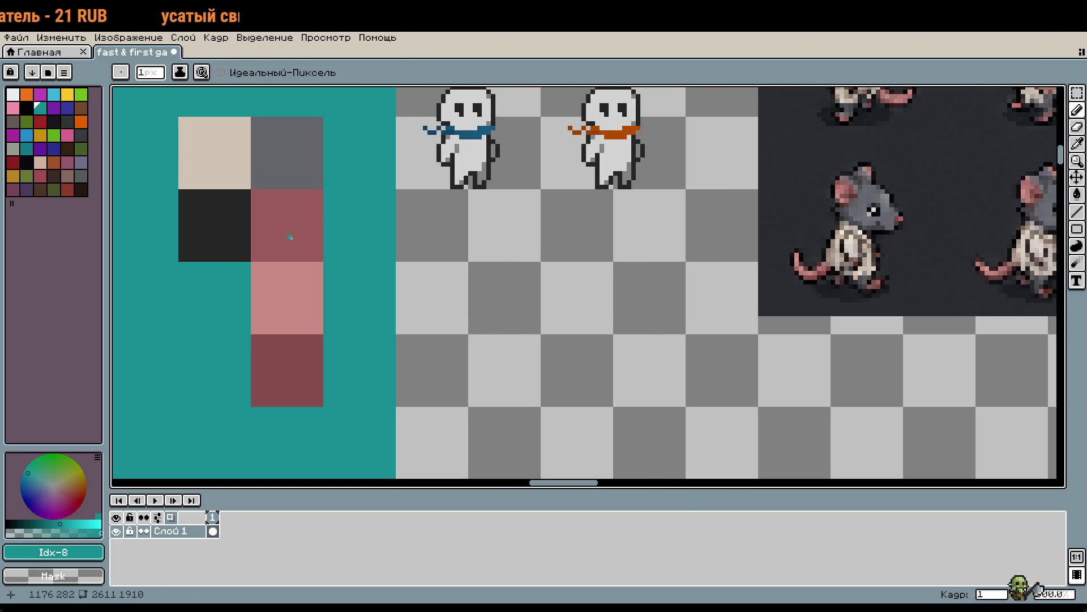
key("g")
left_click(247, 235, "alt")
key("b")
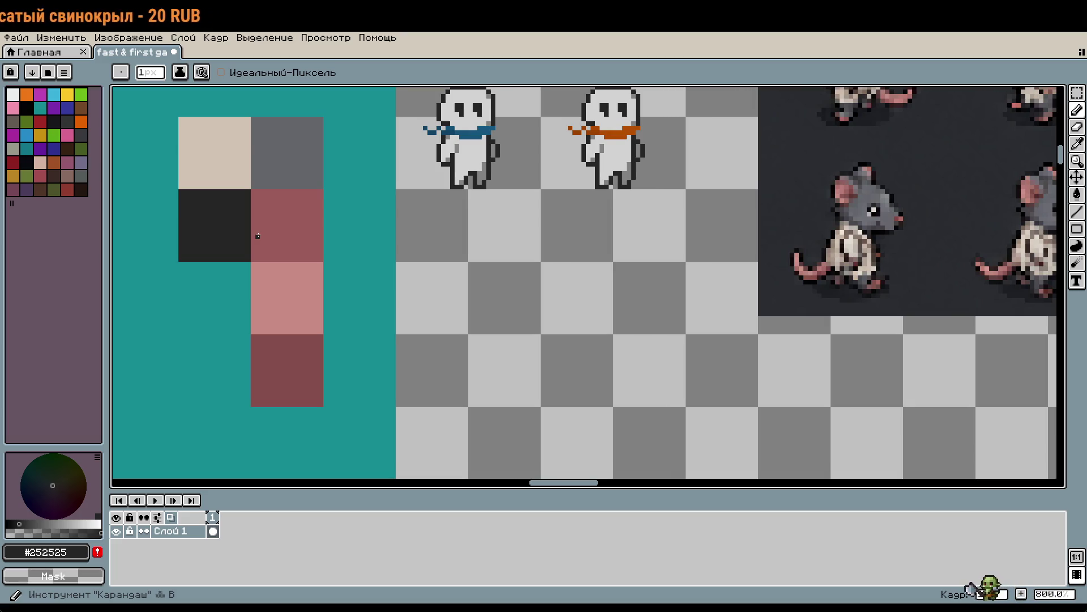
scroll(257, 236, "down", 10)
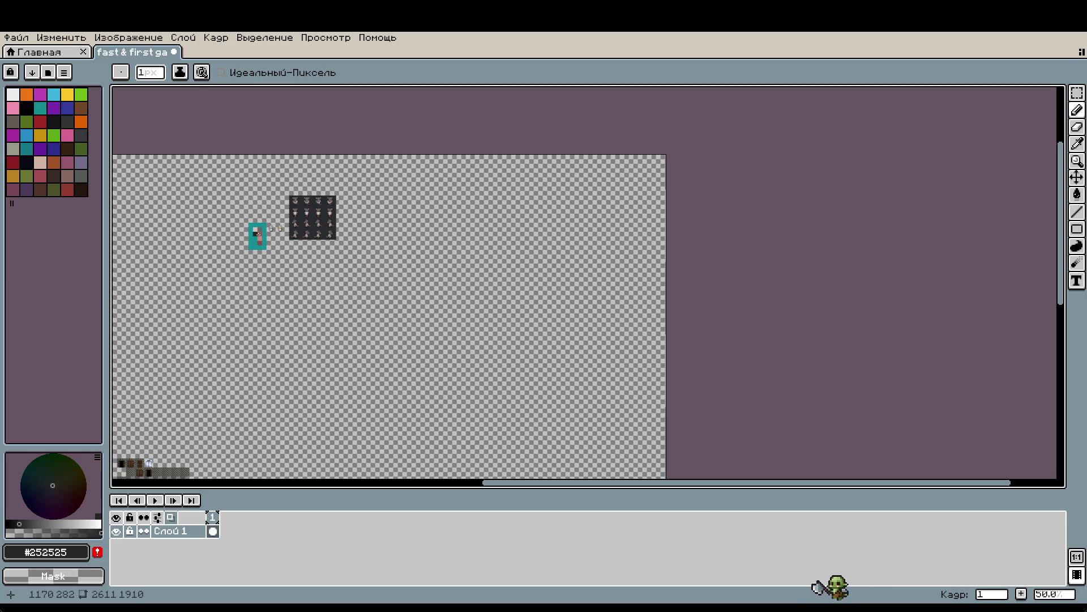
left_click_drag(221, 228, 383, 243)
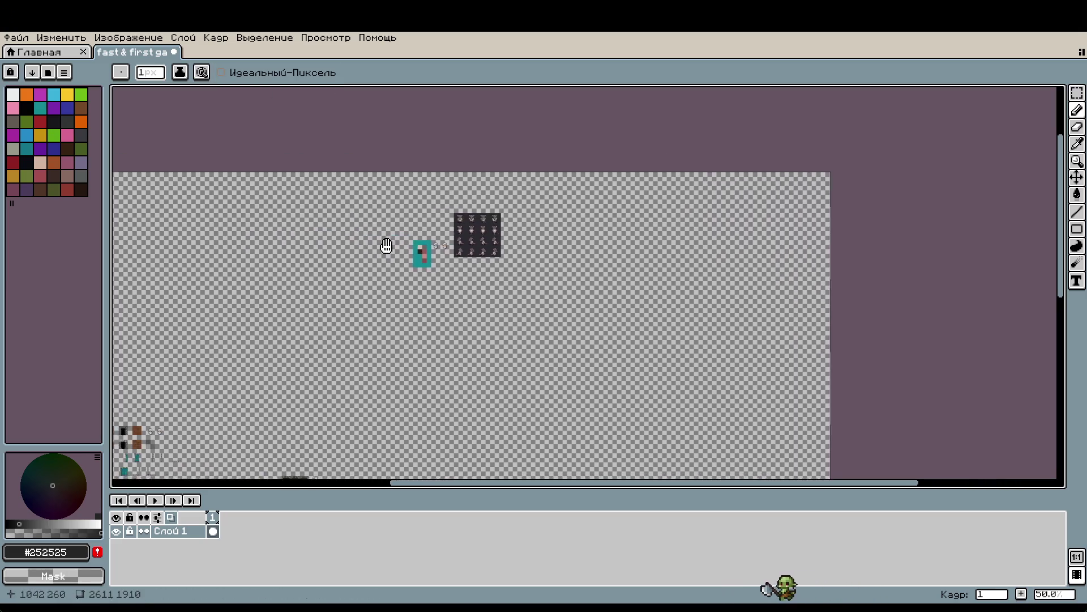
scroll(397, 238, "up", 10)
mouse_move(474, 158)
left_mouse_down()
mouse_move(713, 352)
mouse_move(701, 420)
mouse_move(689, 301)
mouse_move(672, 300)
left_mouse_up()
scroll(656, 303, "up", 2)
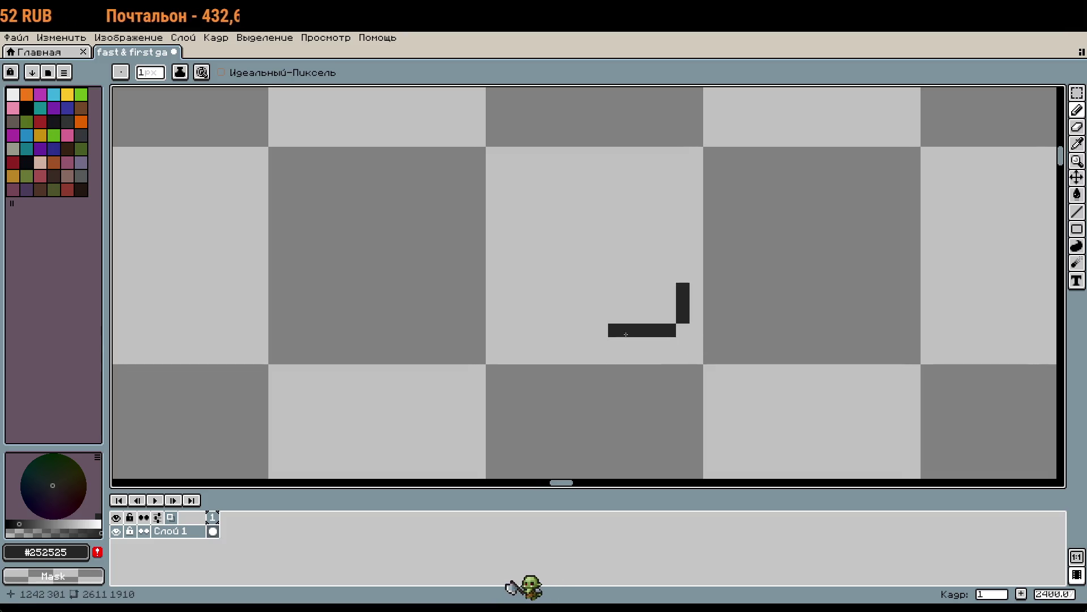
left_click_drag(755, 323, 763, 396)
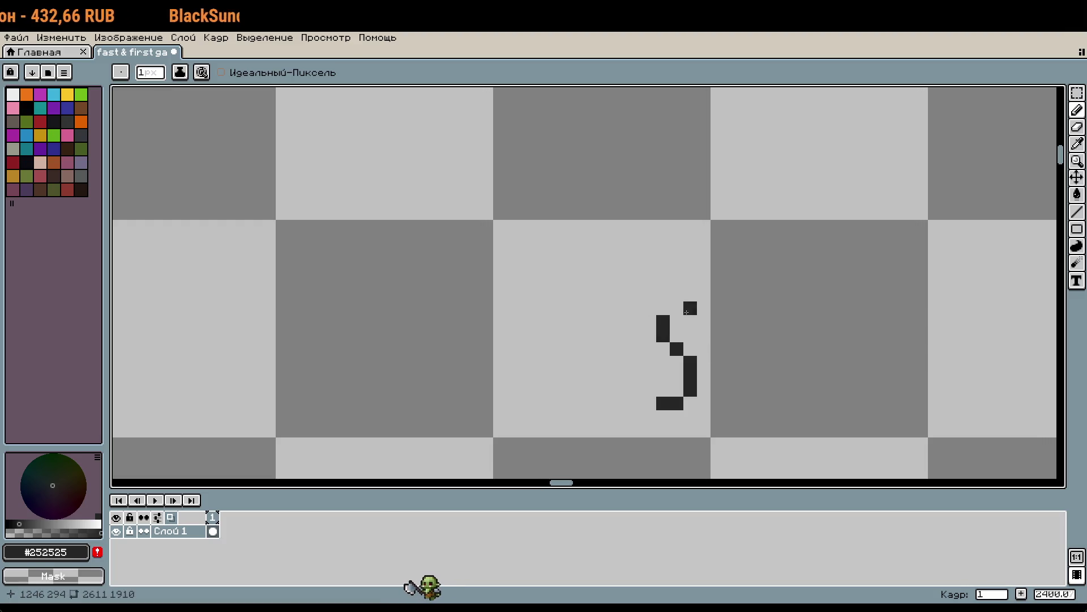
scroll(776, 317, "down", 6)
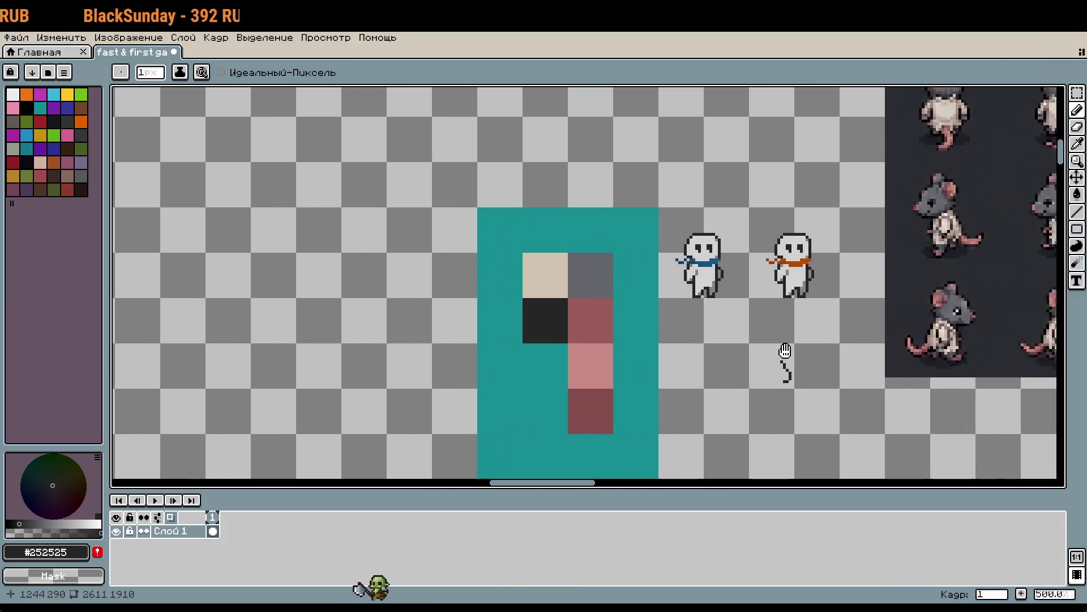
scroll(737, 377, "up", 5)
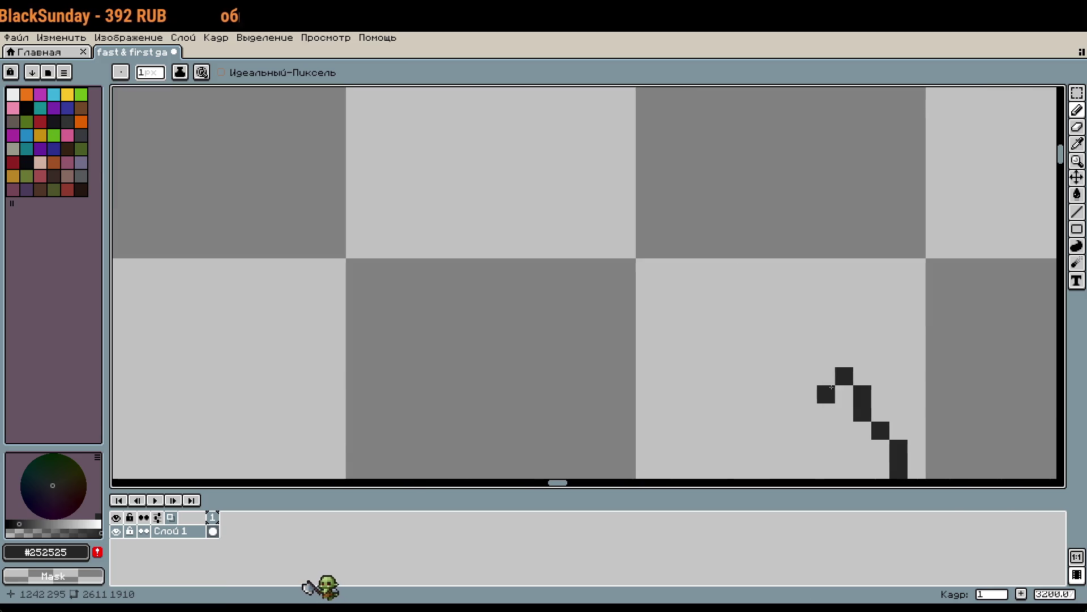
scroll(805, 345, "down", 1)
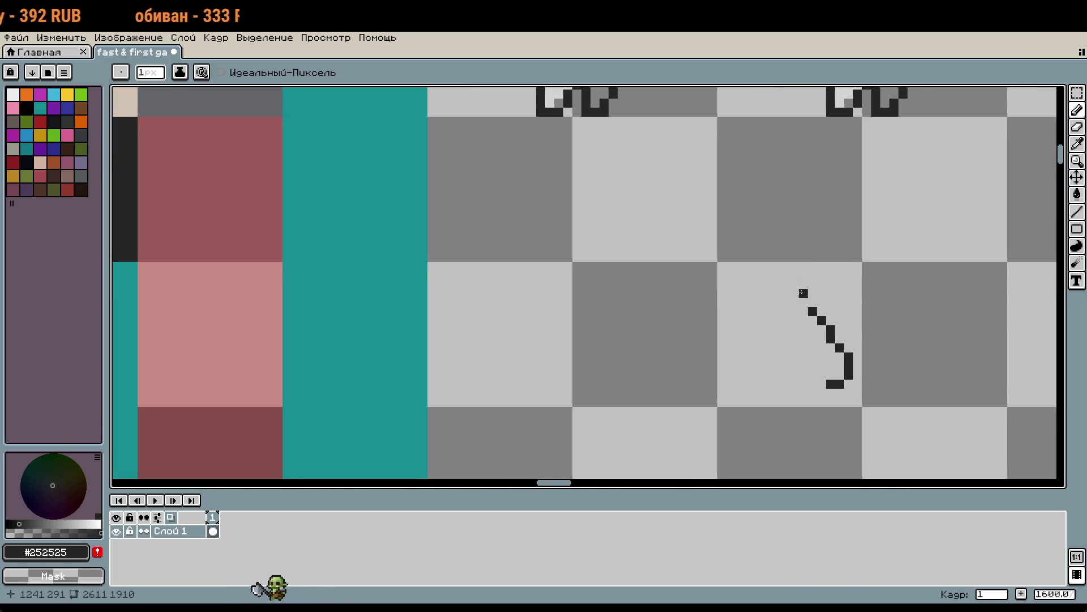
scroll(800, 295, "up", 1)
left_click_drag(802, 327, 789, 322)
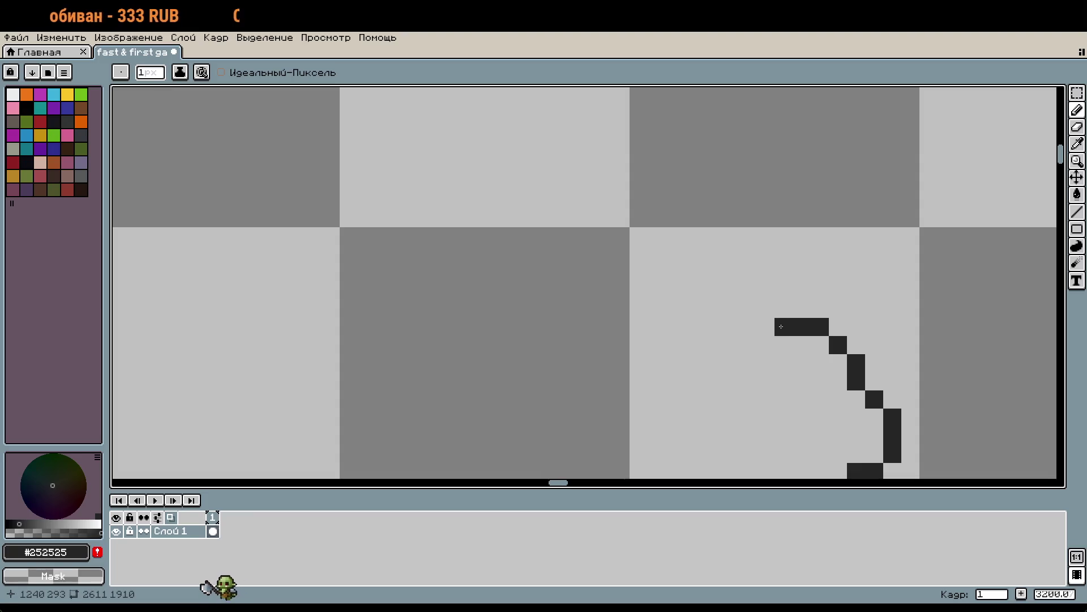
scroll(916, 328, "down", 1)
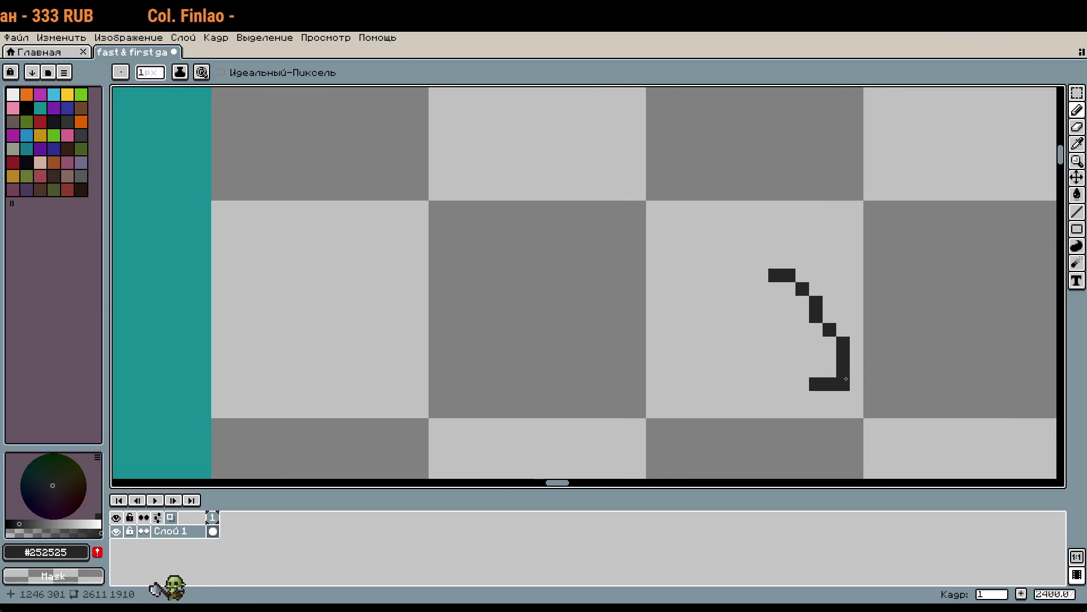
scroll(852, 360, "down", 2)
left_click_drag(778, 349, 520, 379)
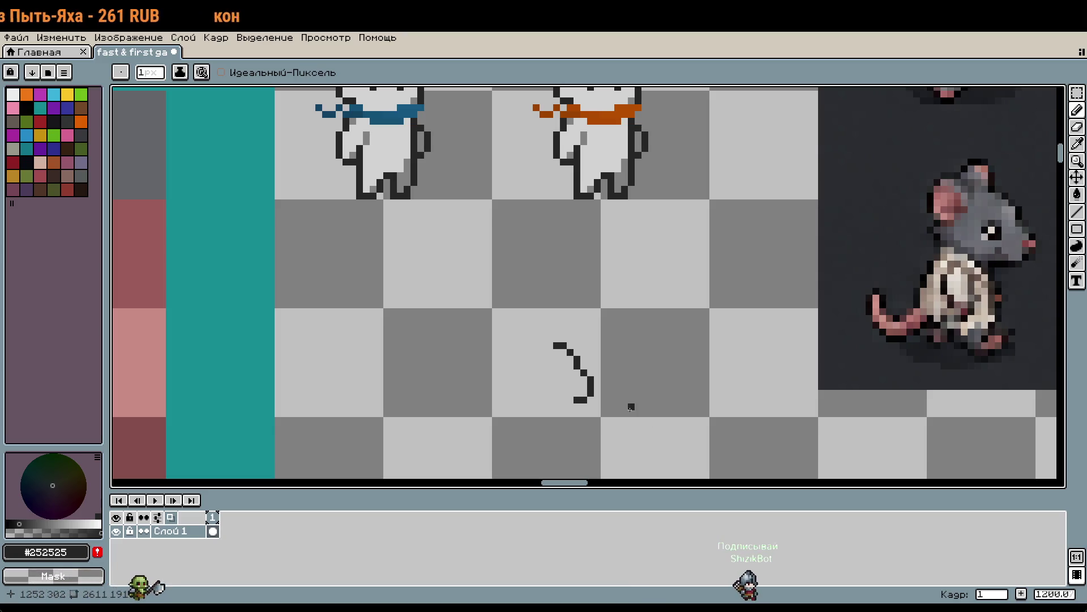
scroll(539, 360, "up", 3)
left_click(562, 317)
mouse_move(561, 317)
left_mouse_down()
mouse_move(564, 283)
mouse_move(519, 276)
left_mouse_up()
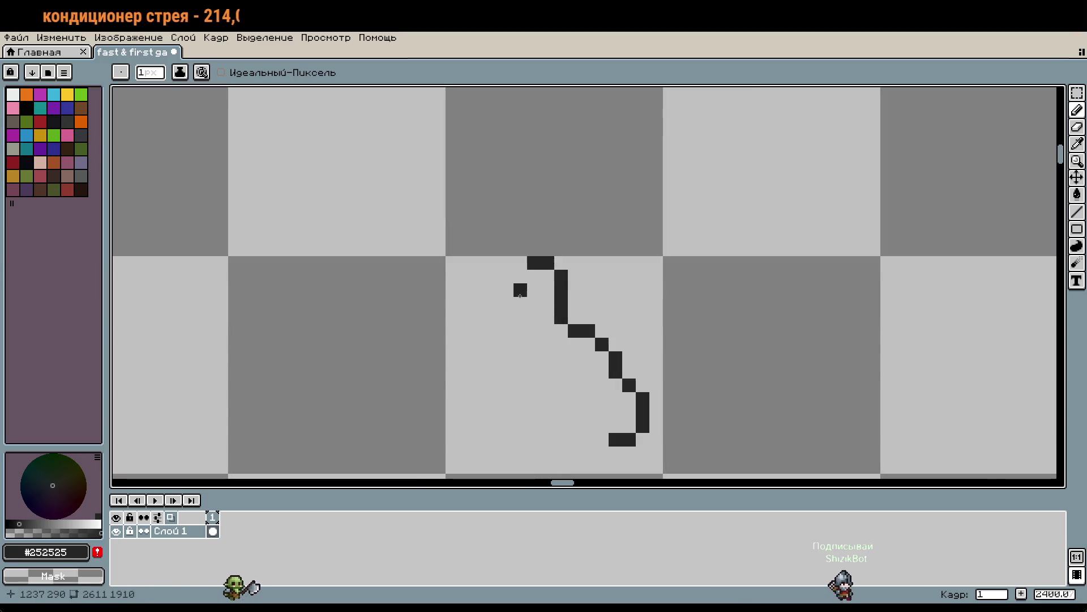
scroll(601, 333, "down", 2)
left_click_drag(610, 335, 595, 330)
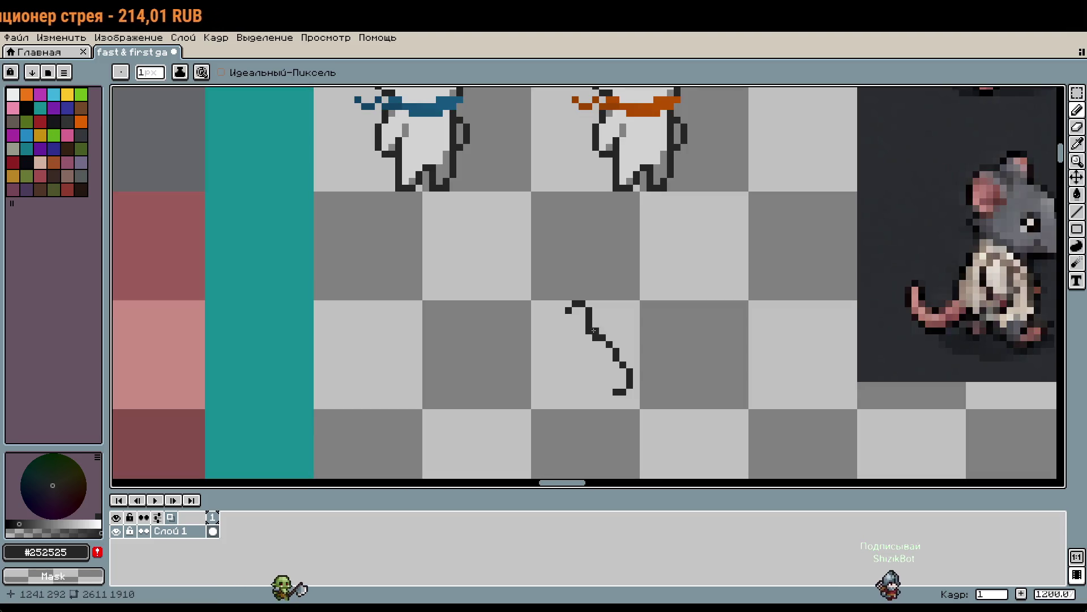
key("ctrl+z")
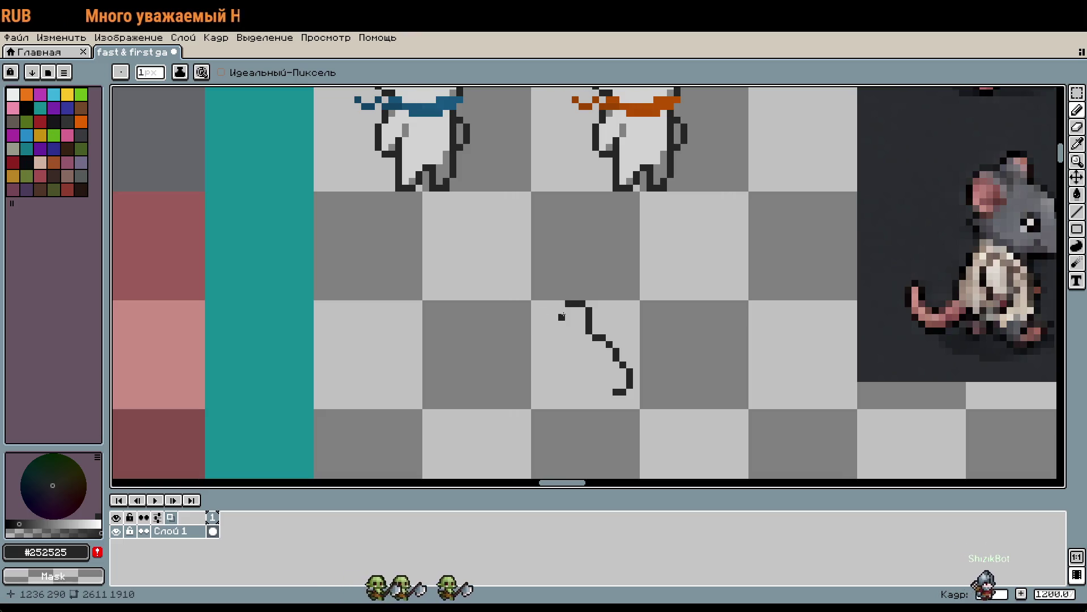
scroll(562, 316, "up", 1)
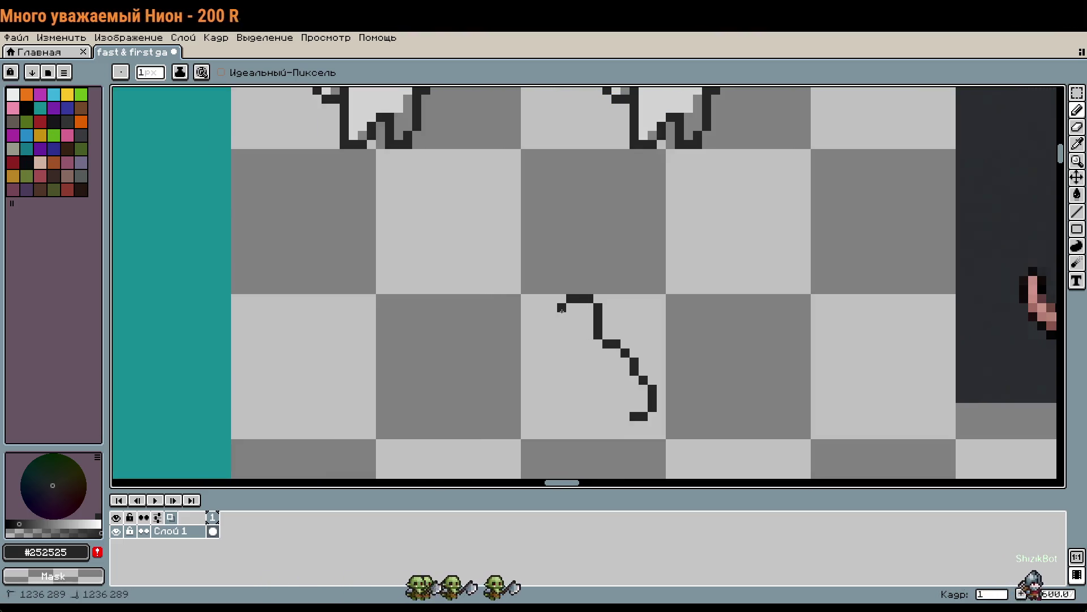
left_click_drag(562, 310, 535, 317)
scroll(534, 317, "down", 1)
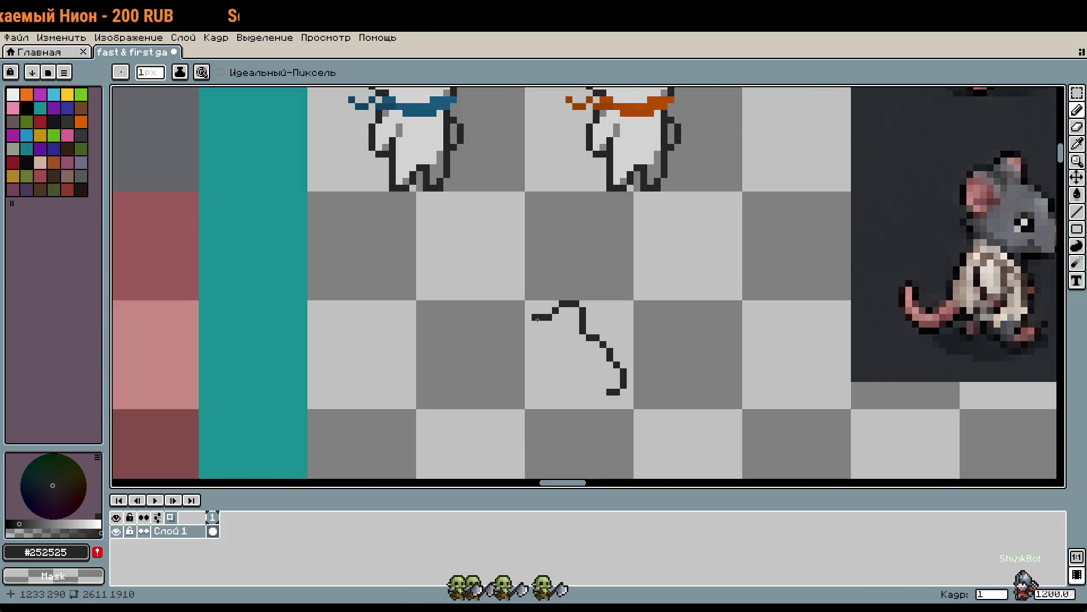
scroll(537, 319, "up", 1)
left_click(535, 327)
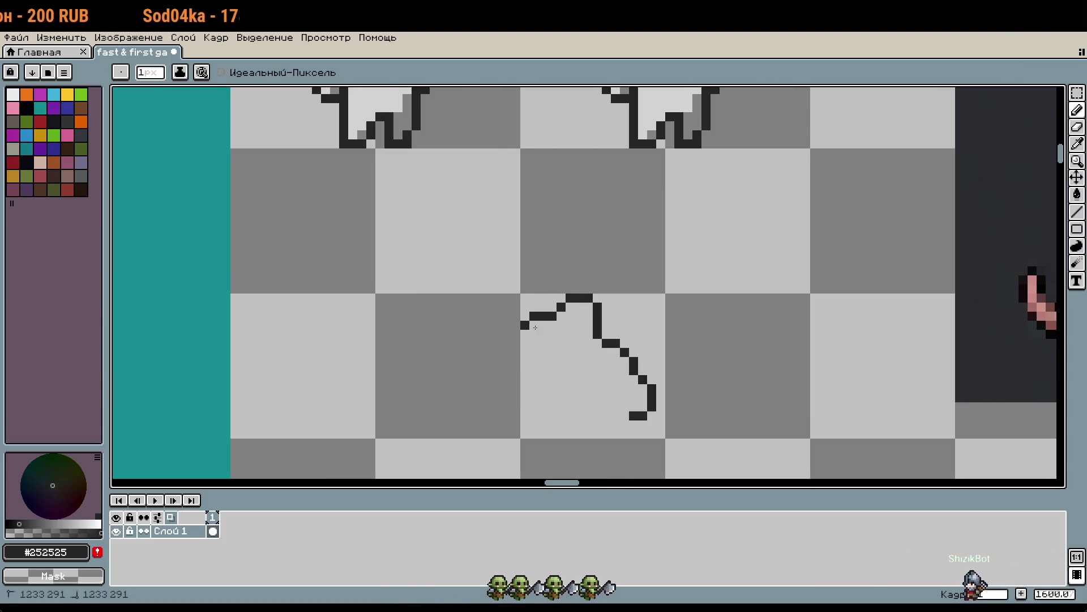
left_click_drag(532, 376, 497, 335)
left_click_drag(463, 270, 469, 300)
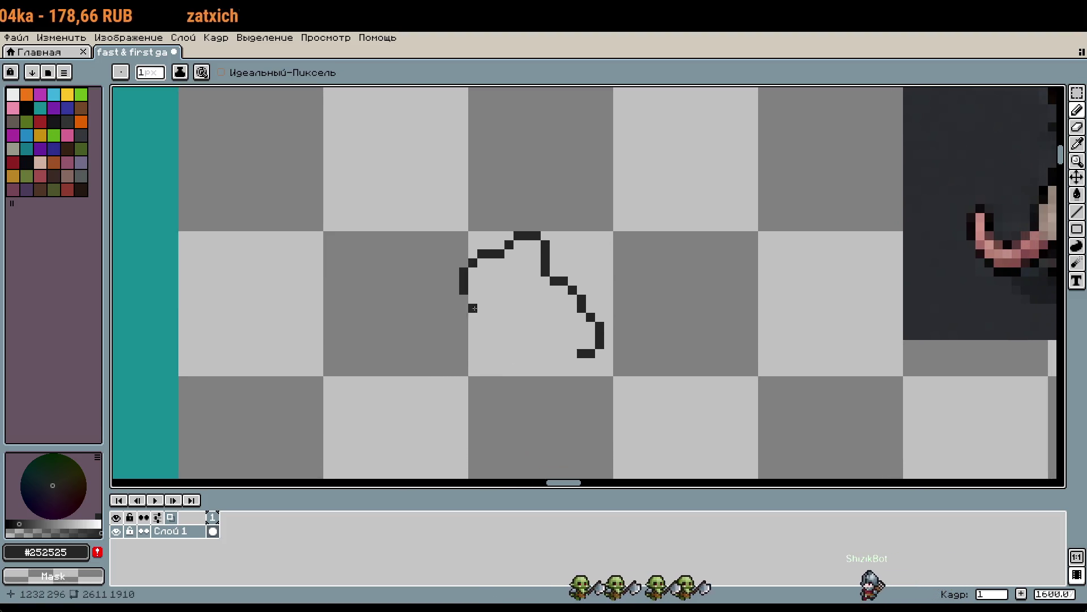
scroll(546, 332, "down", 1)
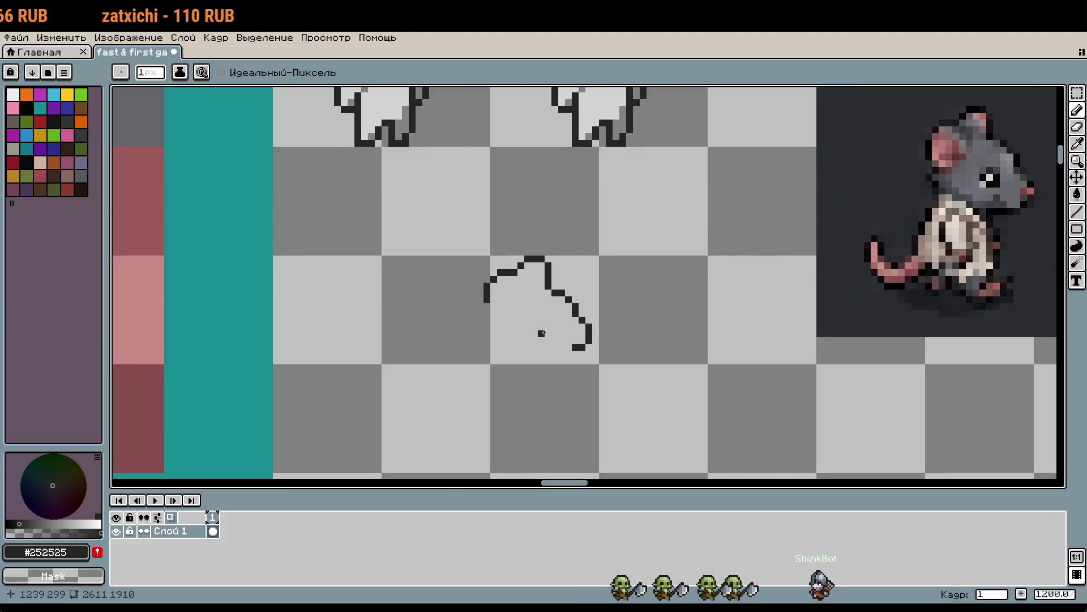
scroll(546, 332, "up", 1)
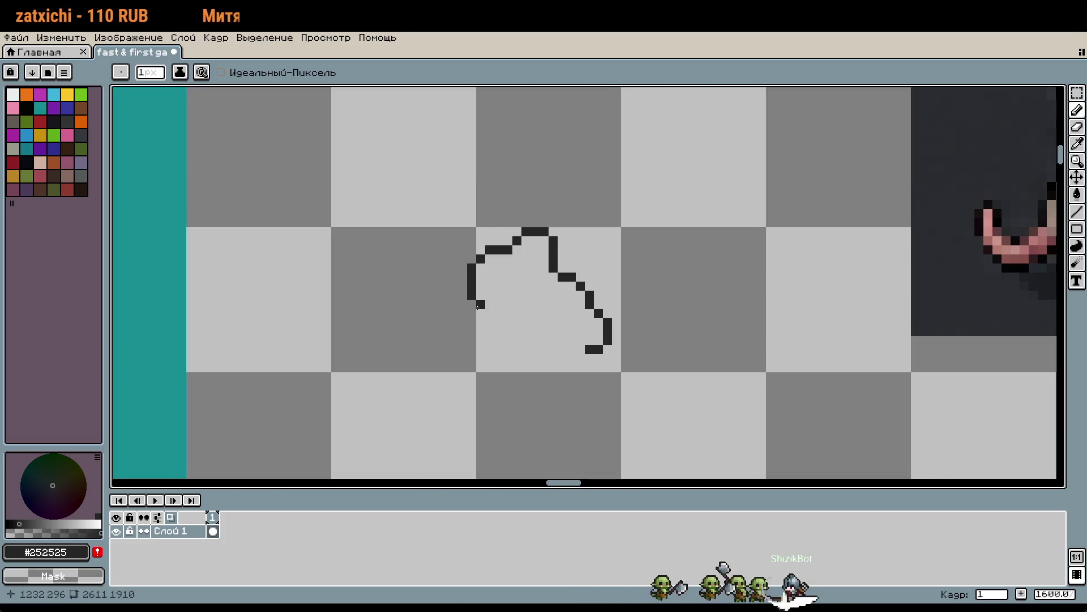
scroll(481, 312, "down", 1)
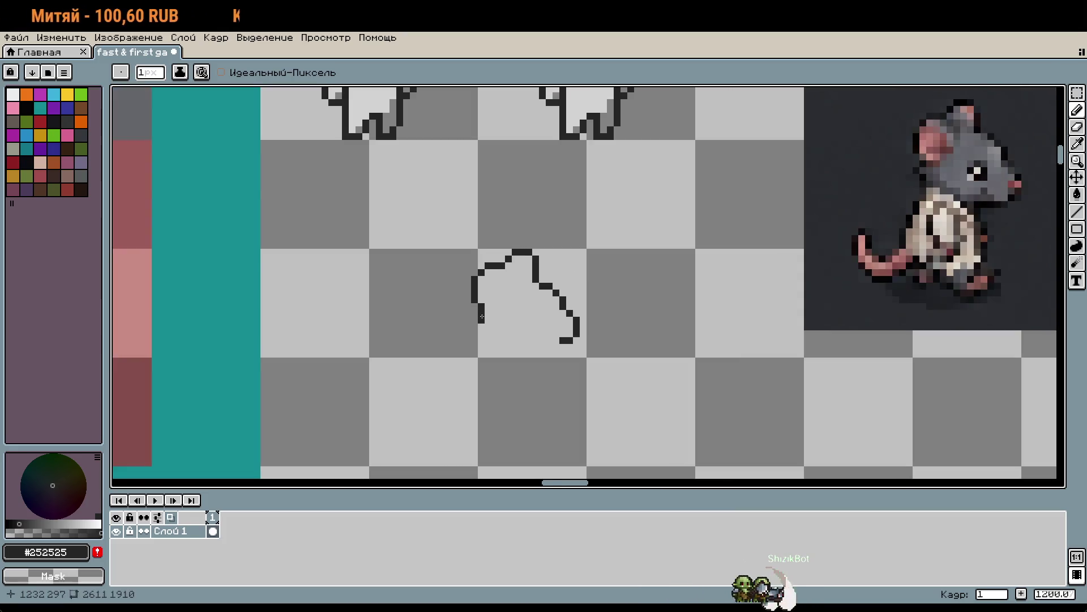
left_click_drag(482, 323, 484, 331)
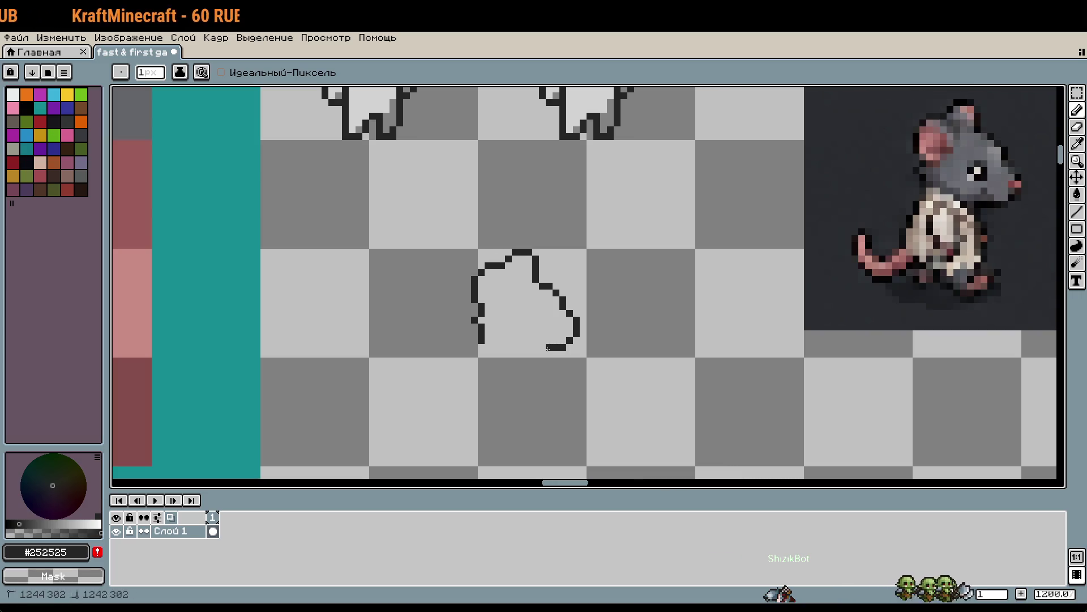
scroll(542, 388, "down", 2)
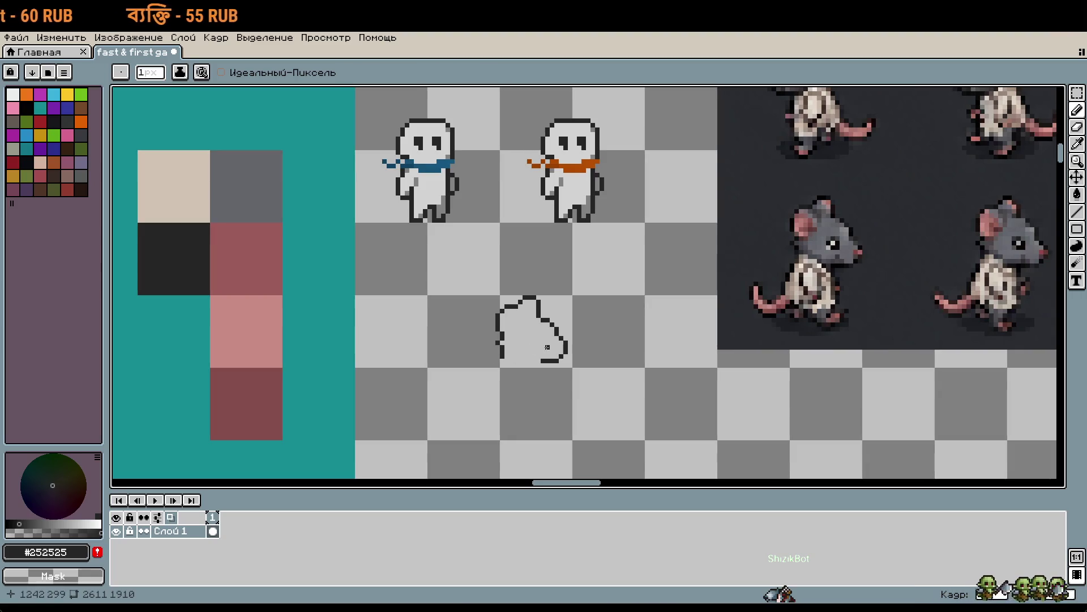
scroll(543, 339, "up", 2)
scroll(543, 339, "up", 1)
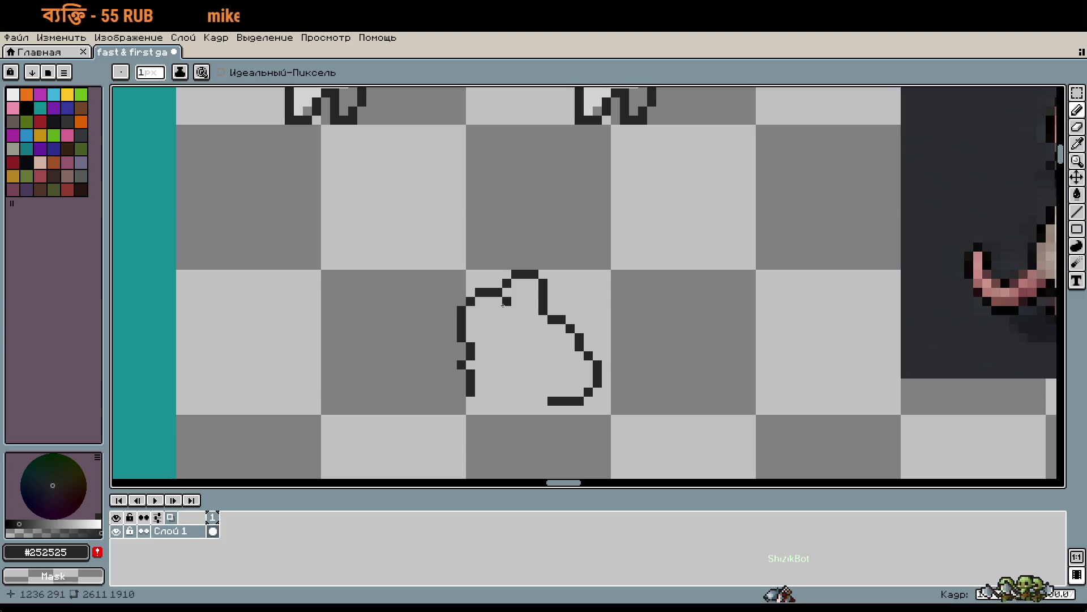
left_click_drag(507, 297, 507, 311)
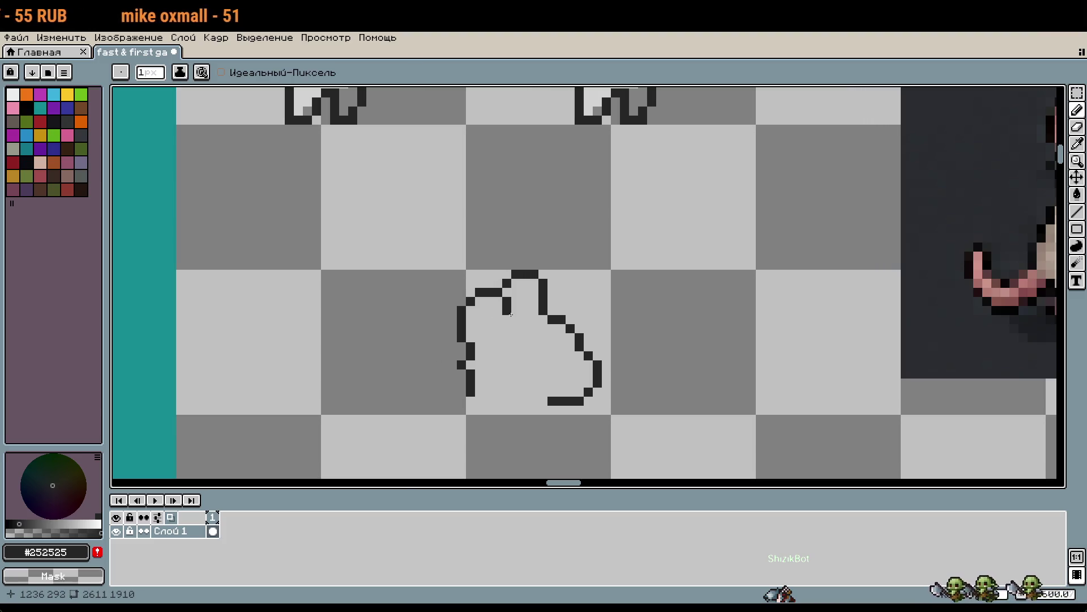
mouse_move(479, 347)
left_mouse_down()
mouse_move(506, 347)
mouse_move(511, 317)
left_mouse_up()
scroll(511, 317, "down", 1)
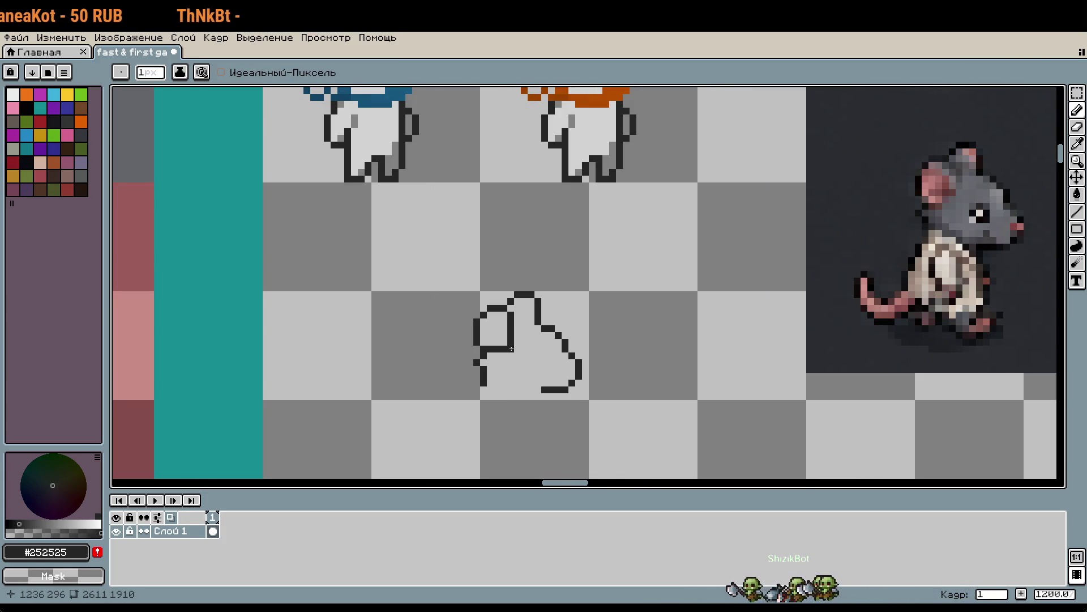
key("ctrl+z")
left_click_drag(499, 344, 535, 328)
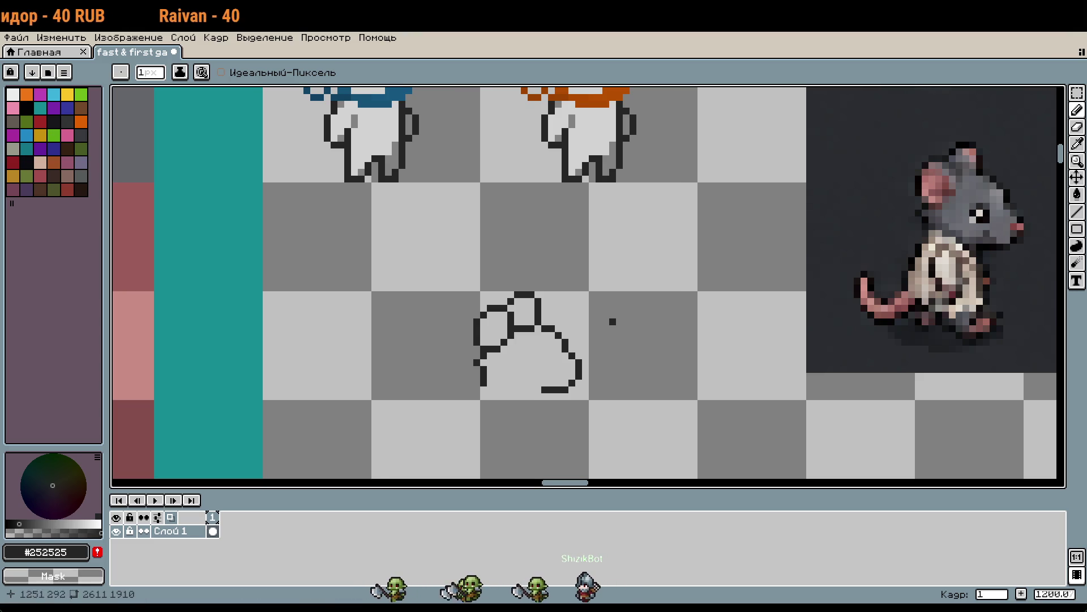
left_click_drag(538, 363, 545, 356)
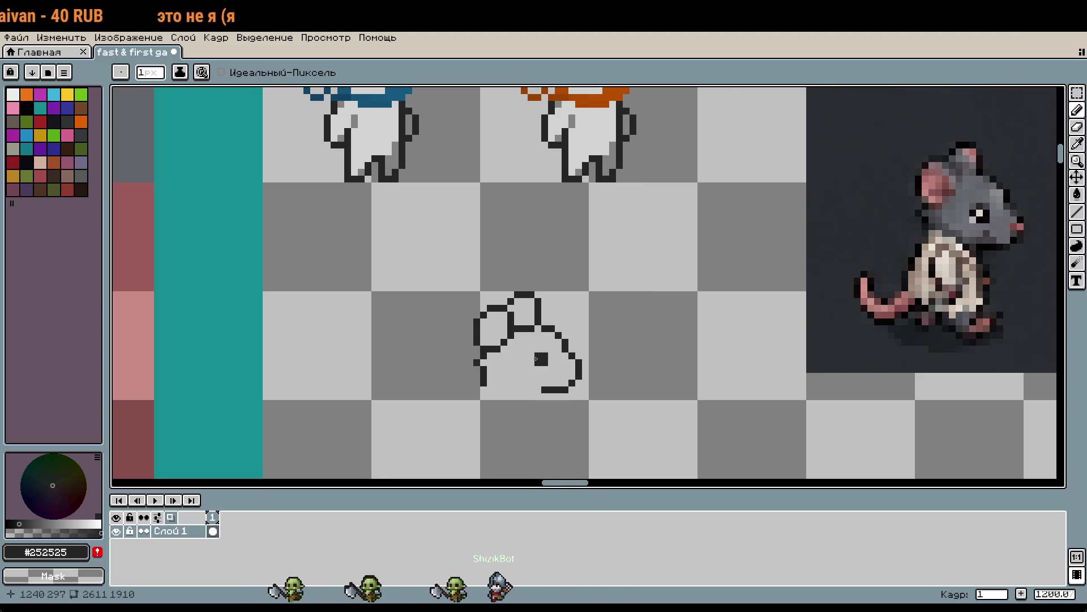
left_click(531, 356)
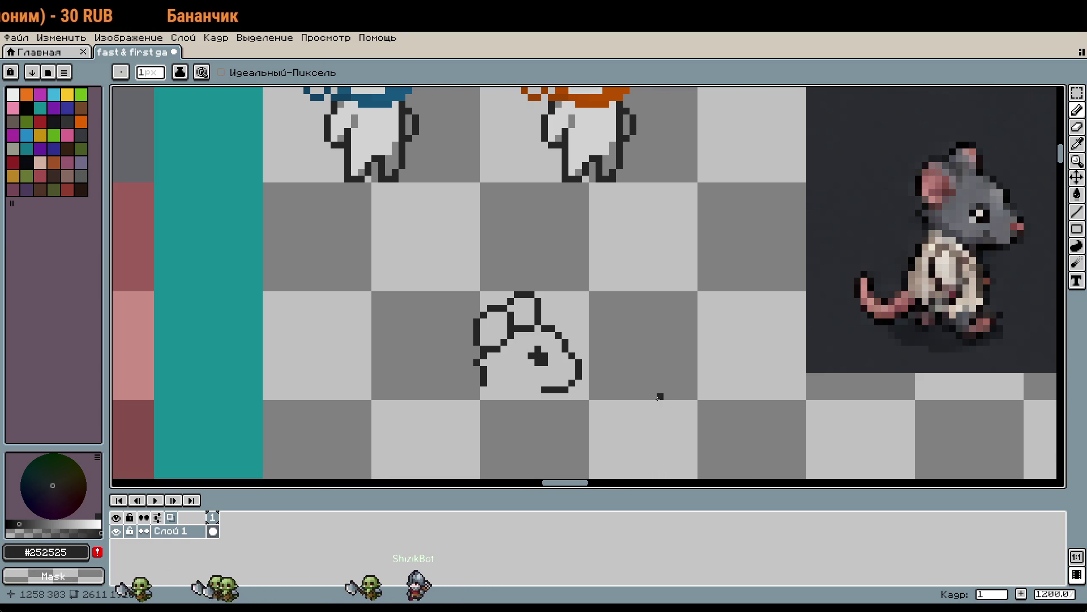
scroll(648, 400, "down", 1)
scroll(606, 402, "up", 4)
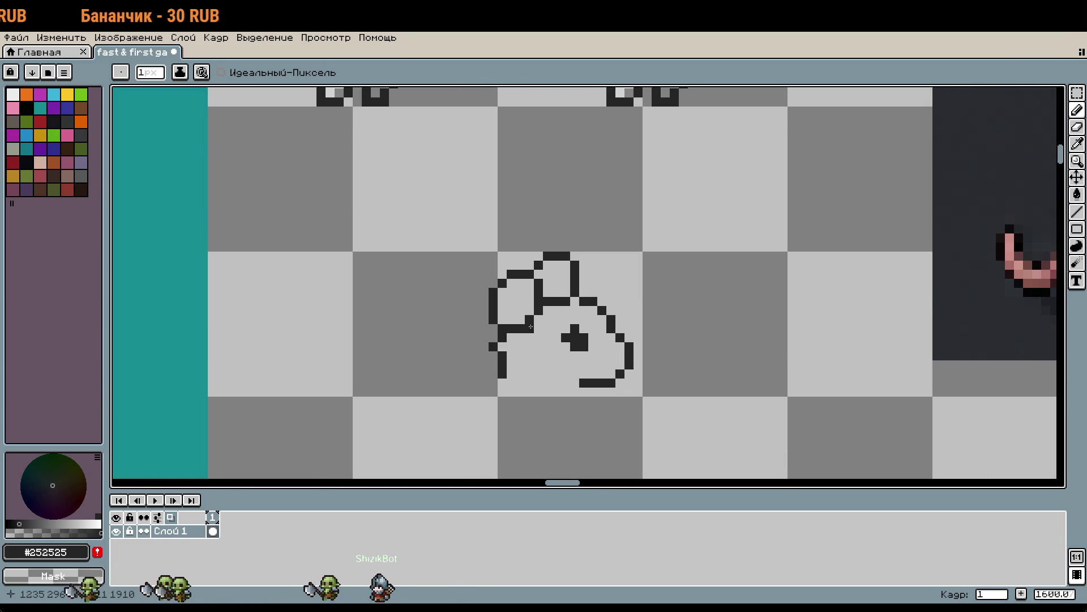
scroll(728, 383, "down", 1)
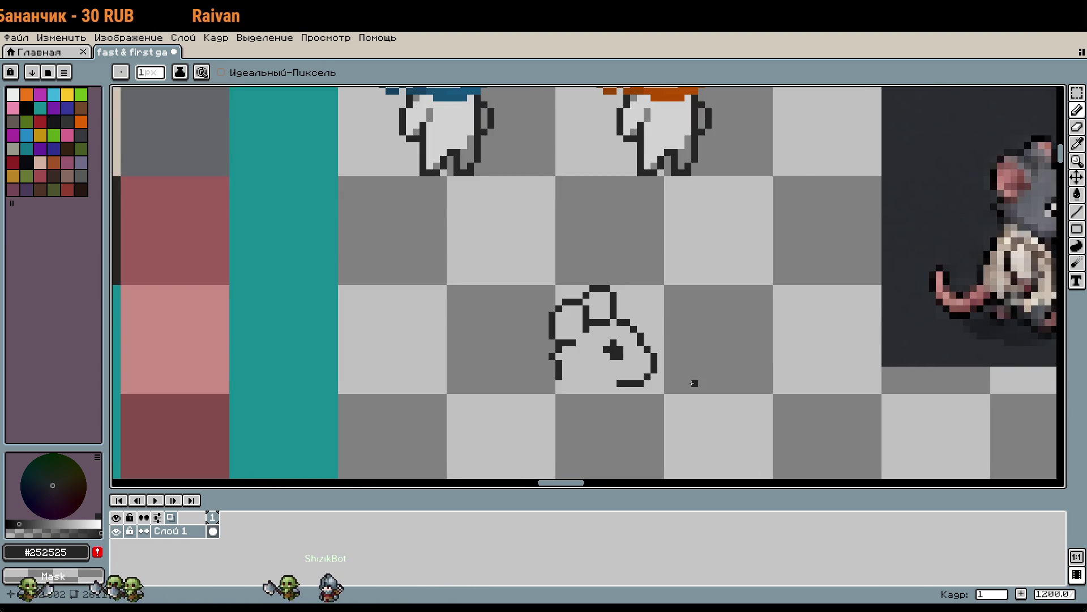
scroll(695, 383, "down", 1)
scroll(689, 383, "down", 1)
left_click_drag(689, 376, 500, 432)
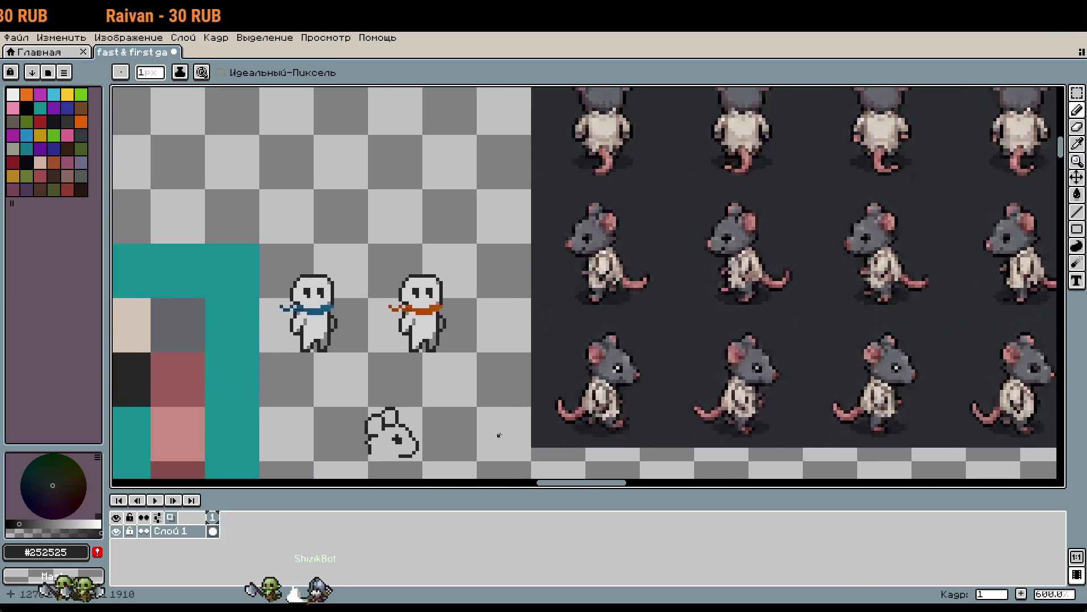
Erase the eye dot from the rat-head sketch beside the reference rat
scroll(500, 432, "down", 1)
mouse_move(716, 330)
left_mouse_down()
mouse_move(676, 478)
mouse_move(723, 376)
mouse_move(674, 406)
mouse_move(889, 214)
left_mouse_up()
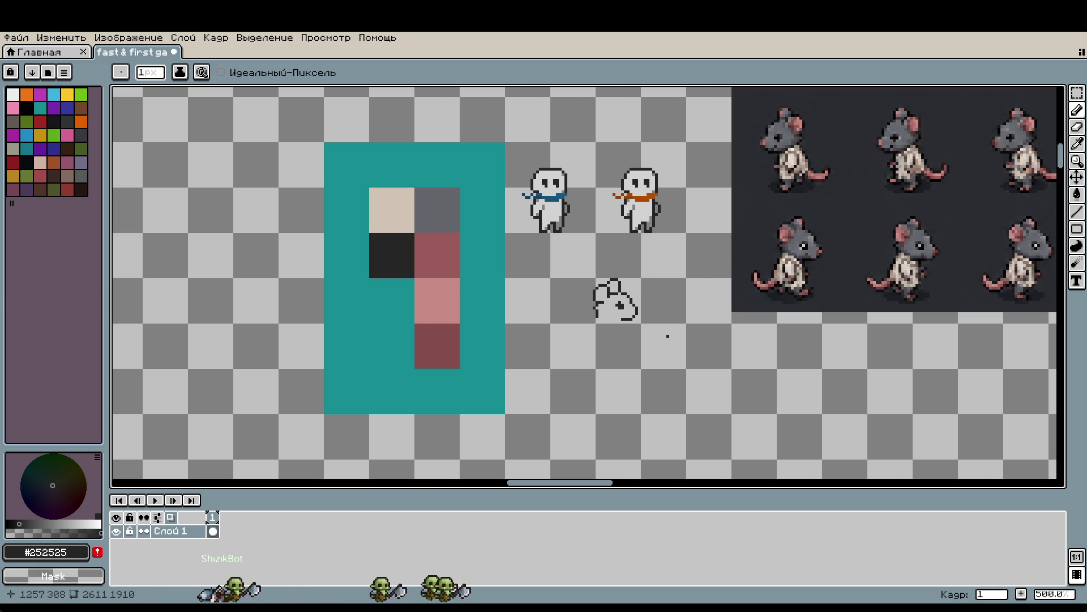
scroll(654, 327, "up", 5)
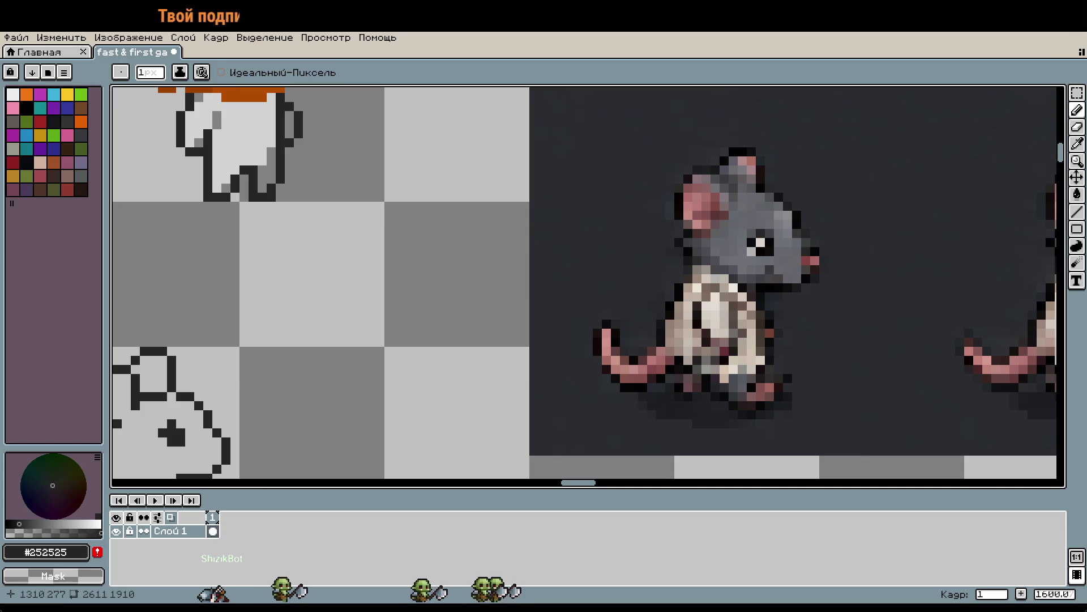
left_click_drag(455, 412, 543, 385)
left_click_drag(258, 411, 258, 397)
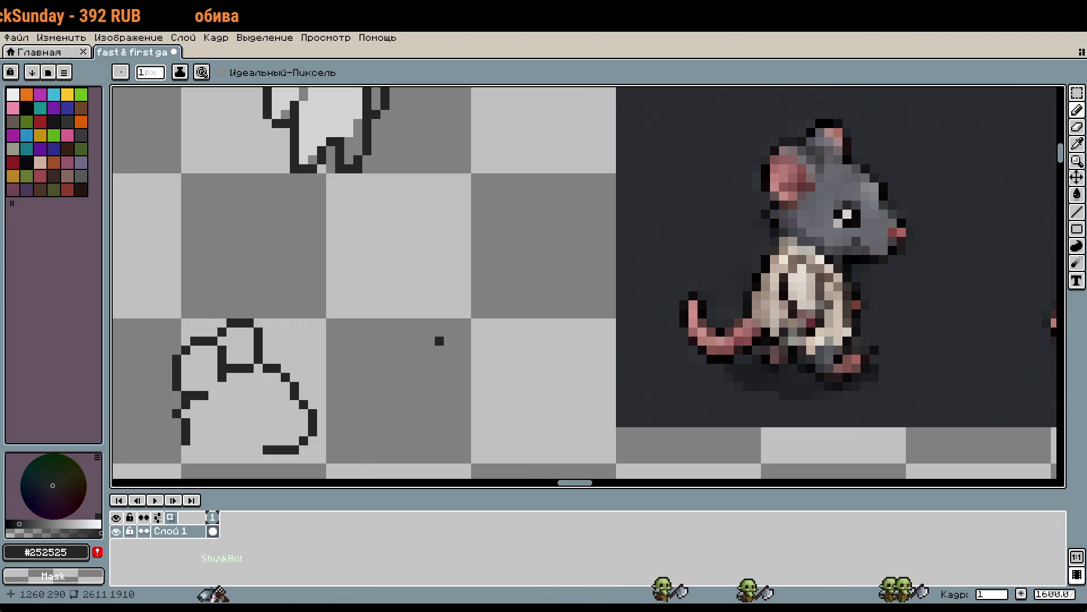
Erase the sketch's inner lines, top arc and left side
left_click_drag(439, 340, 468, 327)
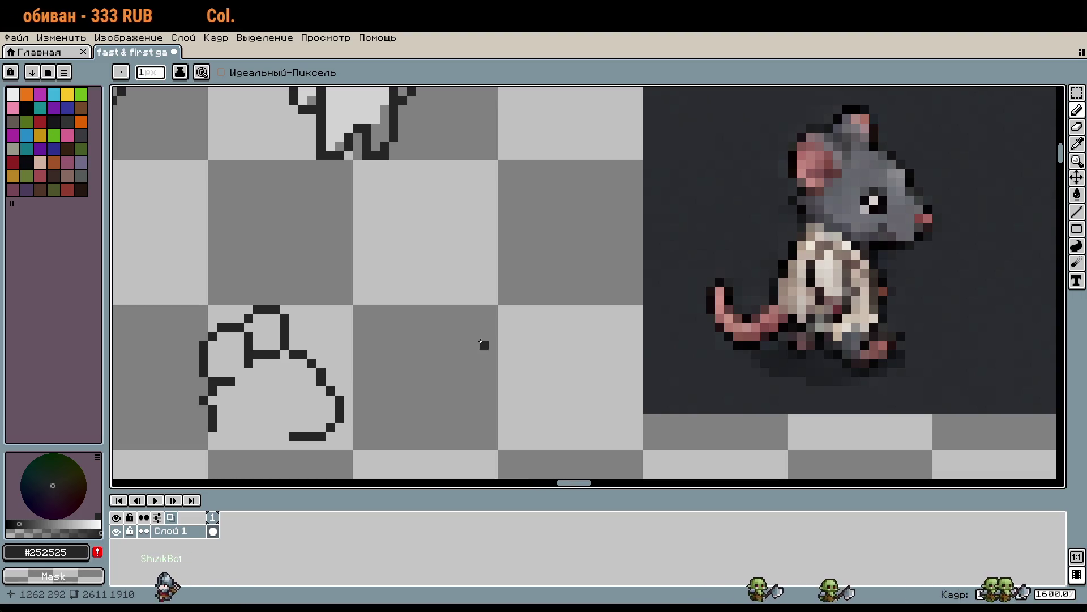
left_click_drag(302, 345, 186, 373)
mouse_move(266, 314)
left_mouse_down()
mouse_move(227, 337)
mouse_move(201, 405)
mouse_move(215, 374)
mouse_move(206, 394)
left_mouse_up()
Undo a stray pixel, study the reference rat's eye, and redraw the curve's top pixel
left_click(290, 337)
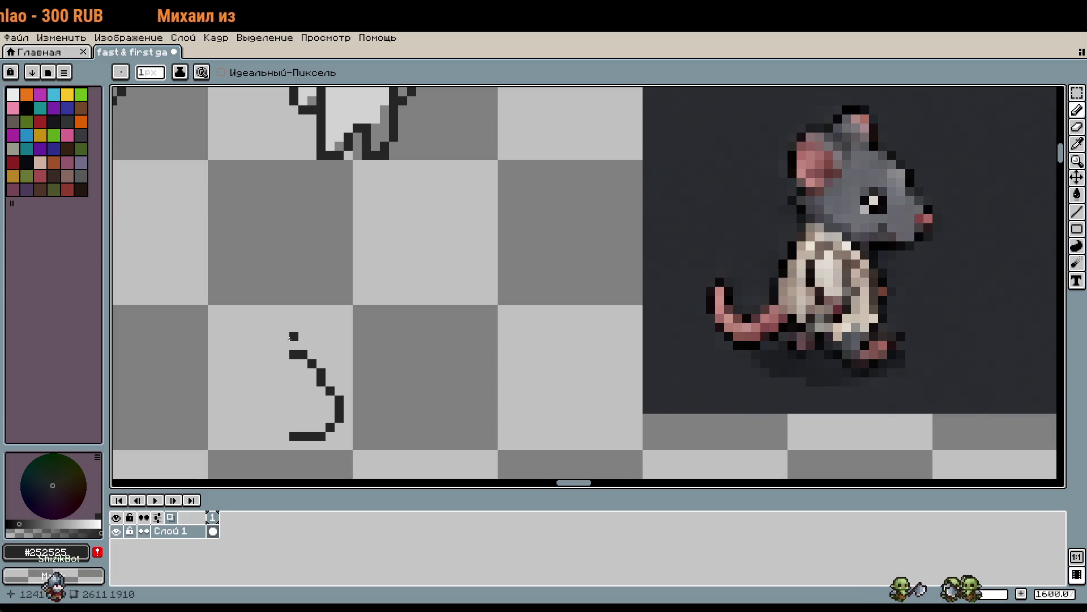
key("ctrl+z")
key("ctrl+z")
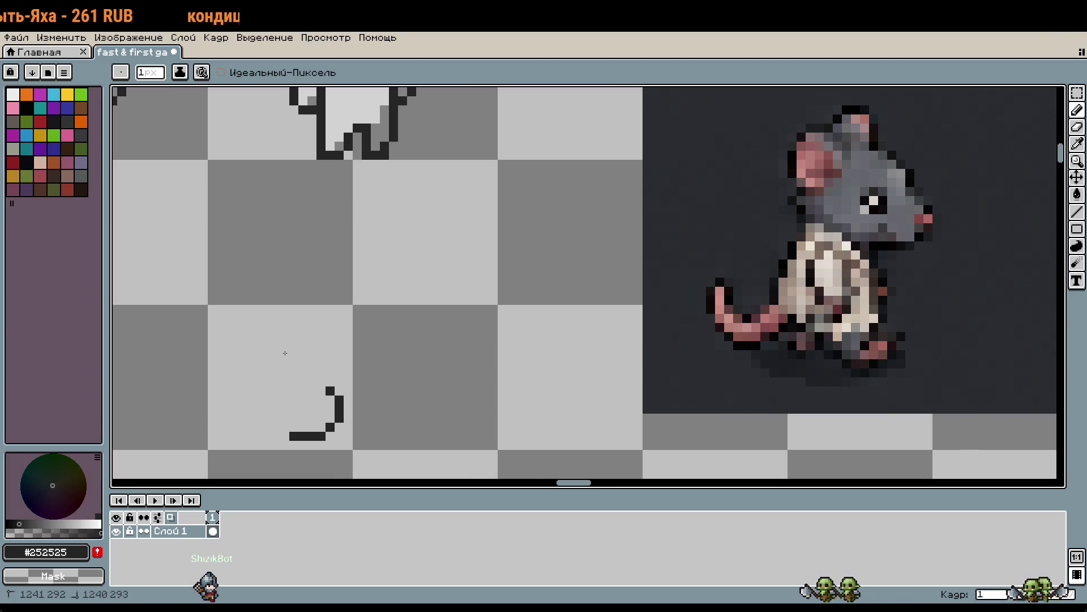
scroll(989, 305, "up", 2)
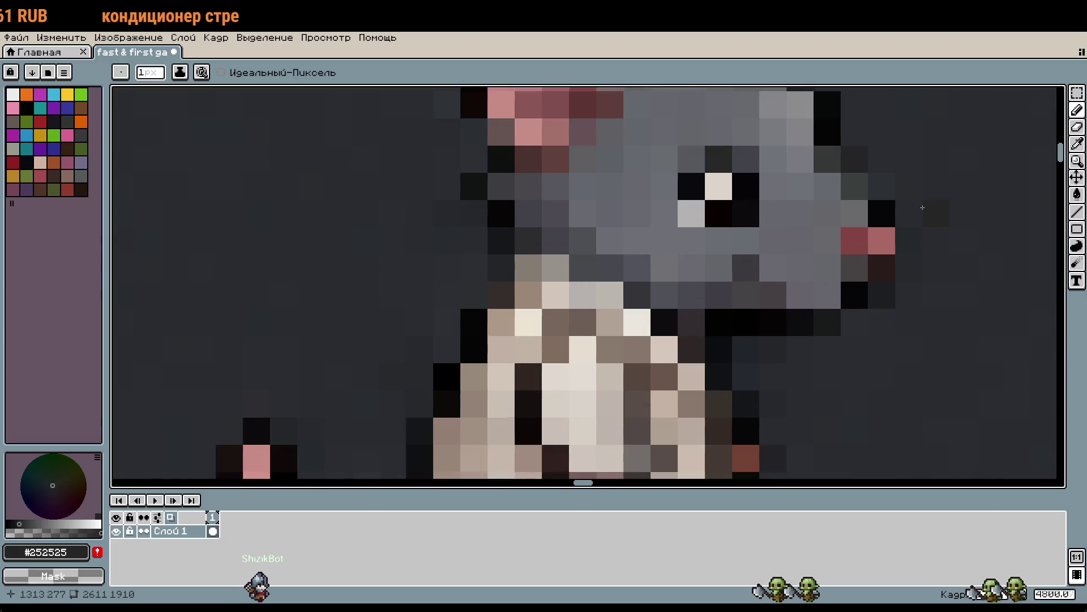
left_click_drag(940, 225, 932, 311)
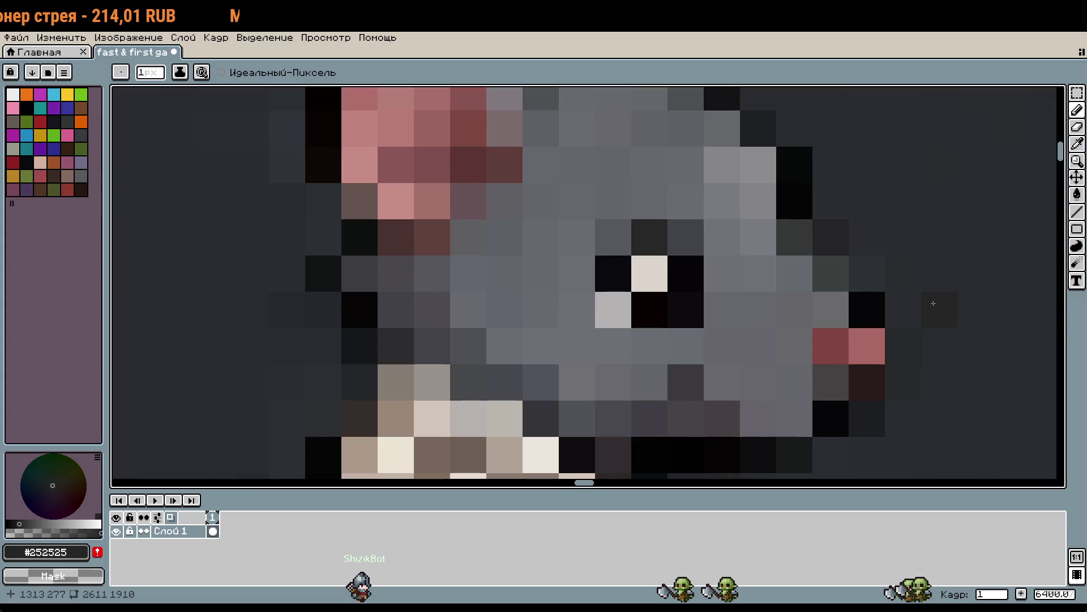
scroll(935, 302, "down", 5)
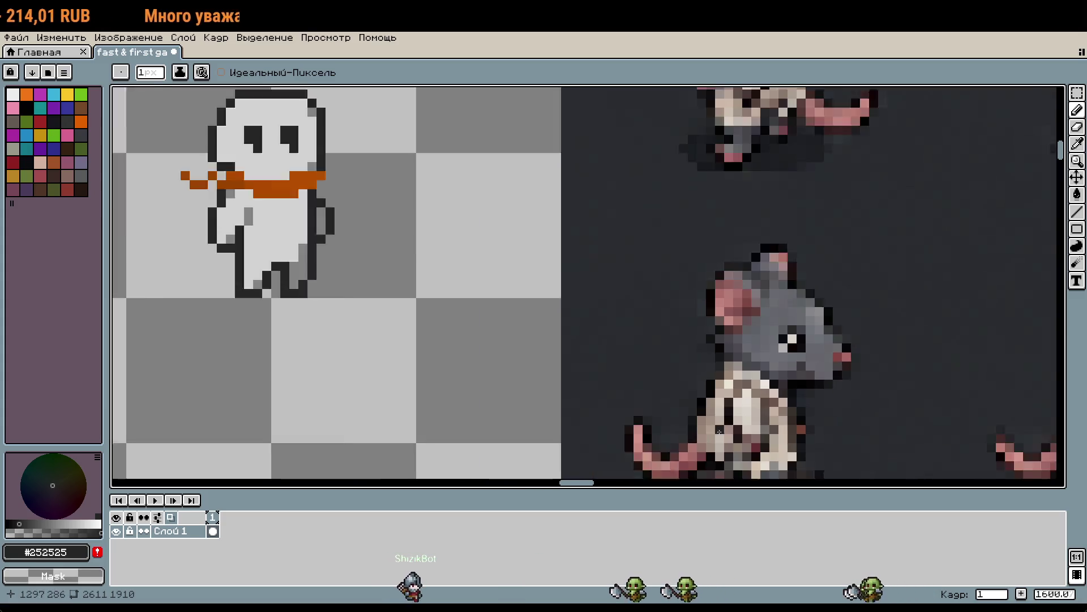
left_click(443, 403)
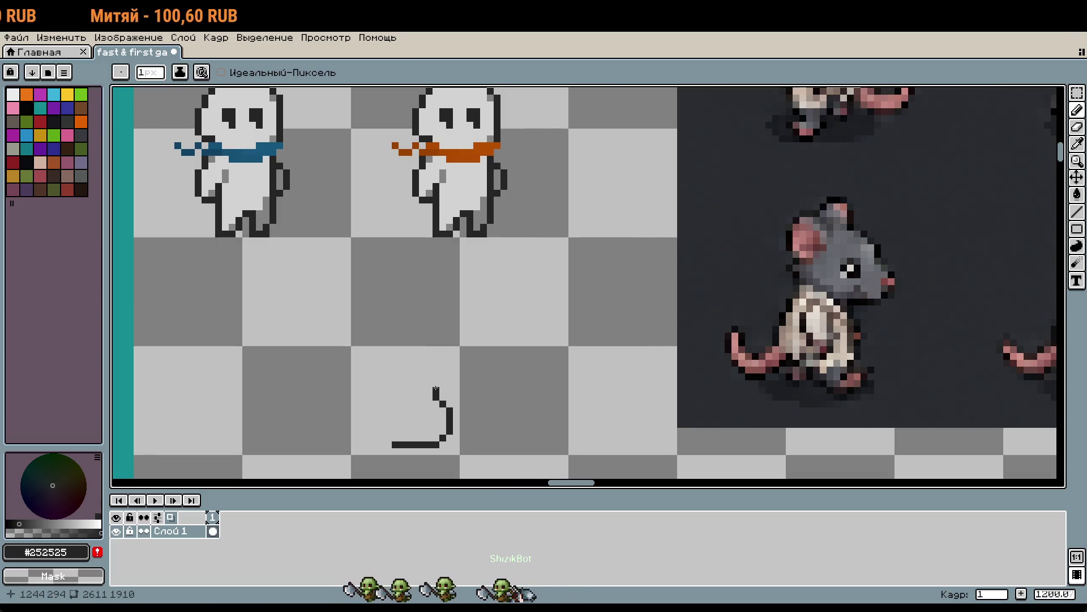
Extend the outline up-left and fix its lower-left corner, removing stray pixels
mouse_move(433, 385)
left_mouse_down()
mouse_move(403, 368)
mouse_move(409, 350)
left_mouse_up()
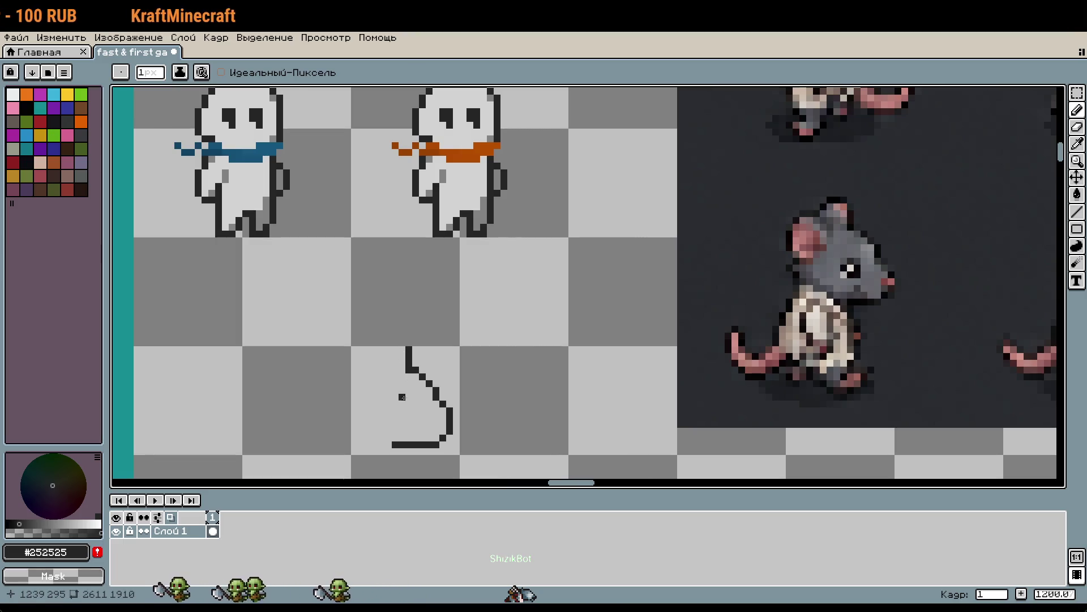
scroll(399, 405, "left", 1)
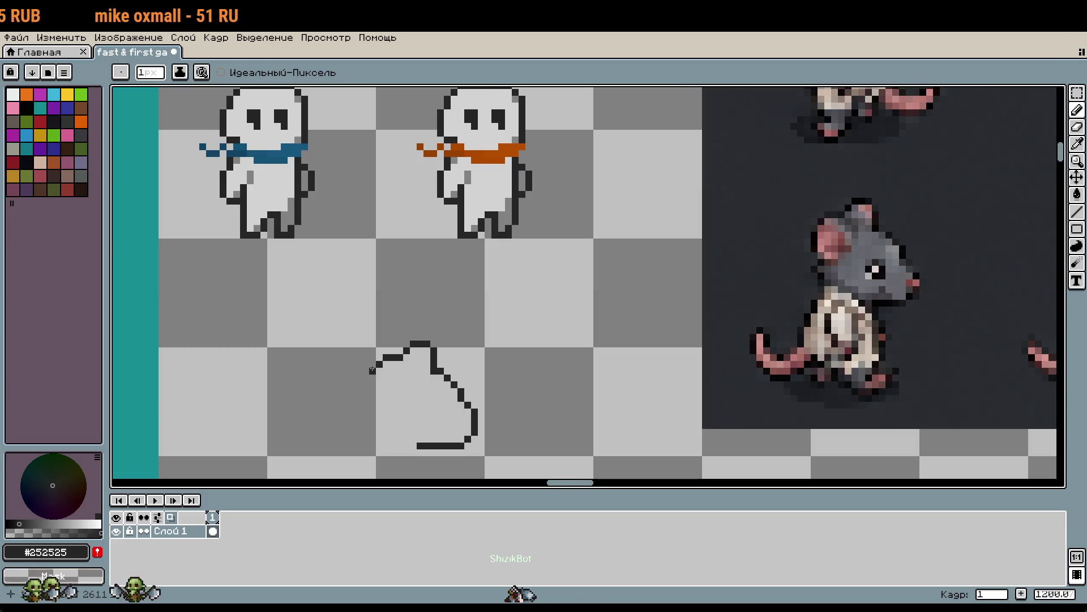
left_click(377, 402)
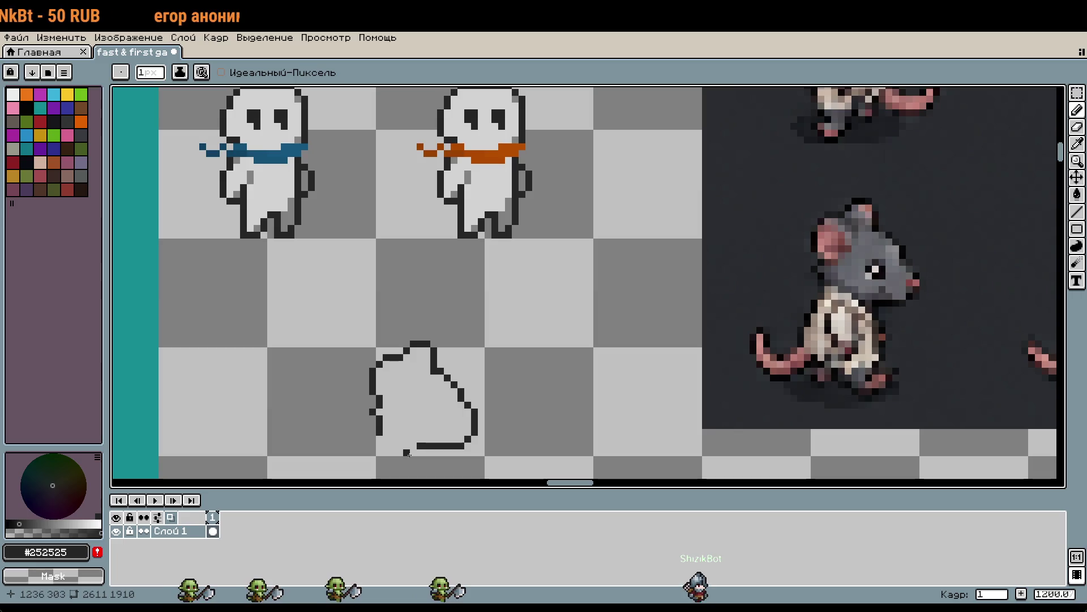
left_click(387, 432)
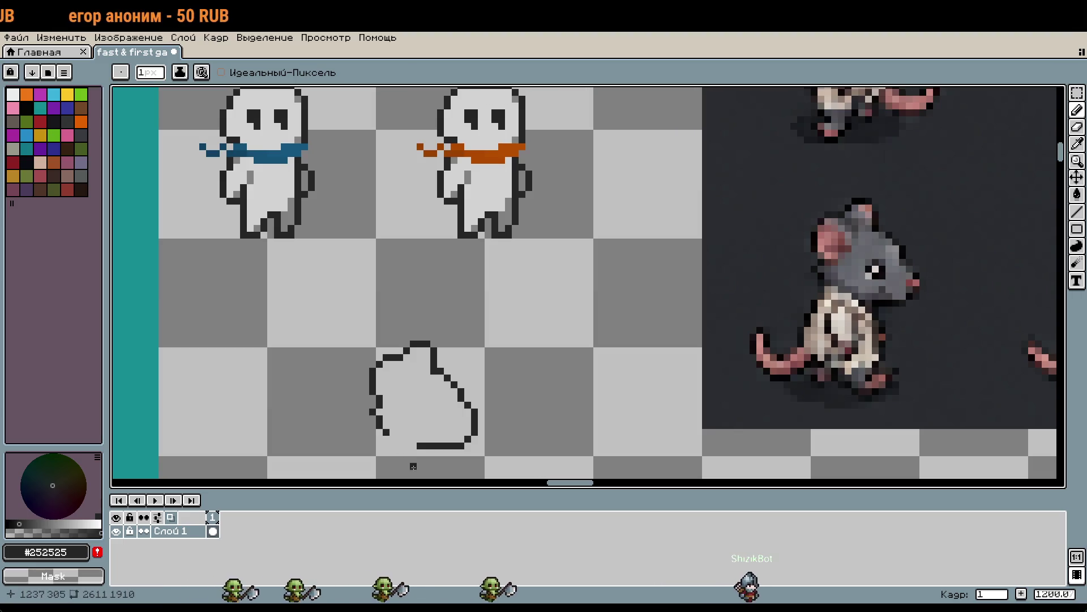
right_click(422, 445)
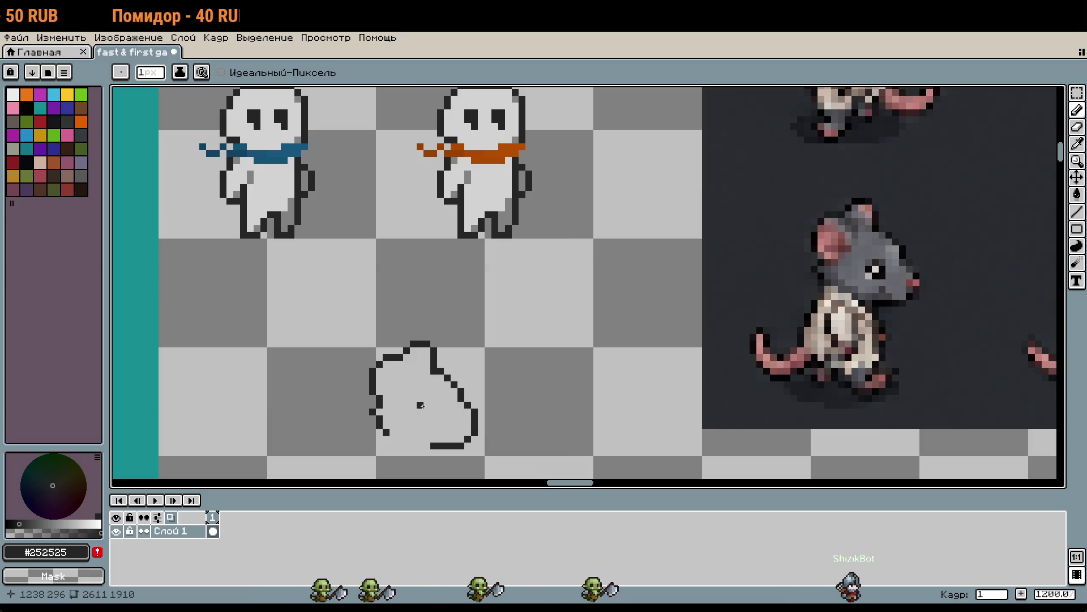
Draw the inner stroke from the left side upward to shape the rounded ear
left_click_drag(386, 406, 395, 404)
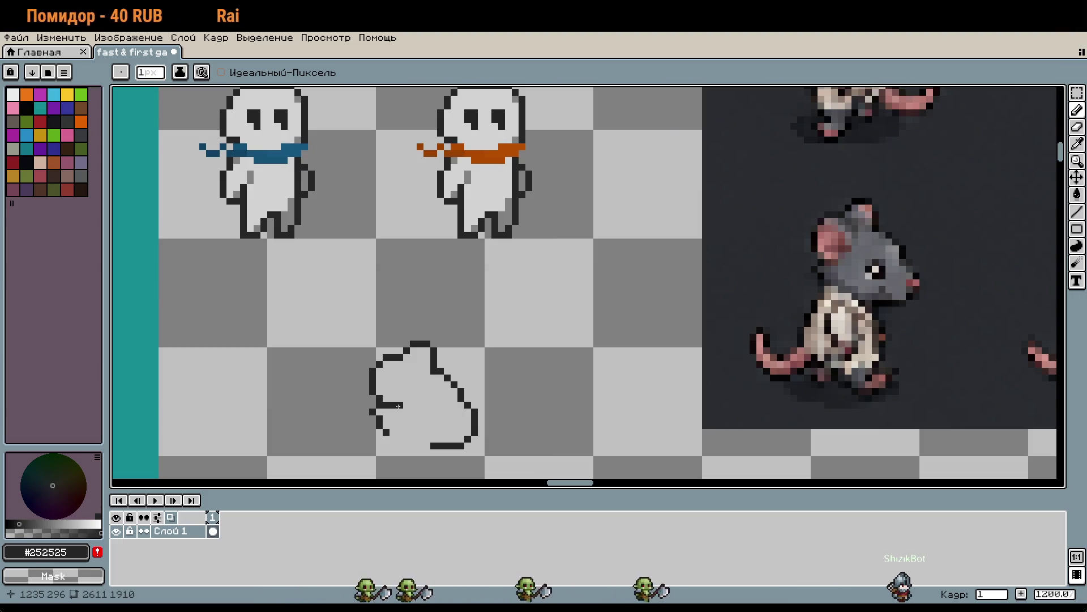
left_click(401, 395)
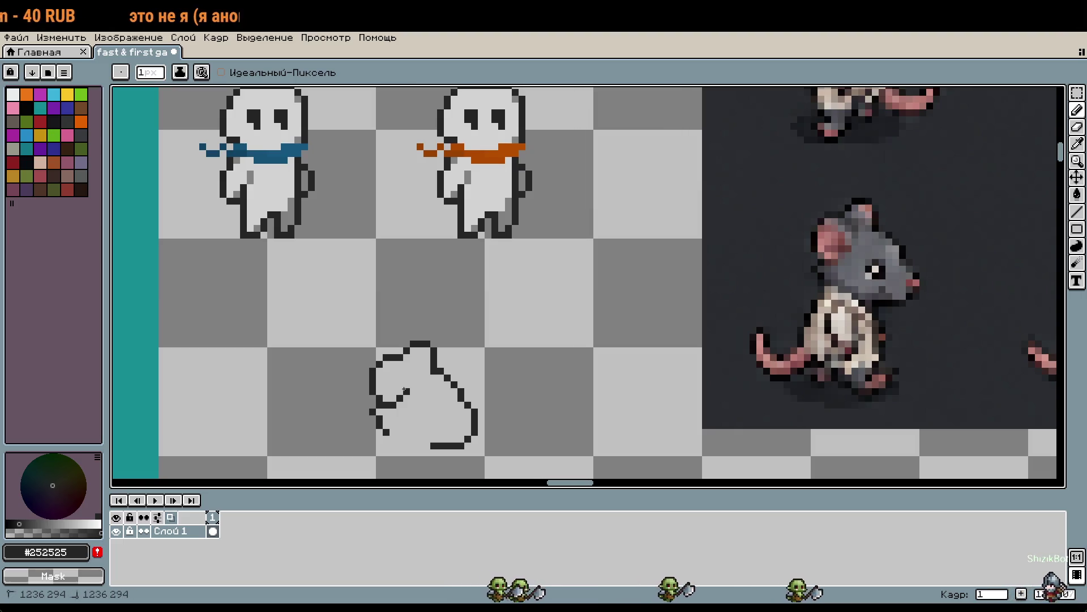
left_click_drag(404, 389, 400, 371)
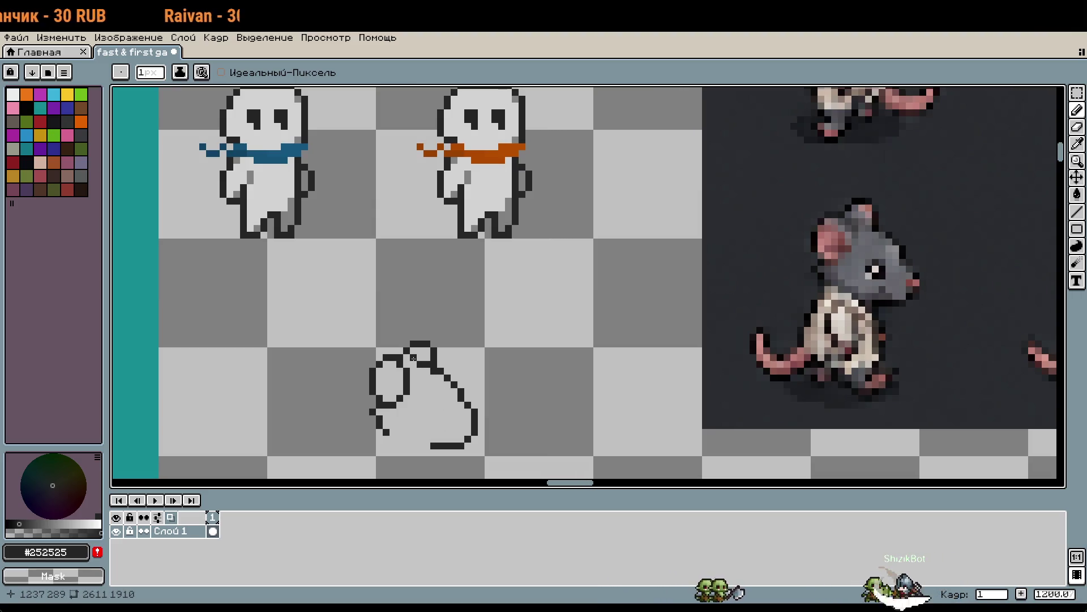
scroll(471, 409, "down", 2)
scroll(453, 391, "up", 5)
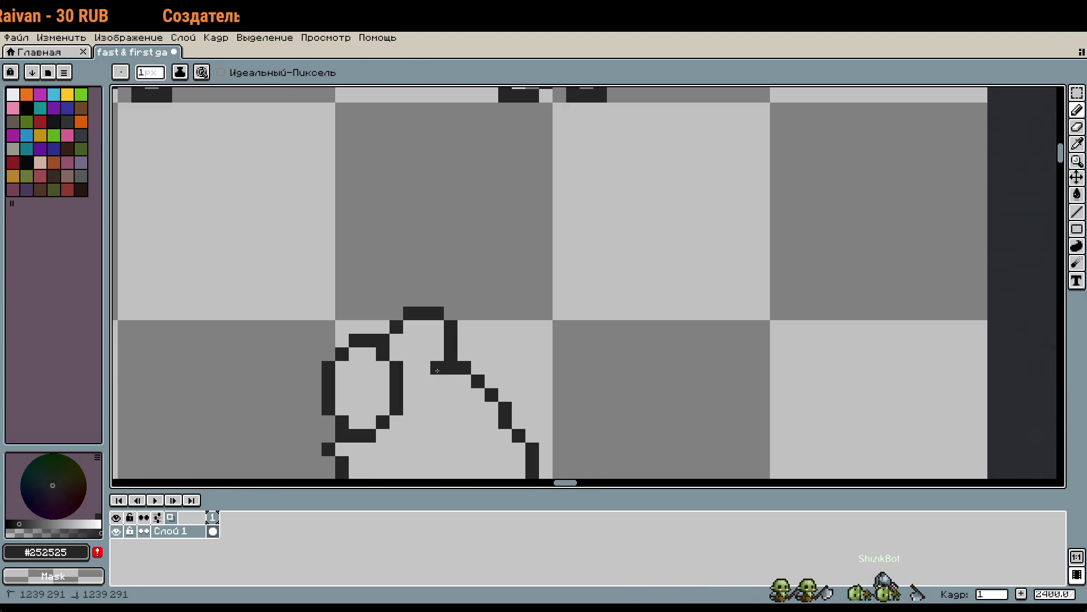
scroll(471, 414, "down", 2)
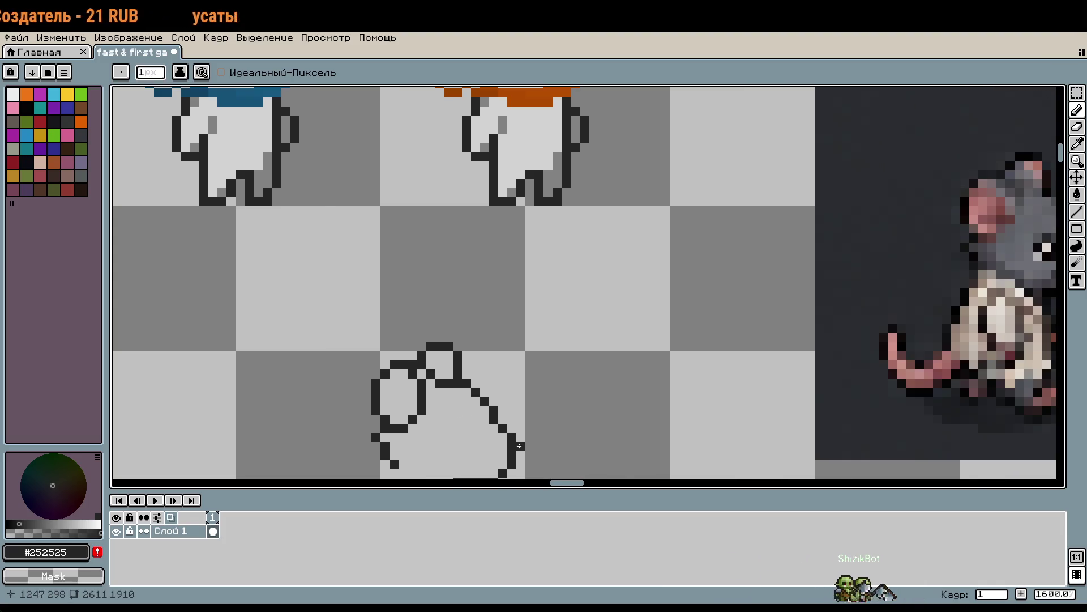
scroll(520, 446, "down", 1)
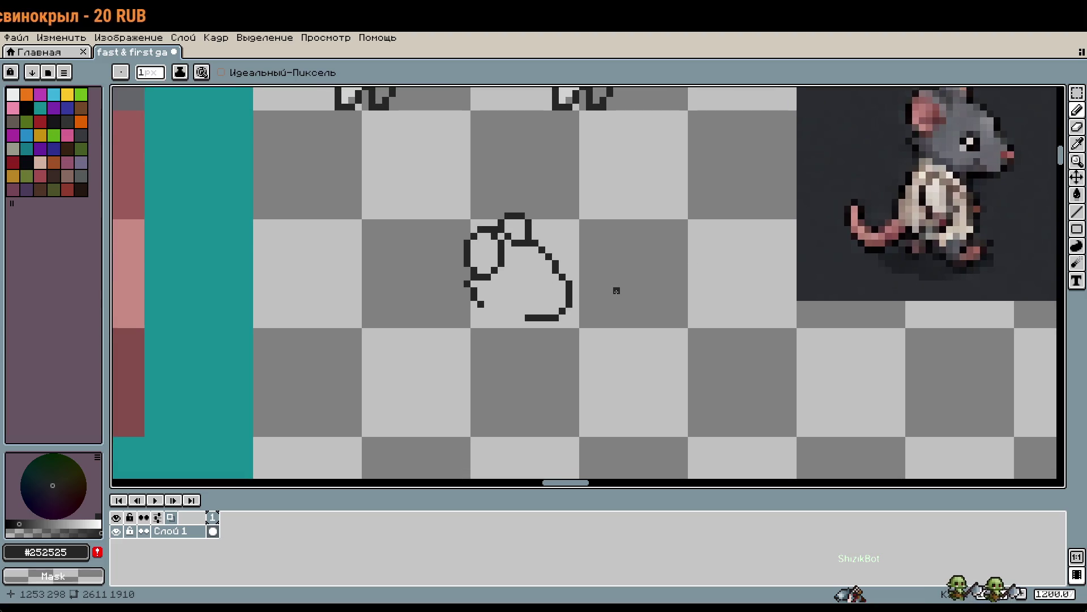
scroll(487, 274, "up", 3)
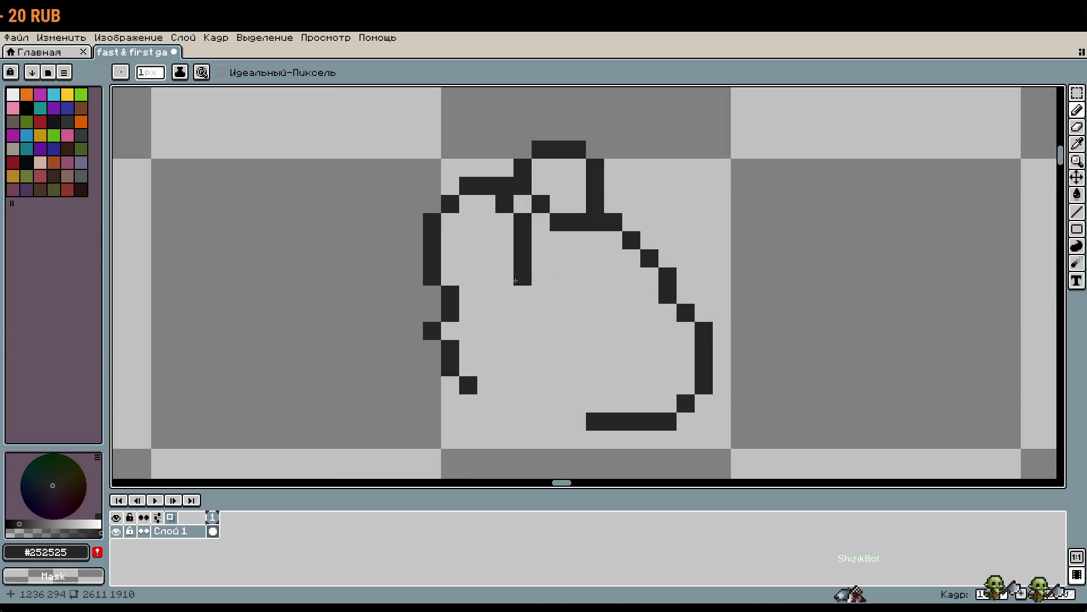
scroll(609, 329, "down", 2)
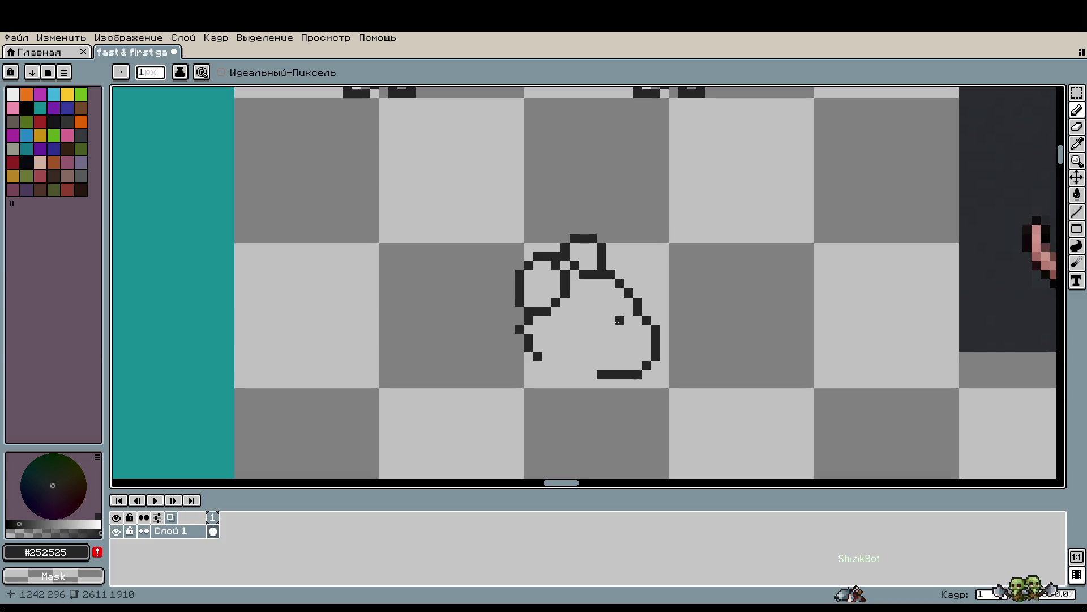
left_click_drag(731, 357, 720, 309)
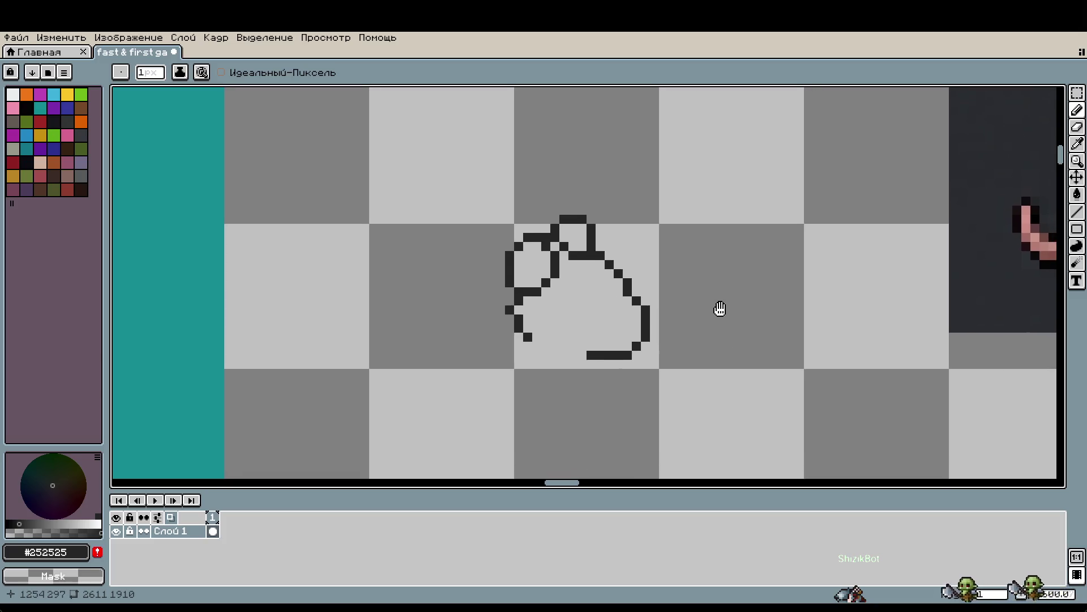
scroll(703, 315, "up", 1)
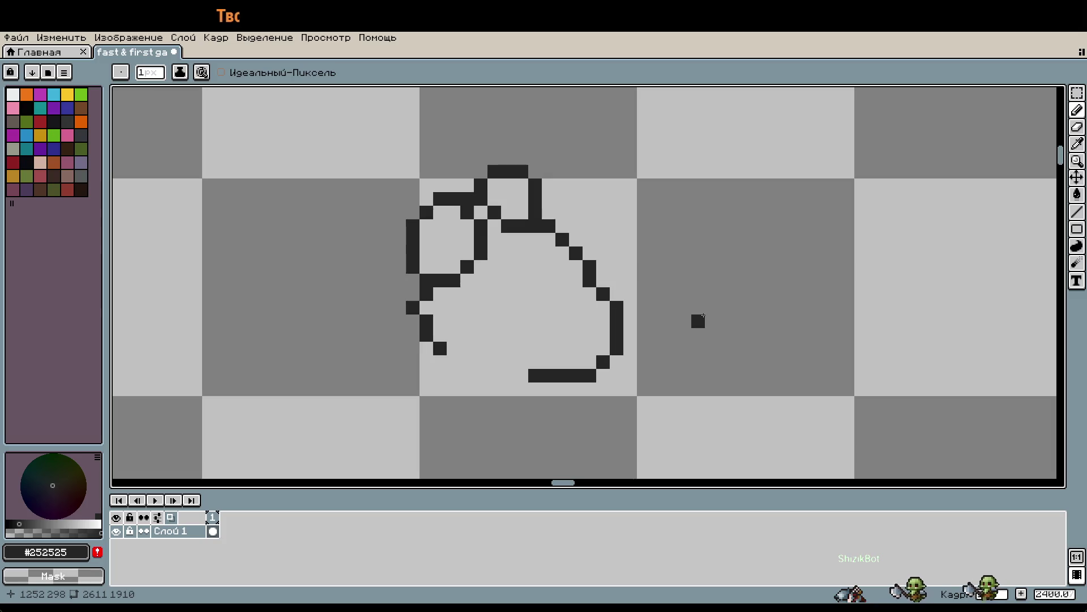
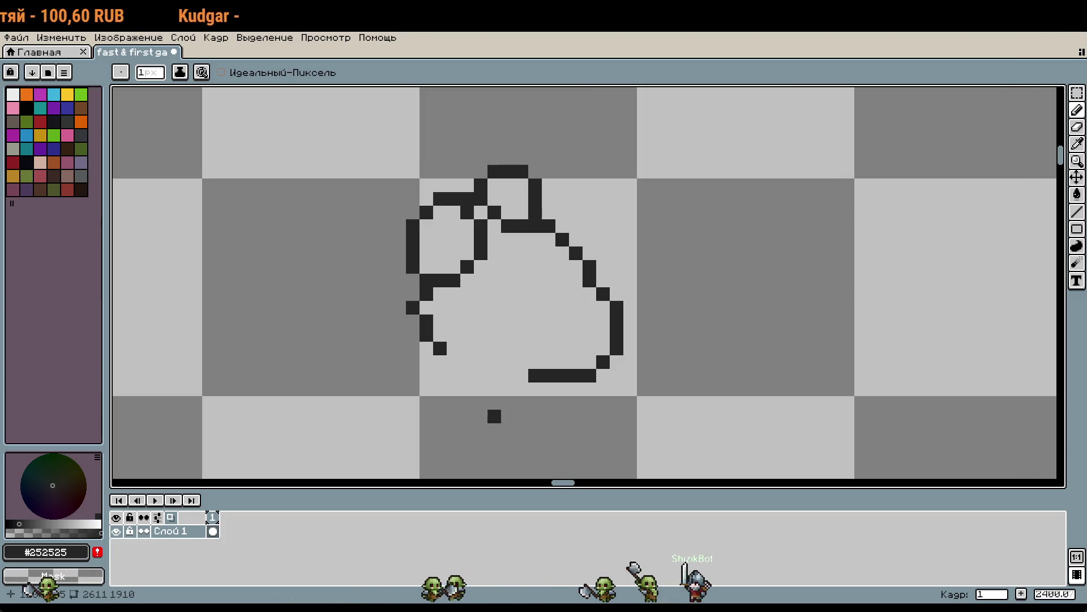
Pan around the mouse sketch, briefly trying colour selection before returning to the pencil
scroll(494, 402, "down", 1)
scroll(494, 403, "up", 1)
left_click_drag(464, 400, 495, 348)
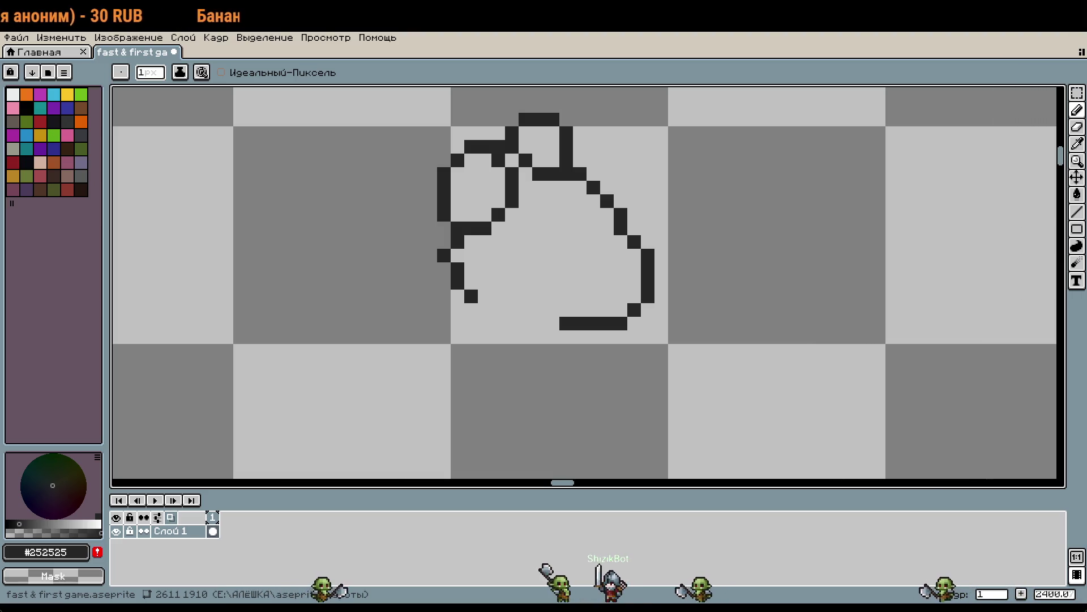
scroll(770, 268, "right", 10)
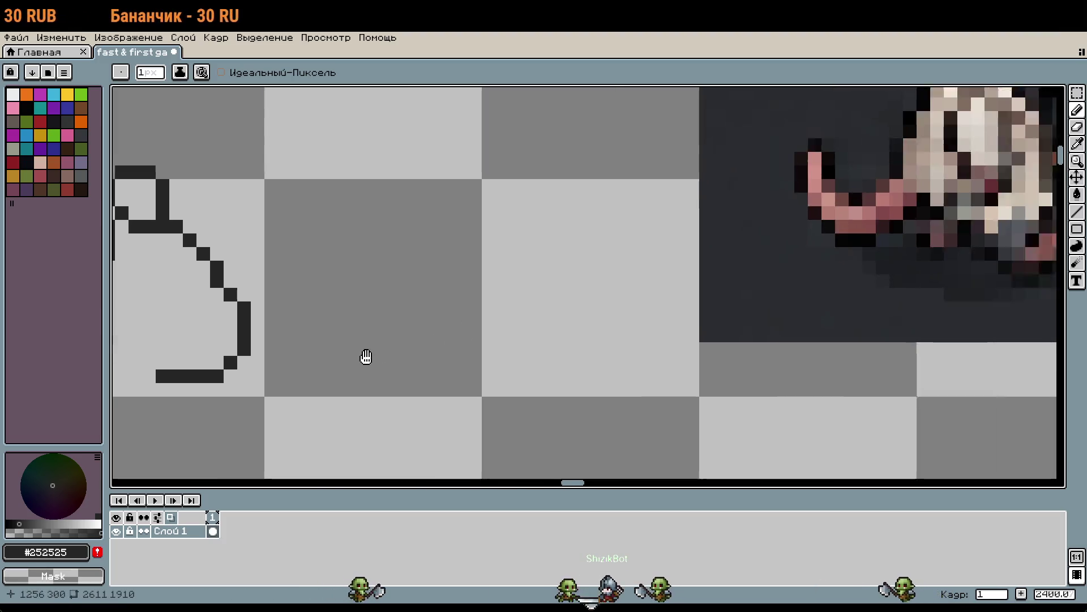
scroll(696, 357, "up", 3)
key("w")
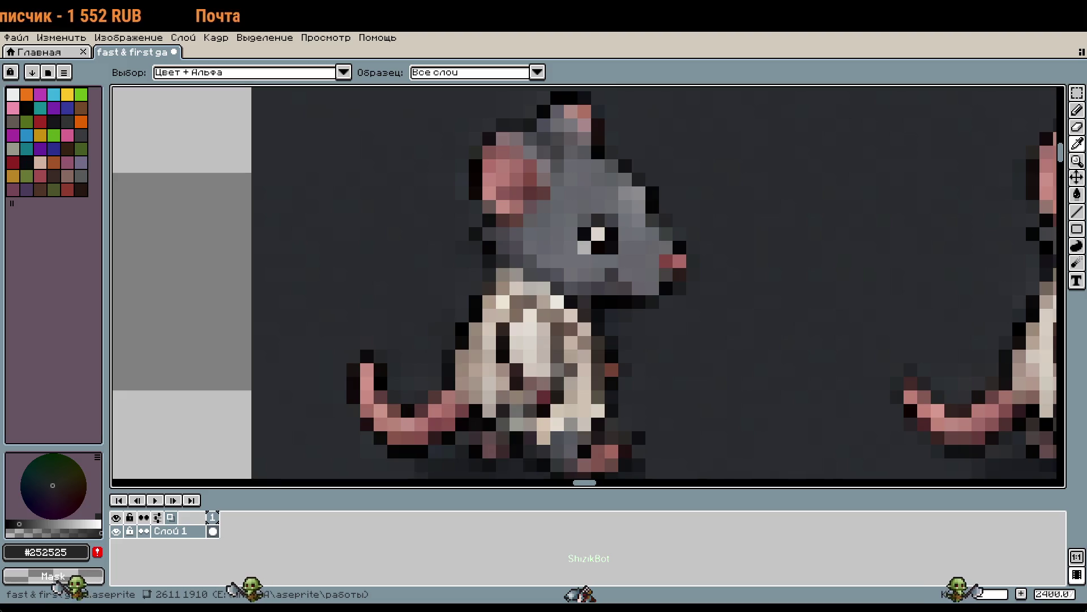
key("b")
scroll(755, 301, "down", 5)
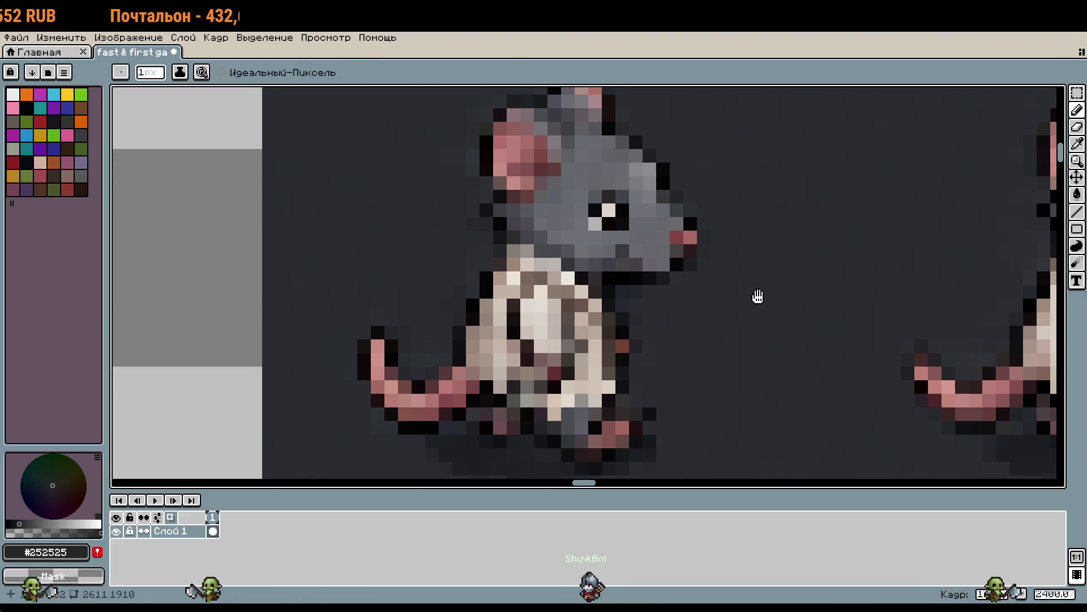
Paste the copied rat image and commit it just below the sprite sheet
key("ctrl+v")
scroll(768, 327, "up", 3)
scroll(776, 318, "down", 5)
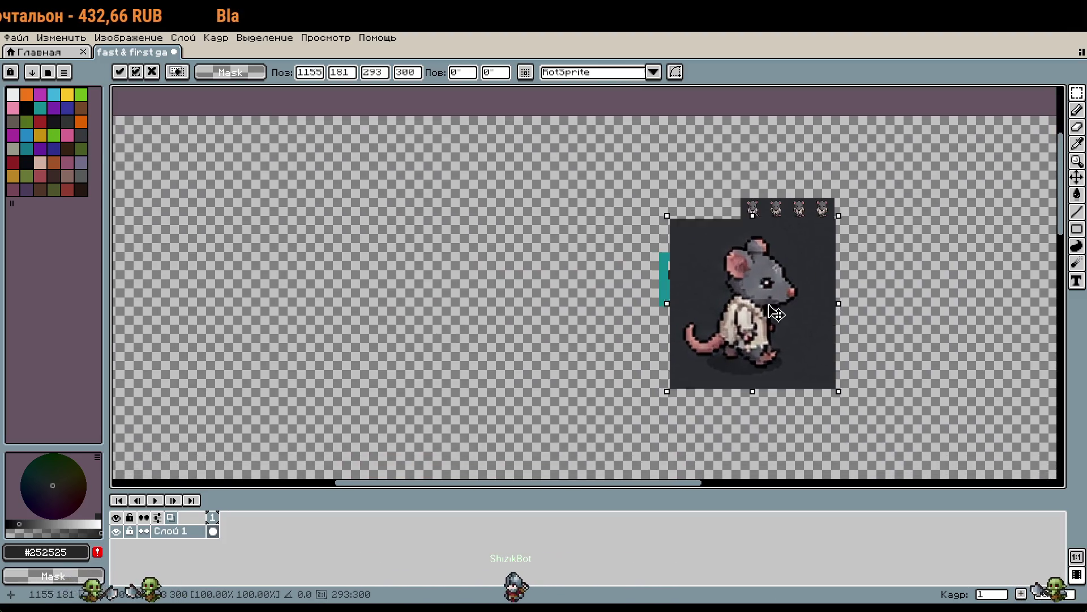
left_click_drag(774, 310, 845, 378)
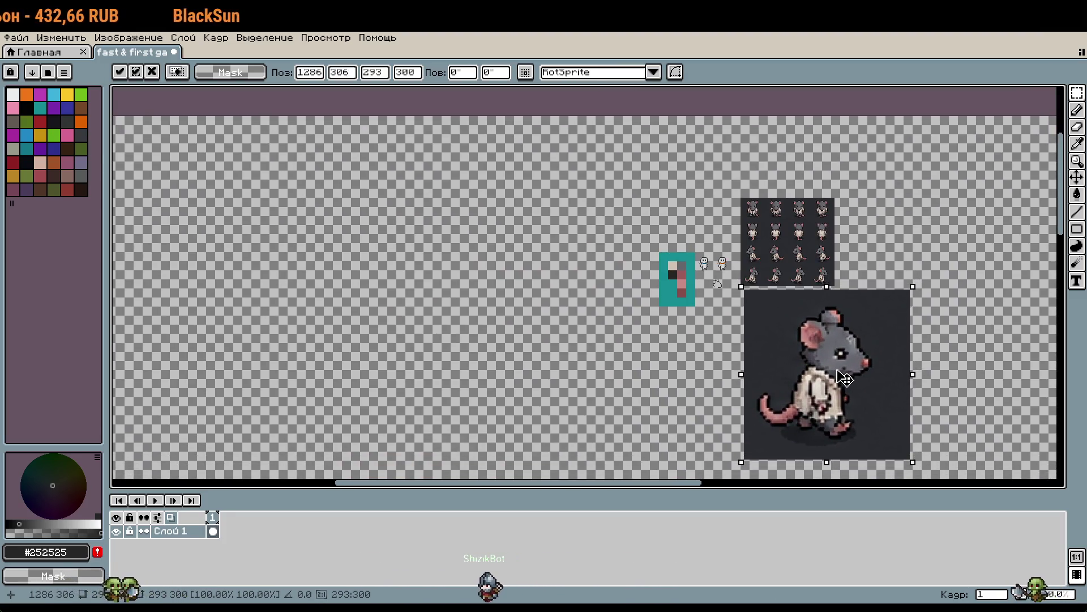
scroll(751, 297, "up", 5)
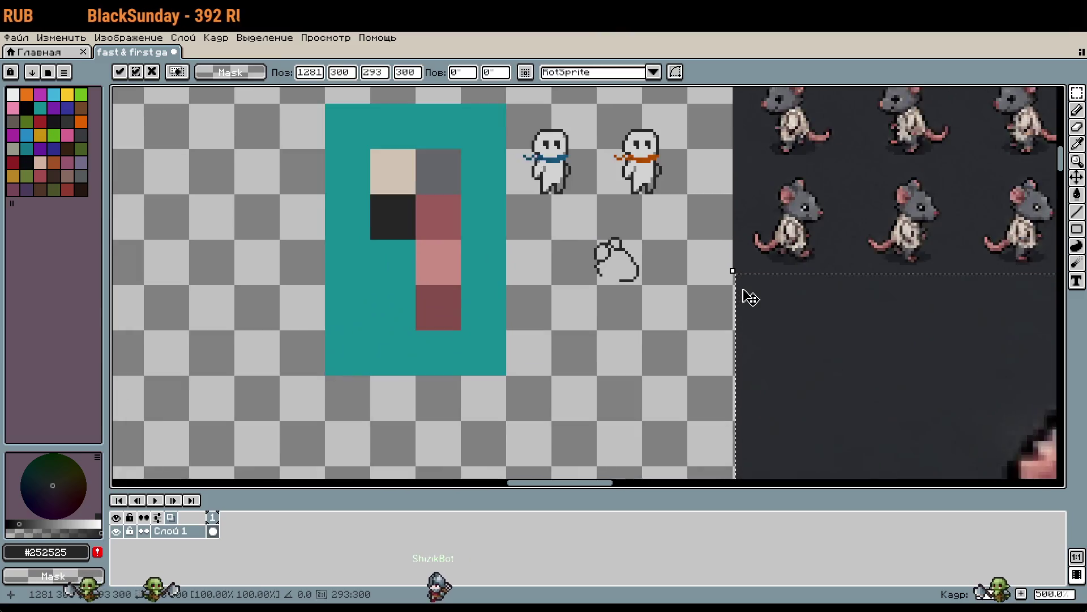
key("Return")
Zoom in to inspect the pasted rat's nose up close, then zoom back out
scroll(951, 303, "up", 3)
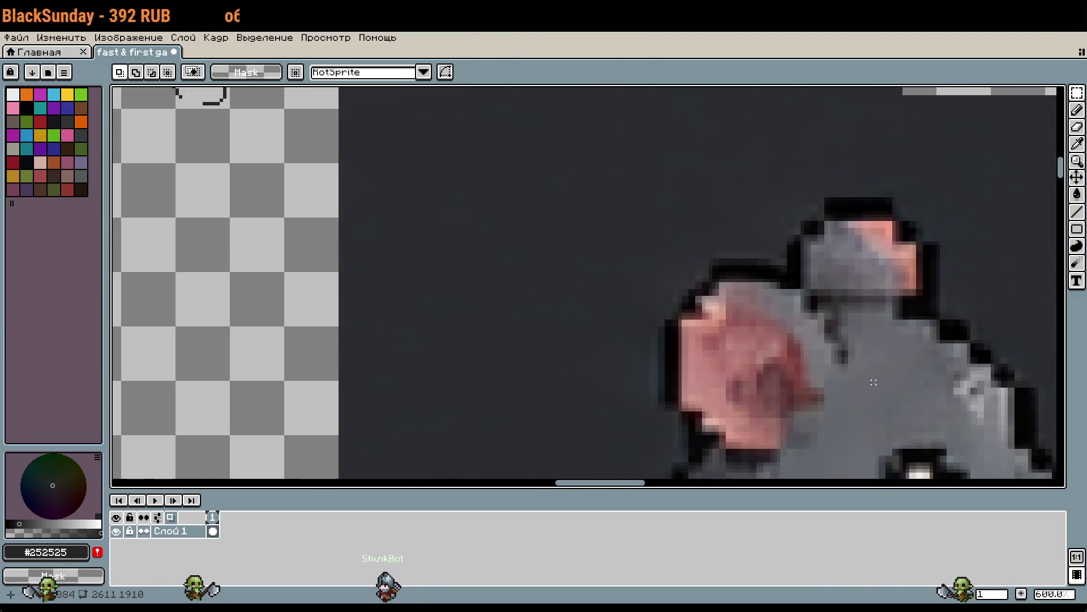
scroll(842, 330, "up", 3)
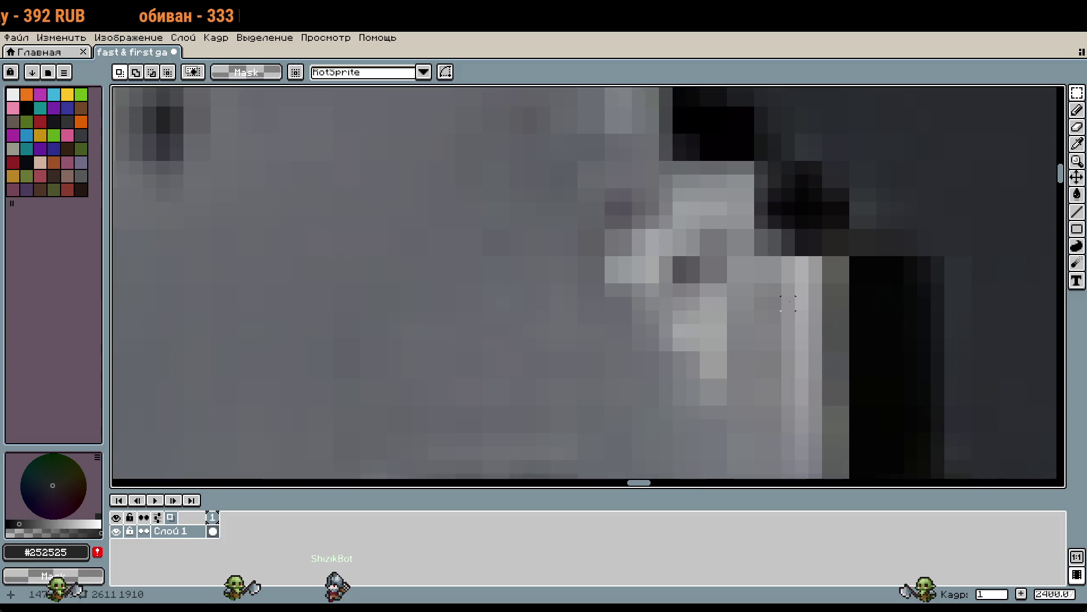
scroll(738, 339, "up", 5)
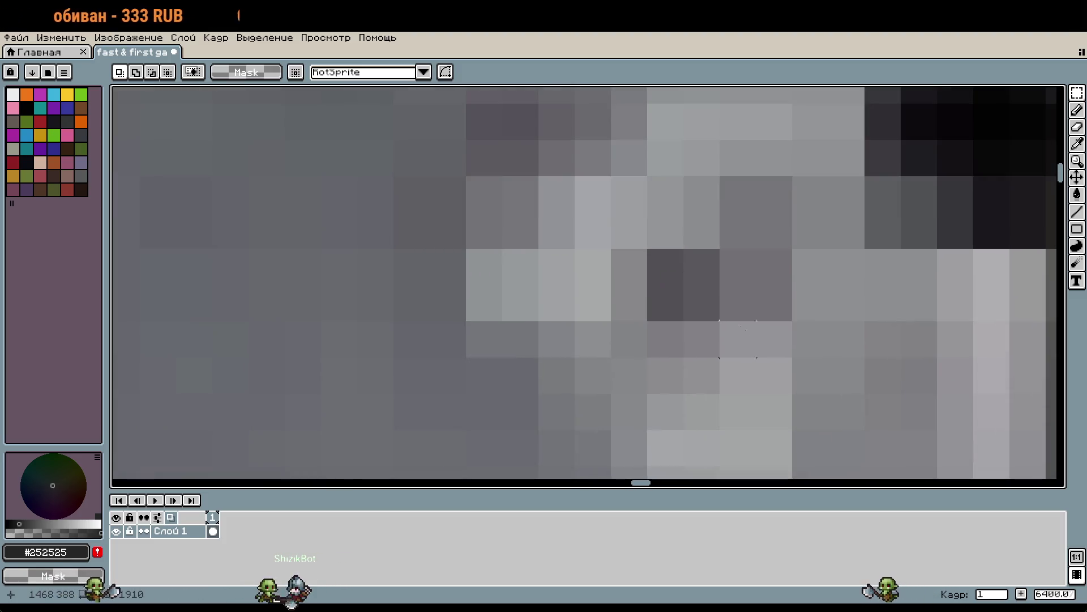
scroll(738, 339, "down", 5)
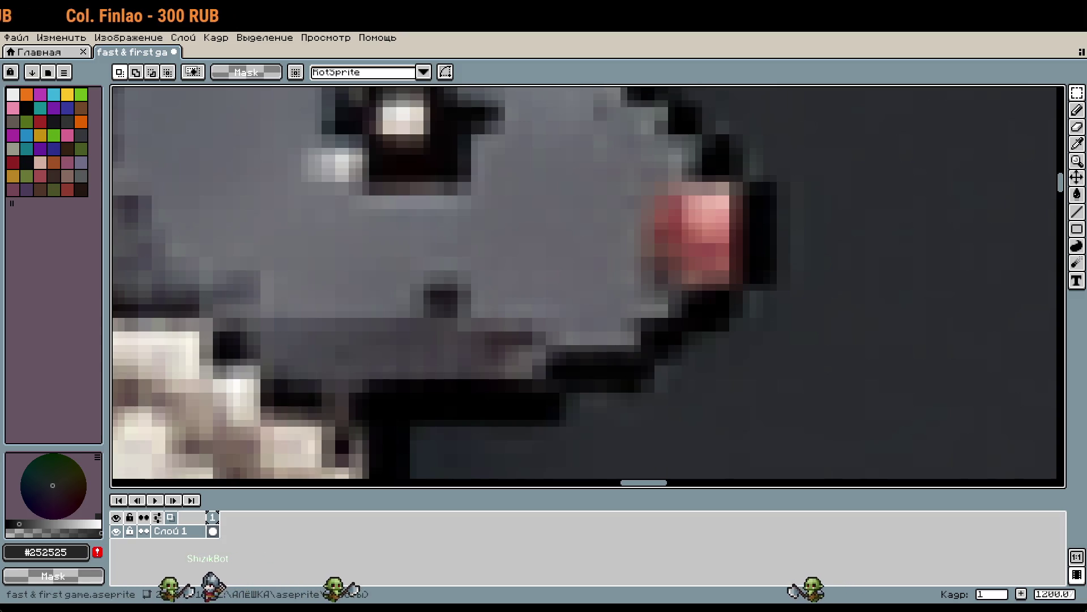
scroll(773, 247, "up", 5)
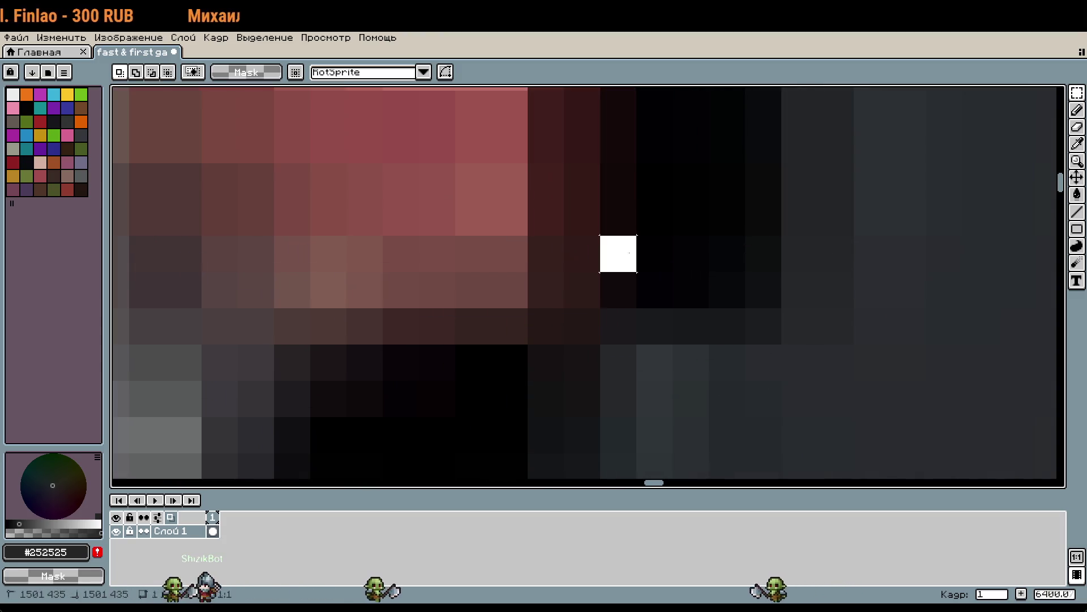
left_click_drag(541, 196, 895, 436)
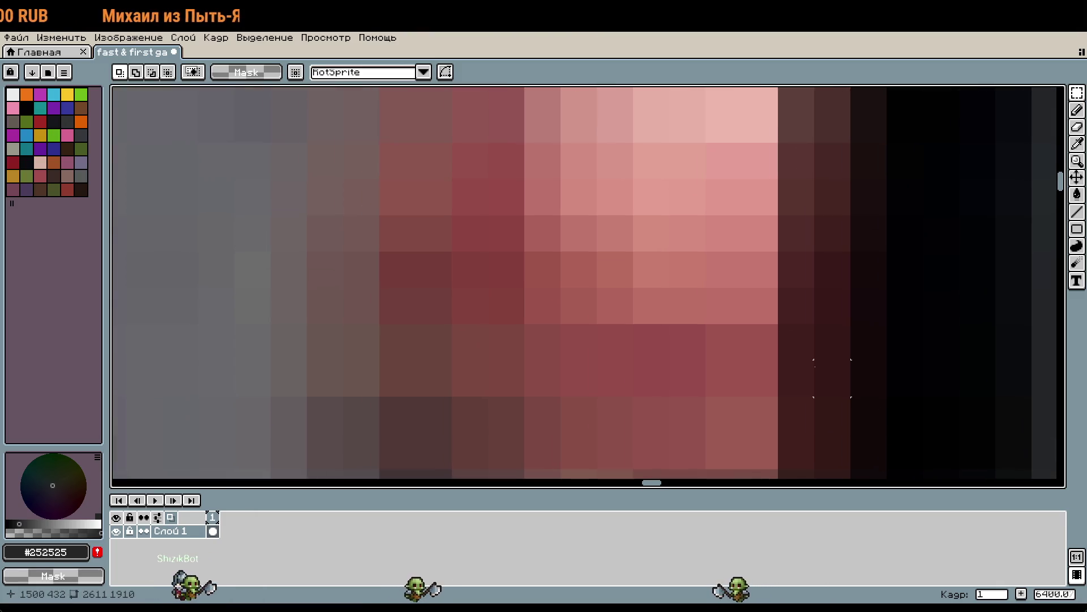
scroll(832, 378, "down", 3)
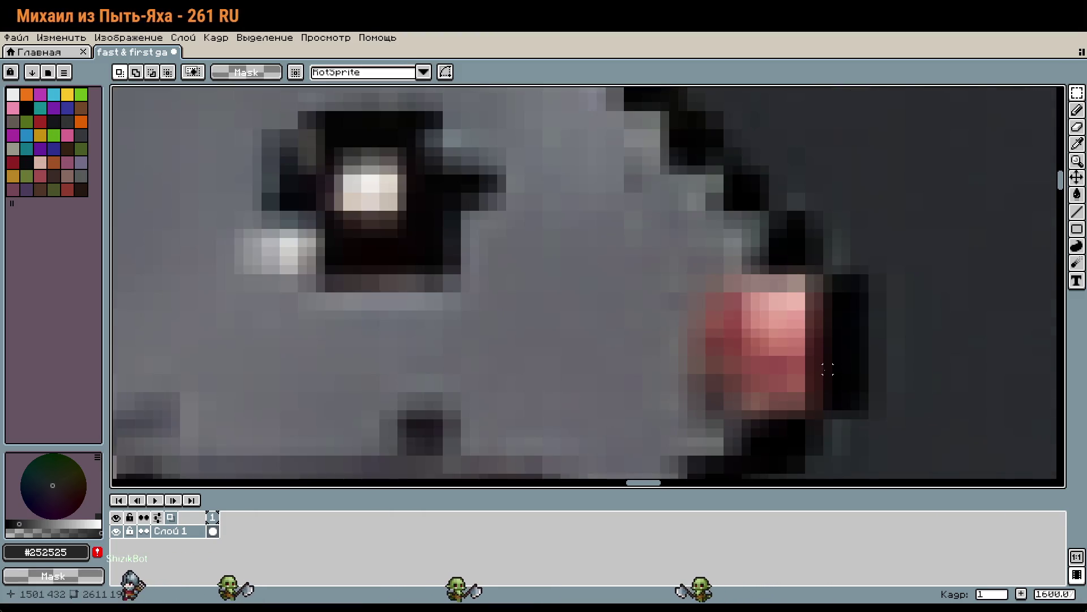
scroll(829, 370, "down", 4)
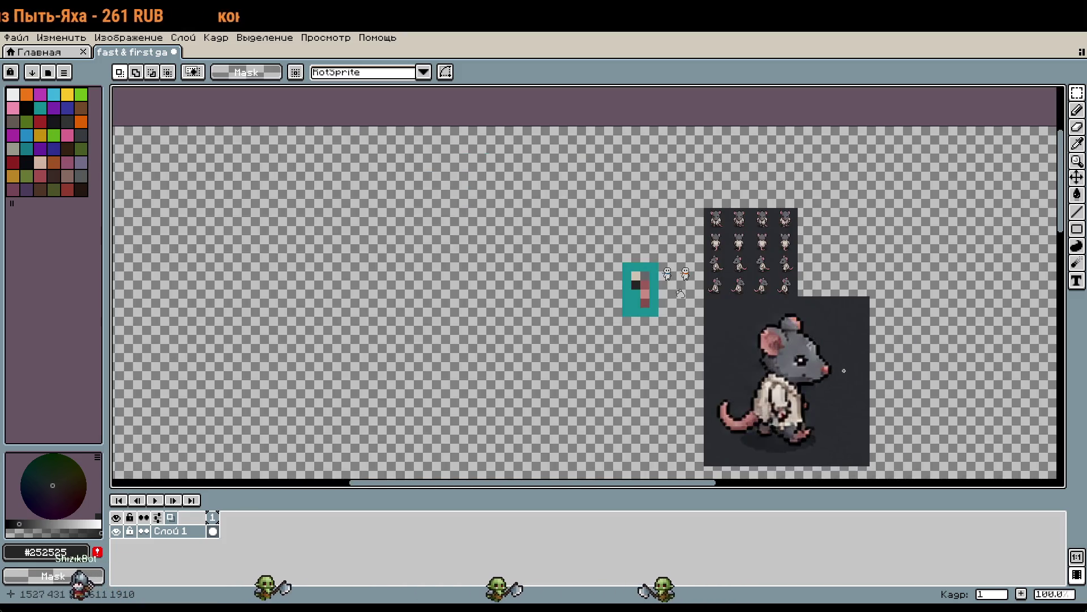
scroll(838, 376, "down", 2)
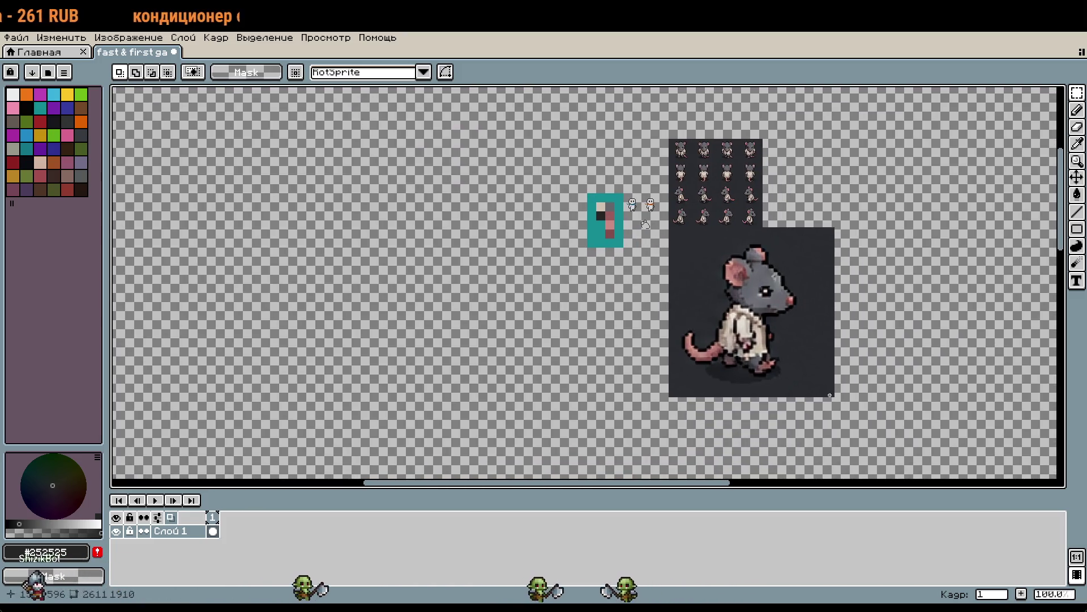
Marquee-select the whole large rat image, restoring the selection after losing it
left_click_drag(830, 395, 798, 340)
left_click(673, 233)
mouse_move(673, 233)
left_mouse_down()
mouse_move(853, 413)
mouse_move(808, 381)
mouse_move(772, 330)
left_mouse_up()
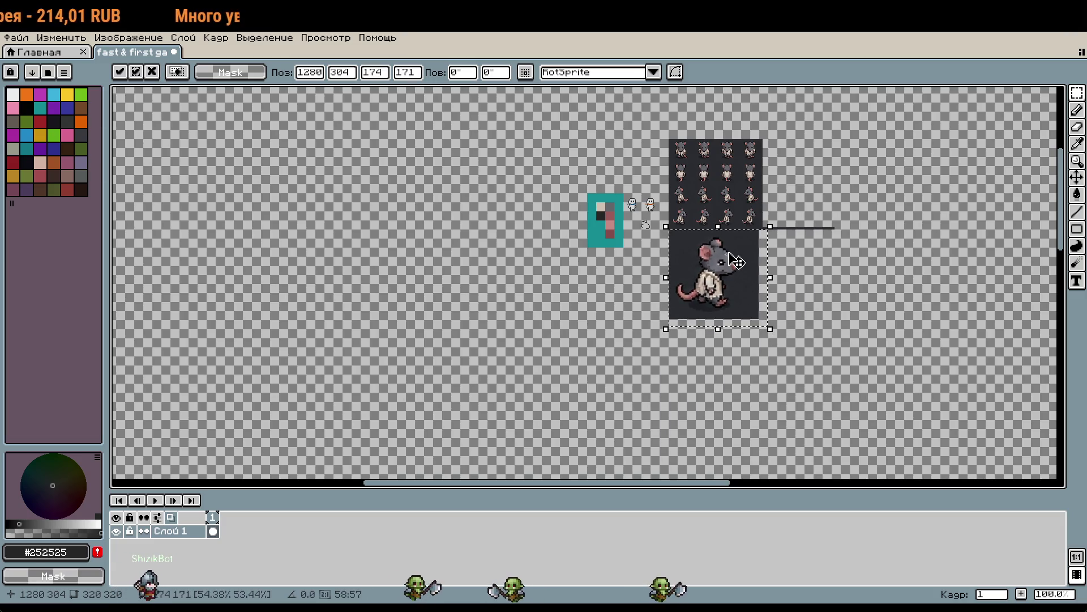
scroll(738, 262, "up", 10)
scroll(850, 396, "up", 3)
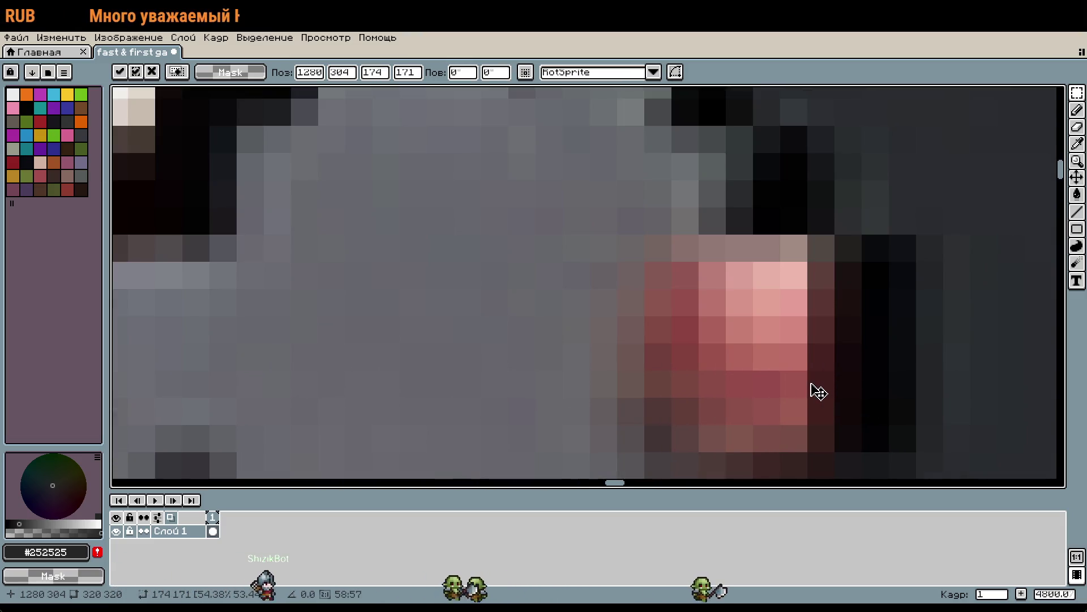
scroll(818, 390, "down", 8)
left_click(371, 315)
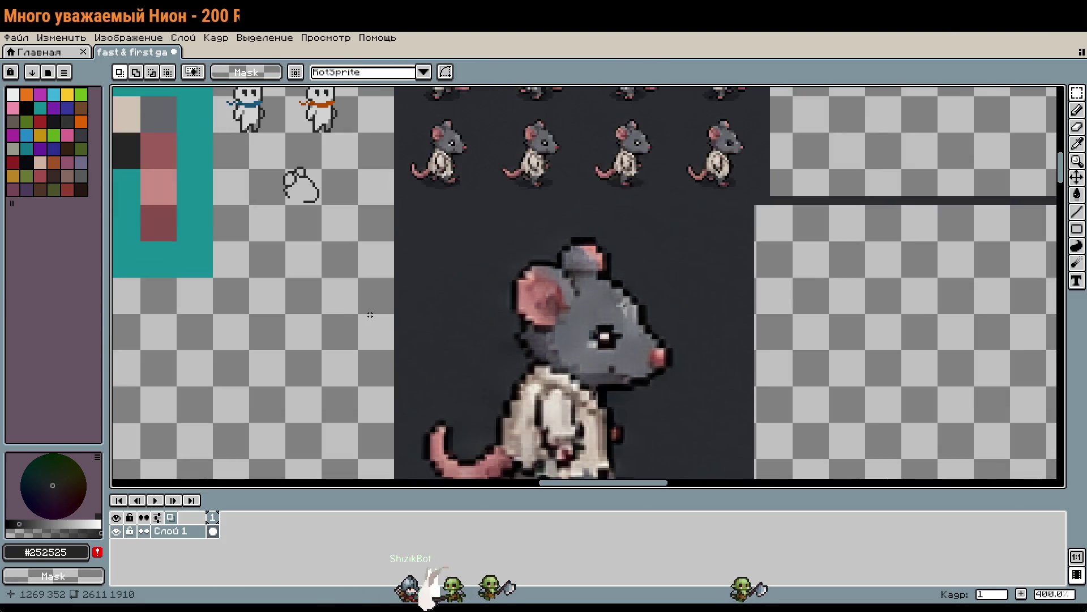
scroll(370, 315, "down", 2)
key("ctrl+z")
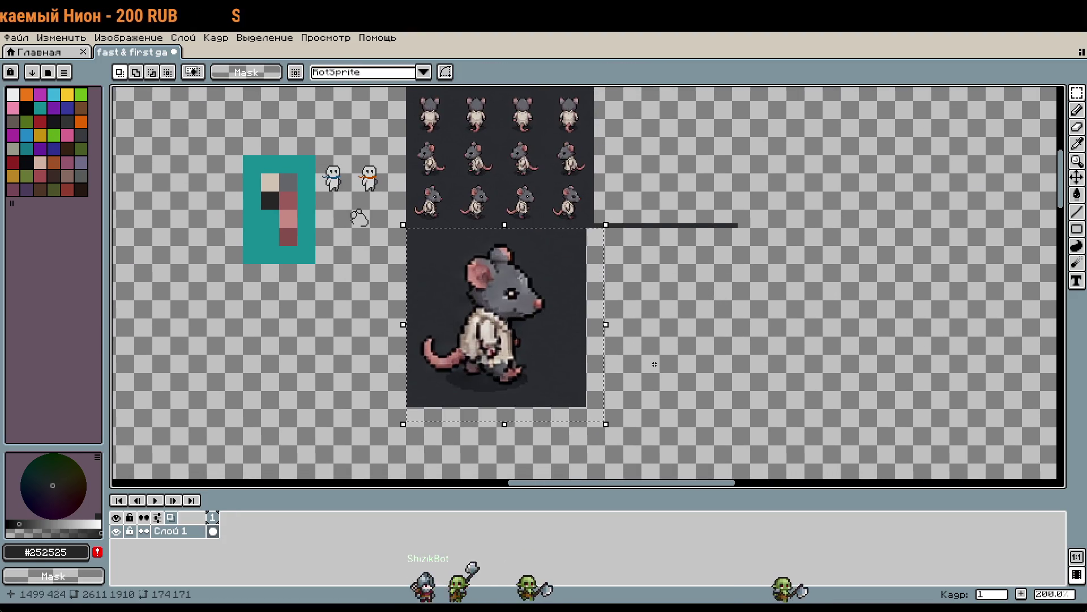
Scale the selected rat down to about 75×68 pixels and commit it
mouse_move(606, 423)
left_mouse_down()
mouse_move(610, 432)
mouse_move(527, 352)
mouse_move(504, 317)
mouse_move(515, 318)
mouse_move(486, 309)
left_mouse_up()
scroll(436, 284, "up", 3)
key("Return")
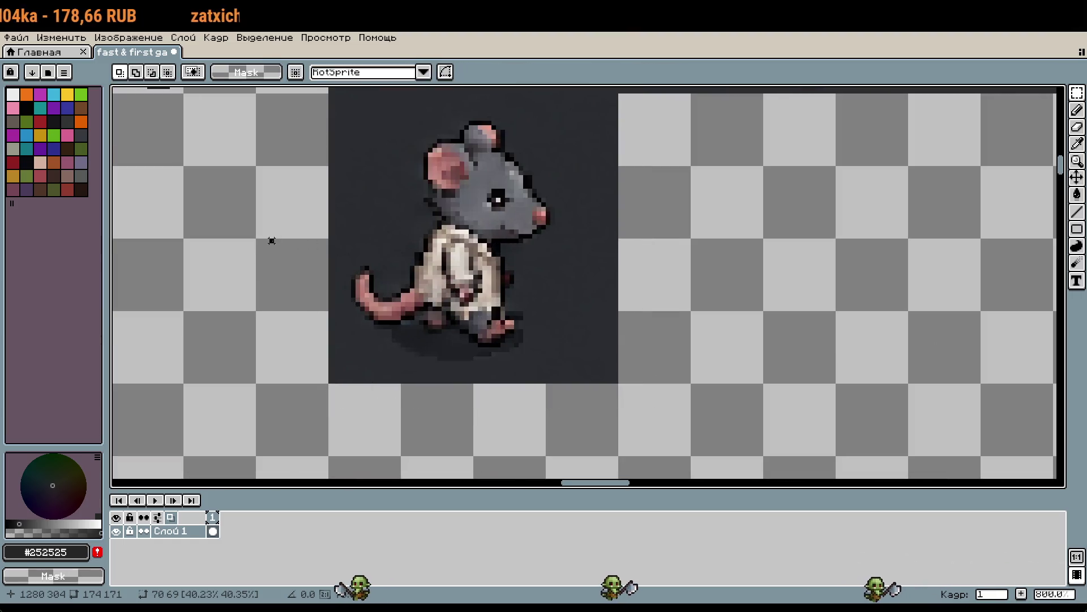
left_click_drag(272, 240, 389, 225)
scroll(425, 356, "down", 1)
scroll(656, 362, "down", 1)
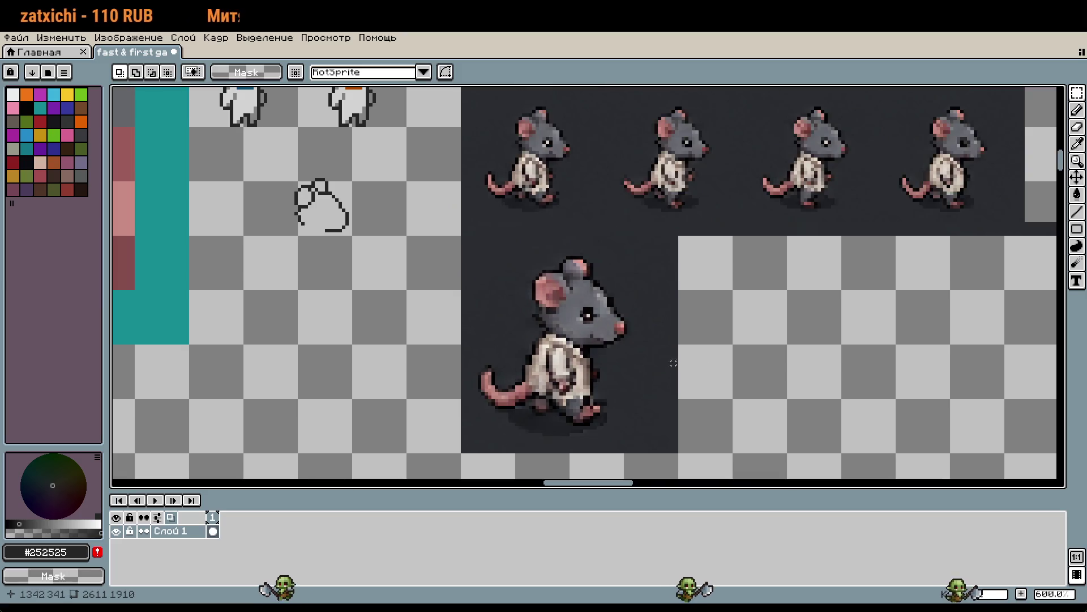
scroll(656, 363, "down", 1)
left_click_drag(867, 335, 963, 311)
scroll(933, 327, "down", 4)
scroll(933, 328, "up", 3)
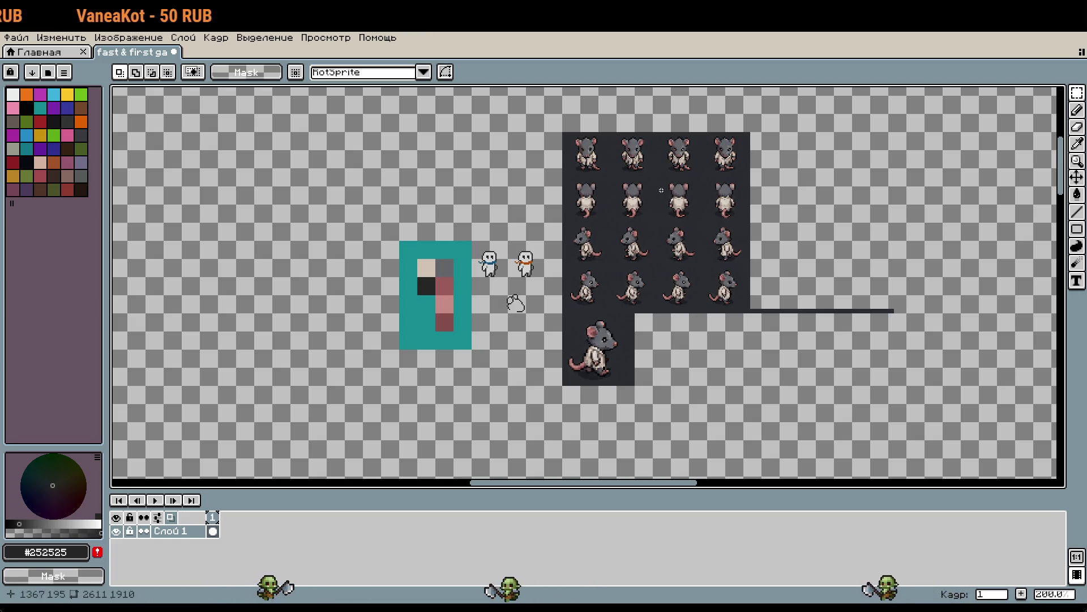
Select the mouse head sketch, zoom in on it, and return to the pencil
scroll(522, 323, "up", 5)
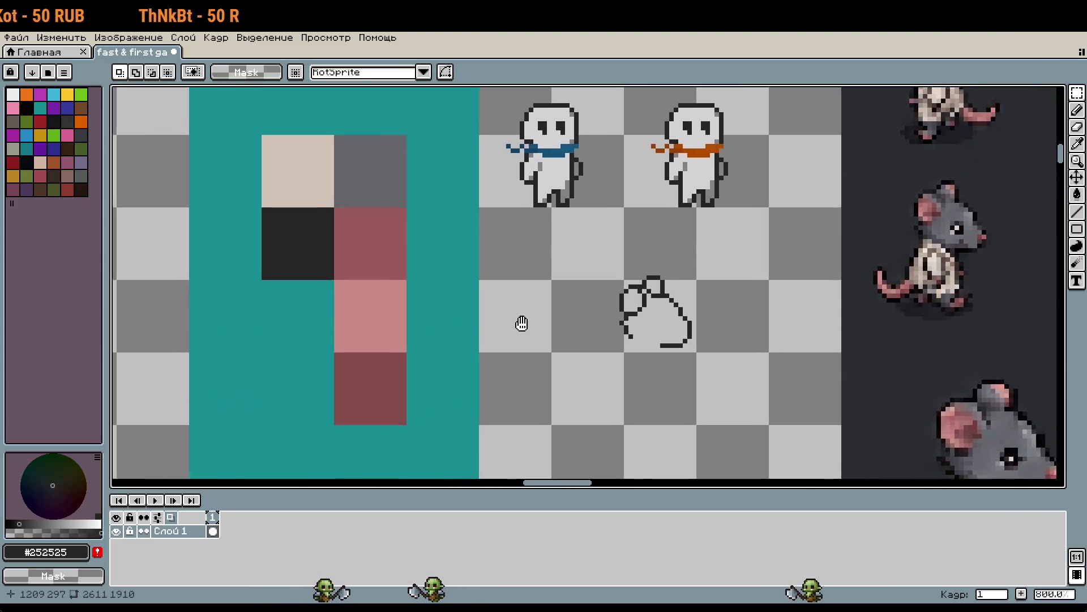
left_click_drag(522, 323, 443, 291)
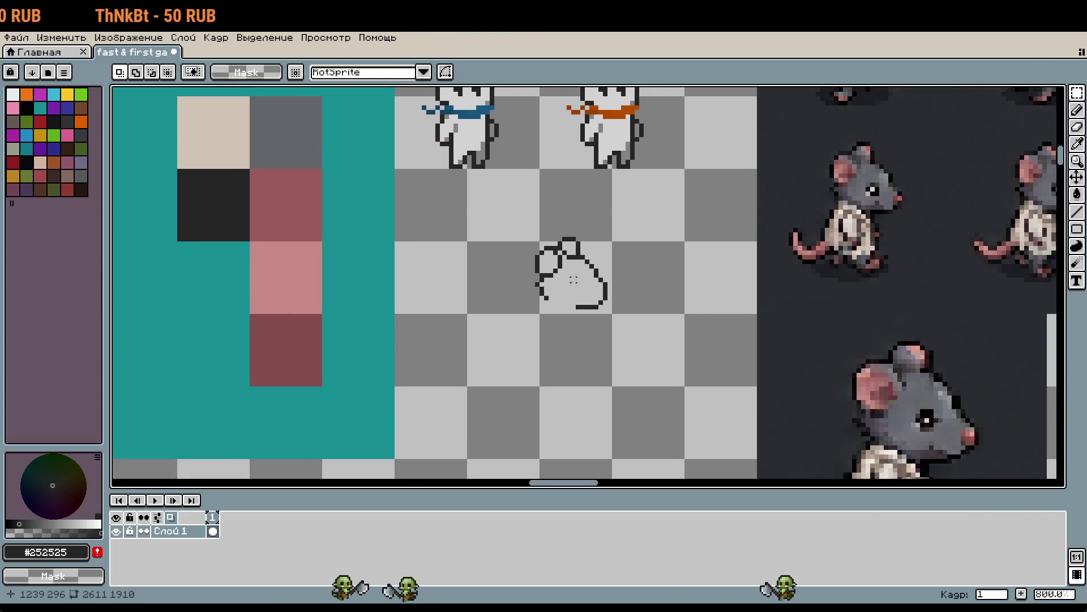
scroll(565, 278, "up", 1)
mouse_move(468, 152)
left_mouse_down()
mouse_move(661, 351)
mouse_move(672, 383)
left_mouse_up()
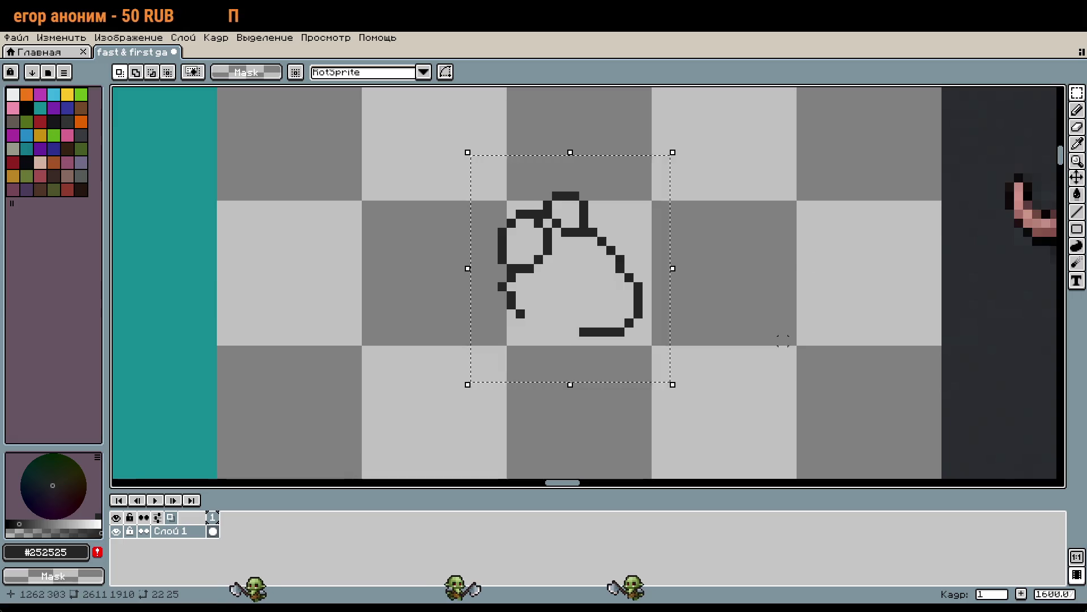
scroll(460, 194, "down", 2)
scroll(743, 298, "up", 1)
scroll(743, 298, "up", 1)
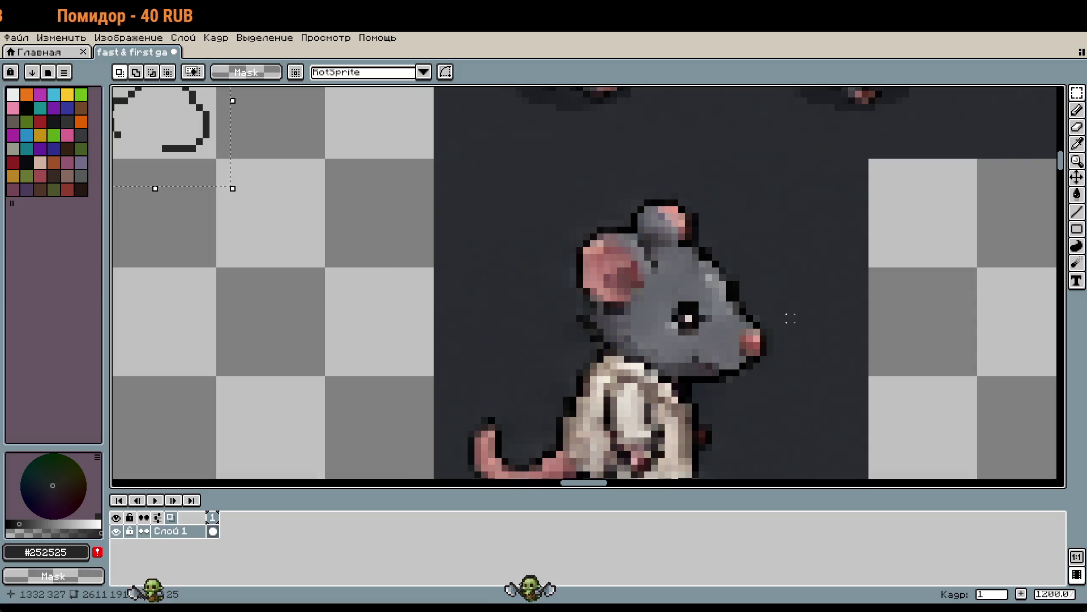
scroll(791, 318, "down", 1)
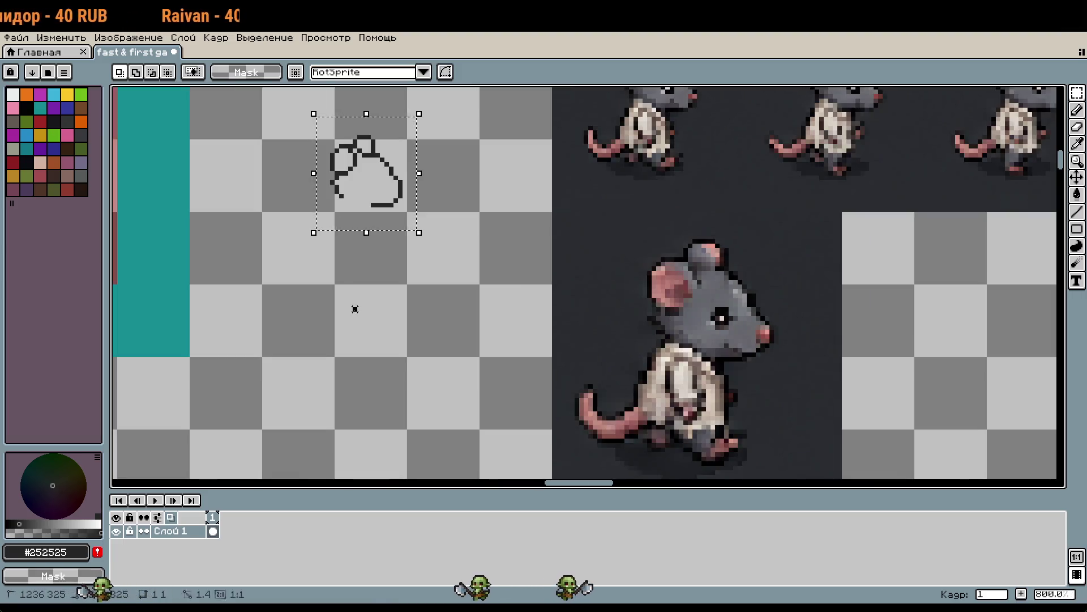
left_click_drag(355, 309, 428, 371)
scroll(455, 276, "up", 1)
key("b")
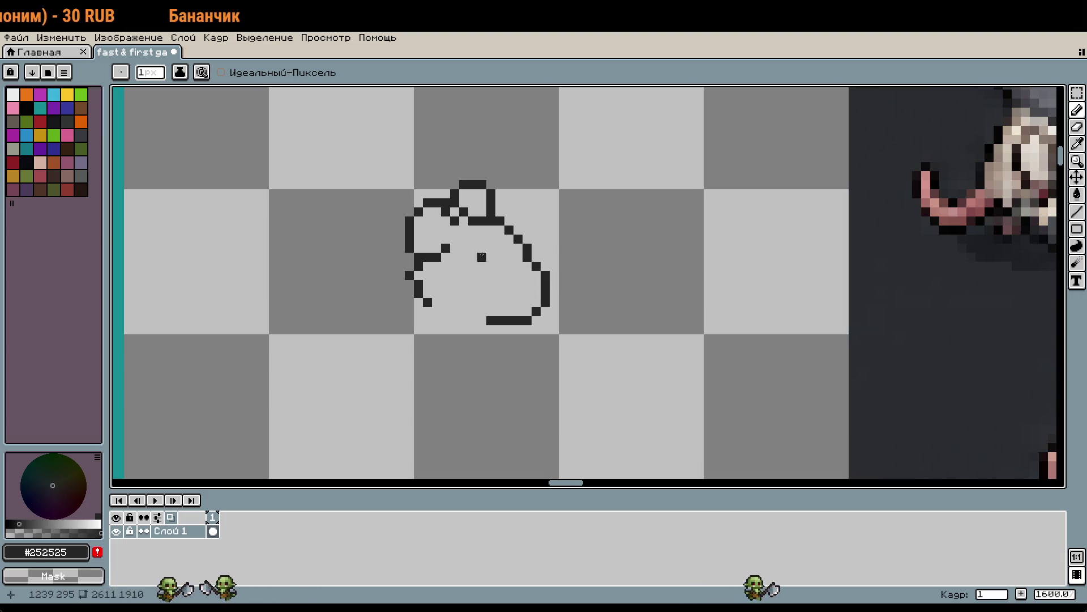
Zoom and pan to bring the old mouse-head sketch into view
scroll(473, 247, "down", 2)
scroll(484, 274, "up", 1)
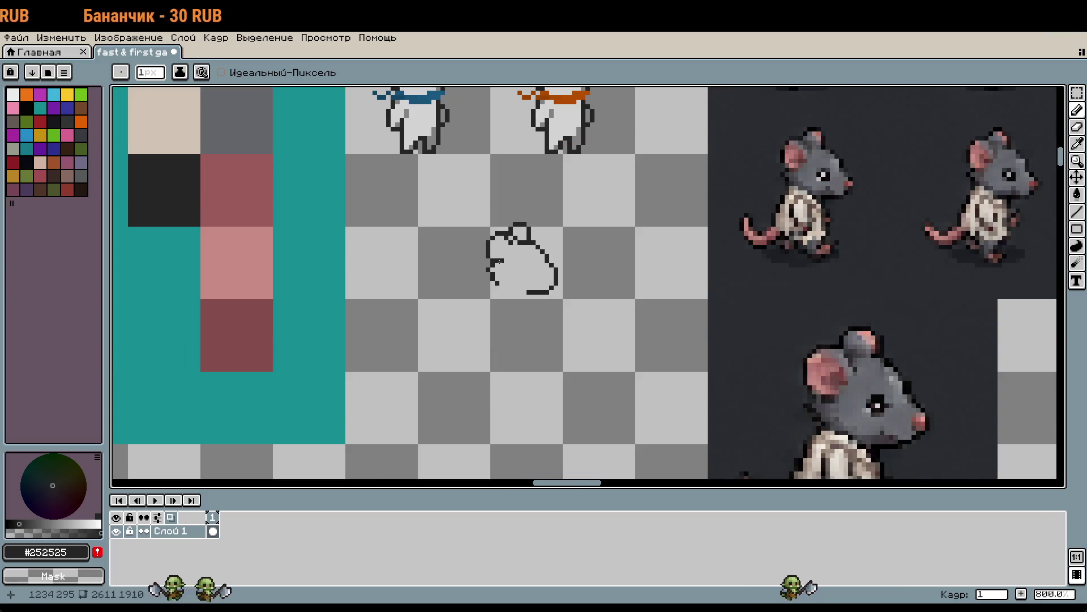
scroll(515, 265, "up", 2)
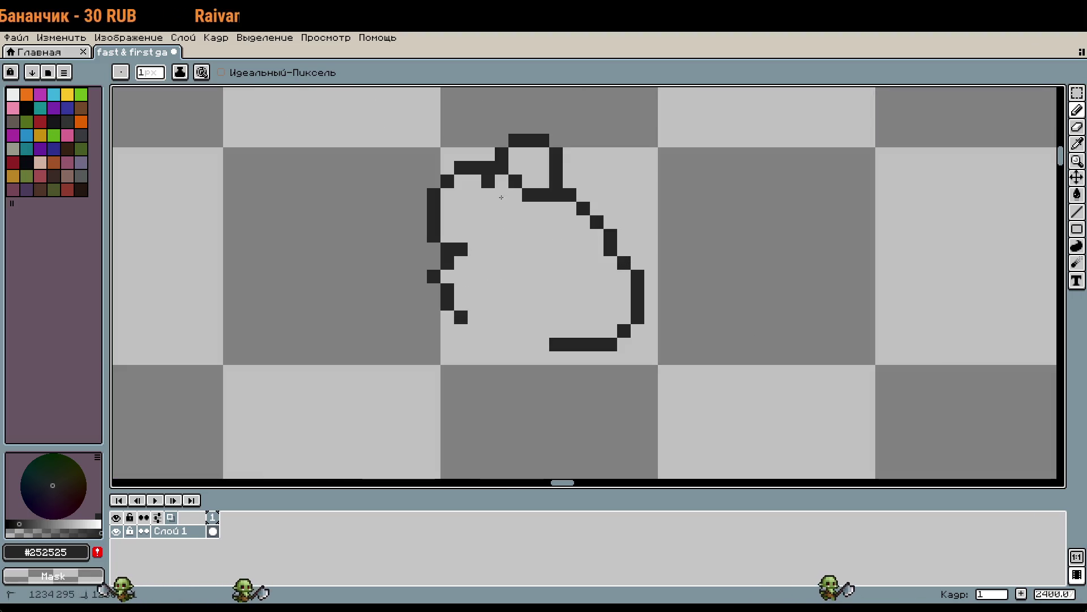
scroll(535, 197, "down", 2)
scroll(530, 201, "up", 1)
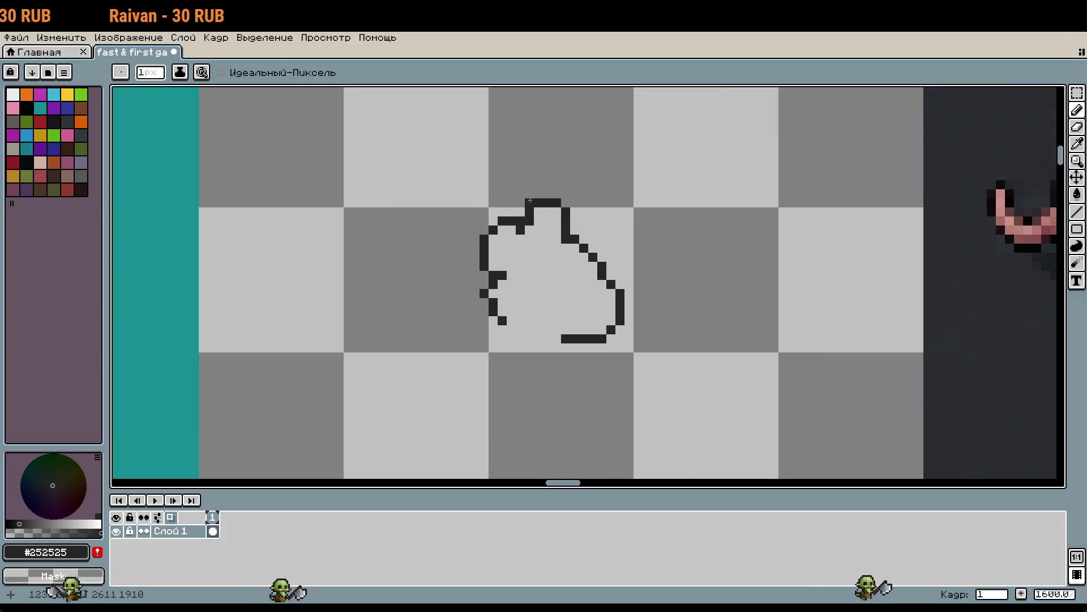
scroll(556, 283, "down", 1)
mouse_move(691, 306)
left_mouse_down()
mouse_move(549, 240)
mouse_move(553, 187)
mouse_move(609, 296)
left_mouse_up()
scroll(585, 204, "down", 2)
scroll(585, 204, "up", 3)
scroll(582, 255, "down", 1)
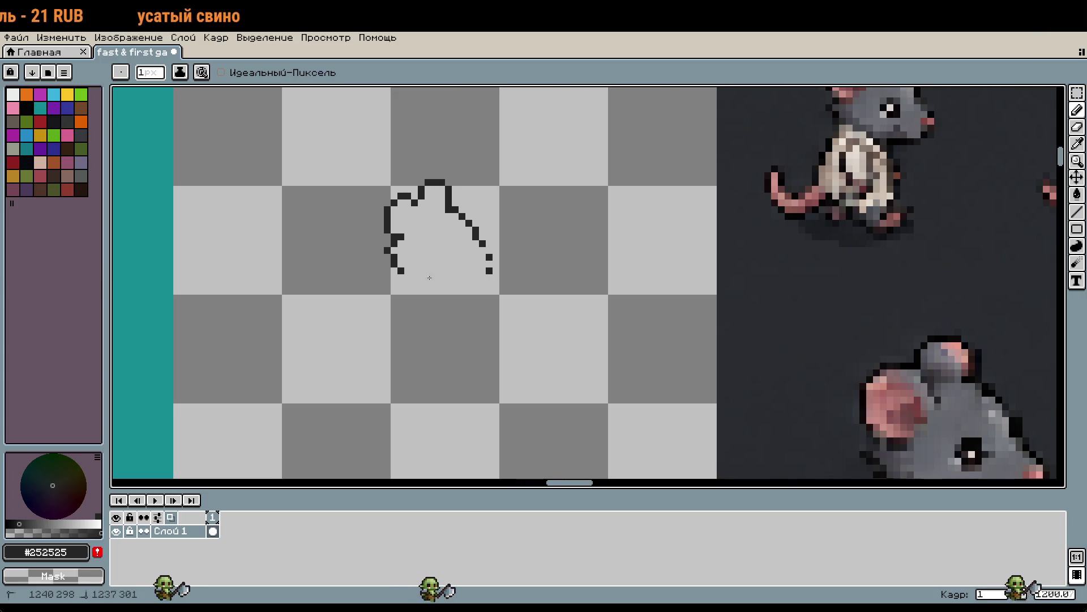
Erase the old mouse outline and switch back to the 1px pencil
key("e")
mouse_move(485, 291)
left_mouse_down()
mouse_move(430, 223)
mouse_move(431, 185)
left_mouse_up()
key("b")
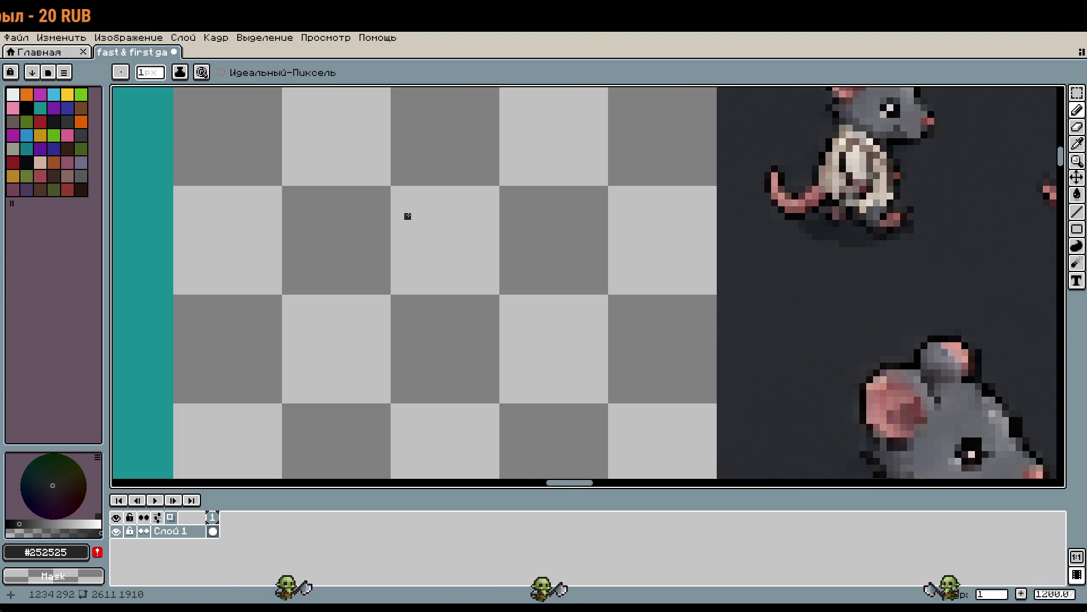
scroll(408, 216, "down", 2)
mouse_move(427, 226)
left_mouse_down()
mouse_move(503, 242)
mouse_move(511, 300)
left_mouse_up()
Draw the arched top of the head as a short line with end pixels
scroll(507, 297, "up", 2)
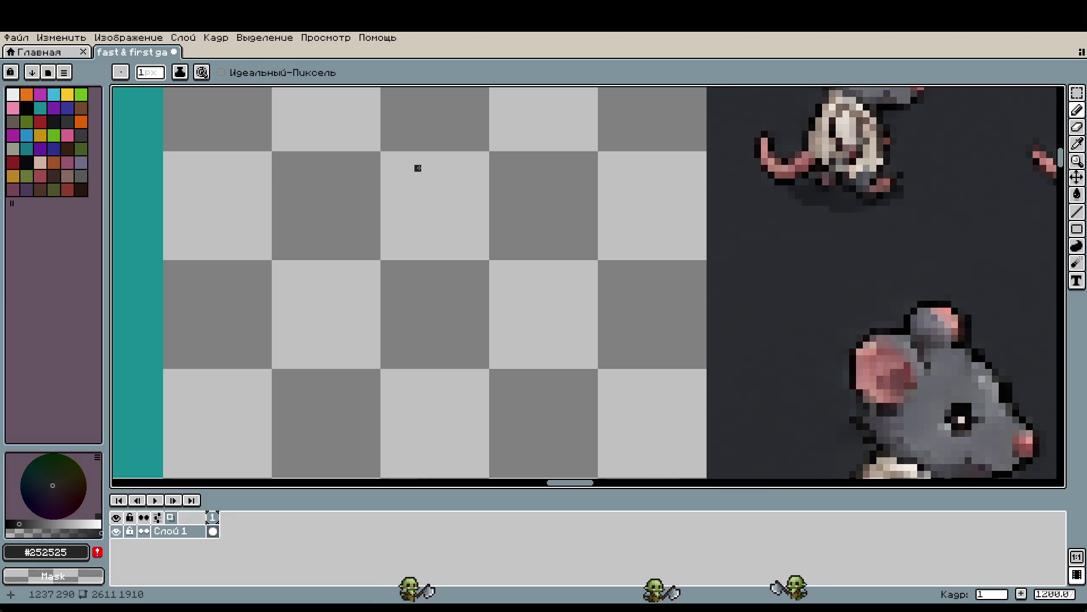
left_click_drag(418, 167, 443, 167)
left_click_drag(453, 168, 453, 168)
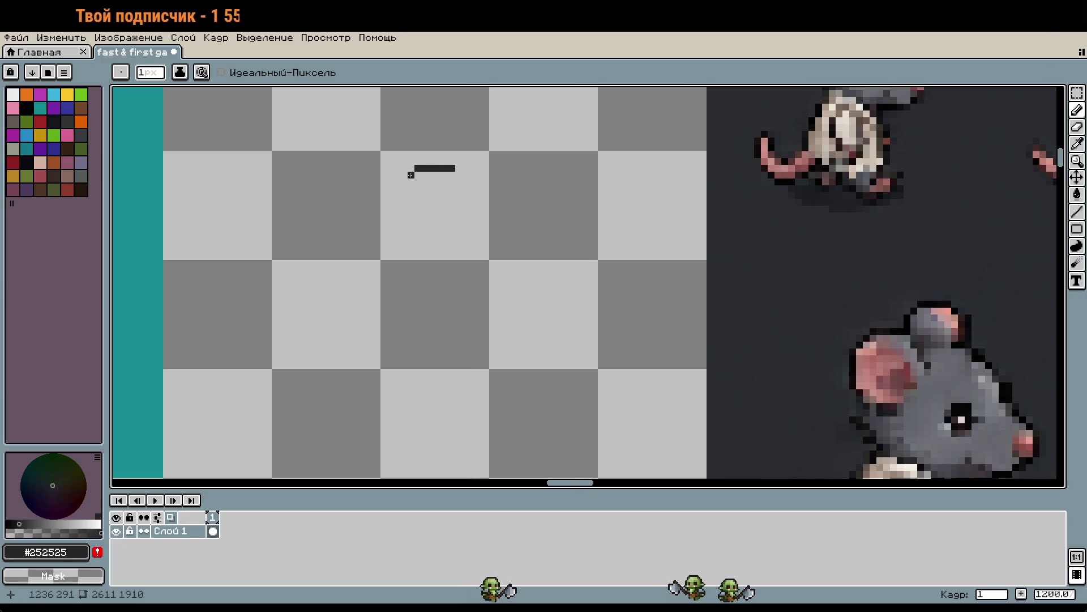
left_click(411, 174)
left_click(458, 174)
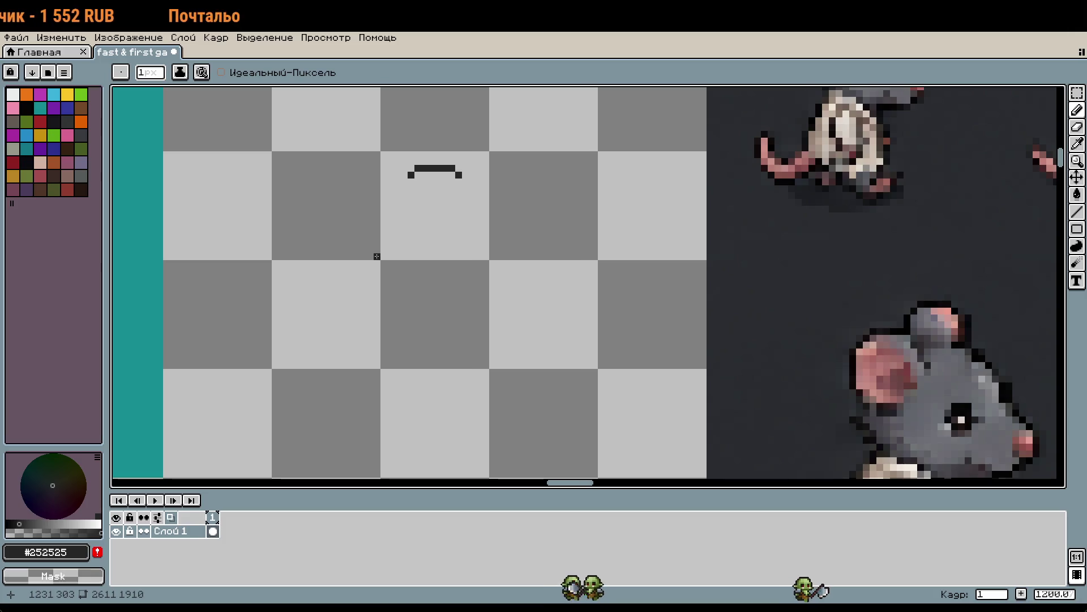
Draw the short left neck line down-left from the arc, undoing overlong strokes
mouse_move(405, 179)
left_mouse_down()
mouse_move(405, 203)
mouse_move(347, 196)
left_mouse_up()
key("ctrl+z")
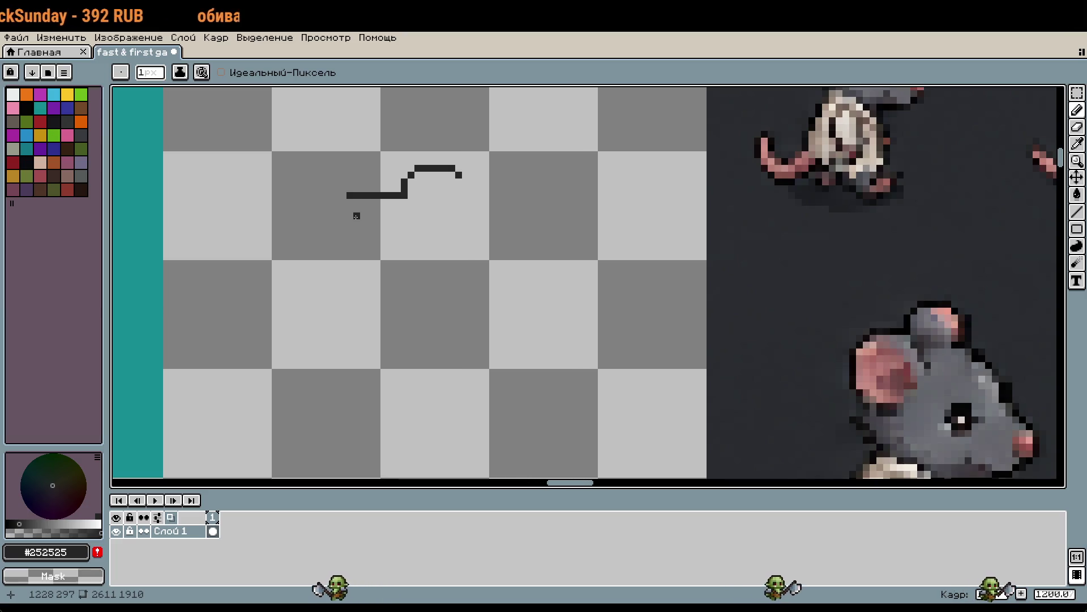
left_click(342, 202)
left_click(336, 209)
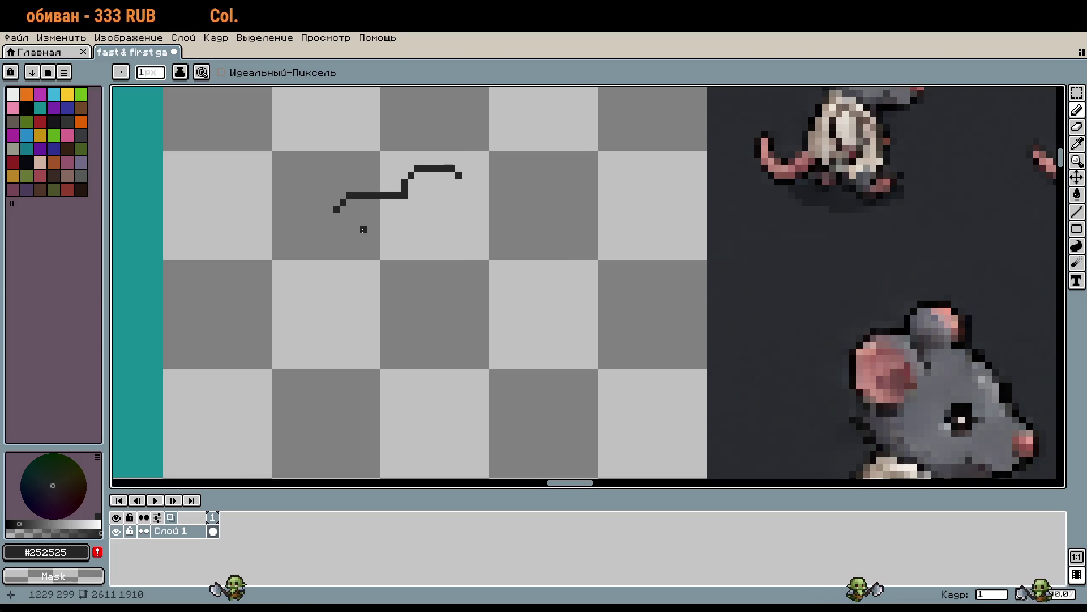
key("ctrl+z")
key("ctrl+z")
key("ctrl+z")
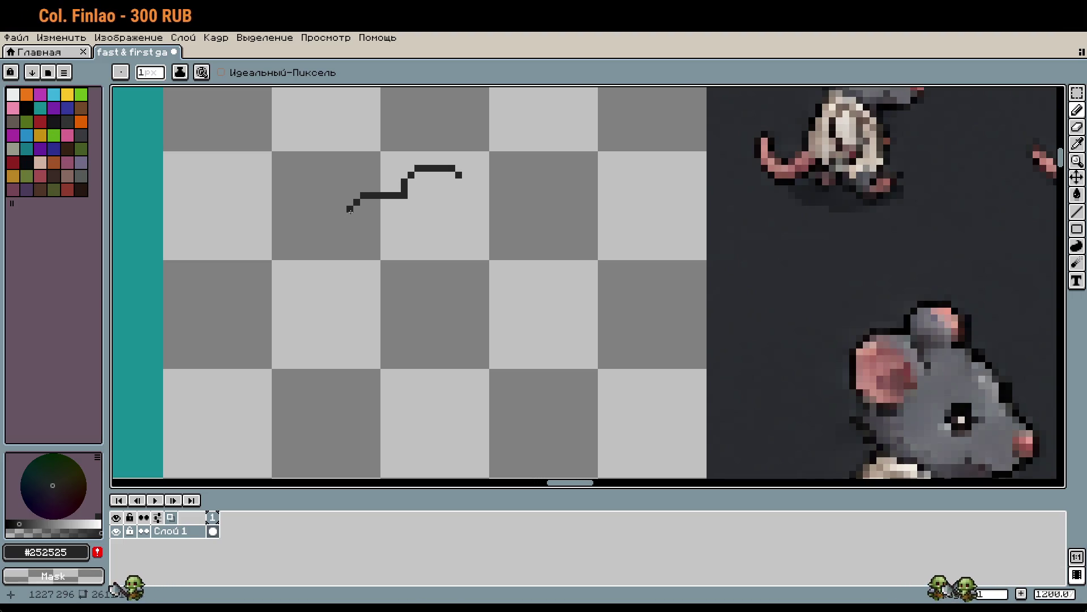
left_click(343, 216)
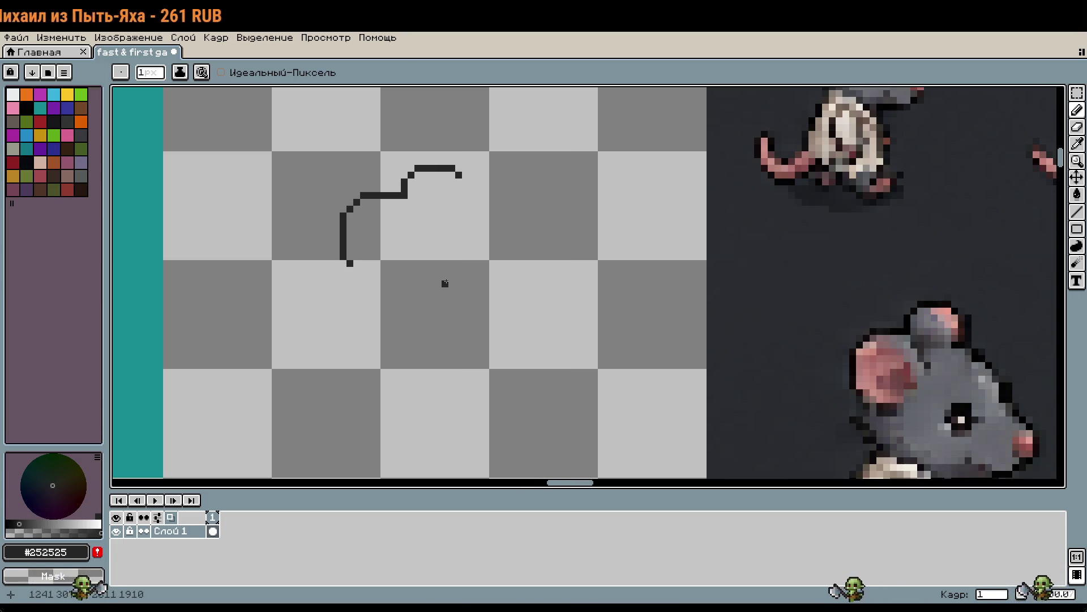
Draw the head's right side down, then curving diagonally down-right
left_click(466, 182)
left_click_drag(465, 182, 466, 211)
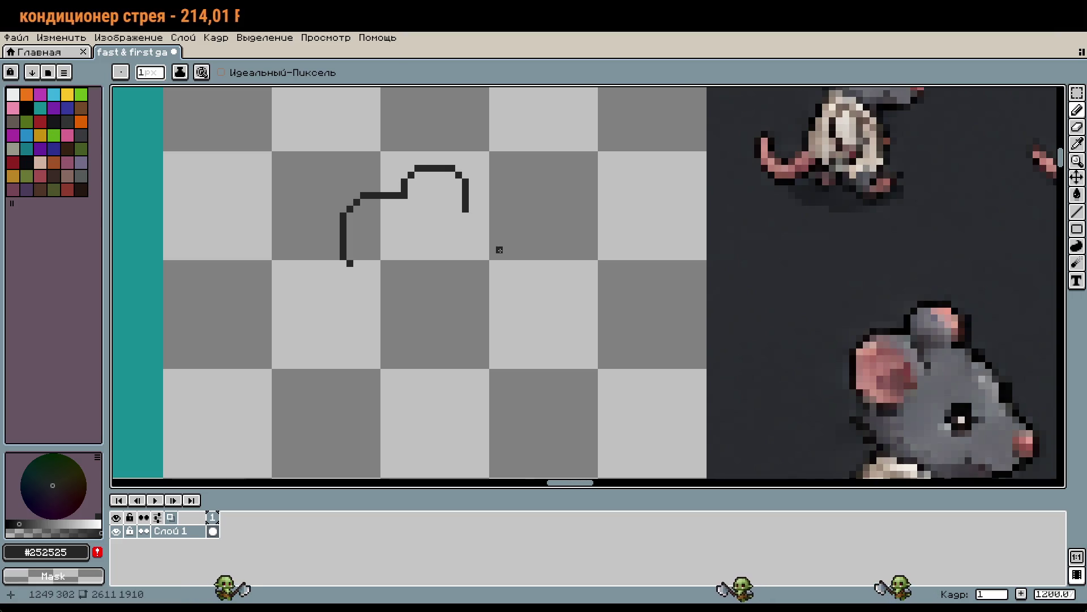
left_click(472, 215)
left_click(480, 223)
left_click_drag(479, 222, 485, 224)
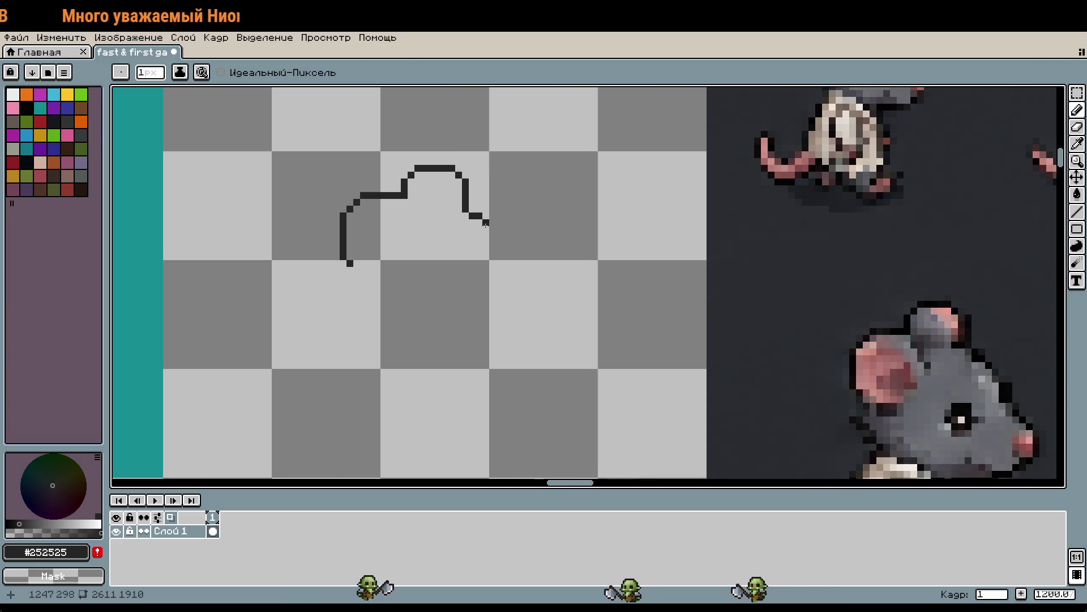
left_click(493, 230)
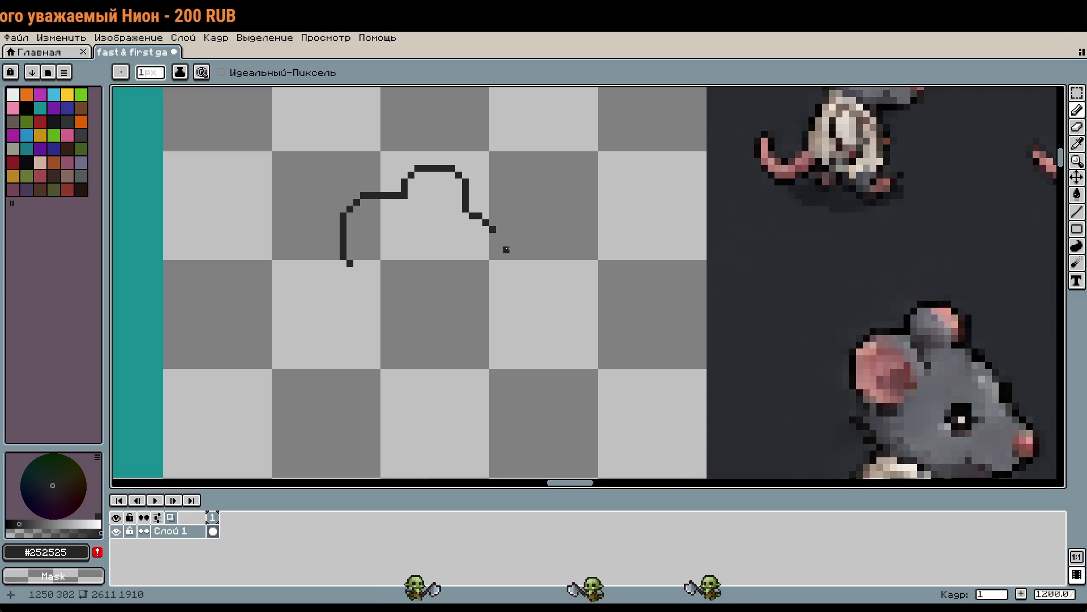
left_click(500, 236)
mouse_move(500, 236)
left_mouse_down()
mouse_move(513, 242)
mouse_move(520, 278)
left_mouse_up()
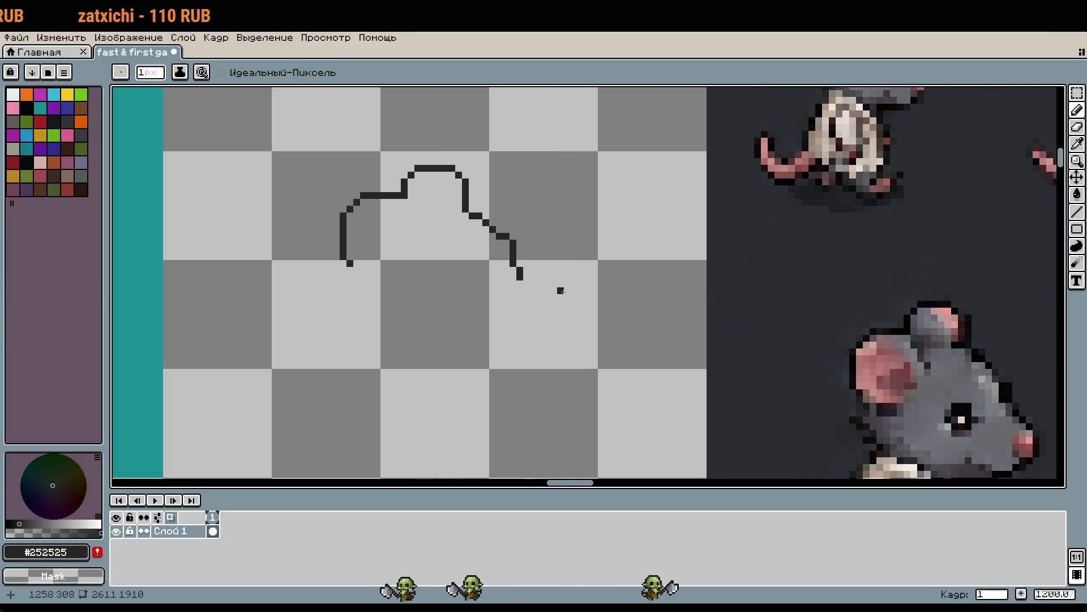
left_click_drag(521, 279, 533, 291)
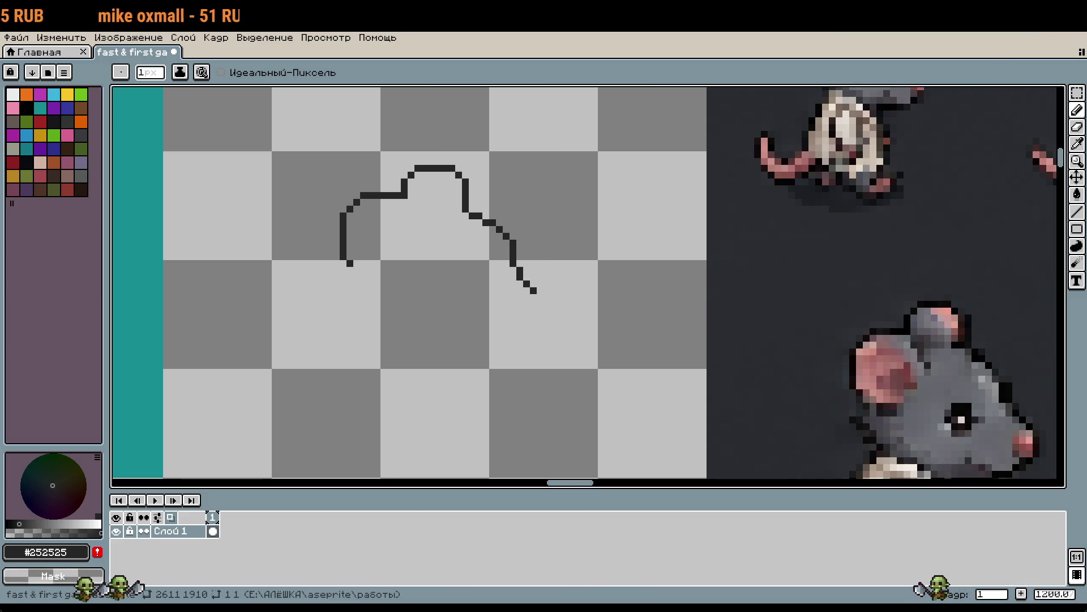
Curve the right side's lower end into a base and extend the left stroke downward
scroll(551, 393, "right", 2)
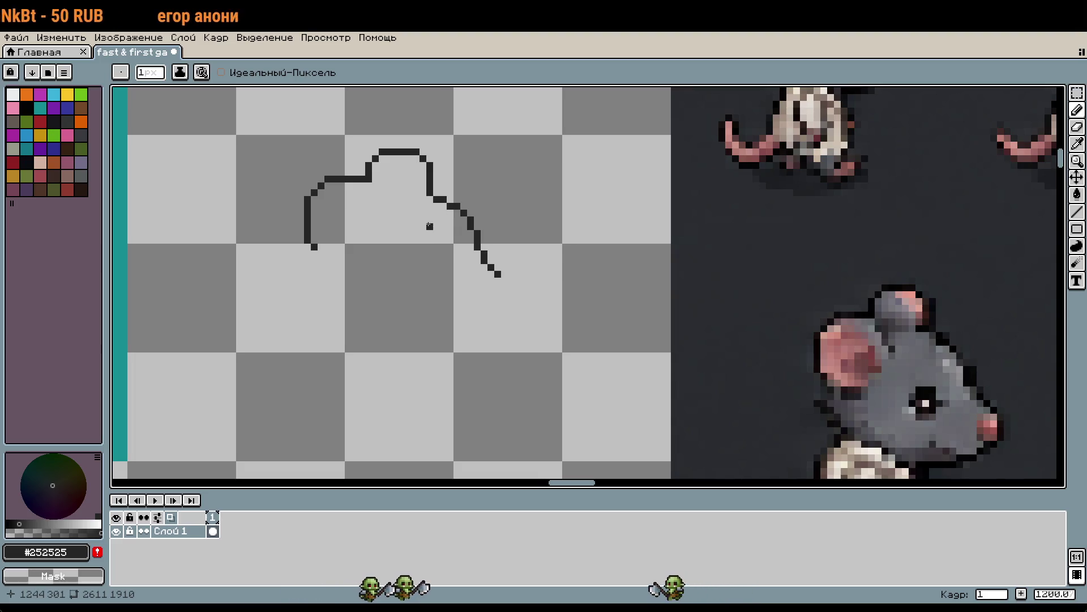
left_click_drag(510, 306, 476, 281)
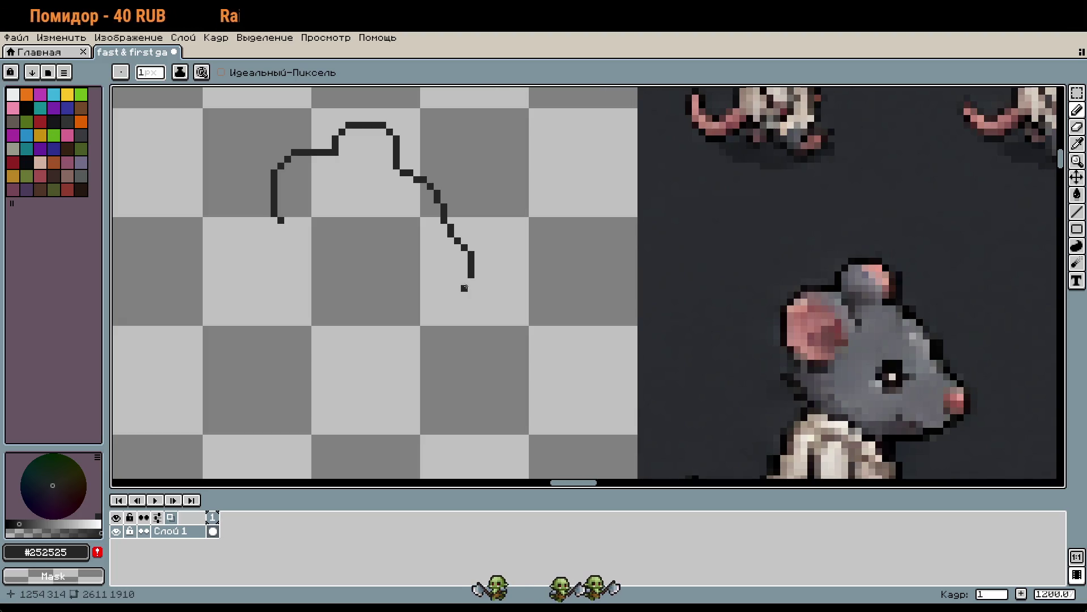
left_click_drag(464, 281, 428, 294)
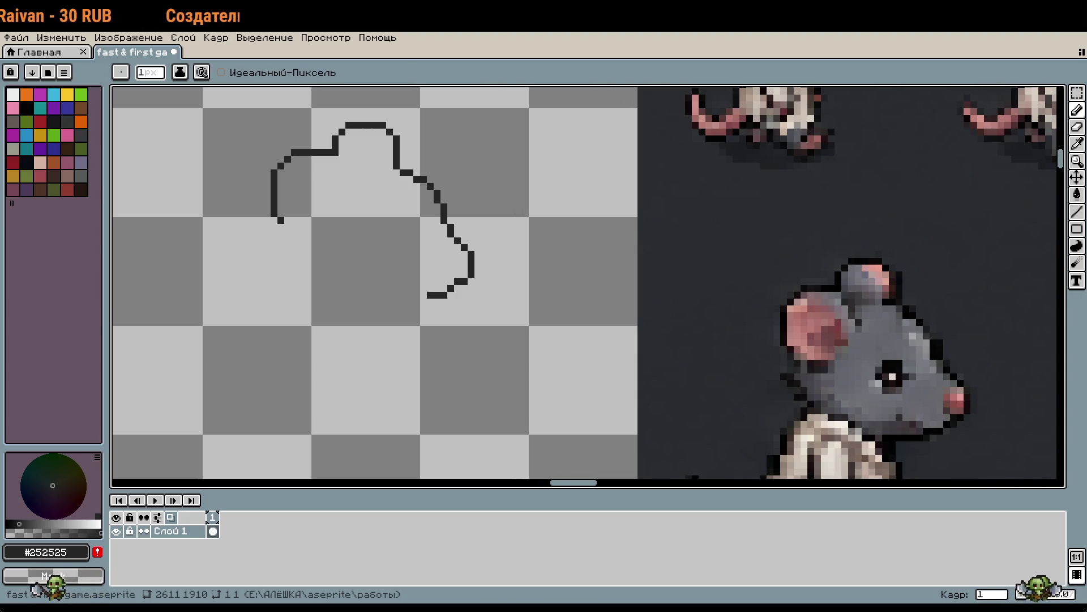
left_click_drag(463, 281, 530, 281)
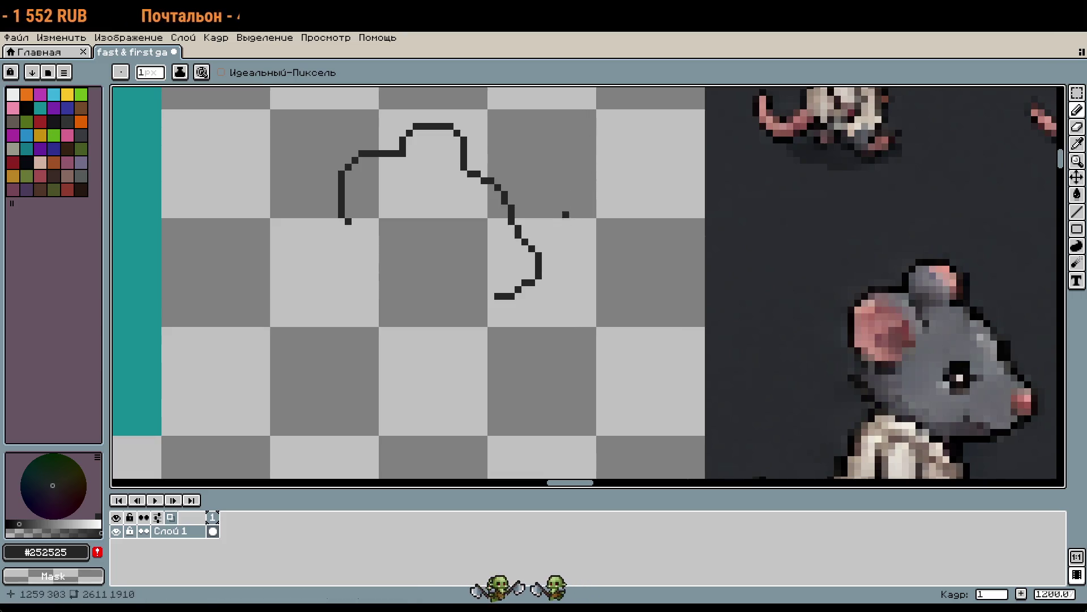
scroll(457, 350, "up", 2)
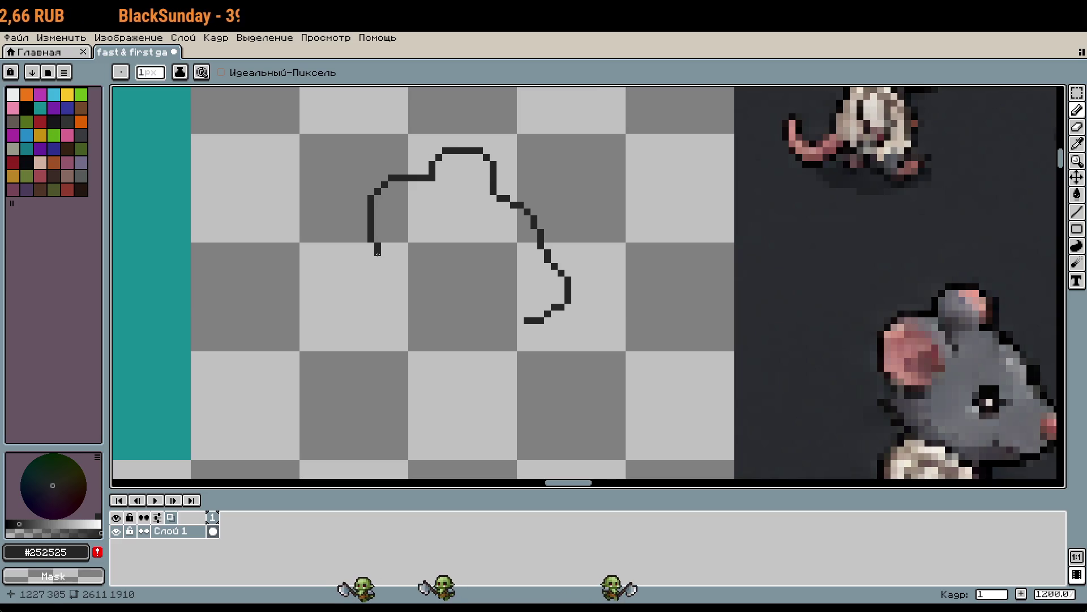
mouse_move(378, 254)
left_mouse_down()
mouse_move(385, 266)
mouse_move(370, 288)
mouse_move(384, 303)
left_mouse_up()
Redraw the left side's lower end curving down-right and trim it into a short foot
key("ctrl+z")
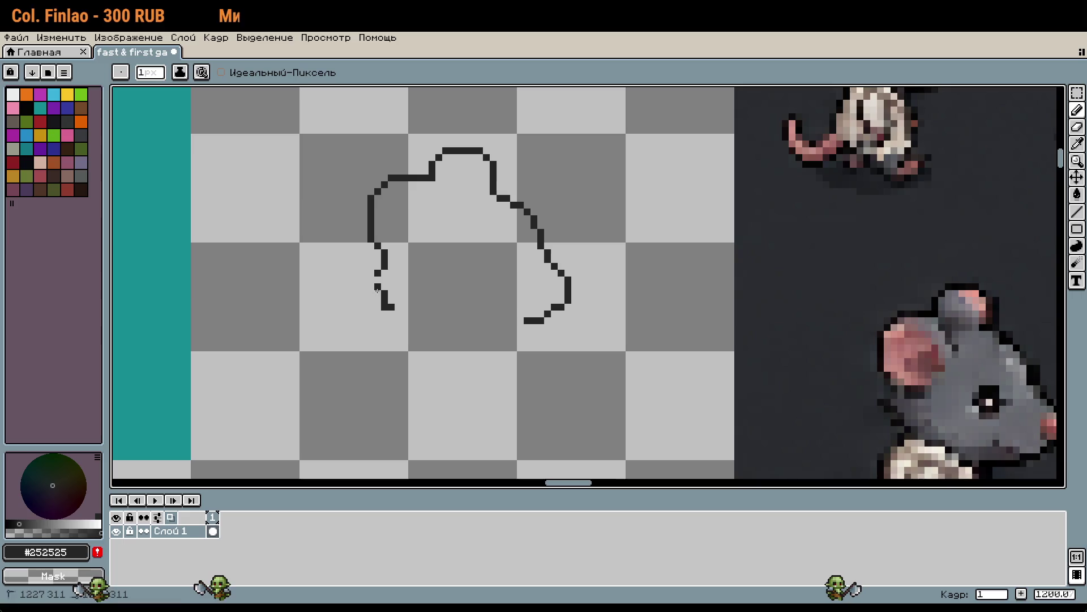
left_click_drag(391, 307, 398, 306)
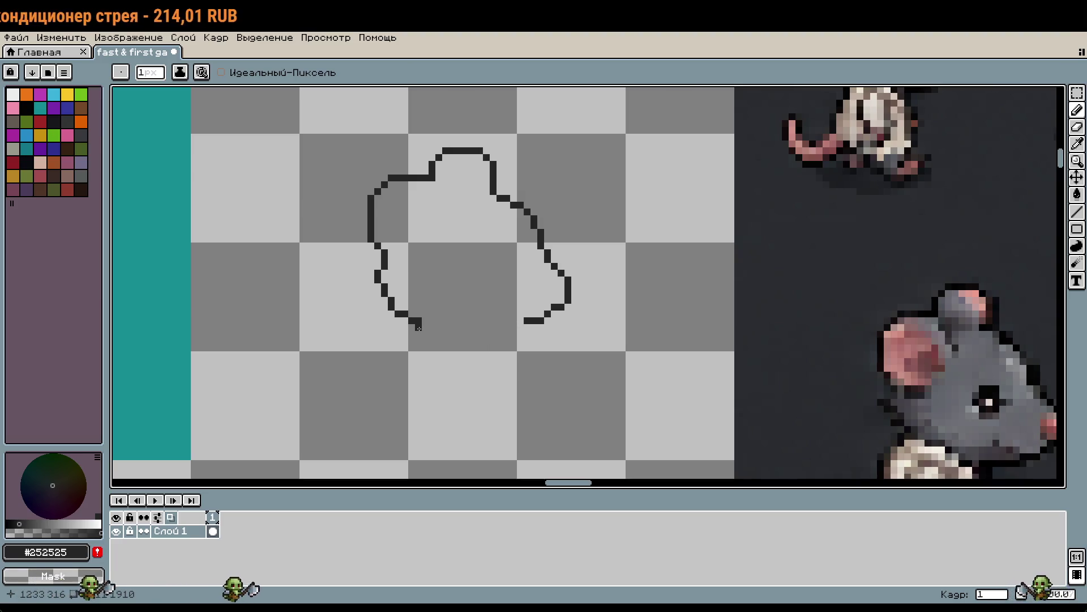
mouse_move(418, 327)
left_mouse_down()
mouse_move(395, 313)
mouse_move(414, 307)
left_mouse_up()
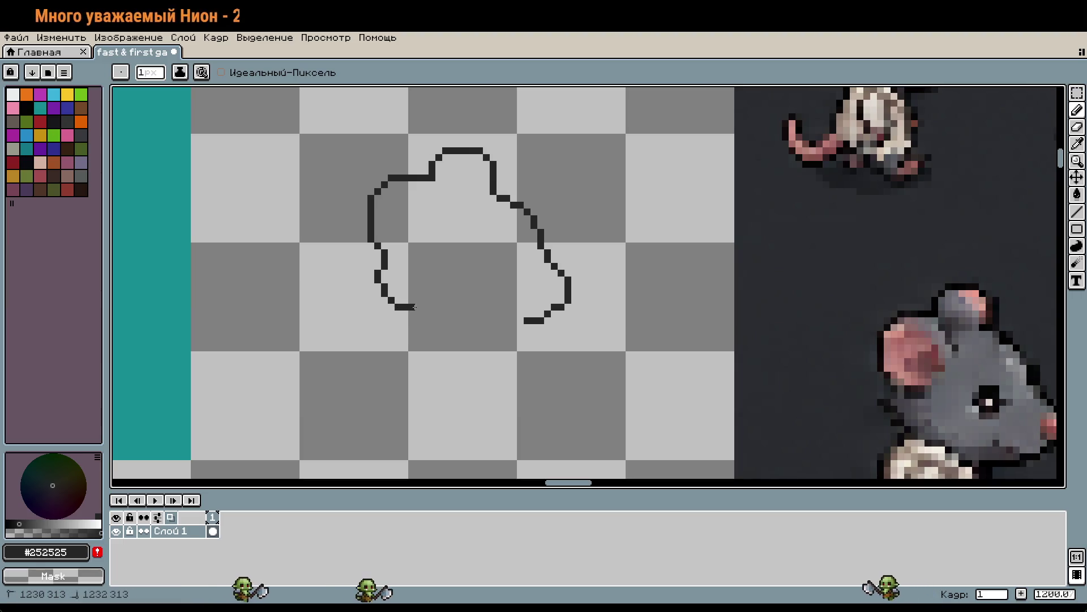
scroll(485, 271, "up", 1)
mouse_move(486, 272)
left_mouse_down()
mouse_move(551, 335)
mouse_move(578, 323)
left_mouse_up()
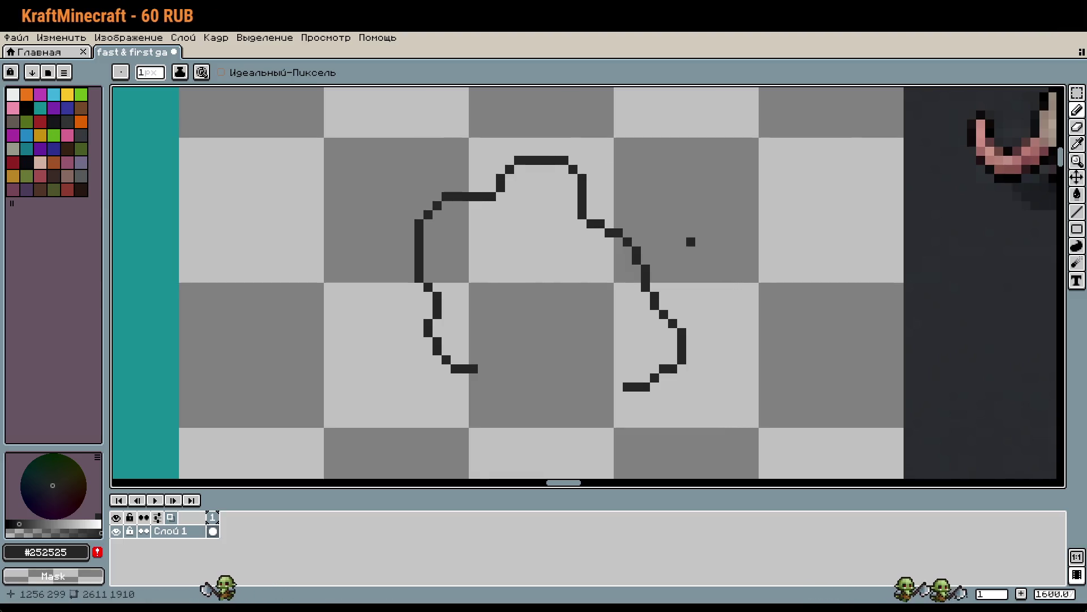
Try single pixels near the outline, undoing each misplaced one
scroll(702, 238, "down", 1)
left_click(644, 351)
key("ctrl+z")
scroll(644, 351, "up", 1)
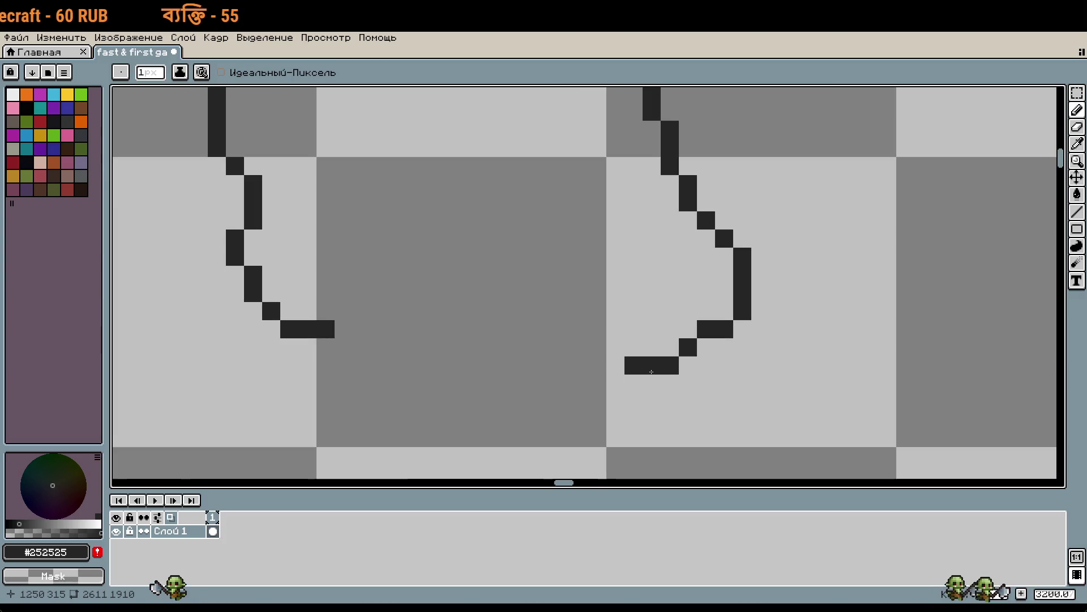
scroll(705, 349, "up", 1)
left_click(705, 349)
key("ctrl+z")
left_click(695, 421)
scroll(690, 421, "up", 2)
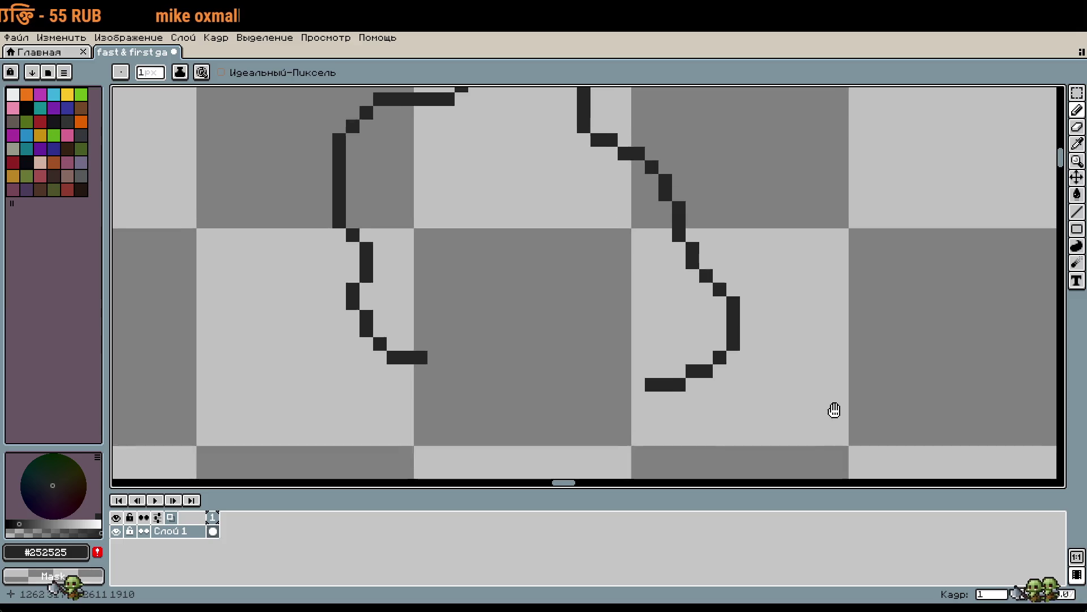
key("ctrl+z")
left_click(838, 440)
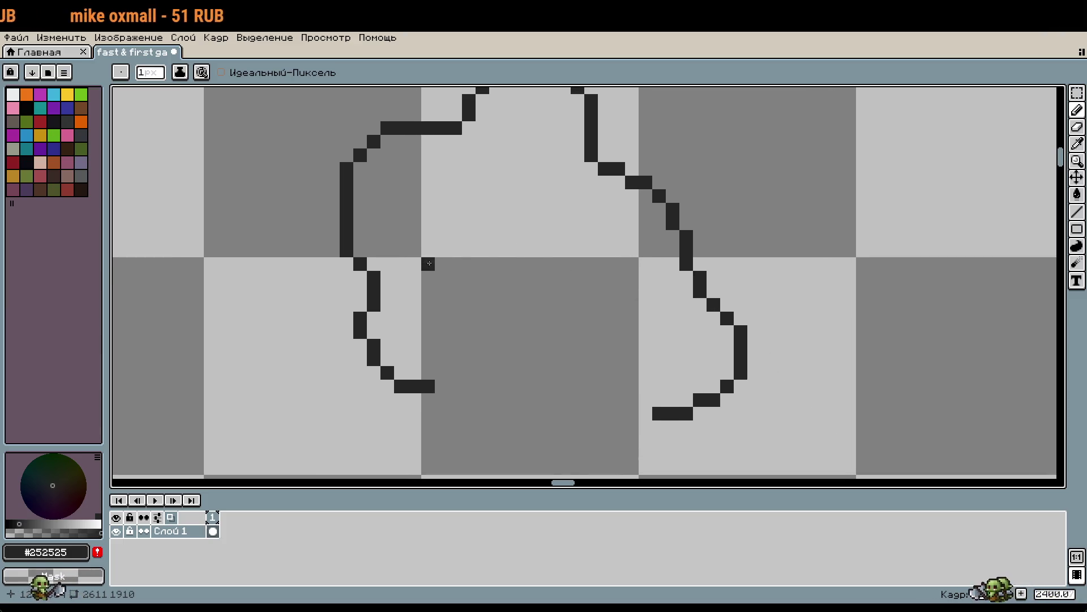
key("ctrl+z")
scroll(503, 268, "down", 2)
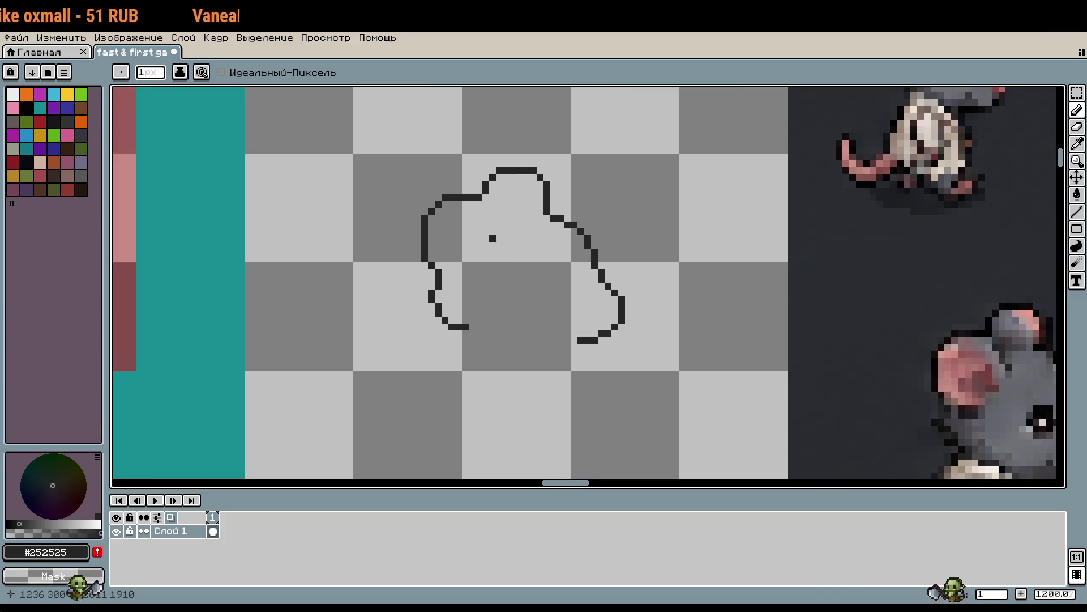
scroll(485, 238, "up", 2)
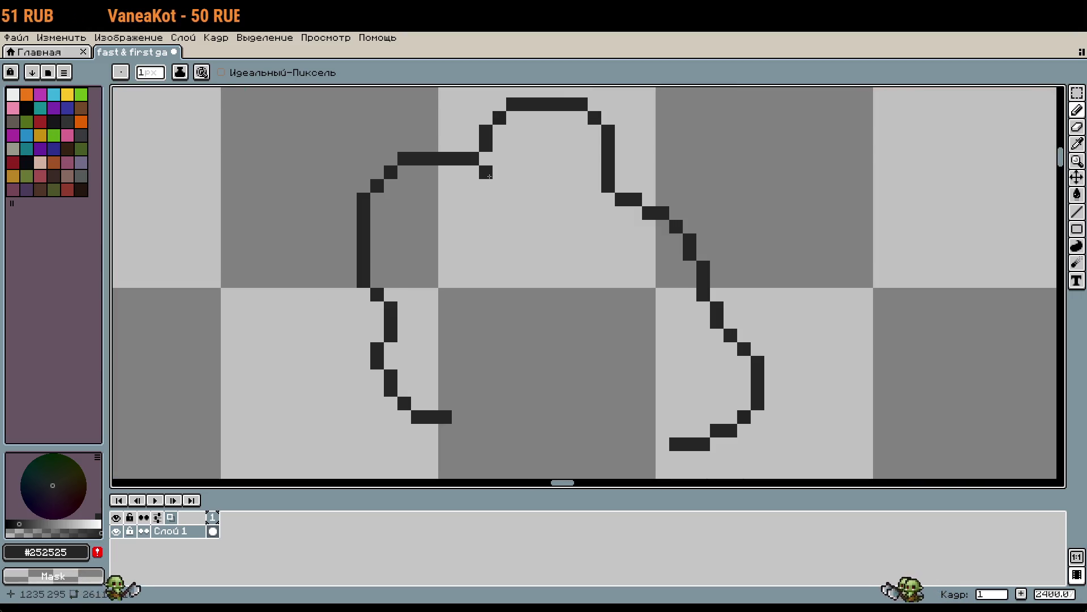
scroll(487, 189, "down", 3)
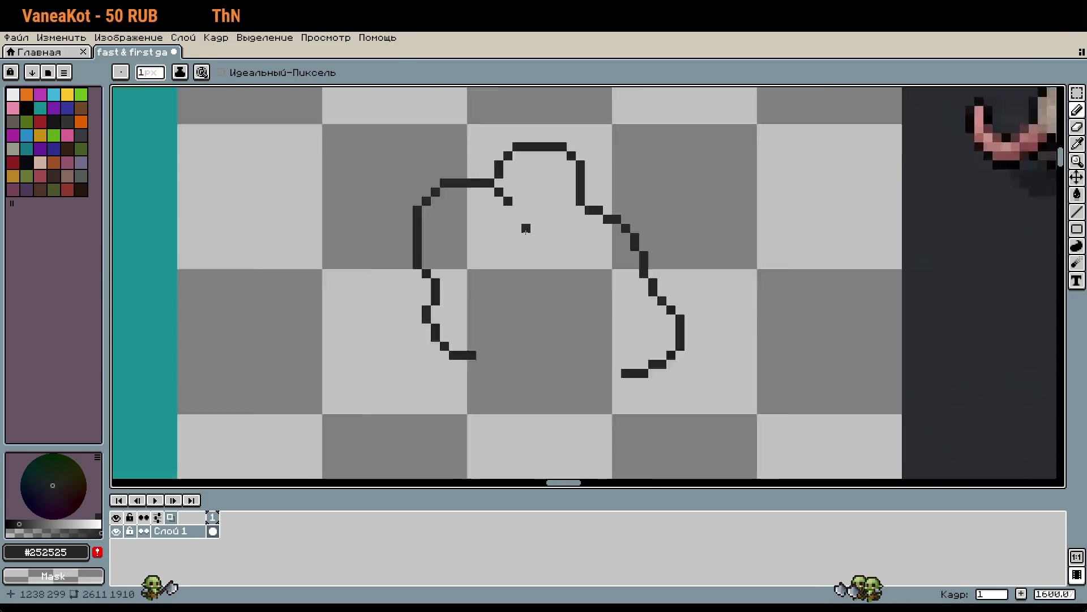
scroll(549, 217, "up", 3)
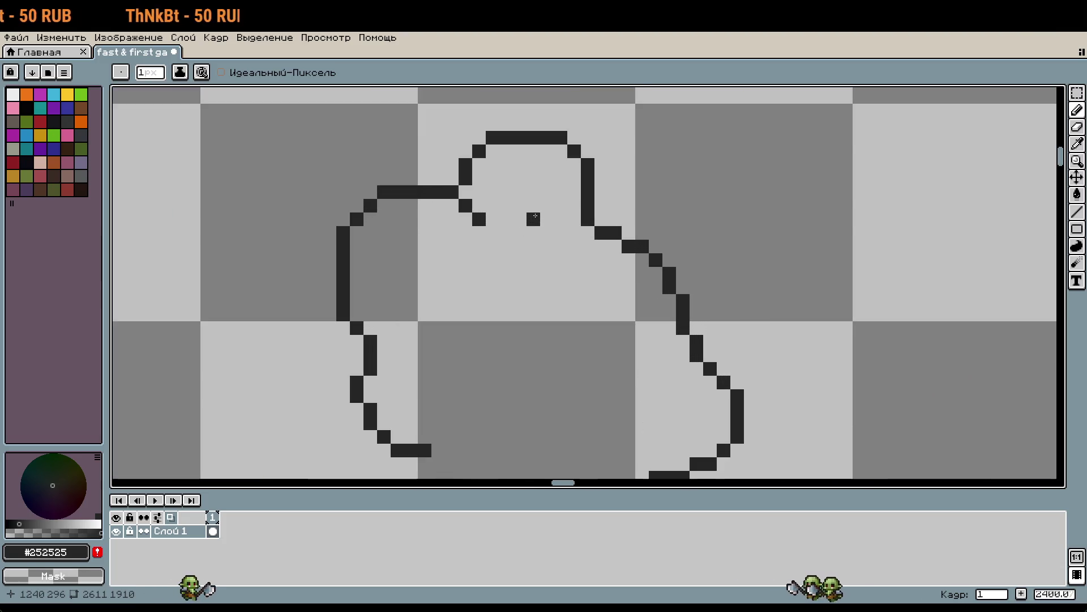
Extend the short inner line below the ear join pixel by pixel
key("ctrl+z")
left_click(467, 223)
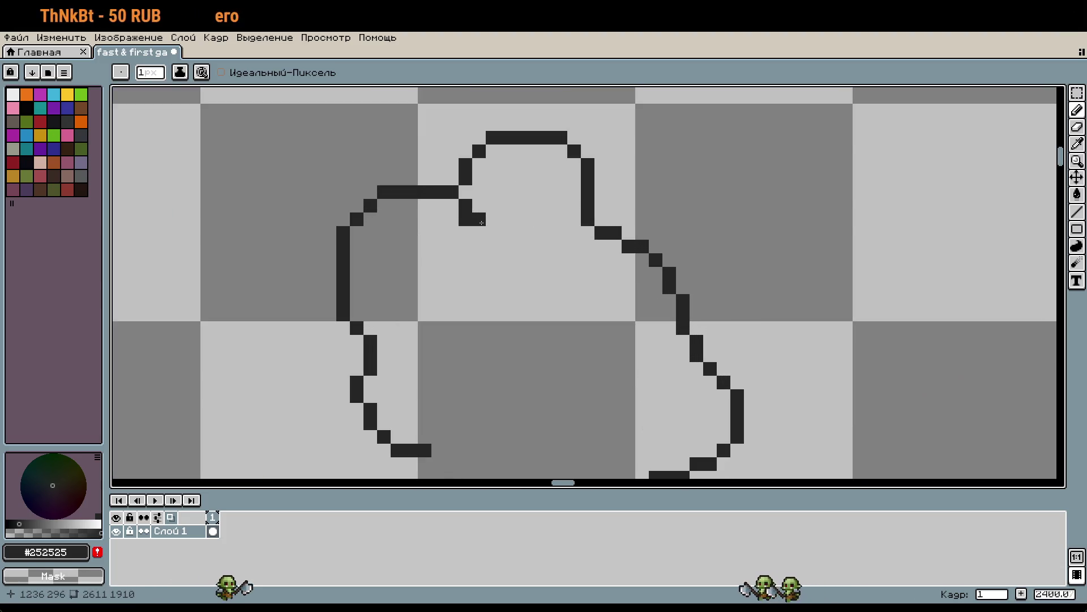
key("ctrl+z")
left_click(482, 235)
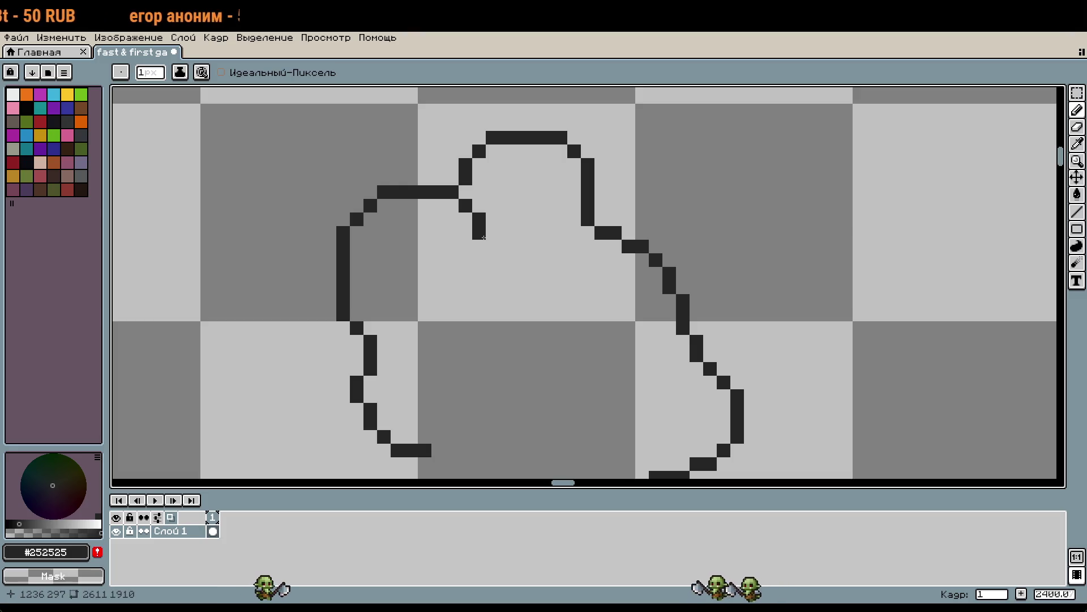
left_click(575, 287)
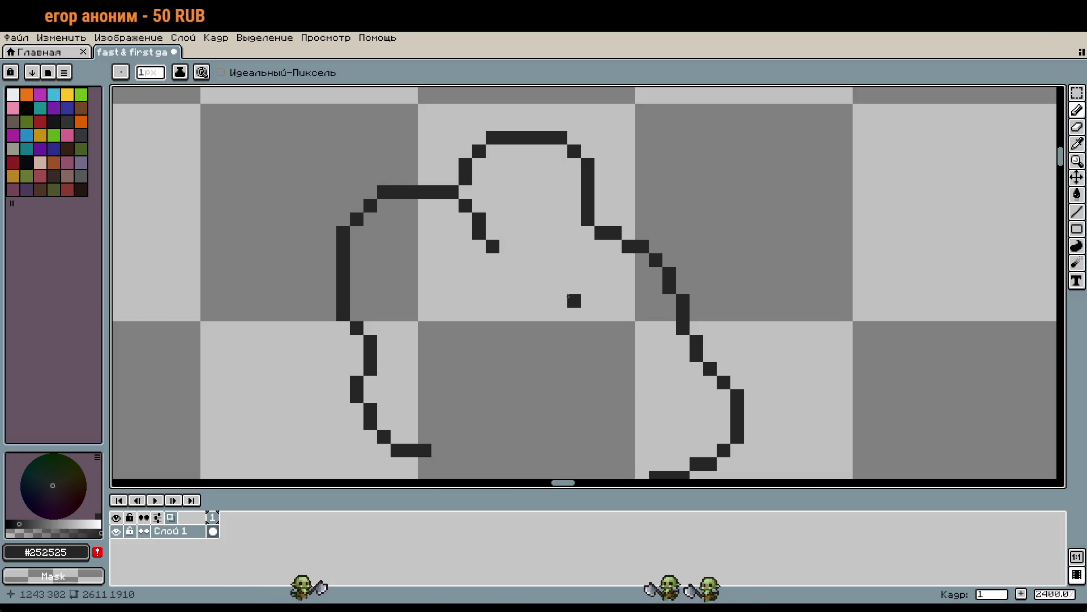
scroll(573, 288, "down", 1)
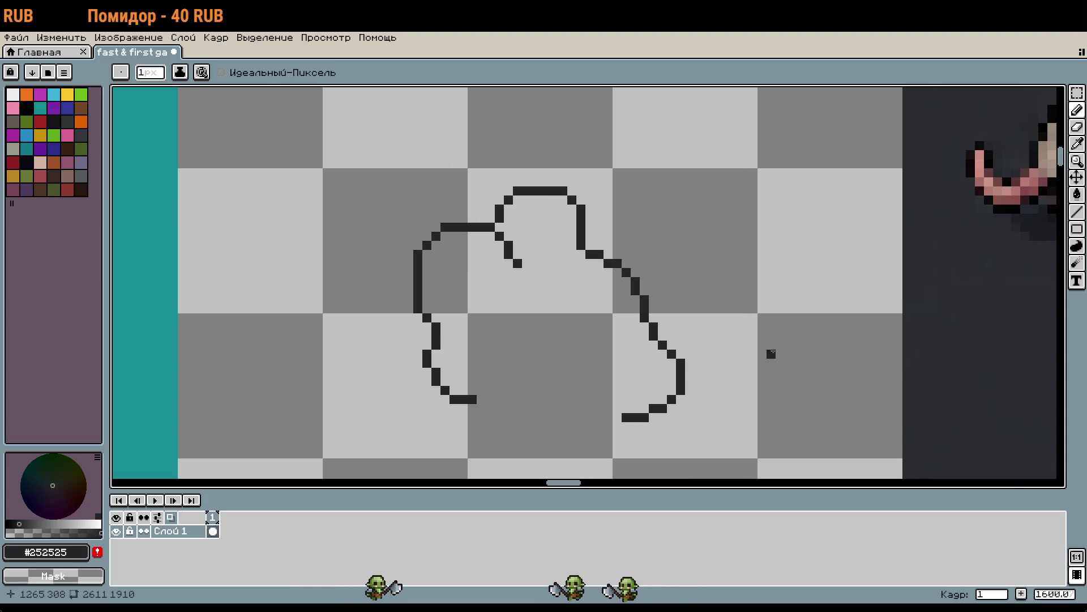
Sketch a small blob in the head's centre and erase it into an arch
left_click_drag(560, 308, 581, 326)
key("ctrl+z")
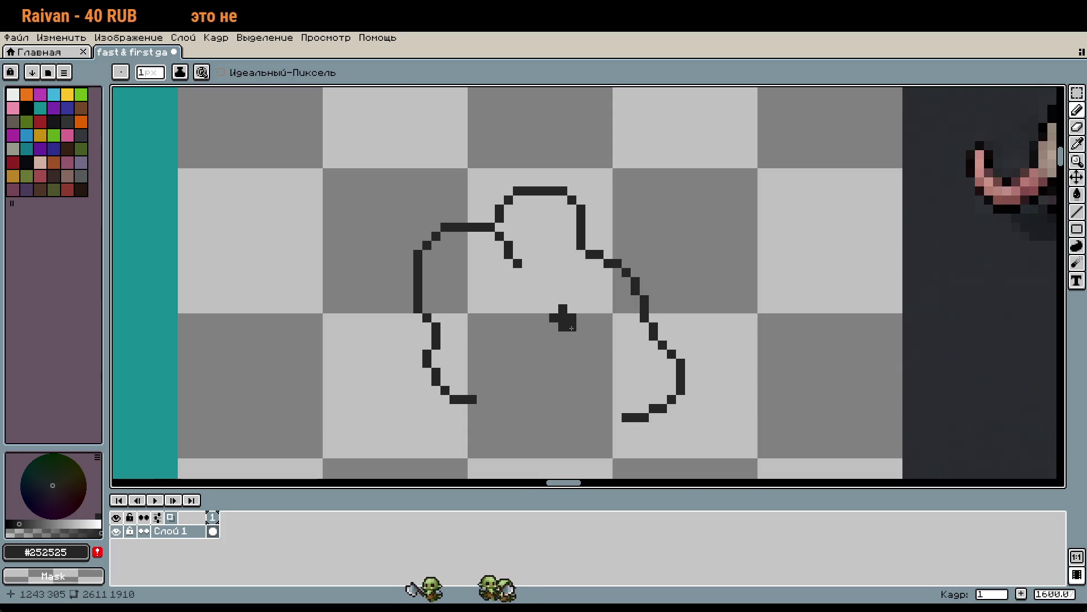
left_click(572, 335)
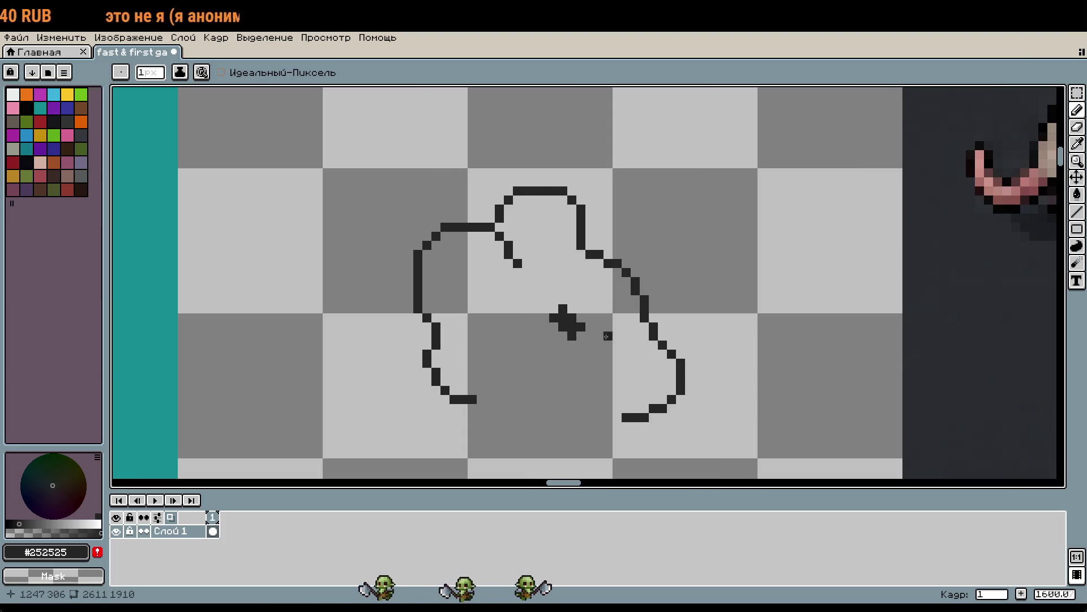
left_click_drag(571, 309, 570, 331)
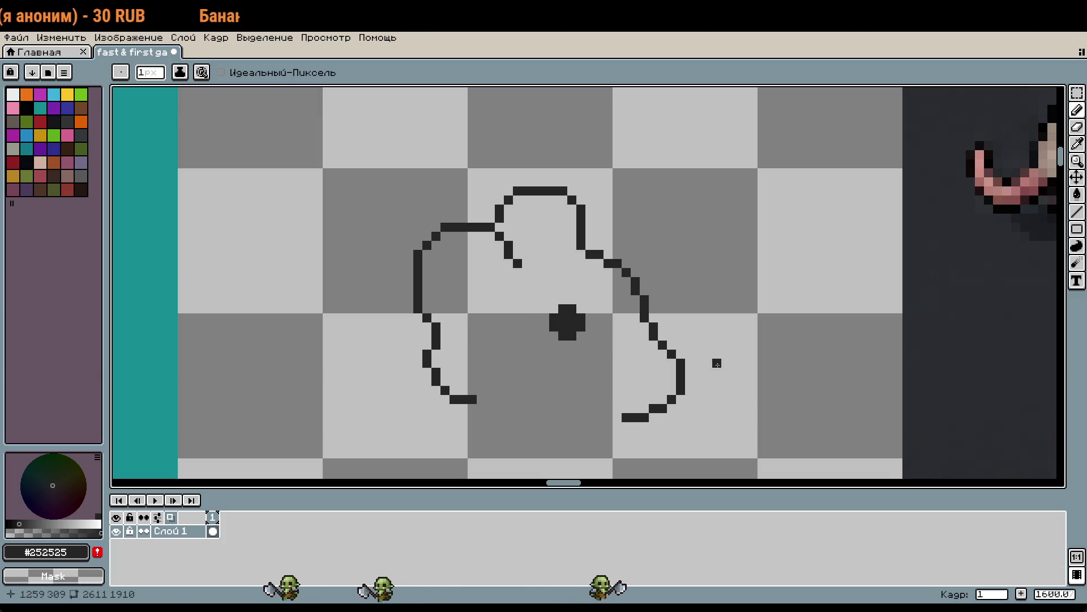
mouse_move(566, 320)
left_mouse_down()
mouse_move(565, 334)
mouse_move(577, 309)
mouse_move(586, 323)
left_mouse_up()
scroll(638, 346, "down", 2)
Switch to the rectangular marquee and centre the view on the mouse head outline
left_click_drag(685, 362, 643, 288)
scroll(652, 291, "down", 1)
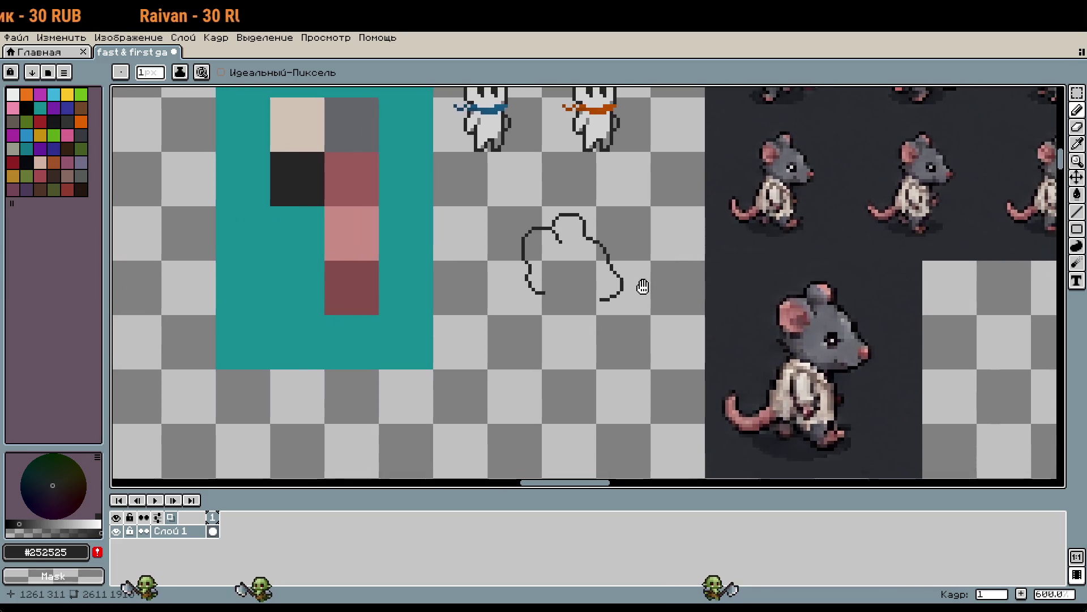
key("m")
scroll(643, 287, "down", 7)
scroll(556, 350, "up", 8)
mouse_move(556, 350)
left_mouse_down()
mouse_move(630, 303)
mouse_move(666, 254)
left_mouse_up()
scroll(630, 302, "up", 2)
key("b")
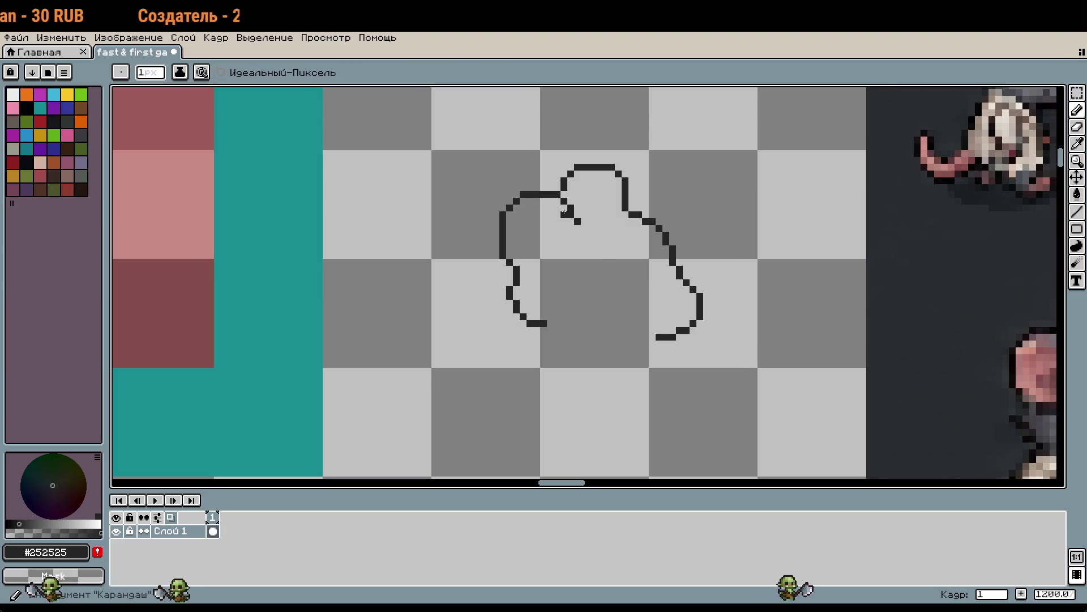
key("m")
Marquee the area around the head outline, then clear the selection
left_click_drag(489, 165, 709, 322)
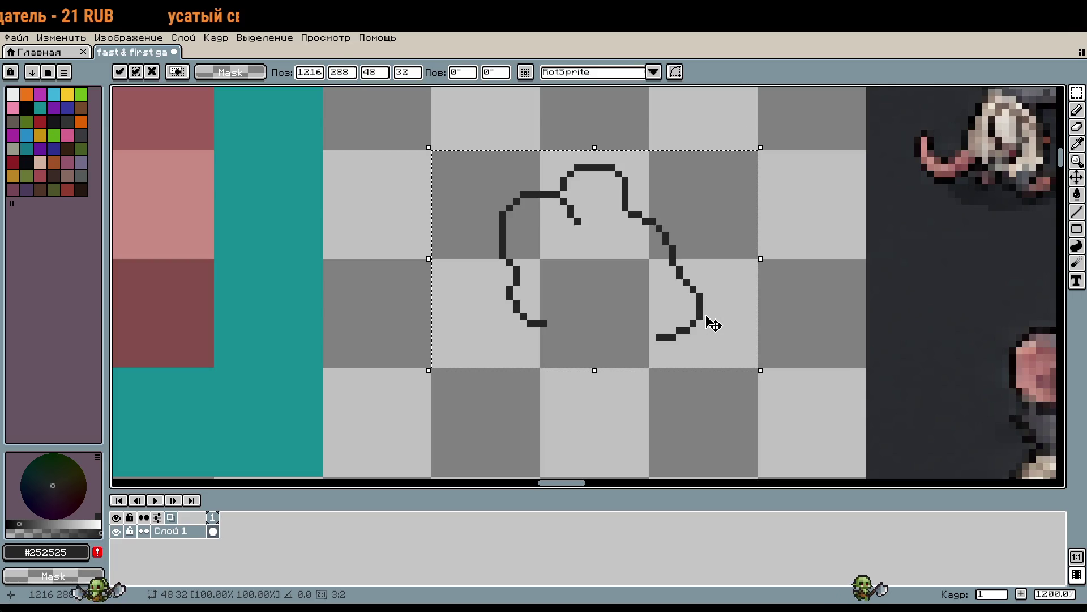
scroll(782, 296, "down", 1)
left_click(522, 238)
left_click_drag(522, 238, 505, 371)
scroll(504, 371, "down", 1)
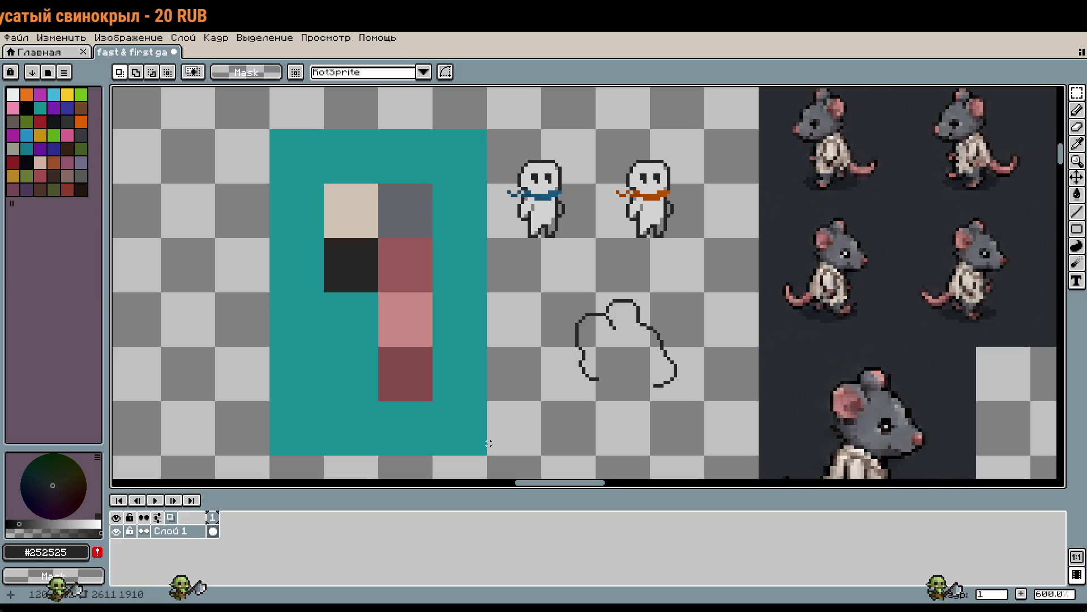
Cut the right, top, left and bottom teal strips, then undo the deletion
left_click_drag(484, 460, 454, 113)
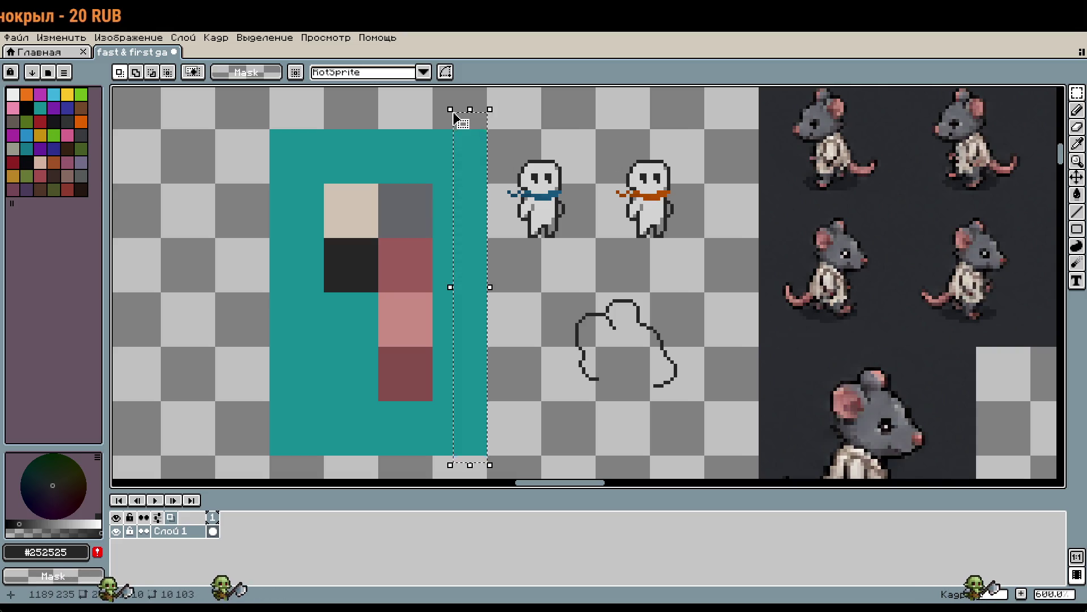
key("Delete")
left_click_drag(362, 147, 472, 175)
key("Delete")
left_click_drag(265, 150, 327, 478)
key("Delete")
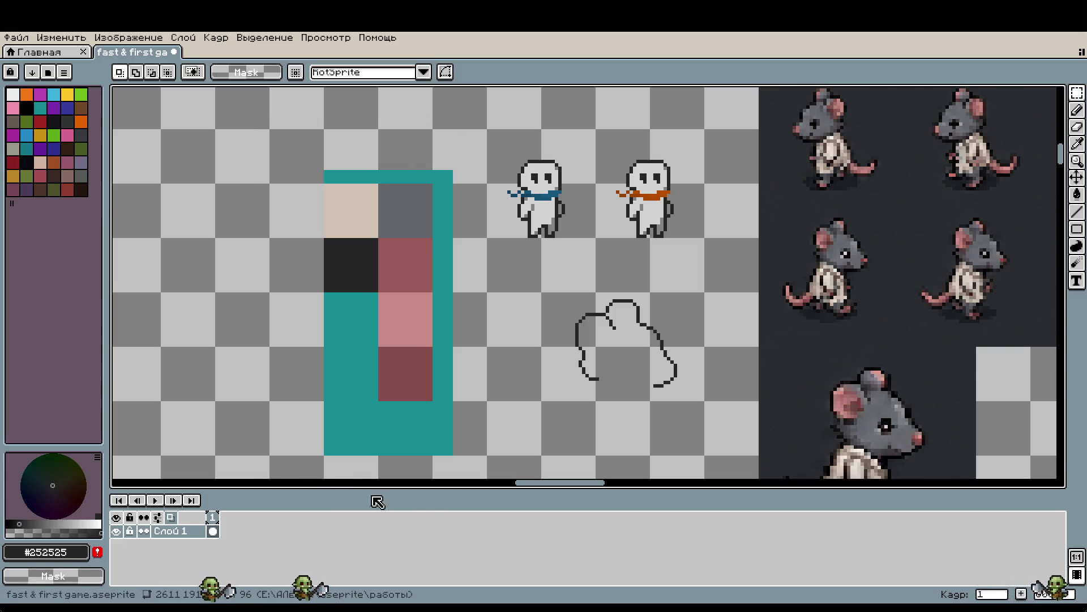
left_click_drag(440, 451, 302, 417)
key("Delete")
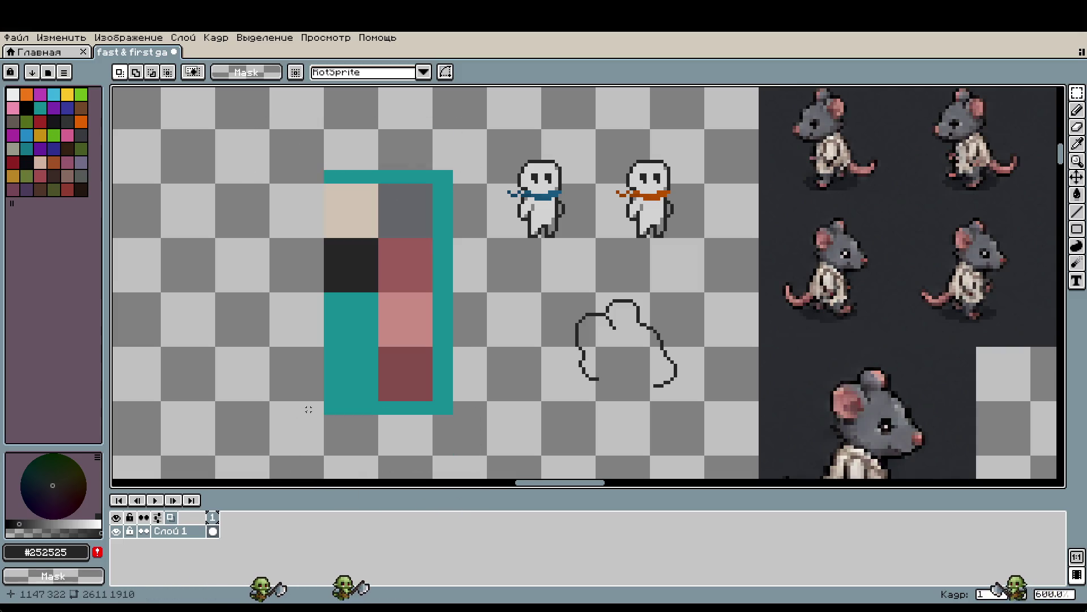
key("ctrl+z")
key("ctrl+z")
key("ctrl+z")
Delete the left, bottom and right teal strips around the colour swatches
mouse_move(250, 127)
left_mouse_down()
mouse_move(327, 400)
mouse_move(318, 470)
left_mouse_up()
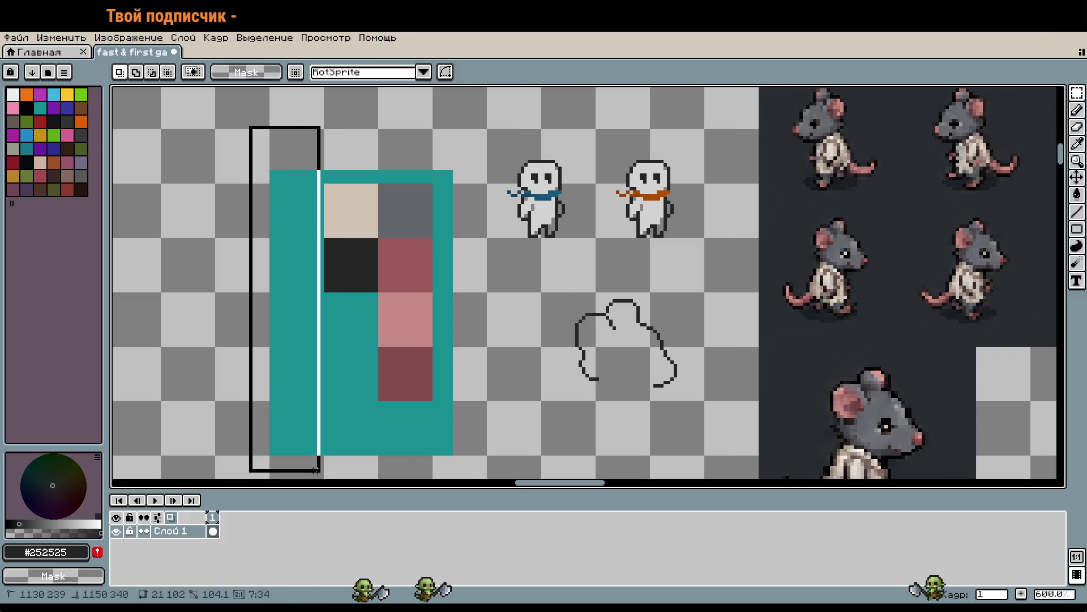
key("Delete")
left_click_drag(489, 473, 295, 426)
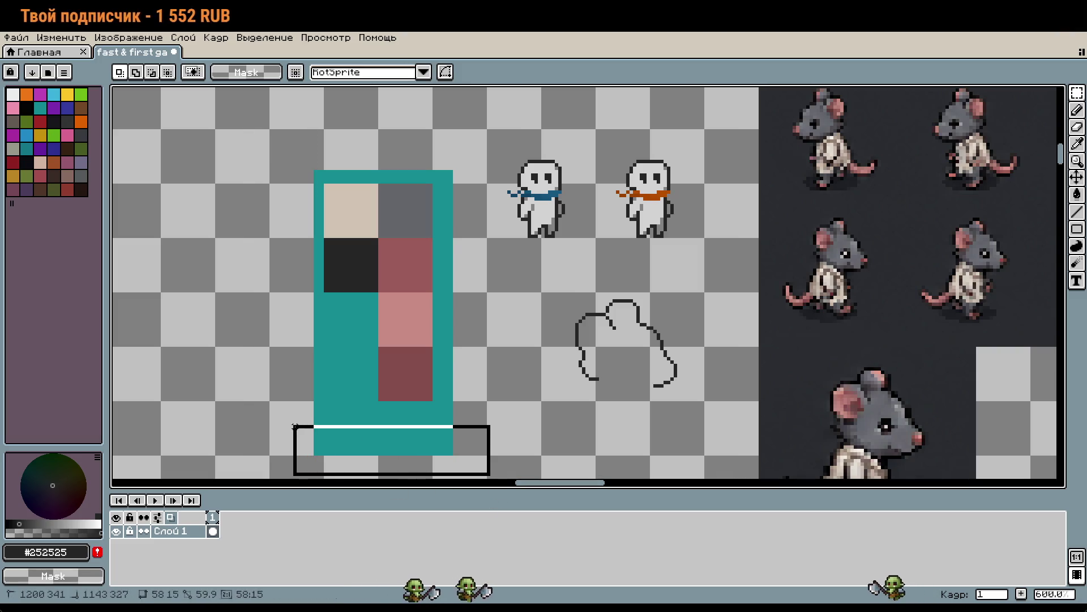
key("Delete")
mouse_move(462, 150)
left_mouse_down()
mouse_move(427, 358)
mouse_move(444, 459)
left_mouse_up()
key("Delete")
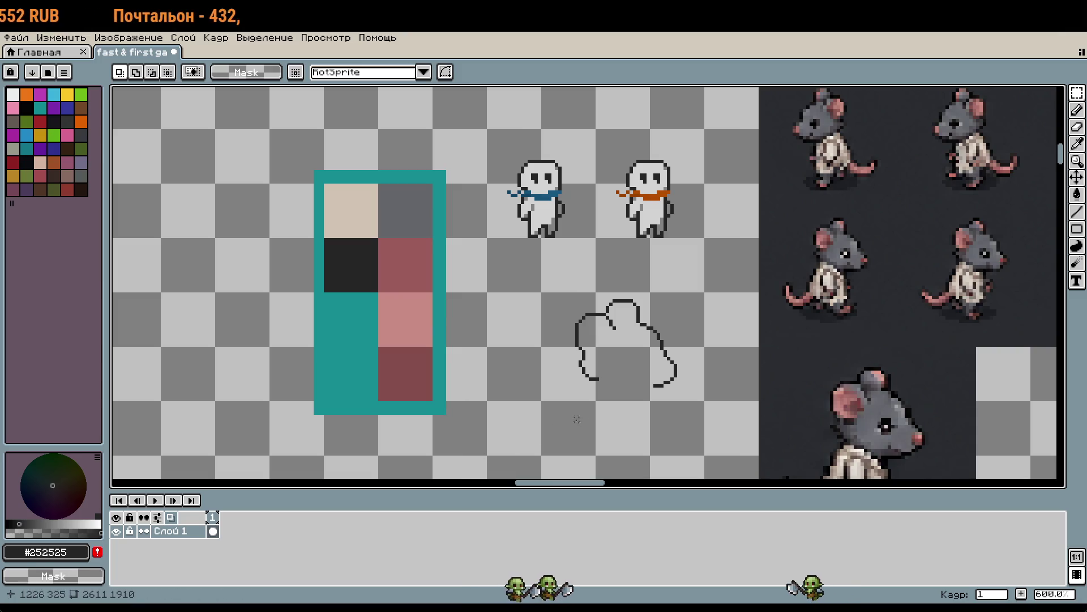
Trim the teal frame's bottom and top strips to leave a narrow even border
left_click_drag(441, 423, 314, 410)
key("Delete")
left_click_drag(448, 168, 300, 174)
key("Delete")
left_click_drag(525, 368, 487, 346)
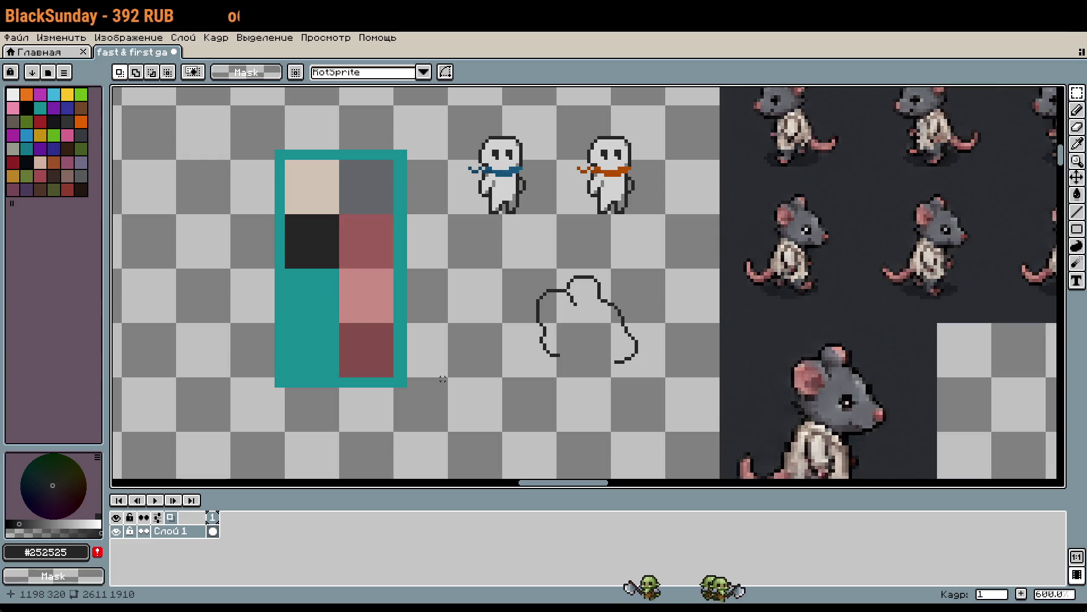
Move the mouse head outline 48 px to the left and deselect
scroll(602, 379, "down", 2)
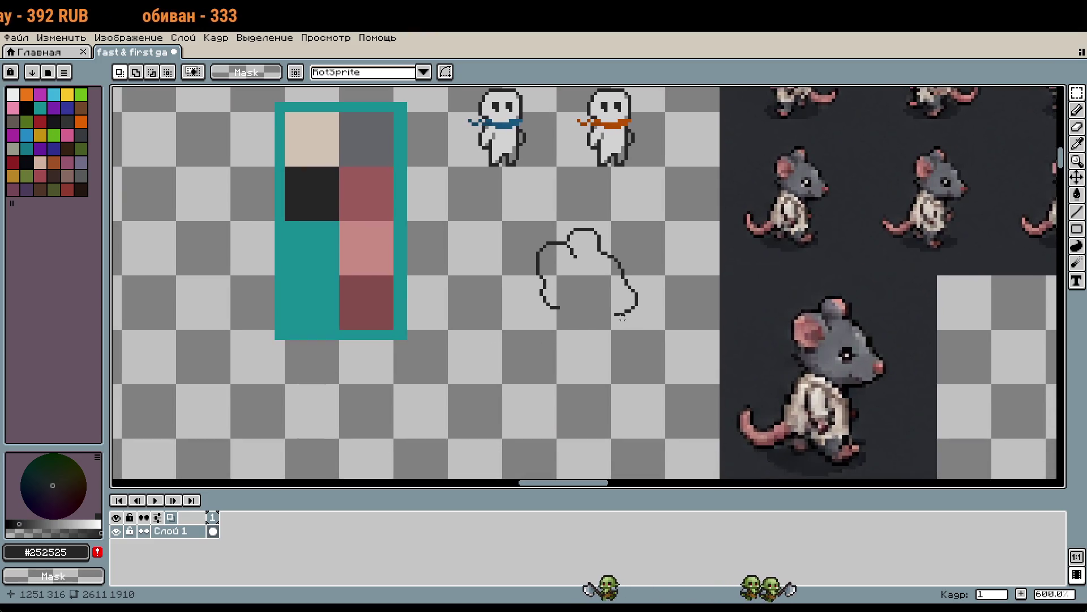
mouse_move(521, 229)
left_mouse_down()
mouse_move(627, 309)
mouse_move(599, 304)
left_mouse_up()
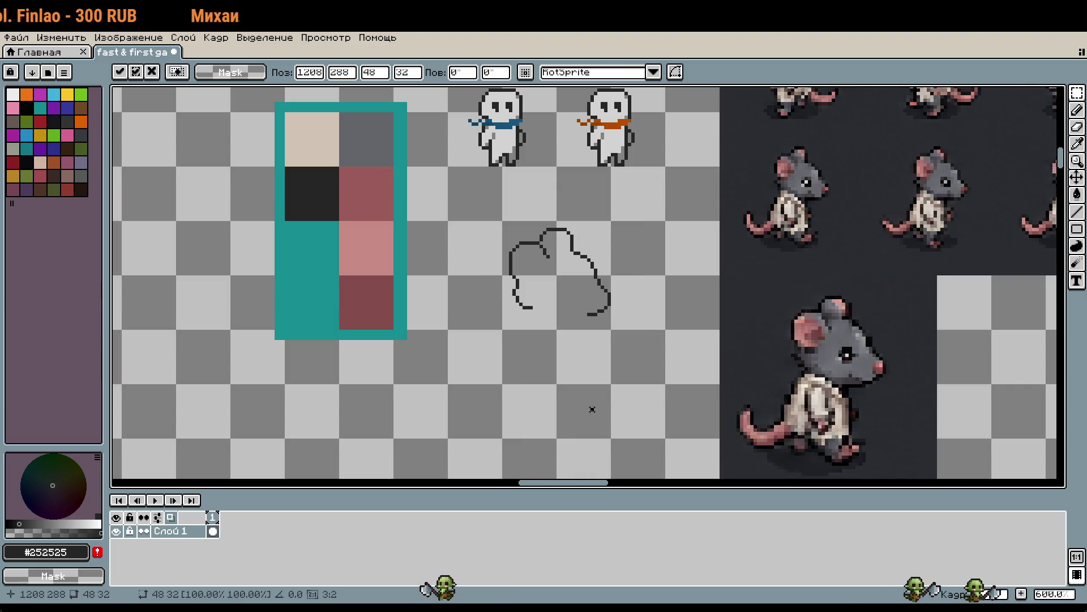
left_click(586, 409)
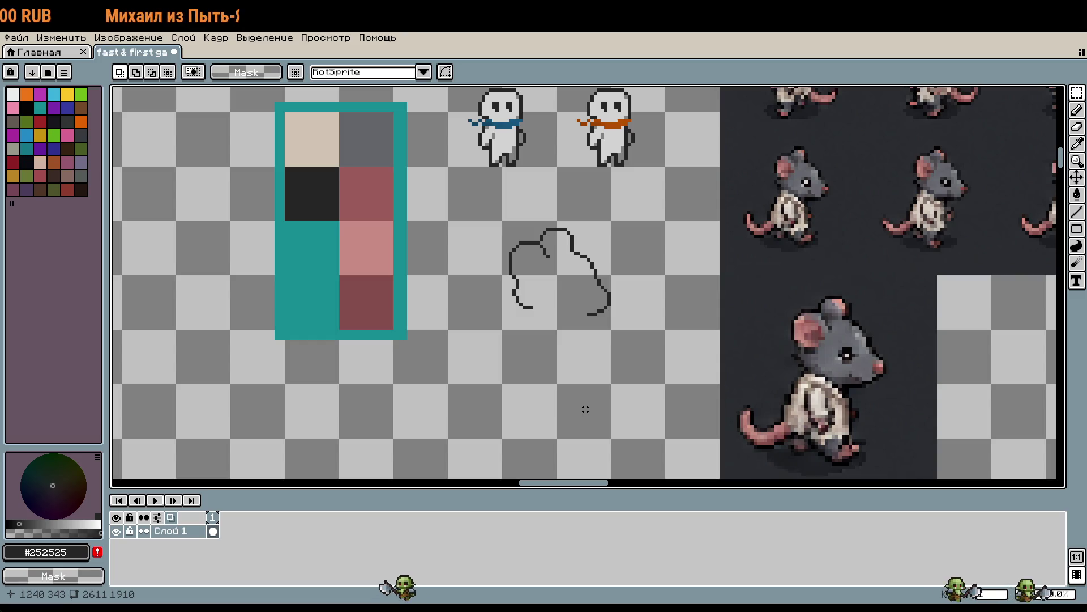
left_click_drag(496, 327, 618, 440)
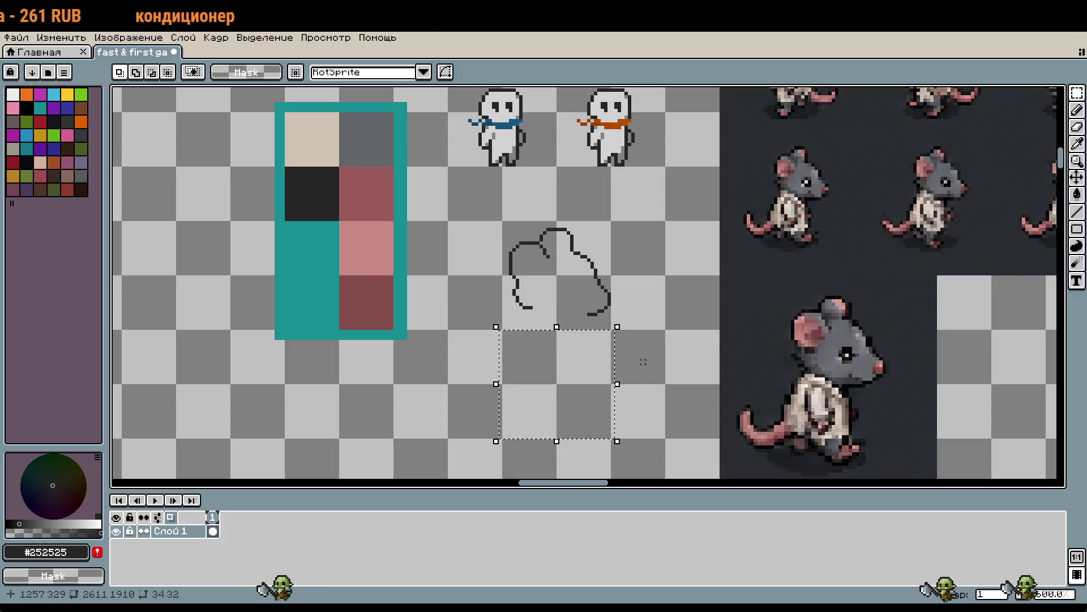
left_click(555, 283)
Zoom in and draw a small pixel ring inside the head as an eye
scroll(555, 283, "up", 1)
scroll(555, 283, "up", 4)
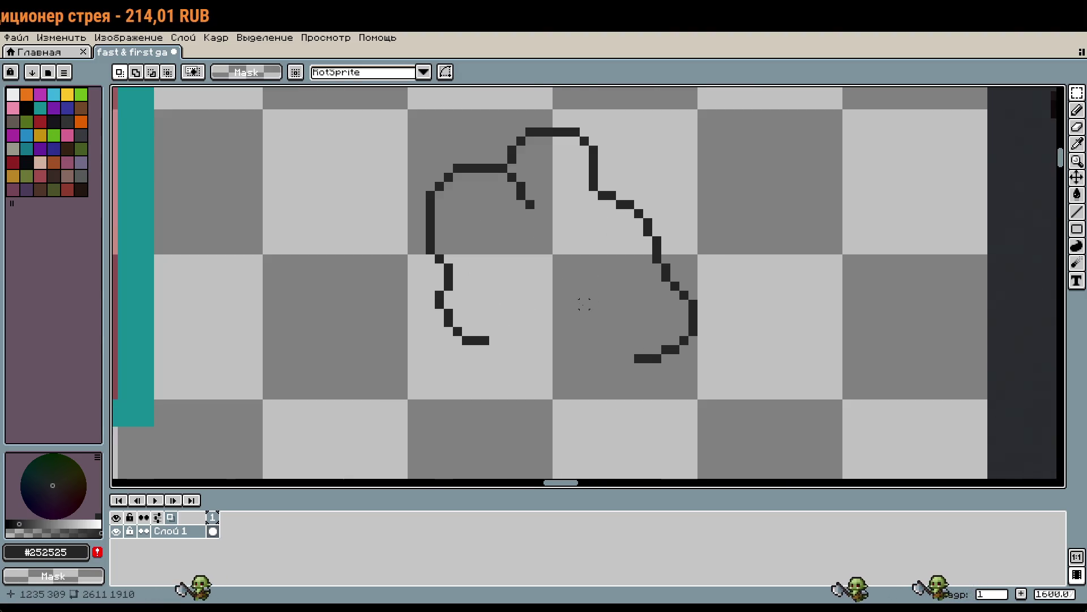
key("b")
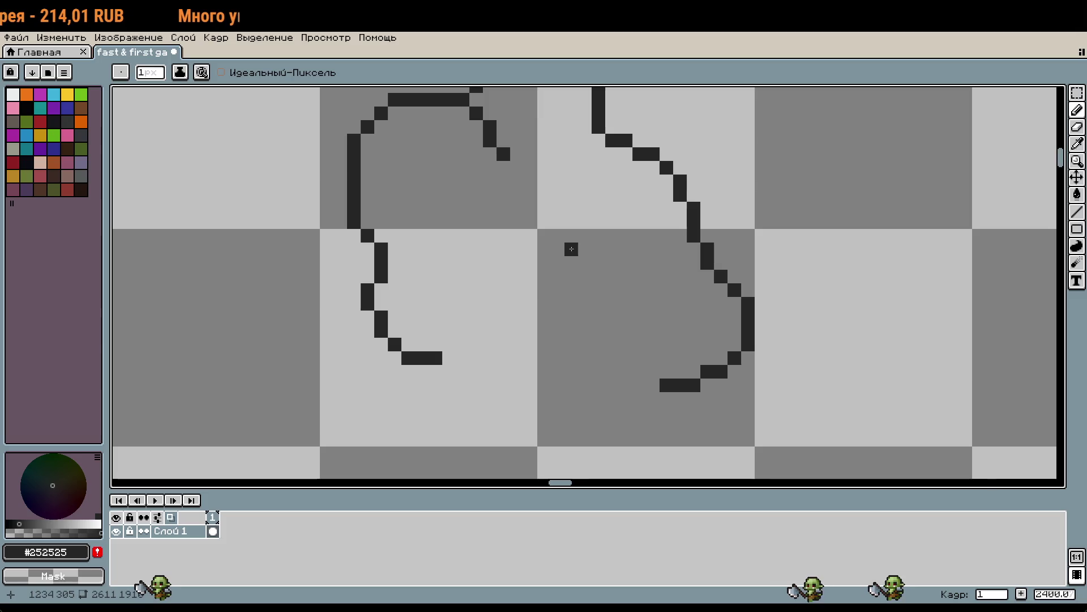
mouse_move(575, 237)
left_mouse_down()
mouse_move(599, 249)
mouse_move(559, 252)
left_mouse_up()
Fill the eye ring inside the mouse head solid dark
scroll(631, 321, "up", 3)
left_click(688, 365)
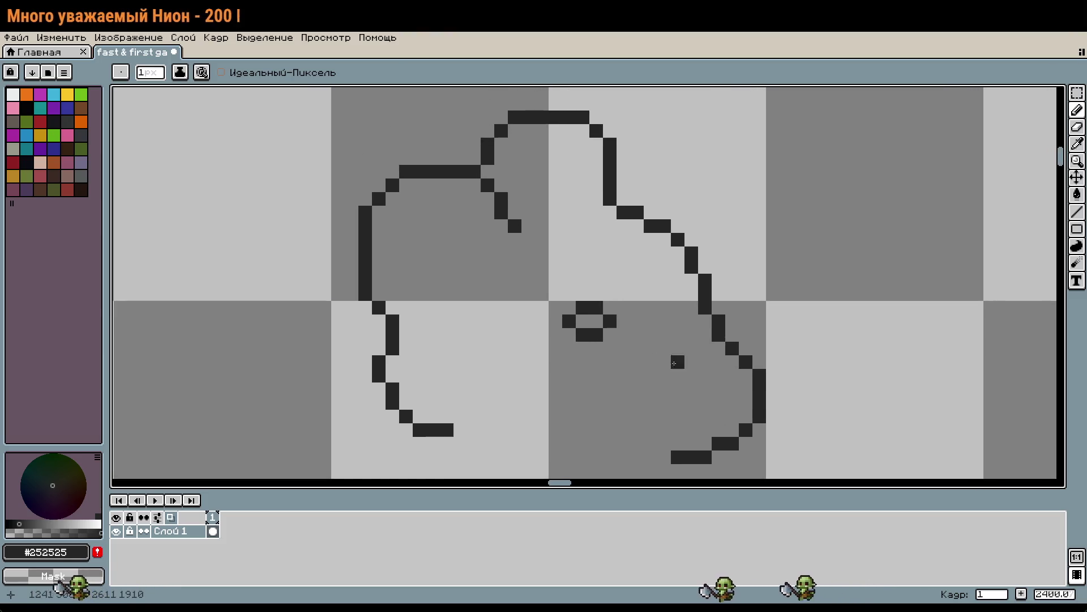
scroll(650, 348, "down", 4)
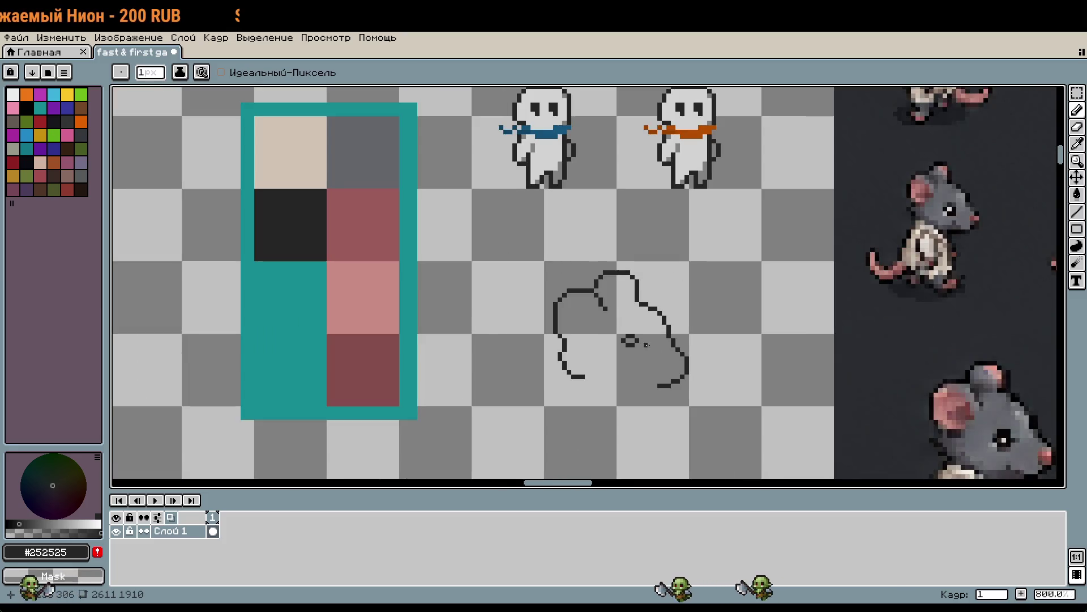
scroll(646, 344, "up", 3)
scroll(657, 348, "down", 1)
left_click(648, 344)
scroll(646, 342, "down", 1)
Draw a dipping inner line across the lower head, removing the stray end pixel
mouse_move(783, 379)
left_mouse_down()
mouse_move(798, 333)
mouse_move(749, 273)
left_mouse_up()
scroll(576, 294, "up", 3)
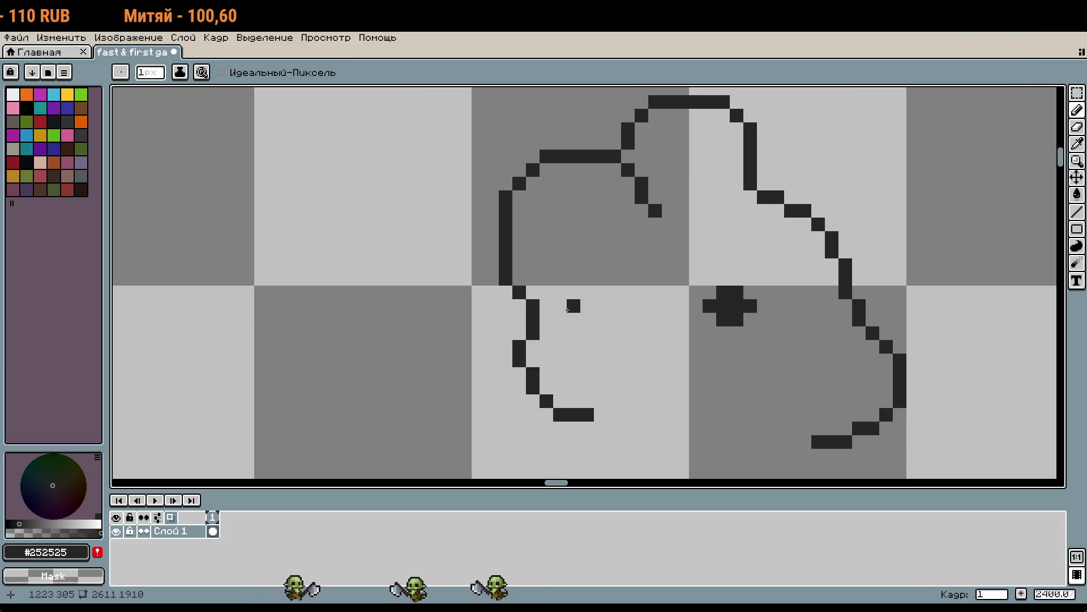
left_click(569, 308, "shift")
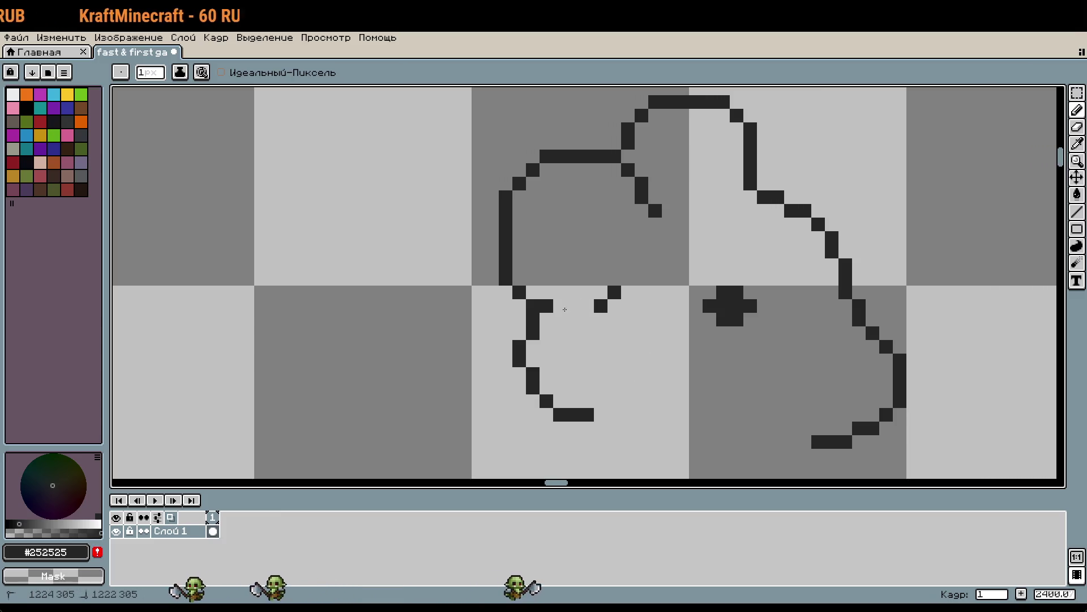
mouse_move(546, 306)
left_mouse_down()
mouse_move(582, 319)
mouse_move(600, 306)
left_mouse_up()
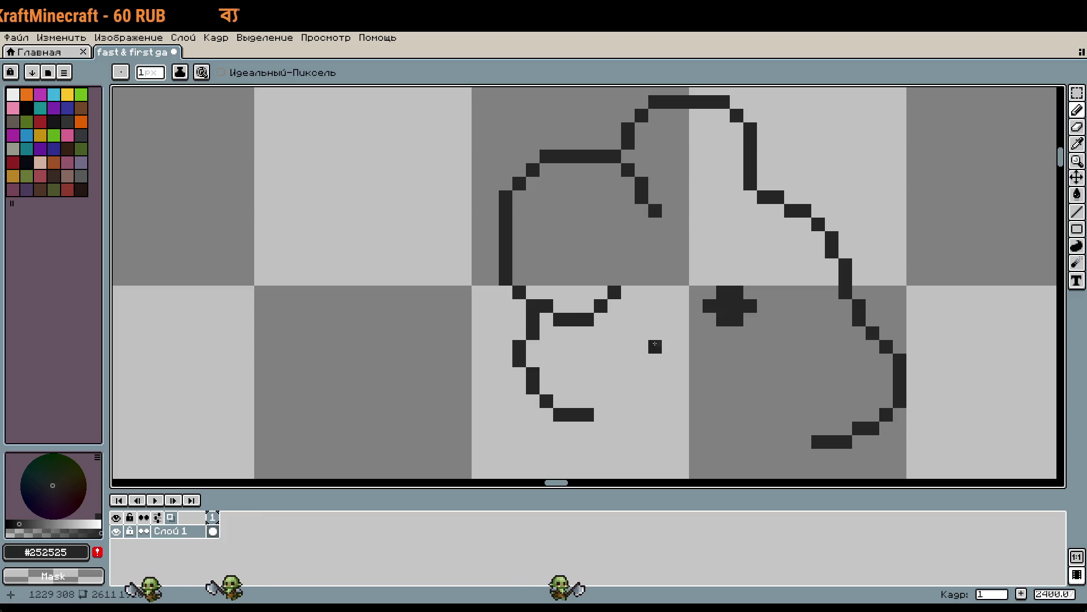
key("ctrl+z")
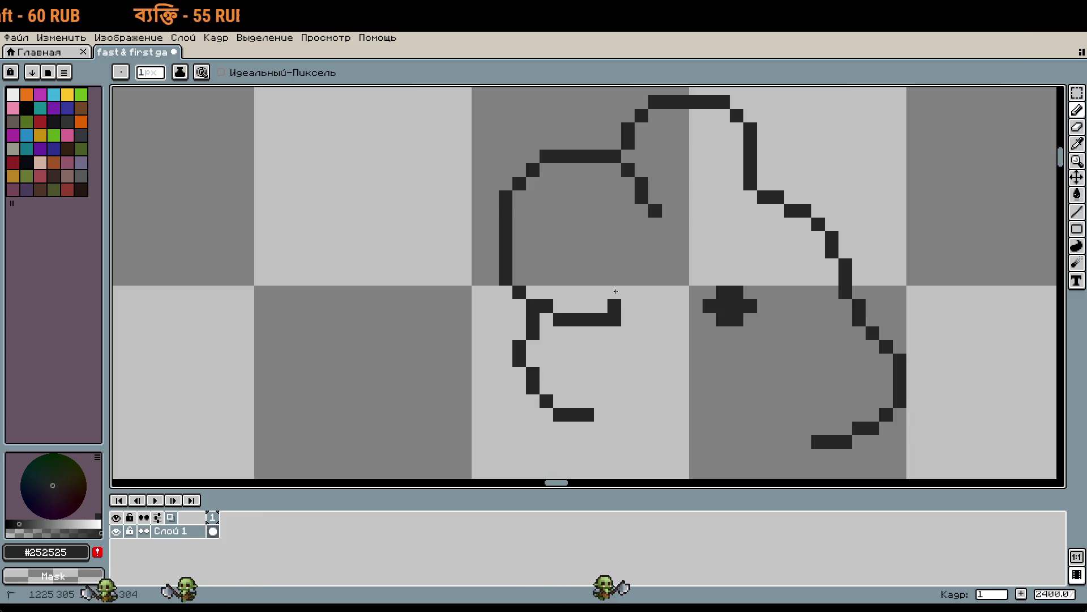
scroll(633, 302, "down", 1)
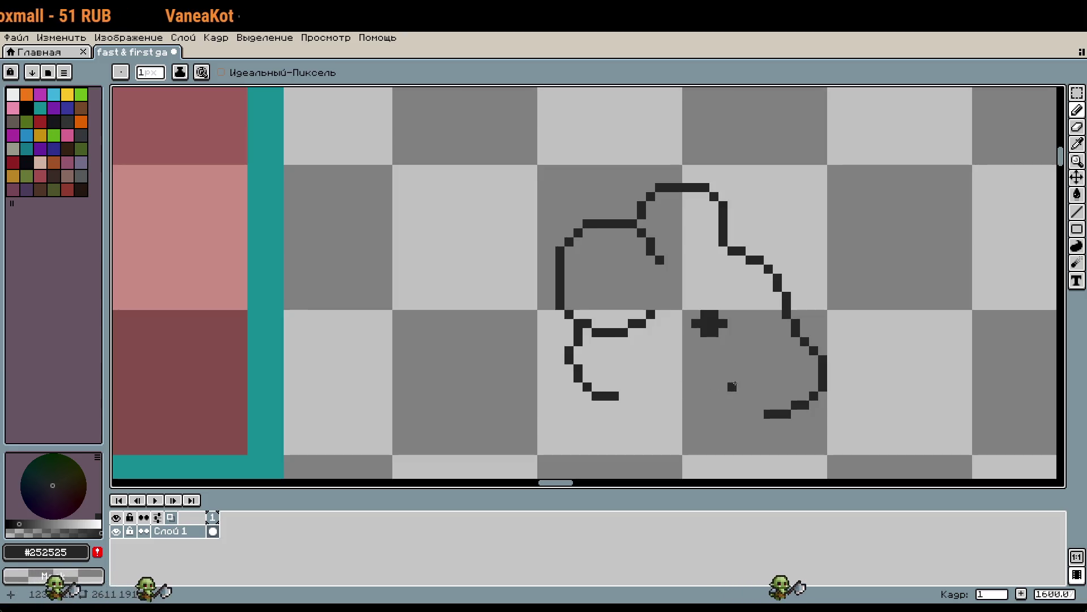
Extend the lower inner line diagonally up and right, erasing corner pixels to clean it
scroll(655, 317, "down", 2)
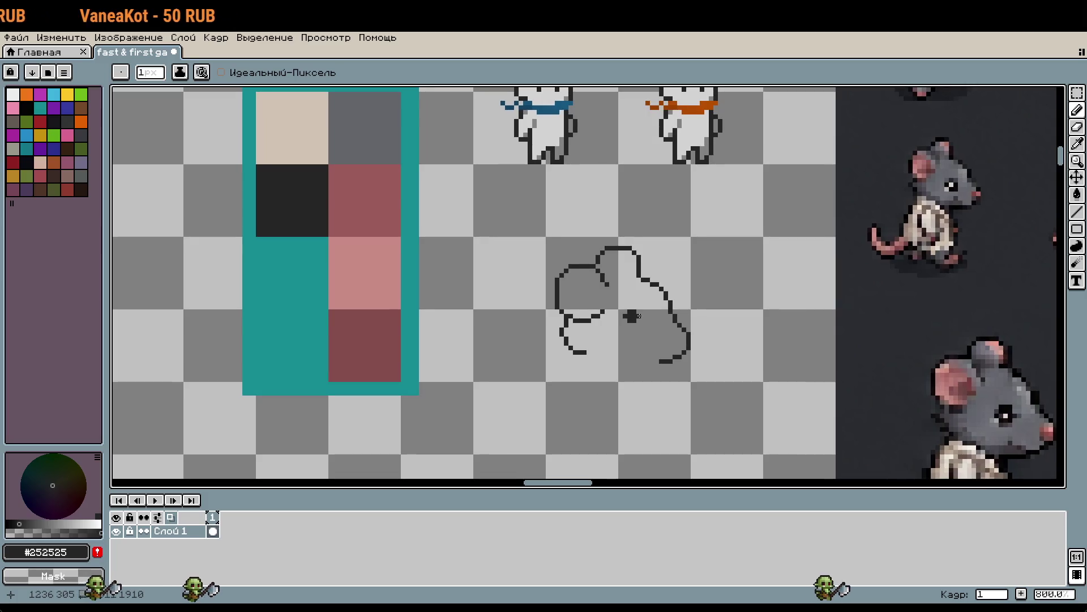
scroll(580, 311, "up", 4)
left_click(690, 375)
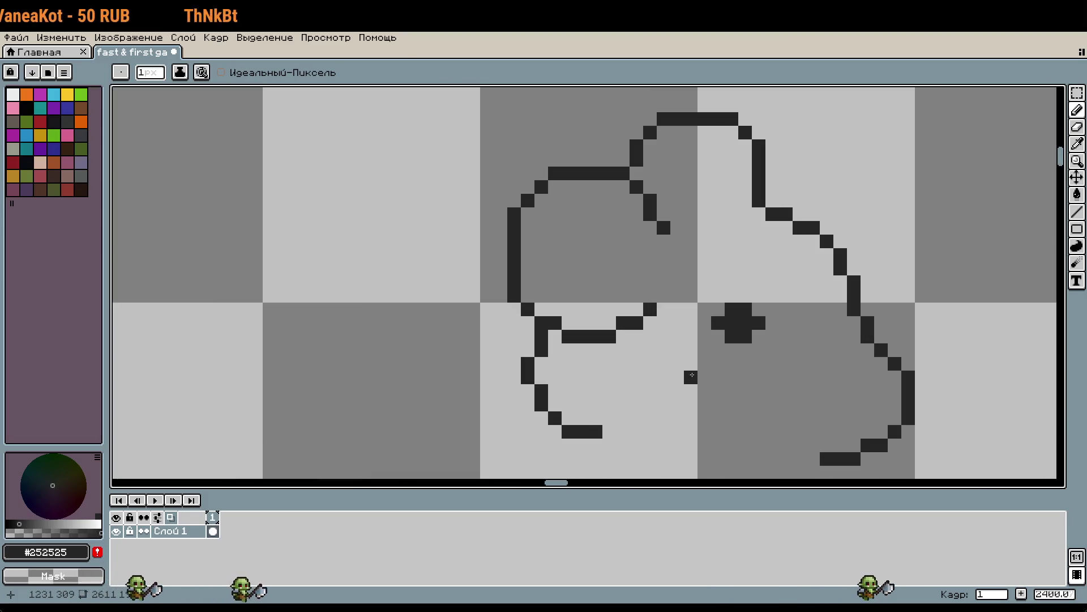
key("ctrl+z")
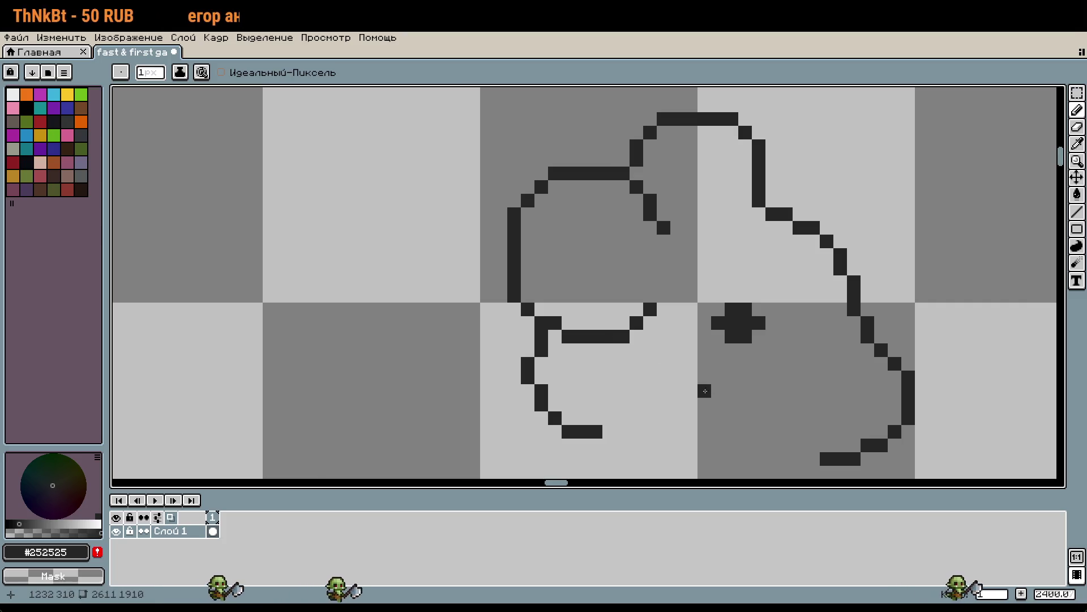
left_click_drag(637, 336, 657, 313)
right_click(650, 309)
right_click(636, 323)
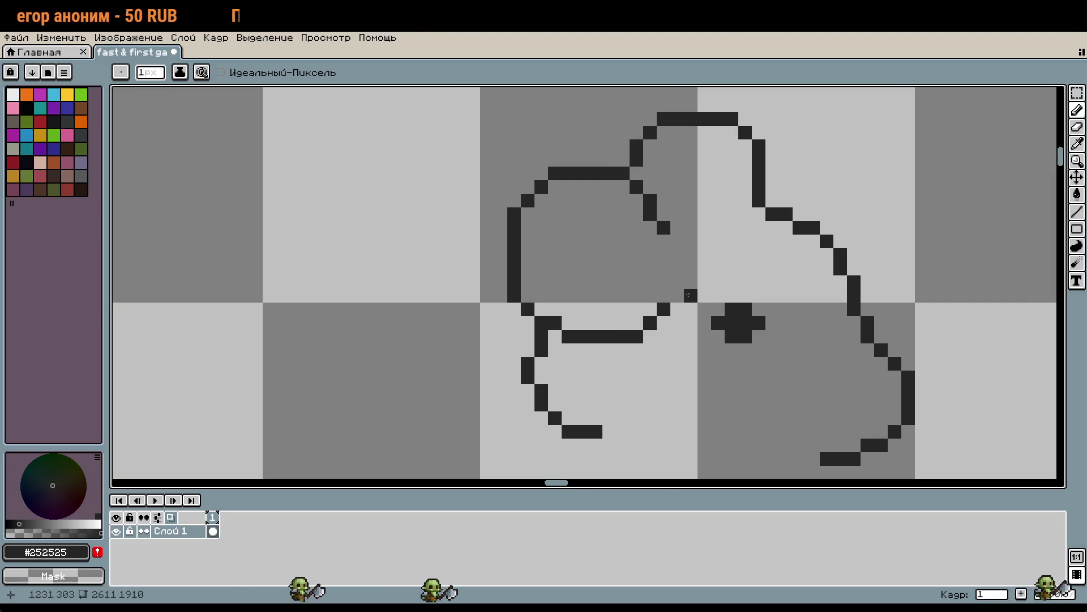
left_click_drag(664, 295, 653, 308)
Reshape the lower line's right end by erasing and adding pixels, undoing the last two
right_click(664, 309)
right_click(650, 323)
left_click(636, 323)
right_click(636, 336)
left_click(718, 331)
right_click(663, 295)
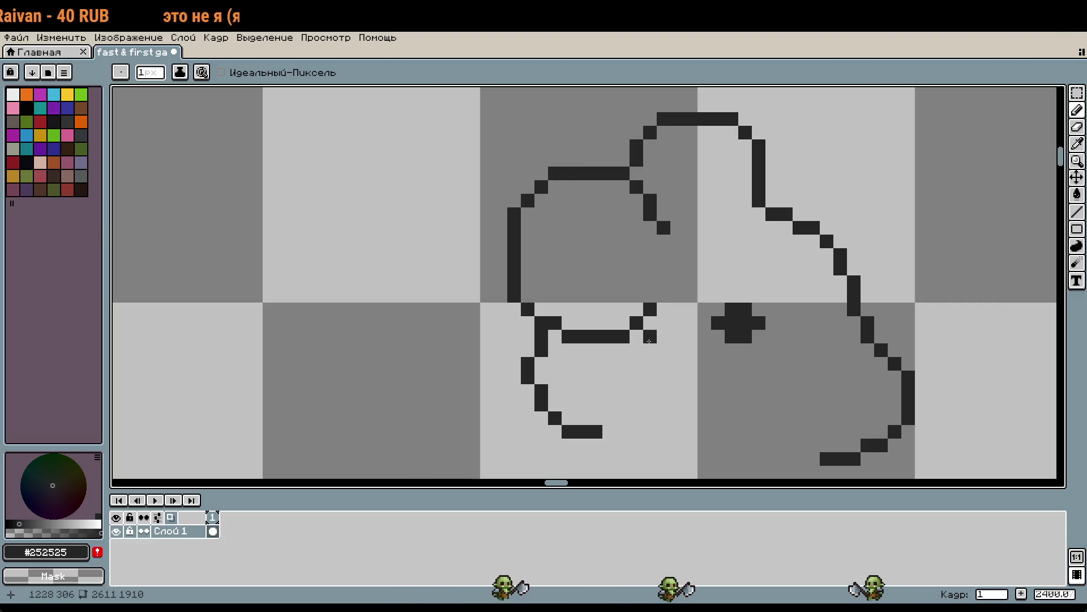
mouse_move(920, 381)
left_mouse_down()
mouse_move(835, 348)
mouse_move(878, 379)
left_mouse_up()
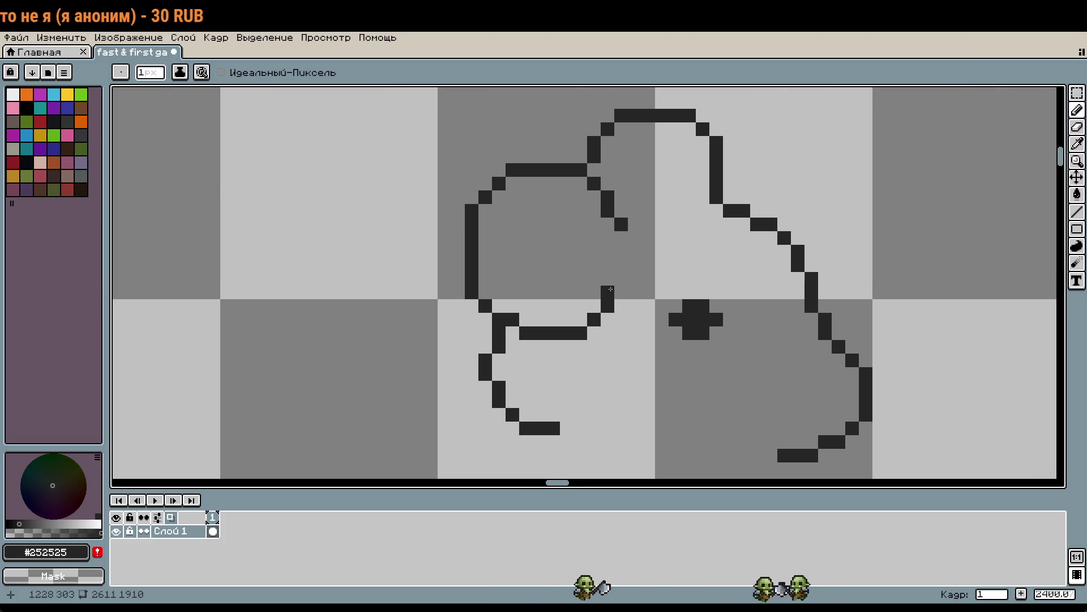
key("ctrl+z")
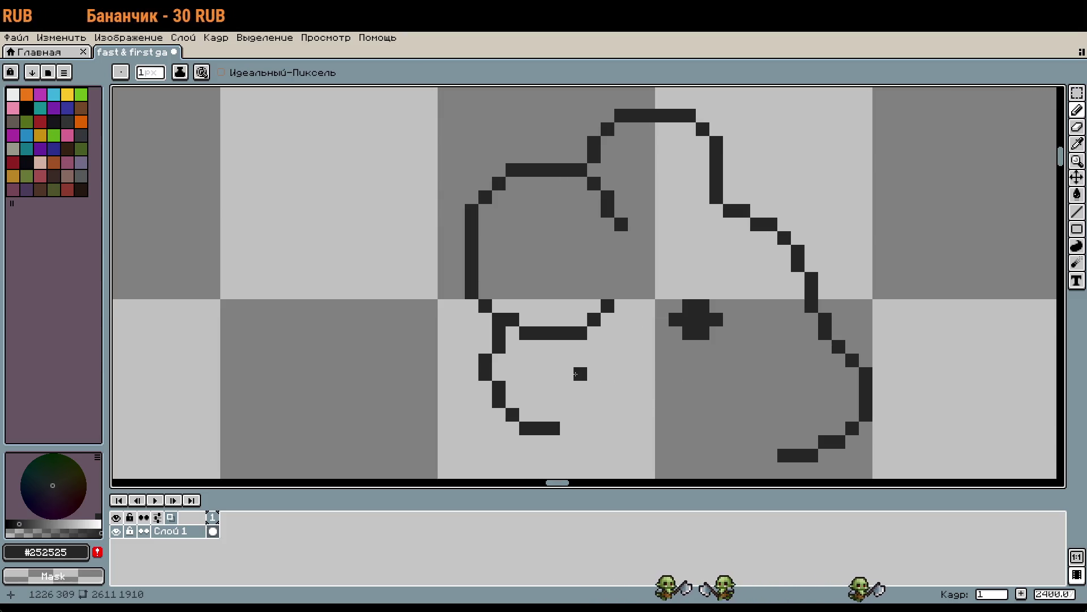
Select the lines under the head and nudge them down one pixel
scroll(604, 372, "down", 1)
scroll(680, 357, "down", 1)
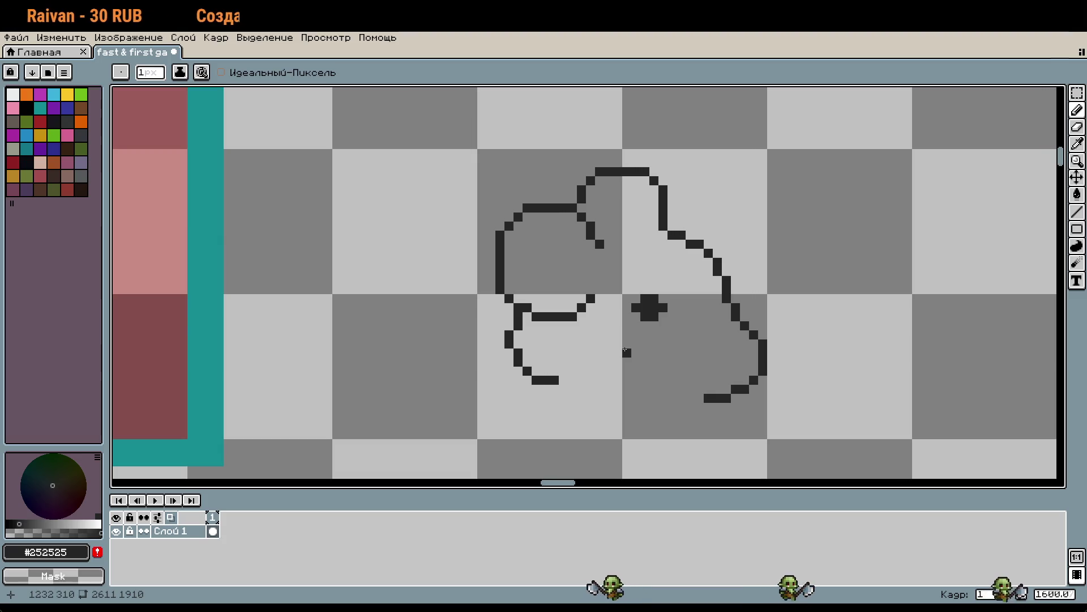
scroll(546, 324, "up", 3)
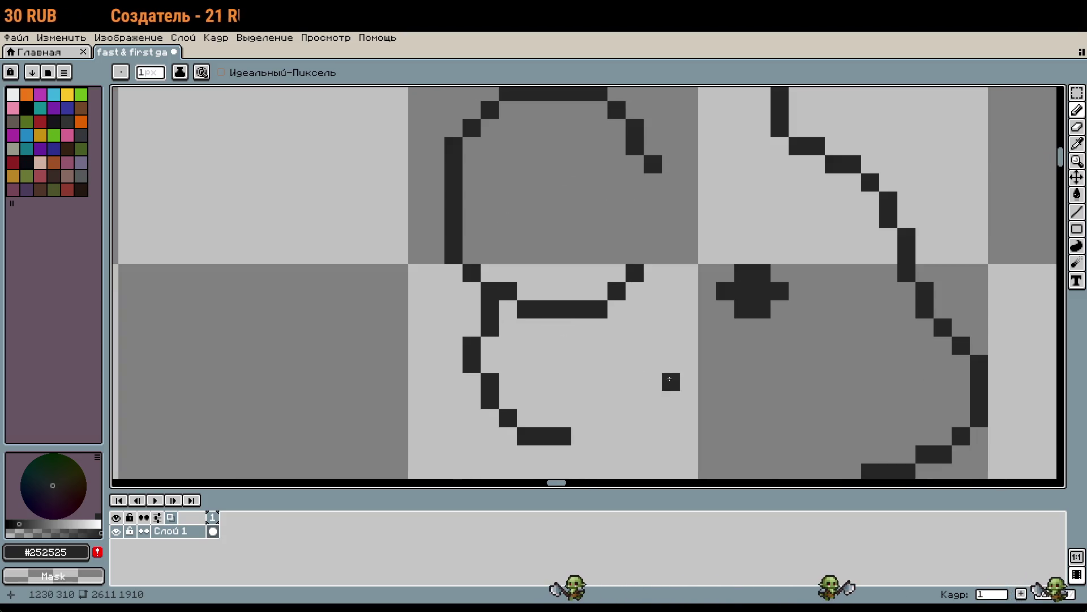
key("m")
mouse_move(662, 264)
left_mouse_down()
mouse_move(515, 335)
mouse_move(478, 317)
mouse_move(495, 321)
left_mouse_up()
left_click_drag(568, 318, 566, 331)
left_click(705, 381)
Try extra pencil strokes near the right curve and undo them
scroll(706, 384, "down", 1)
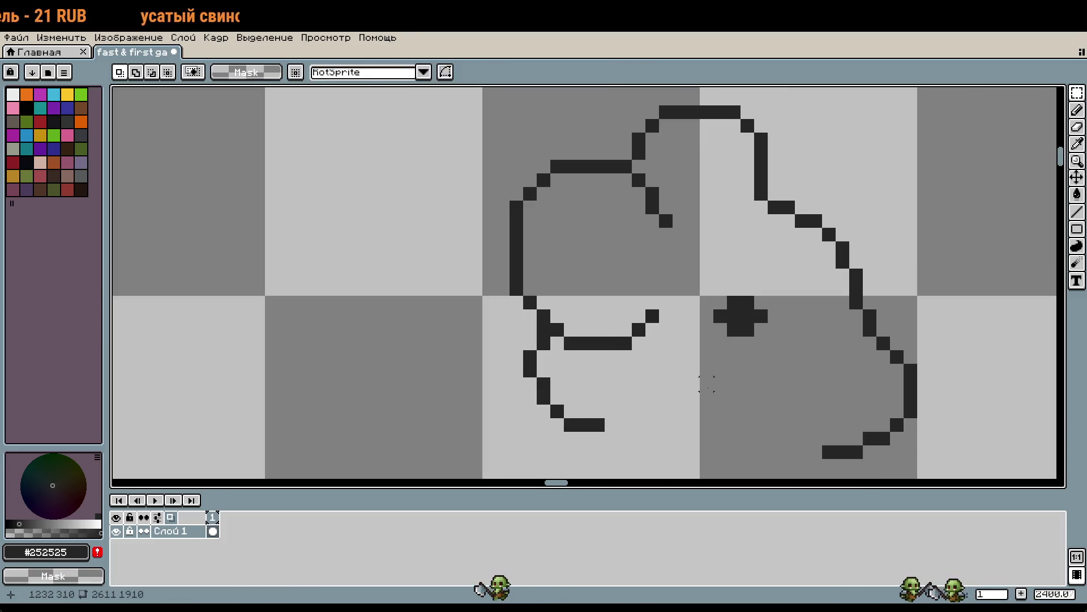
left_click_drag(787, 396, 719, 369)
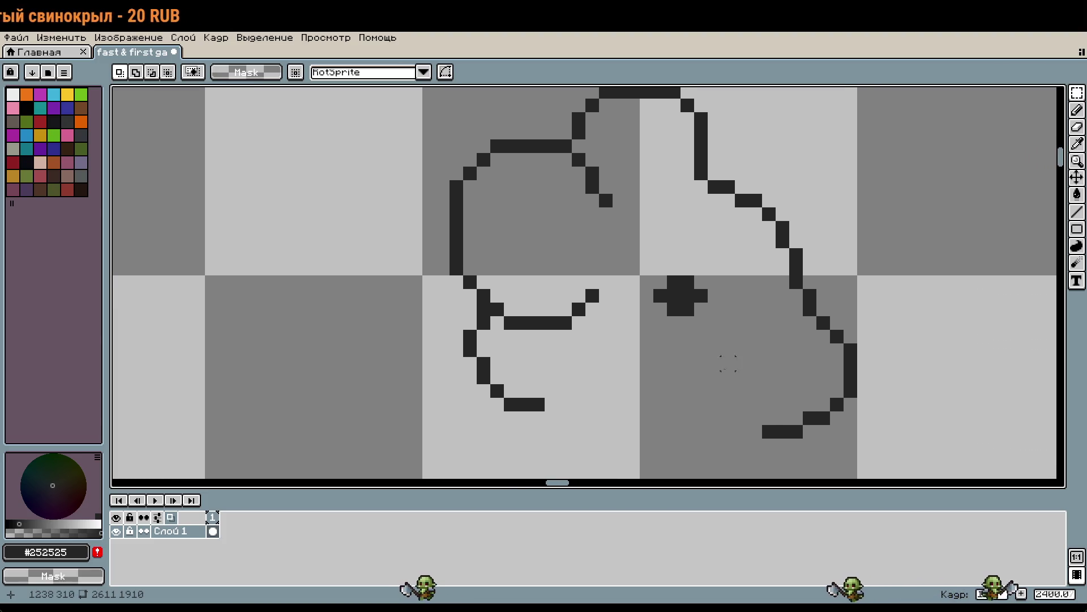
key("b")
left_click_drag(781, 347, 937, 266)
left_click_drag(687, 362, 501, 376)
scroll(791, 418, "down", 2)
key("ctrl+z")
left_click_drag(859, 381, 813, 303)
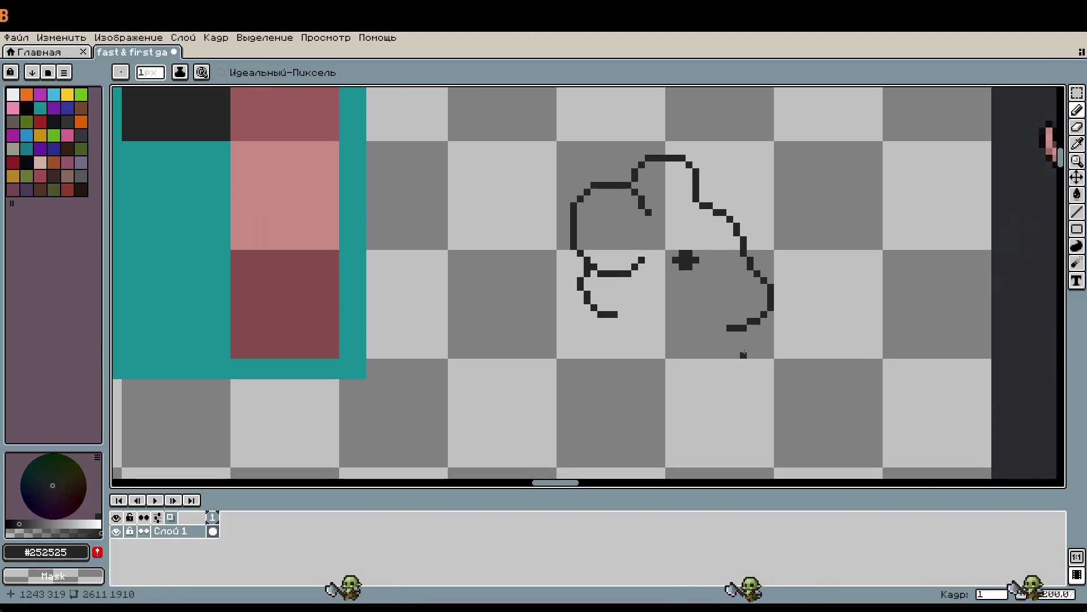
Add a pixel at the head's bottom and continue the left curve down into a neck
scroll(760, 315, "up", 1)
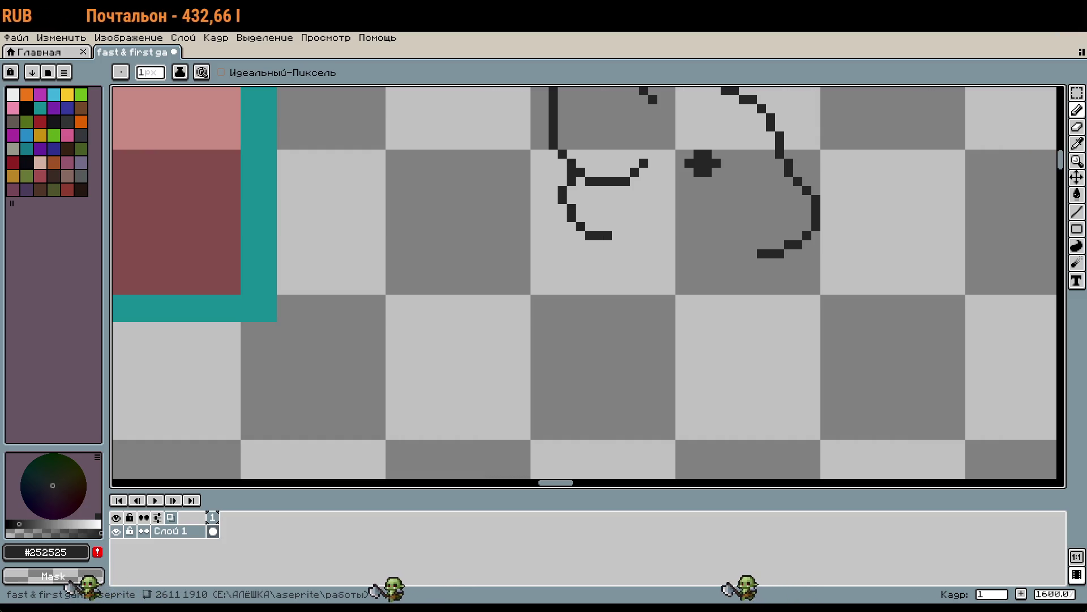
scroll(725, 366, "right", 2)
scroll(725, 366, "up", 1)
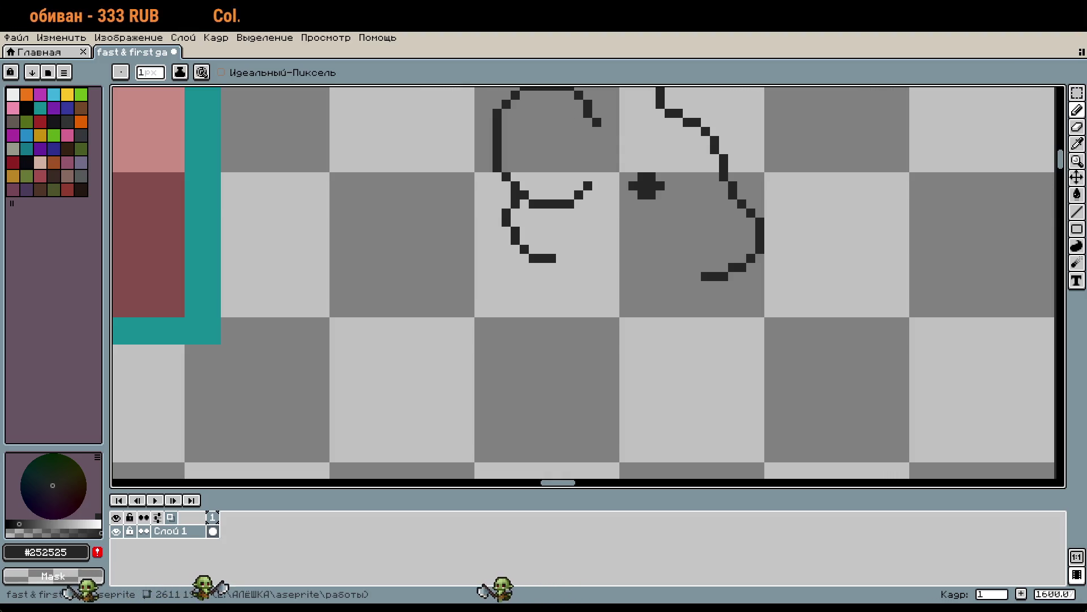
left_click_drag(643, 304, 614, 323)
left_click(613, 322)
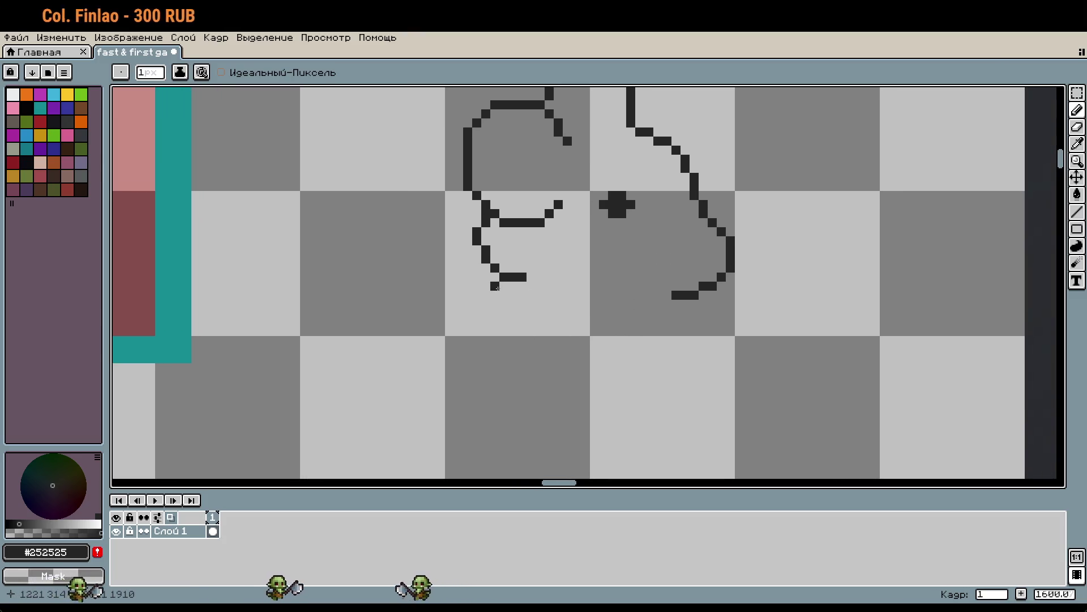
left_click_drag(497, 287, 440, 393)
Draw a separate curved arm stroke below the head, redrawing it once
scroll(594, 396, "down", 5)
scroll(636, 323, "up", 4)
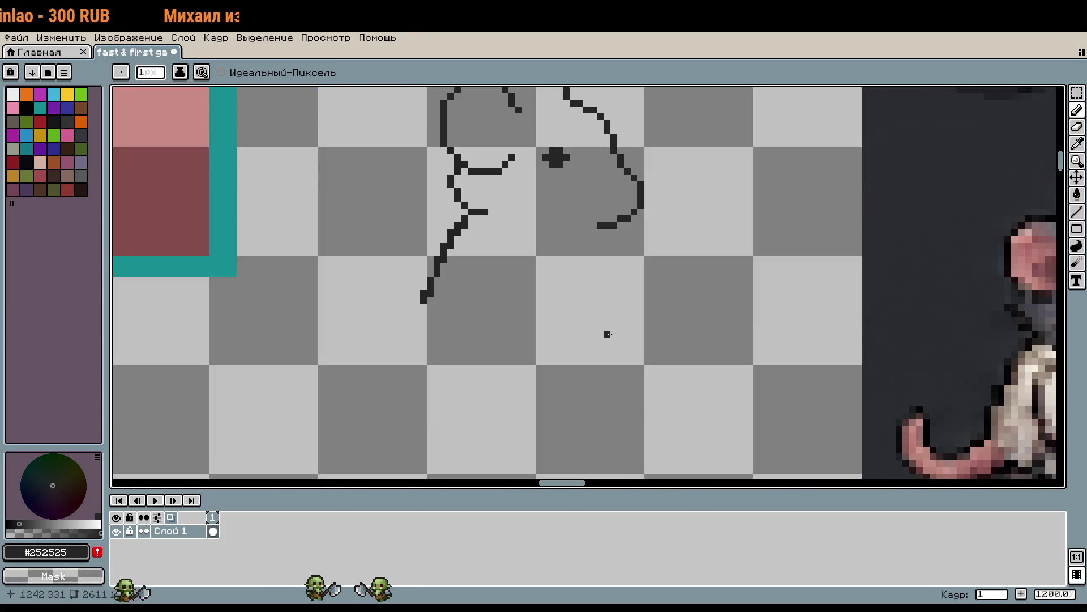
mouse_move(628, 352)
left_mouse_down()
mouse_move(616, 279)
mouse_move(670, 322)
left_mouse_up()
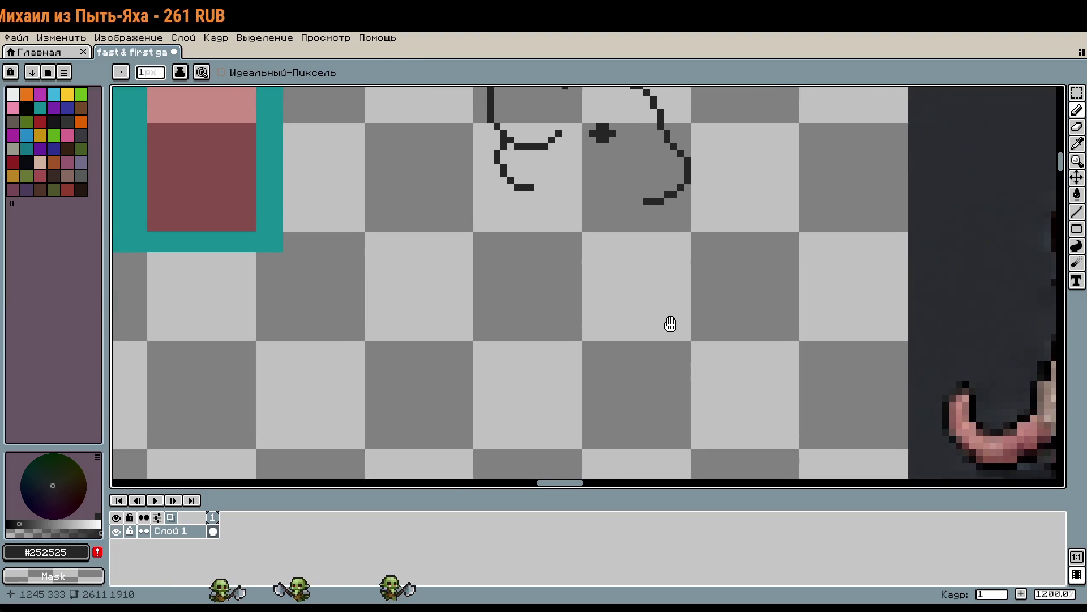
left_click_drag(395, 329, 442, 377)
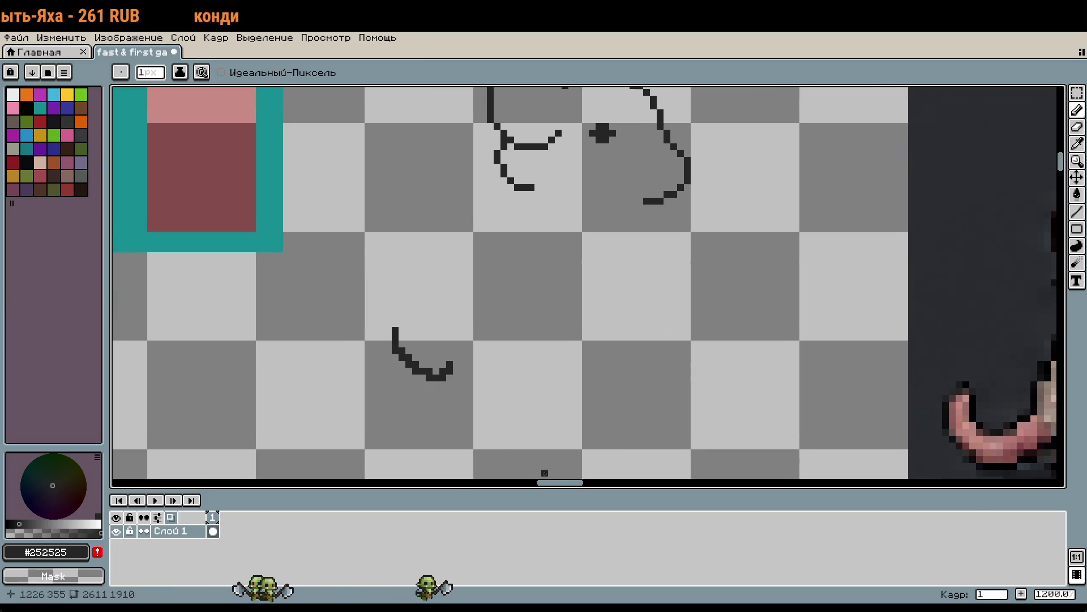
key("ctrl+z")
left_click_drag(395, 314, 452, 366)
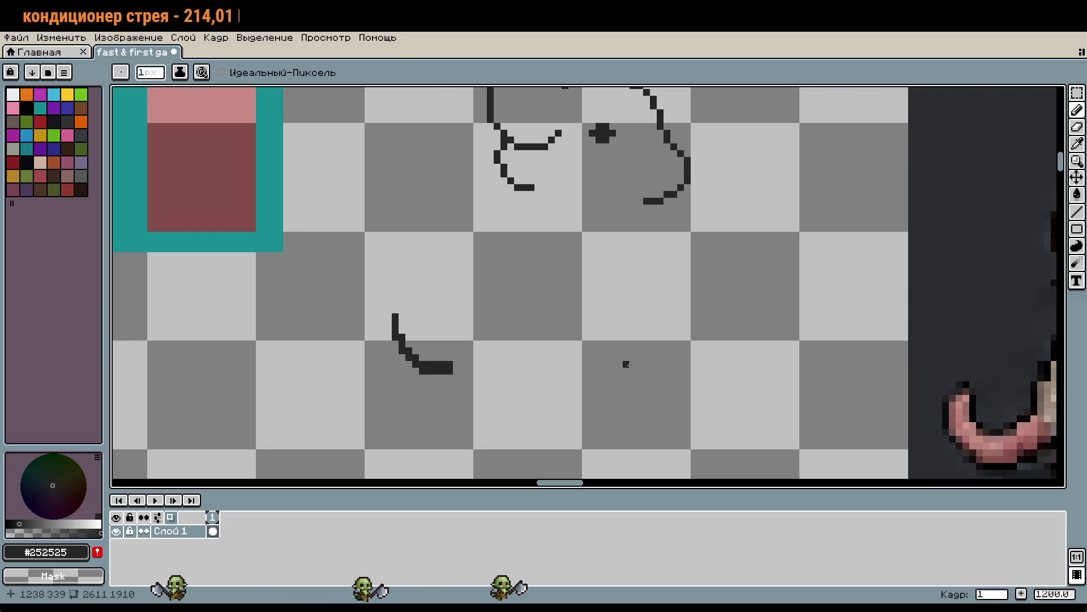
scroll(626, 369, "down", 4)
scroll(640, 397, "up", 2)
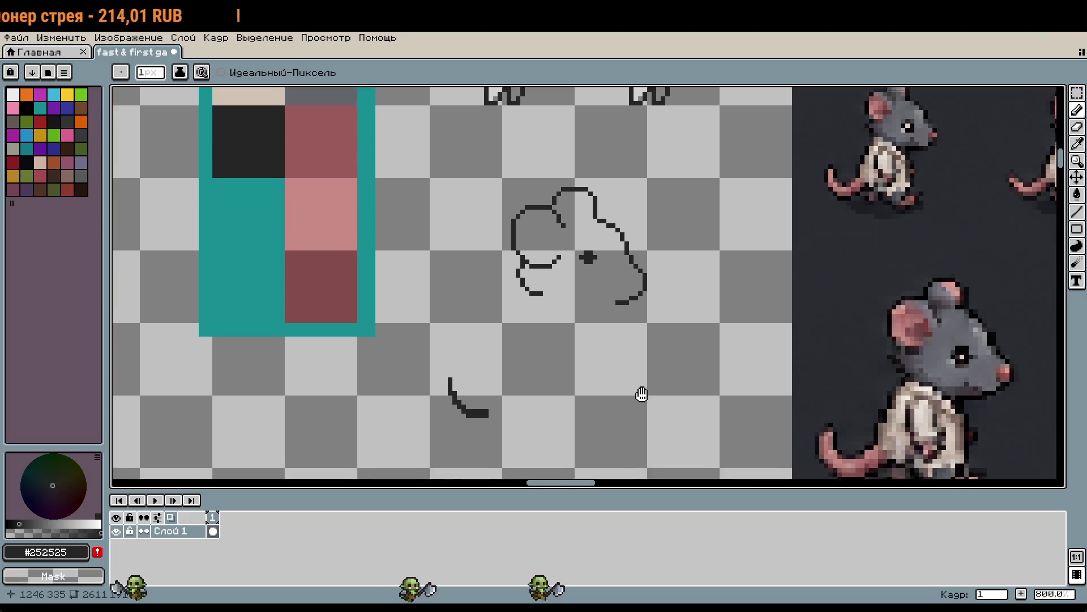
Try a loop stroke below the head, then undo it and return to the pencil
left_click_drag(641, 397, 643, 373)
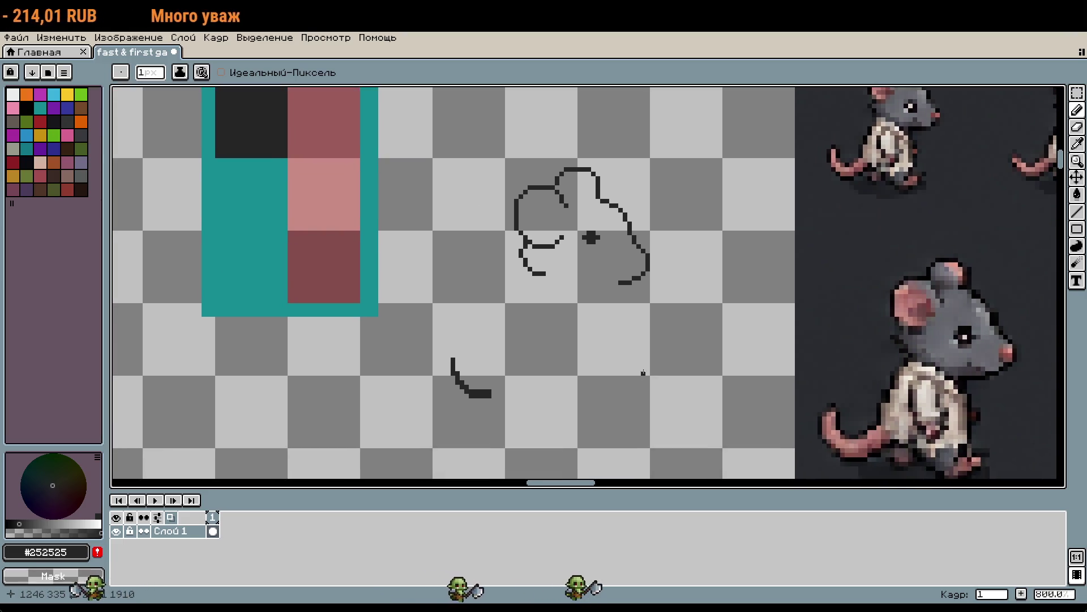
scroll(643, 368, "up", 3)
scroll(559, 366, "down", 1)
mouse_move(494, 308)
left_mouse_down()
mouse_move(511, 365)
mouse_move(508, 309)
left_mouse_up()
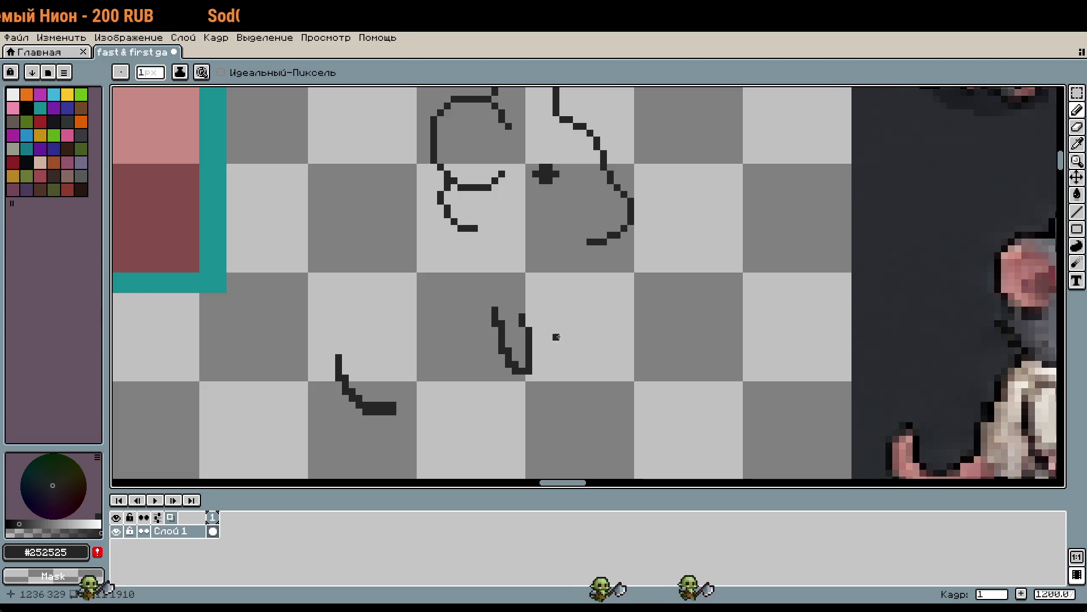
scroll(660, 381, "down", 1)
key("v")
key("ctrl+z")
key("ctrl+z")
key("ctrl+z")
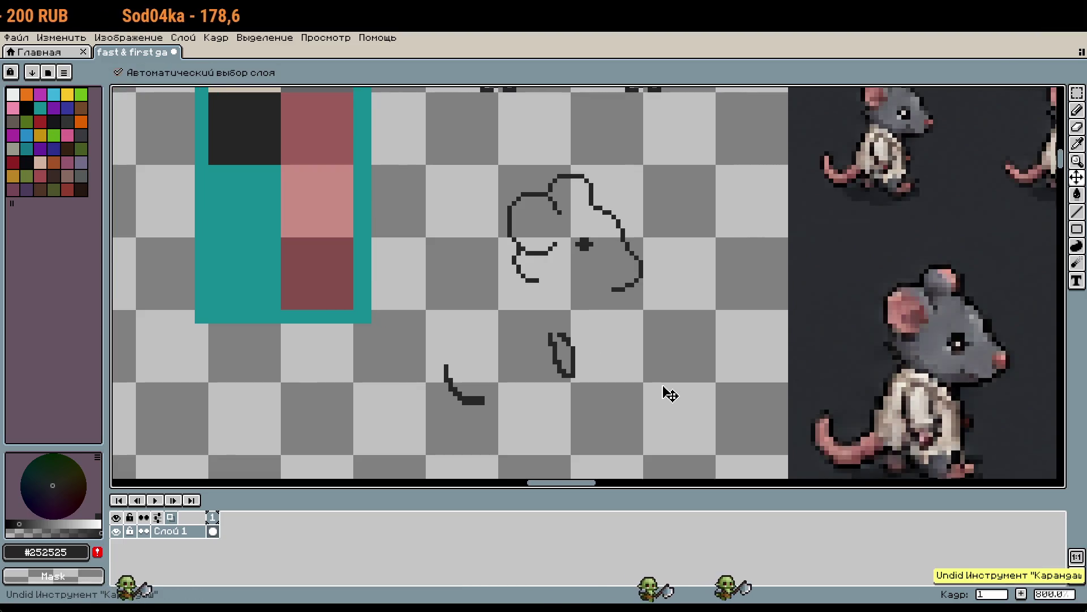
key("b")
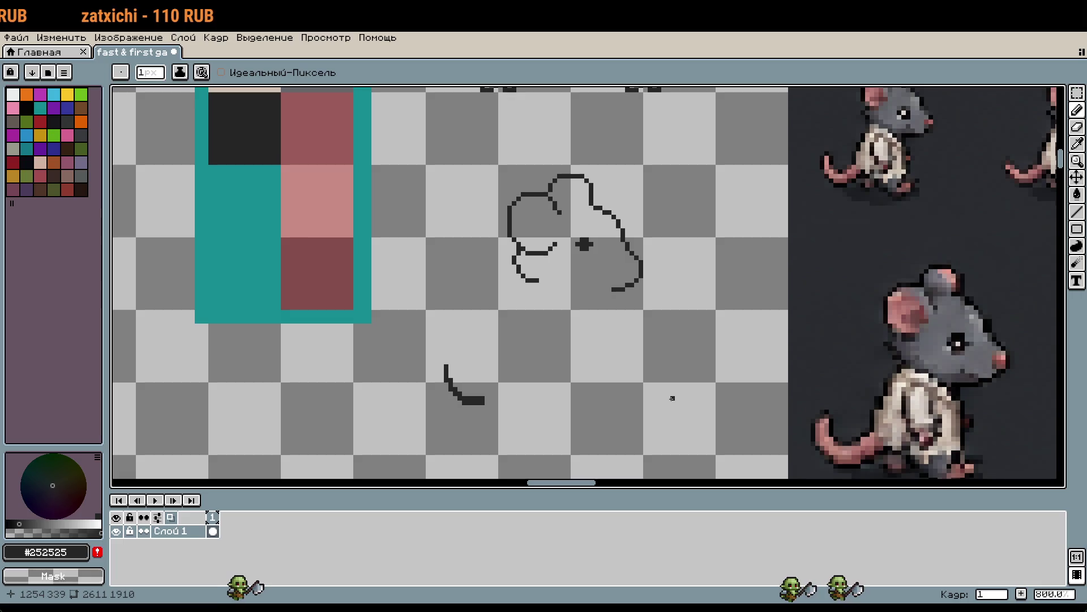
Pan across the sprite sheet to bring the rows of rat references into view
left_click_drag(688, 401, 651, 304)
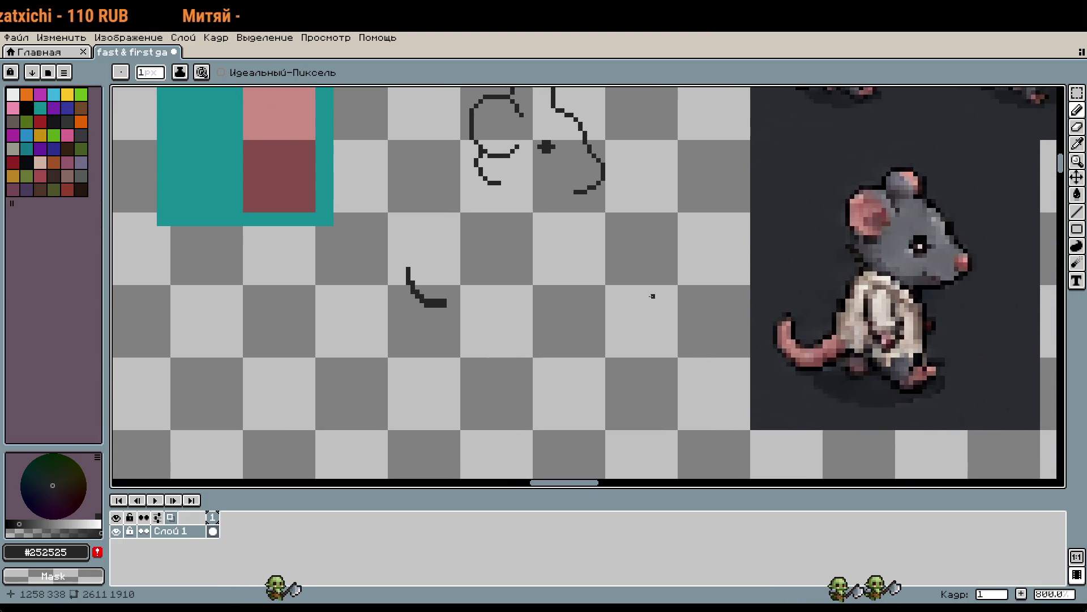
mouse_move(661, 291)
left_mouse_down()
mouse_move(517, 296)
mouse_move(493, 348)
left_mouse_up()
scroll(493, 348, "down", 2)
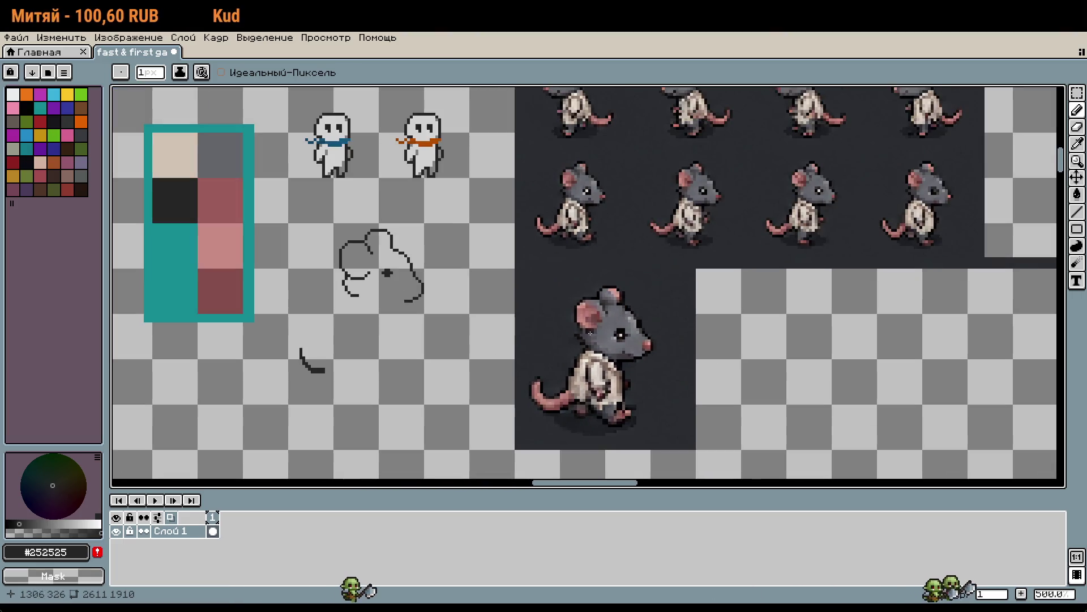
left_click_drag(592, 333, 717, 452)
scroll(737, 287, "up", 5)
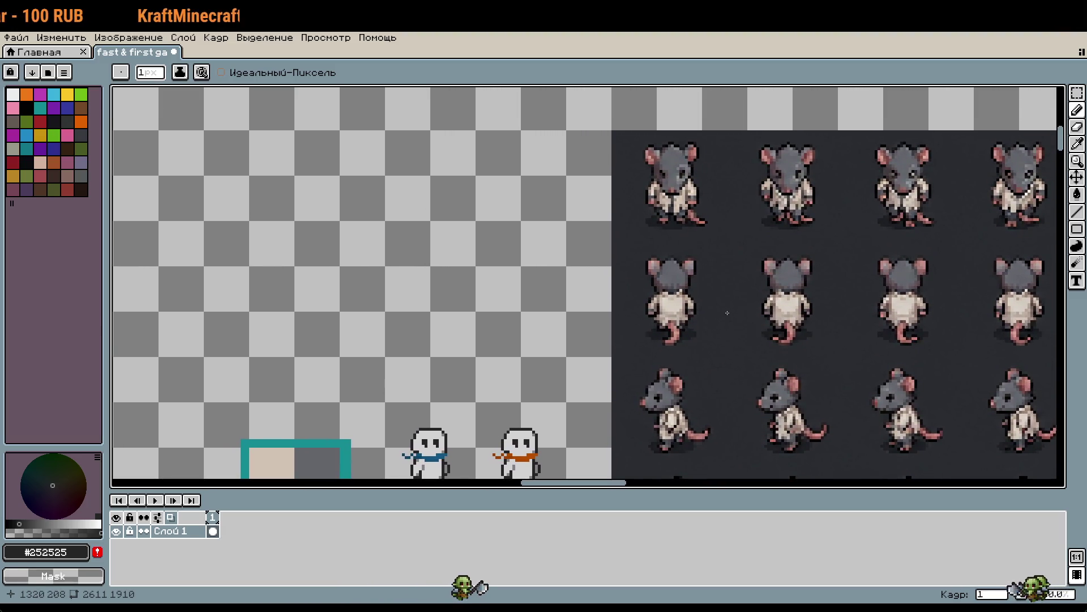
scroll(632, 367, "down", 7)
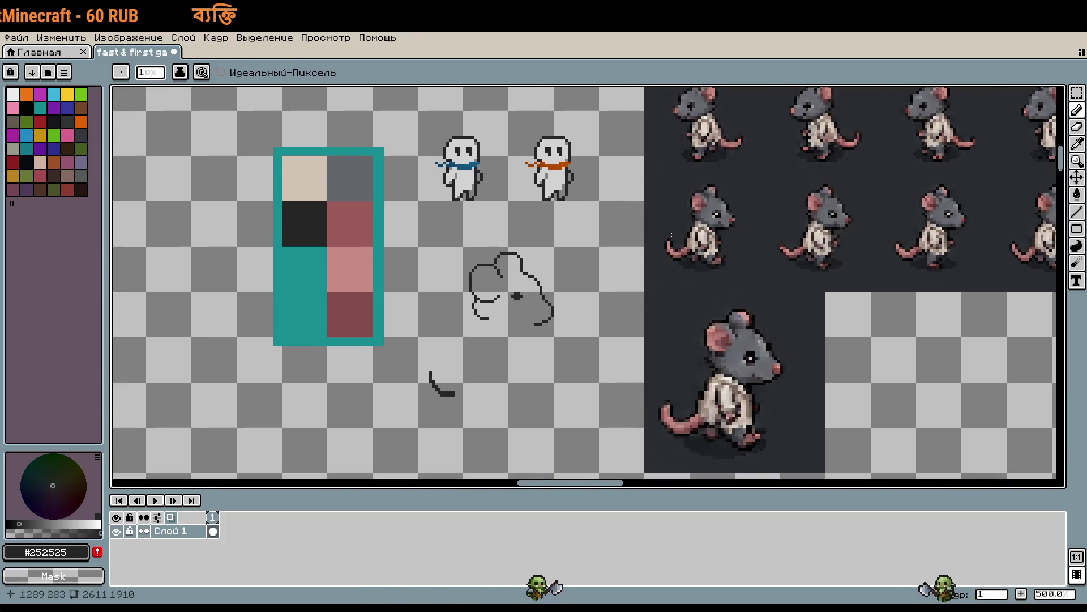
scroll(691, 189, "up", 7)
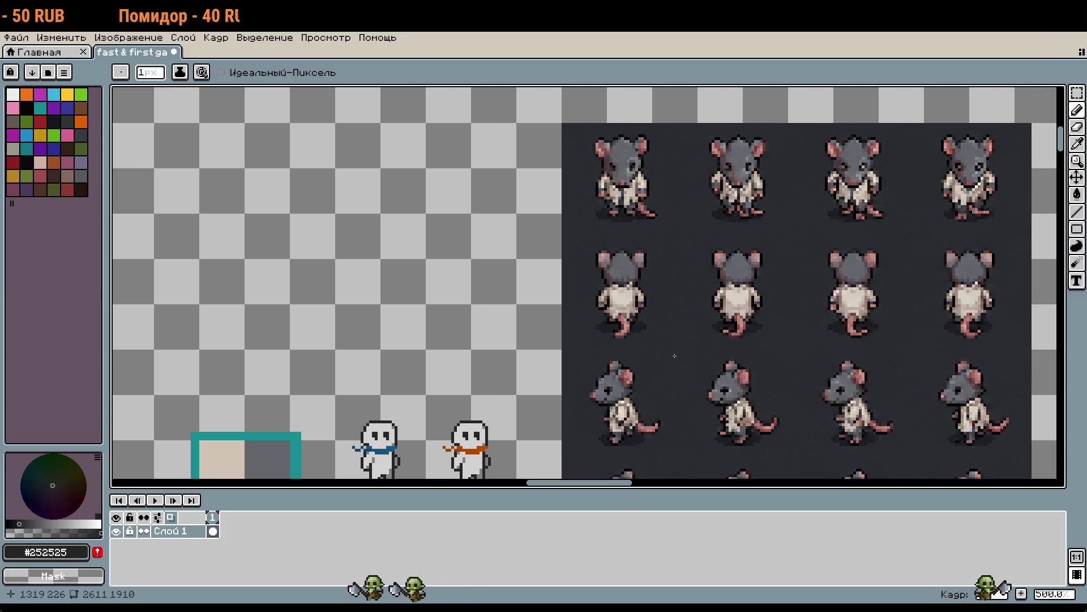
Zoom to 1600% and extend the neck curve's end with two pixels and a leftward horizontal line
scroll(460, 179, "down", 4)
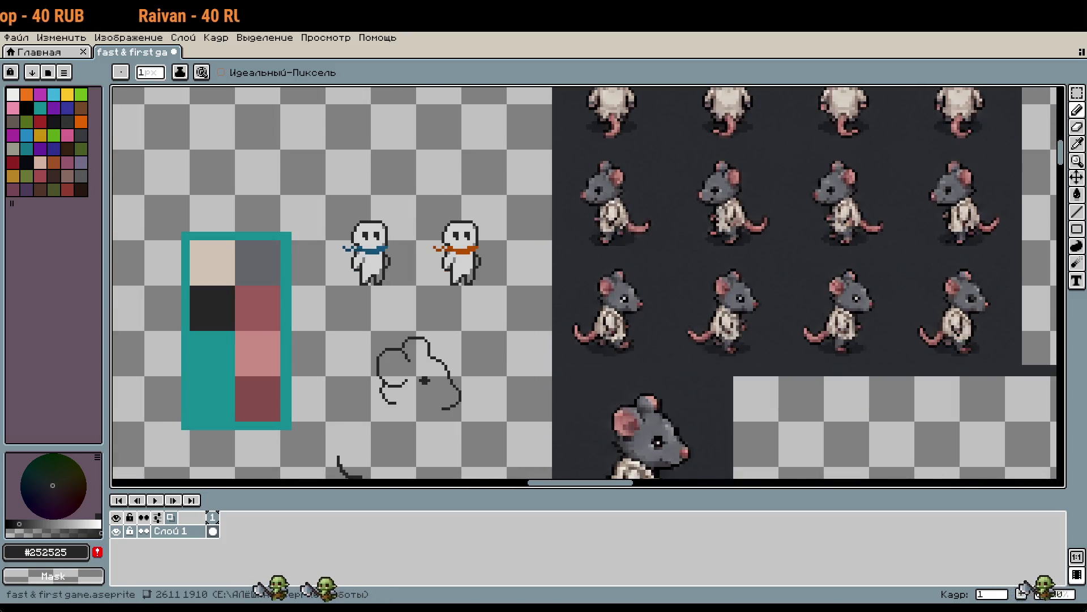
scroll(561, 348, "down", 2)
scroll(560, 348, "left", 2)
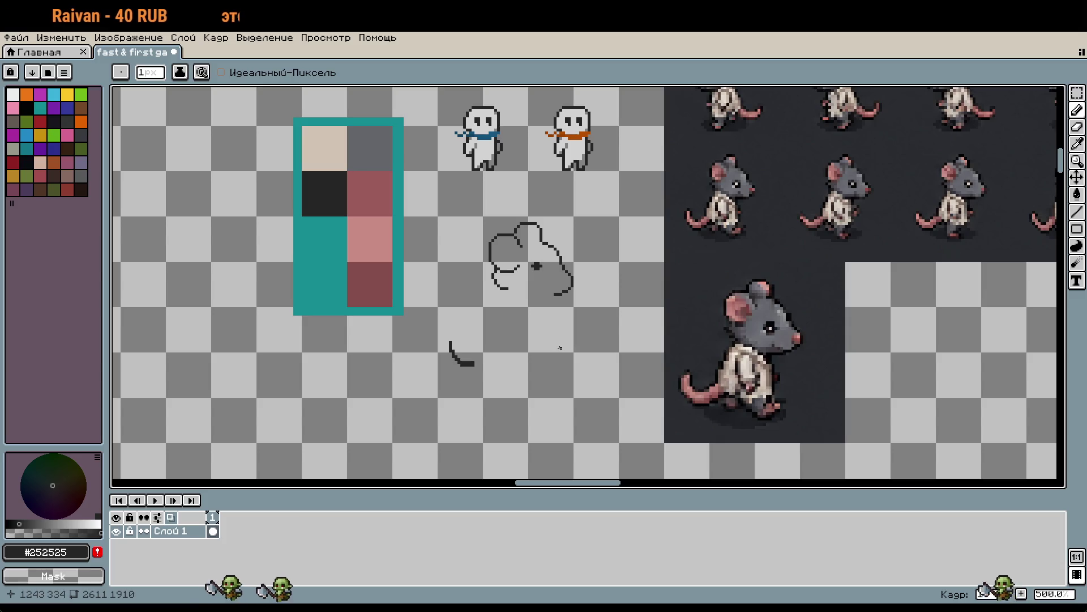
scroll(560, 348, "up", 2)
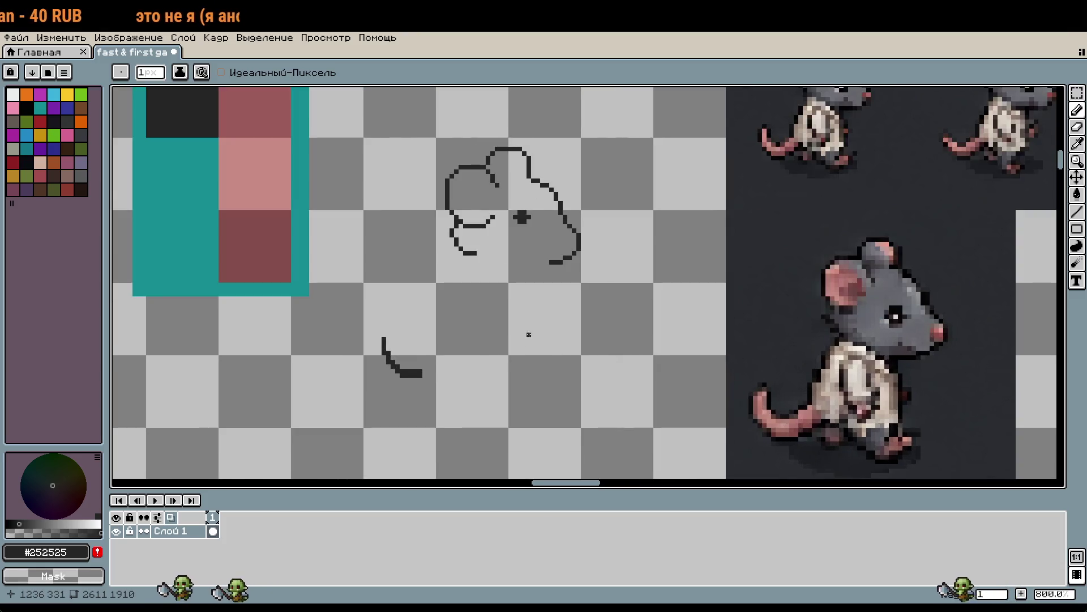
scroll(533, 334, "down", 2)
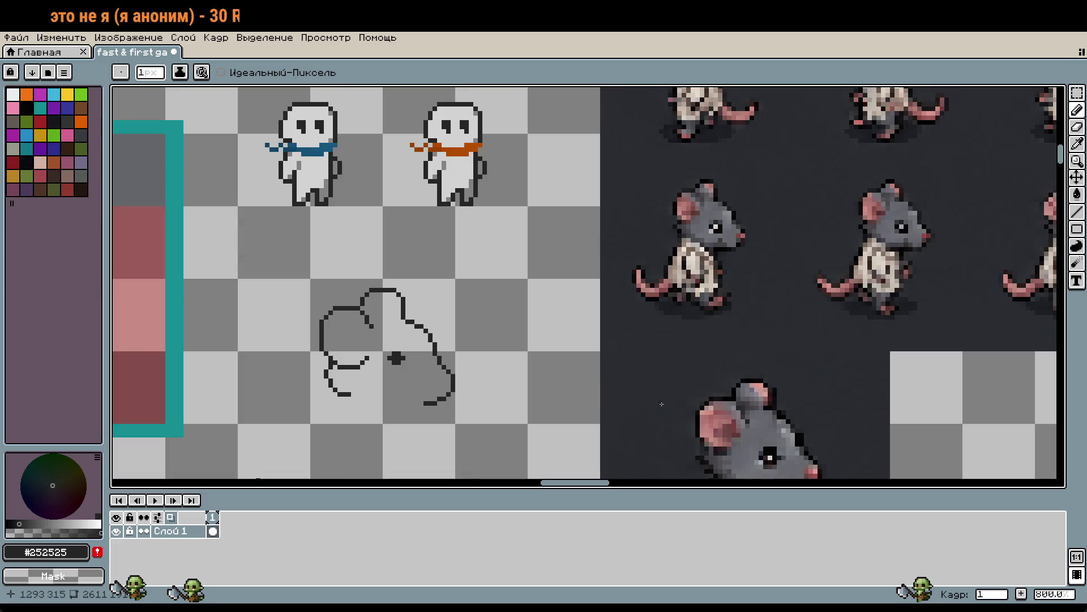
scroll(697, 308, "left", 3)
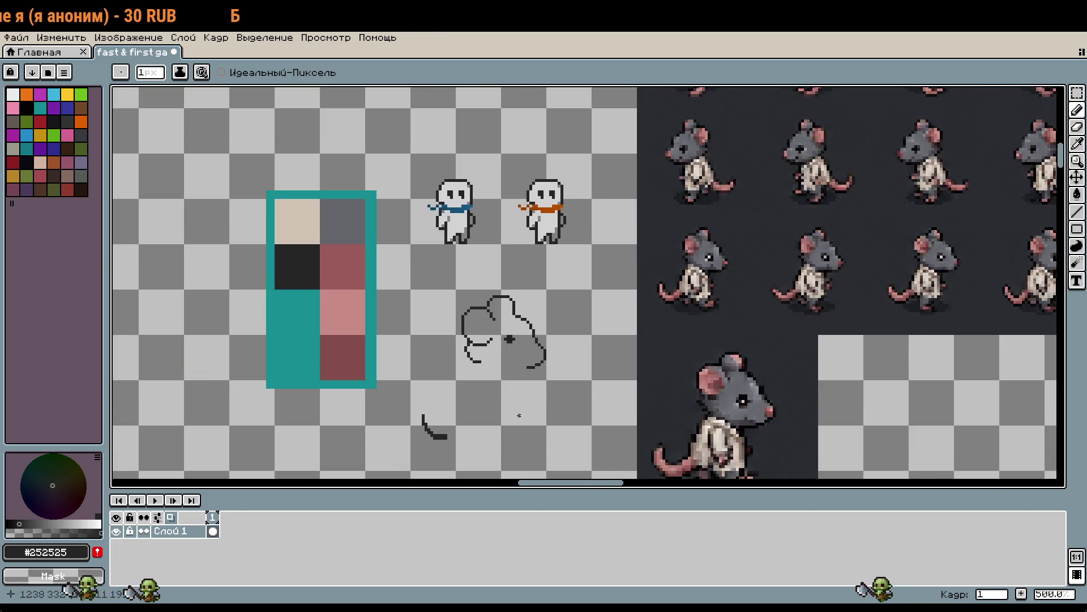
scroll(516, 349, "up", 5)
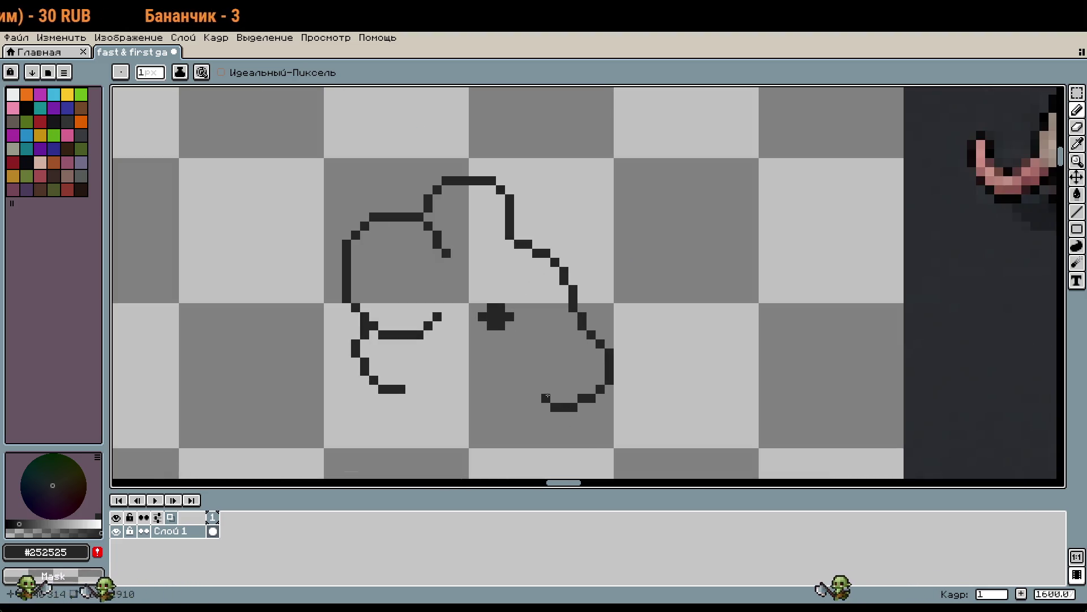
left_click(538, 390)
left_click(527, 391)
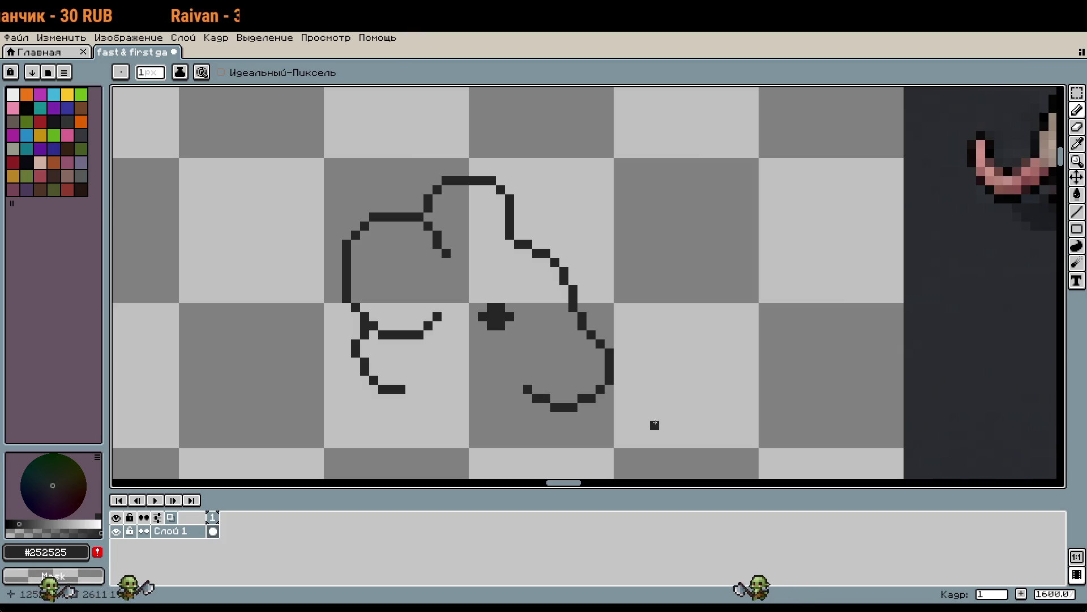
left_click_drag(547, 416, 507, 416)
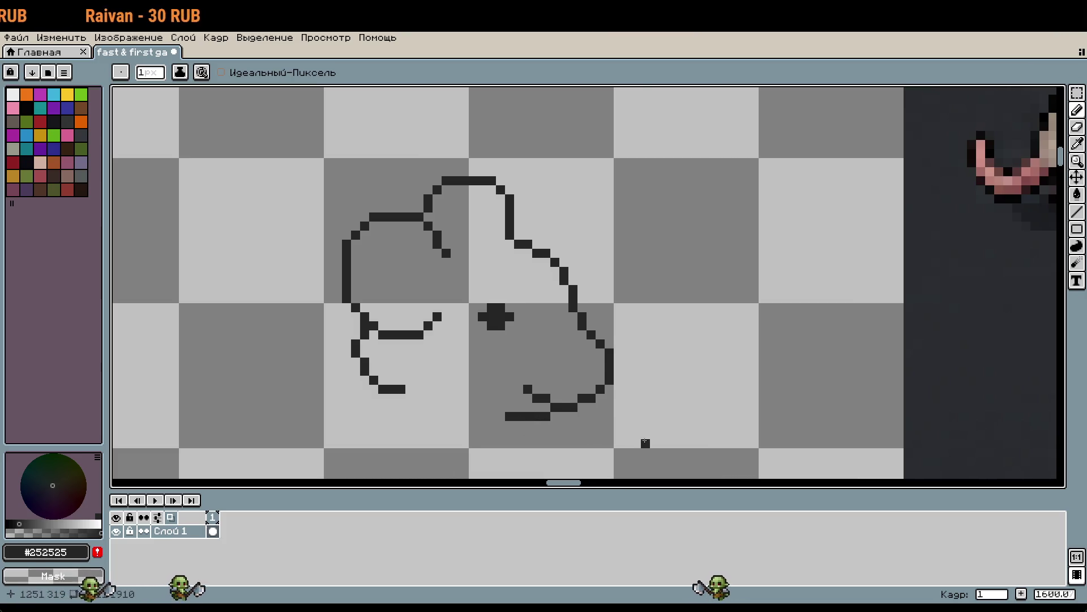
Extend the lower-left stroke with short pixel runs underneath, undoing a stray pixel
scroll(645, 442, "down", 3)
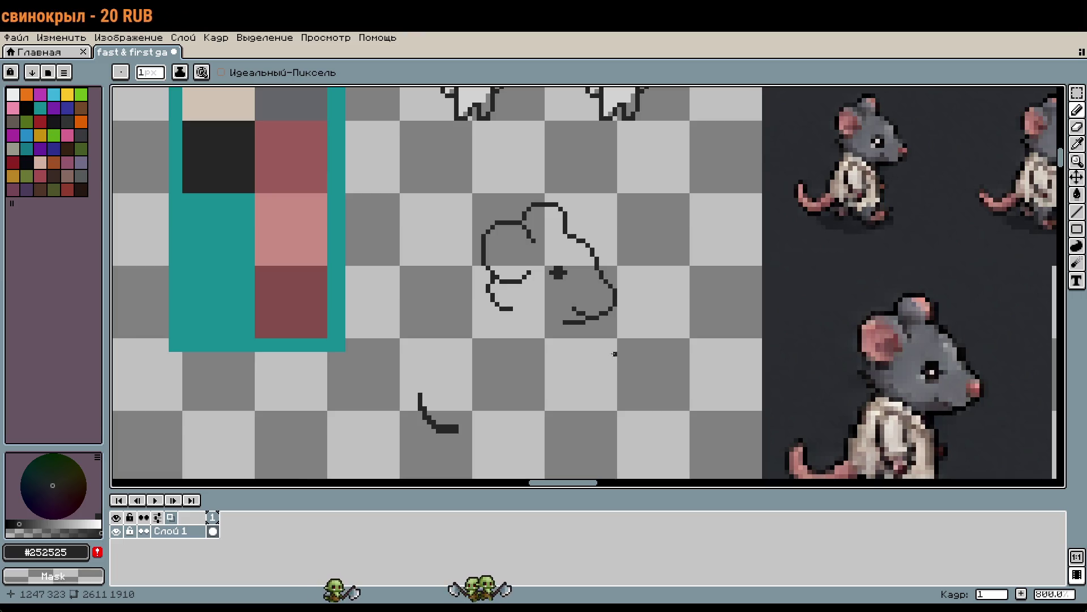
scroll(614, 354, "up", 2)
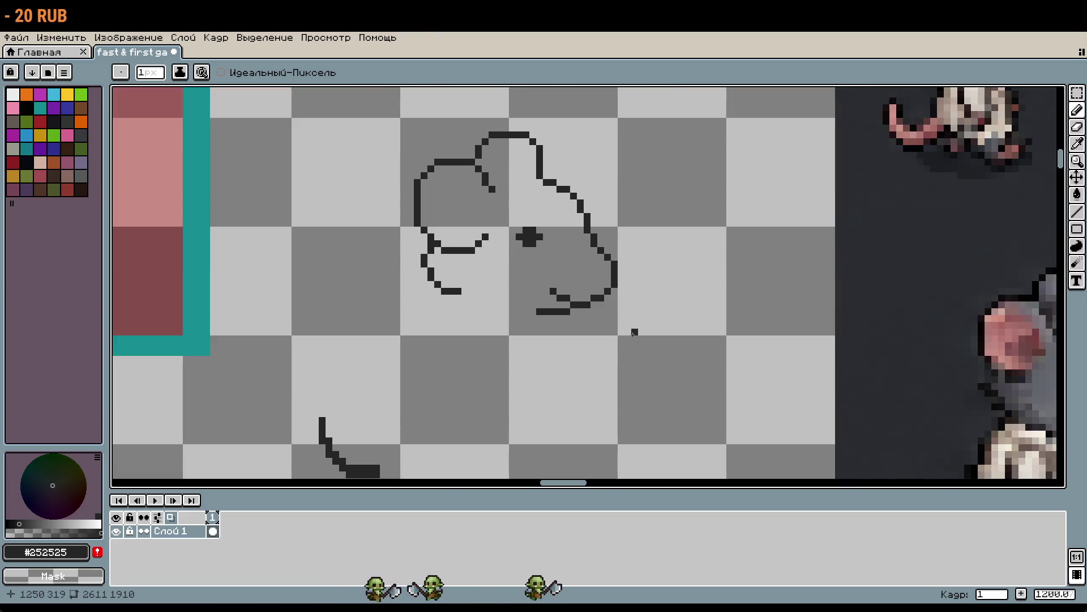
scroll(634, 332, "down", 2)
left_click_drag(558, 372, 581, 352)
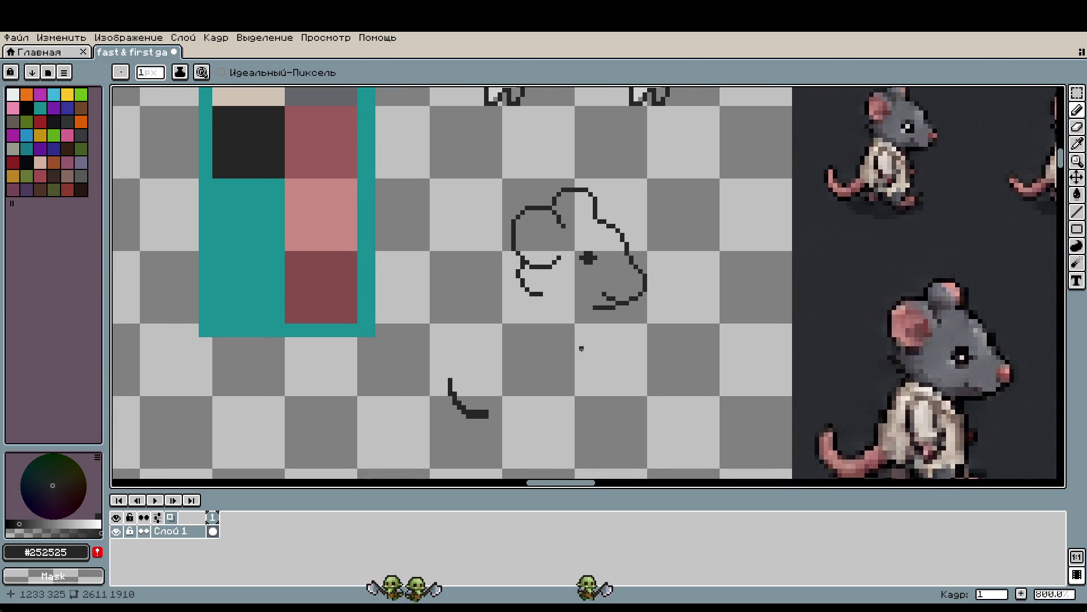
scroll(581, 352, "up", 3)
scroll(566, 283, "up", 2)
left_click(669, 300)
key("ctrl+z")
left_click_drag(492, 259, 566, 287)
left_click_drag(660, 315, 675, 387)
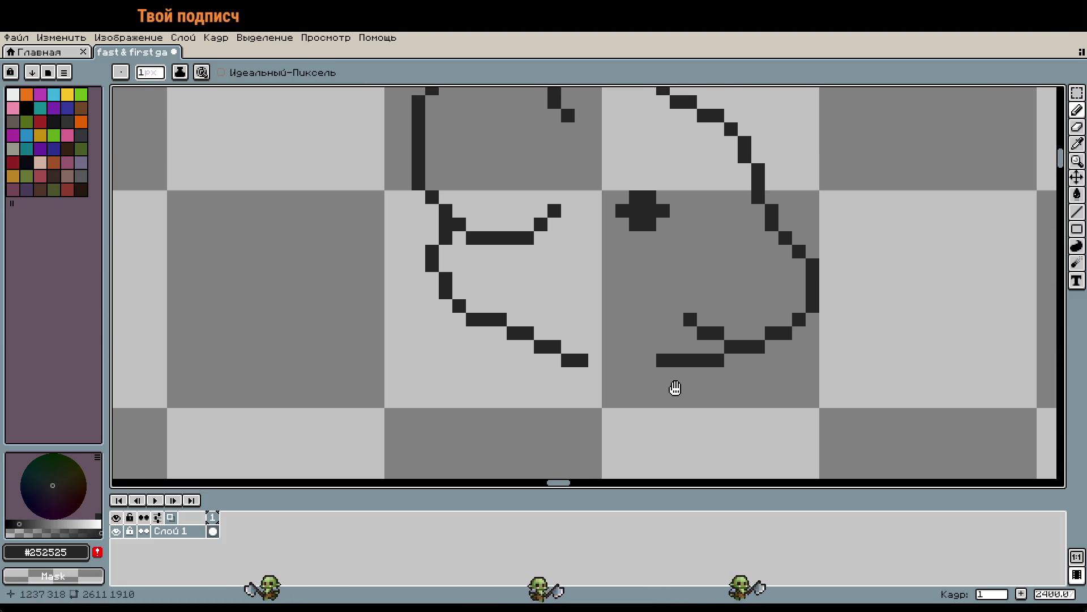
Reshape the lower-left stroke's right end and smooth the neck curve's end
left_click(540, 333)
right_click(537, 347)
left_click(568, 346)
left_click(595, 359)
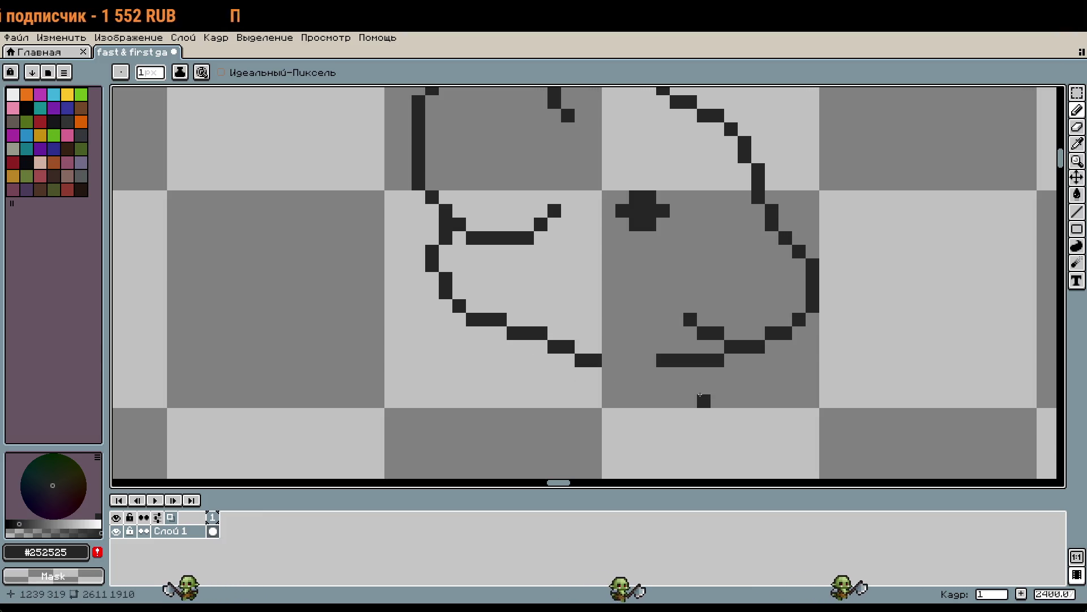
right_click(729, 358)
left_click(716, 347)
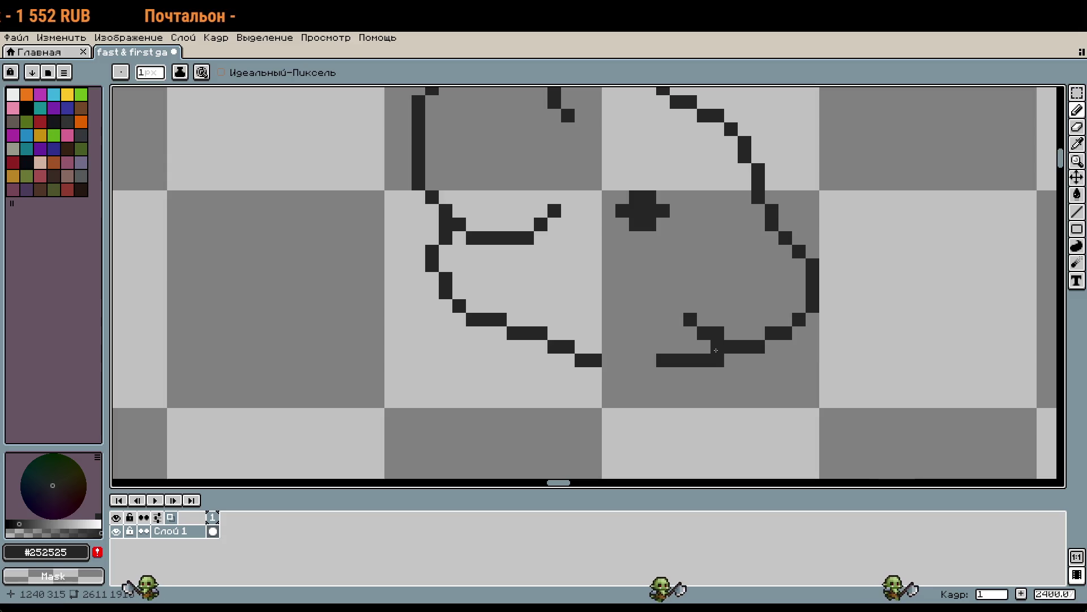
right_click(716, 330)
left_click(688, 327)
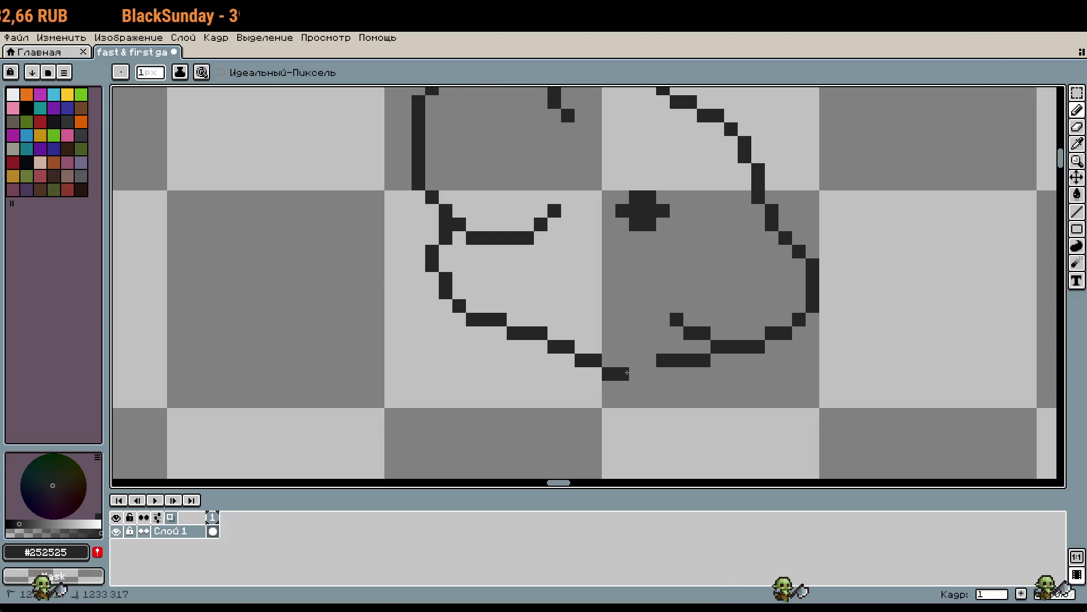
Join the two bottom strokes with a run of pixels, erasing an uneven pixel
scroll(784, 388, "down", 1)
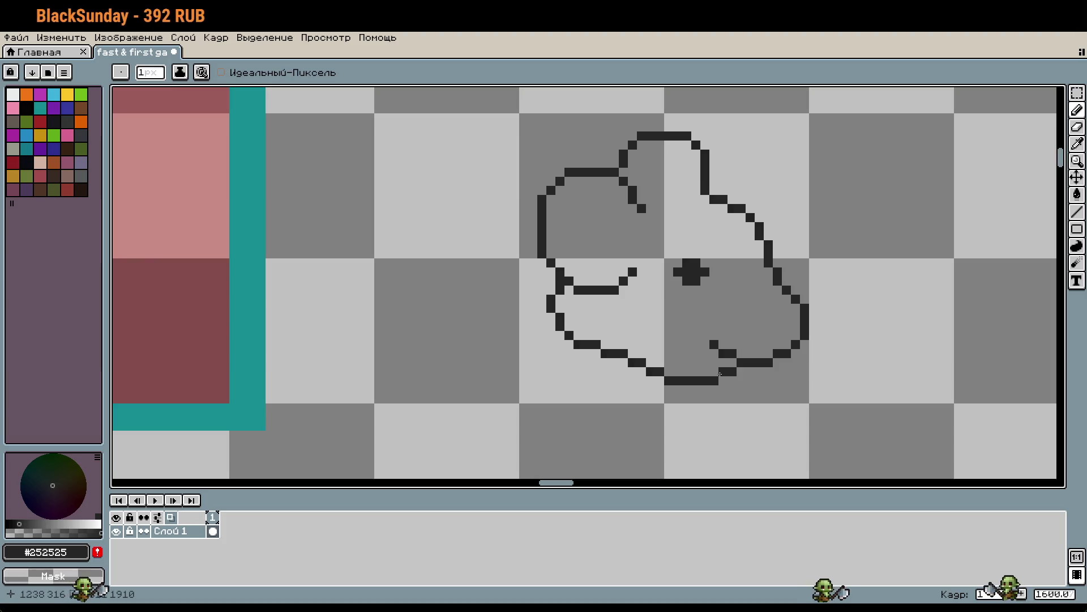
scroll(830, 389, "down", 1)
scroll(641, 345, "down", 1)
scroll(639, 344, "down", 1)
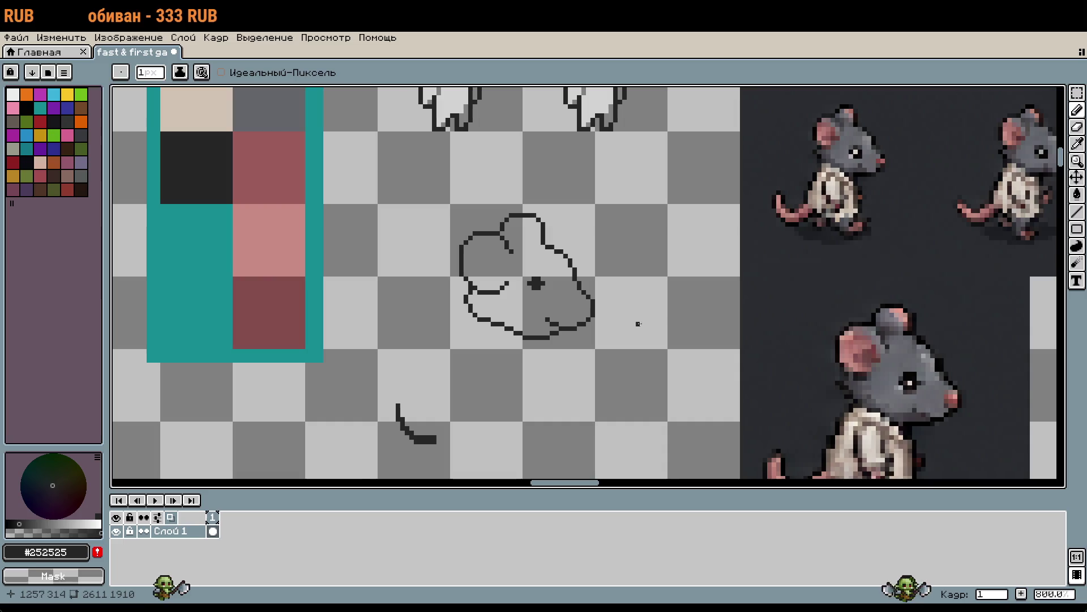
scroll(519, 355, "up", 2)
left_click_drag(530, 325, 586, 353)
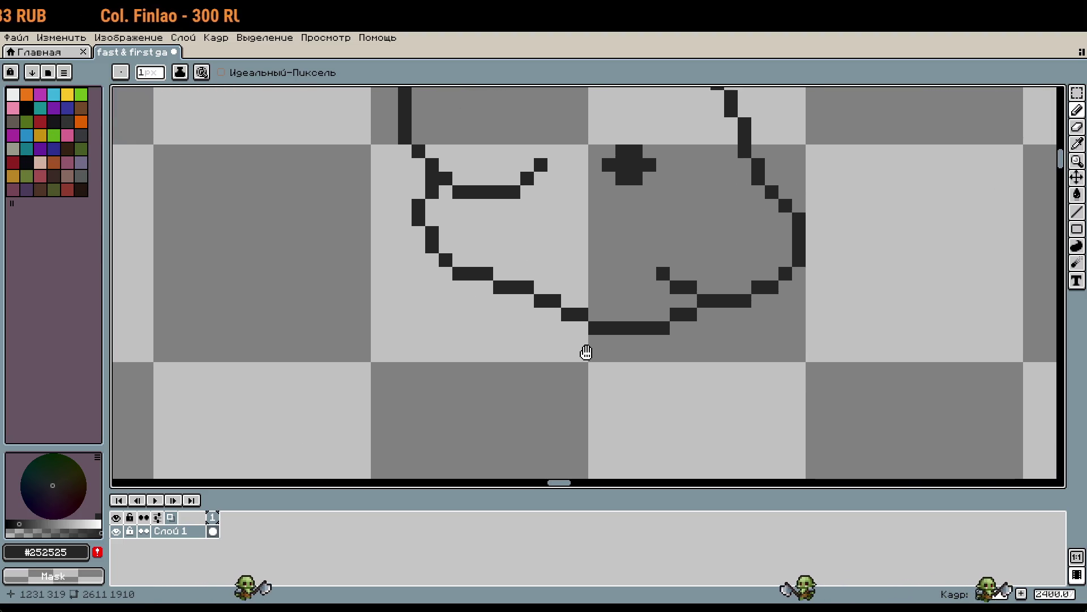
scroll(586, 352, "down", 2)
scroll(554, 302, "up", 3)
right_click(555, 317)
left_click_drag(608, 316, 573, 316)
left_click(558, 327)
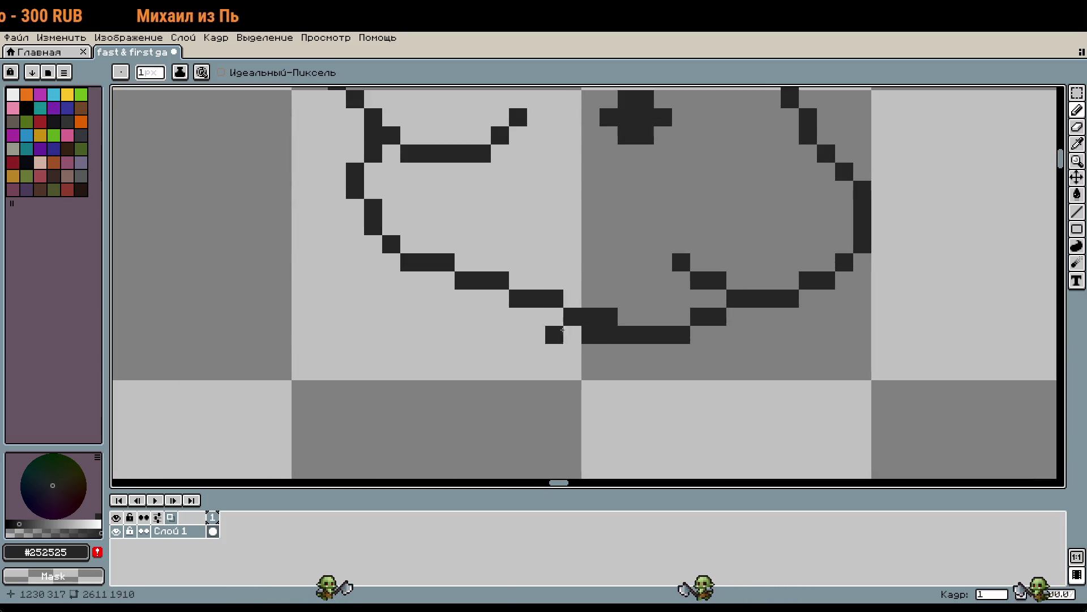
Erase offset pixels and fill the bottom outline into one continuous row
scroll(691, 393, "down", 2)
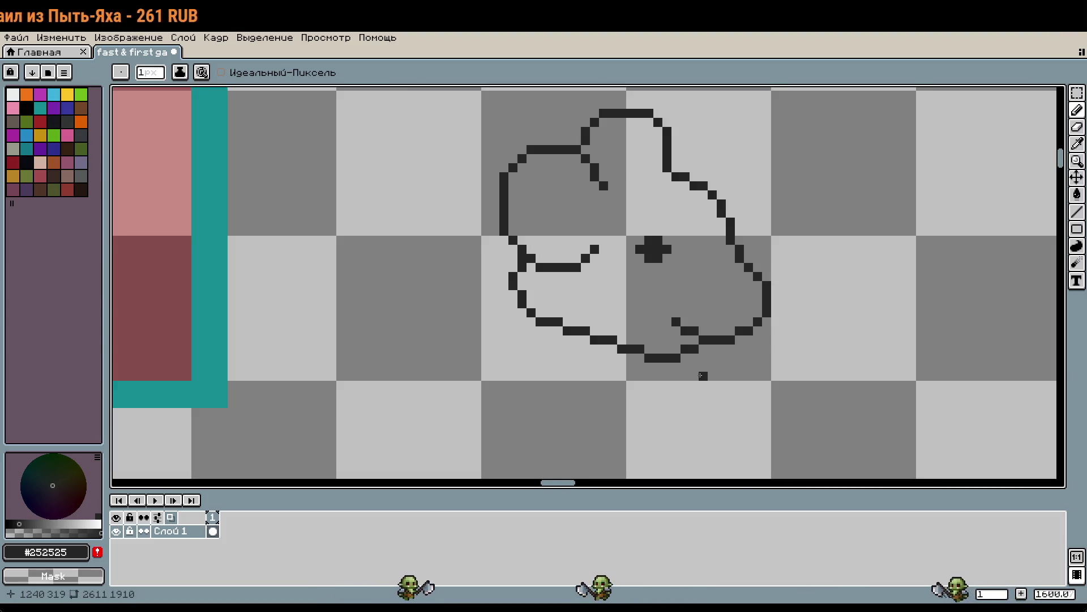
right_click(647, 358)
right_click(671, 358)
left_click_drag(647, 348, 680, 349)
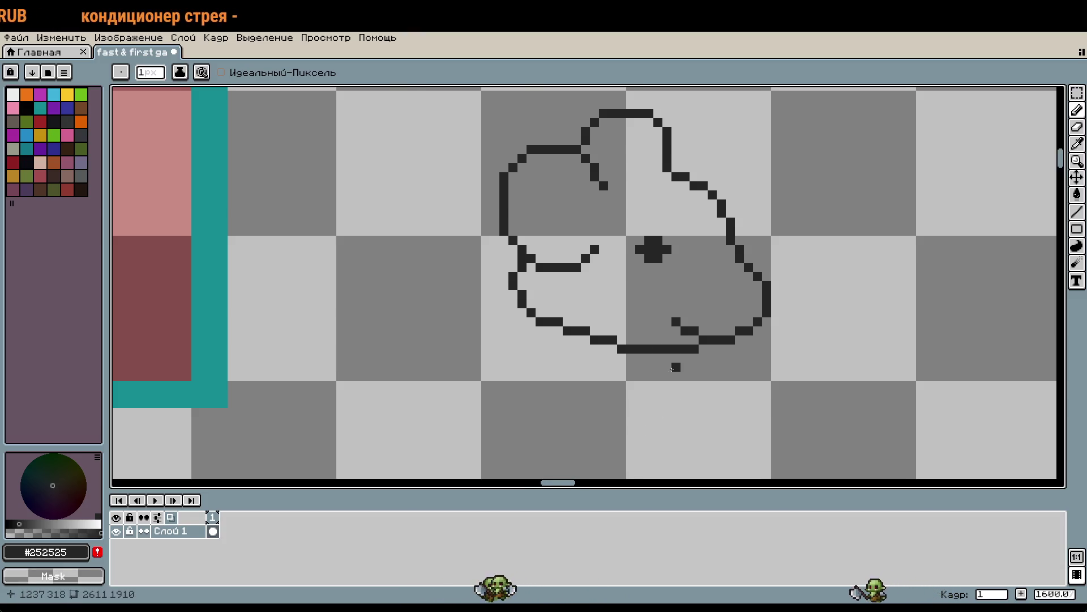
scroll(675, 367, "down", 1)
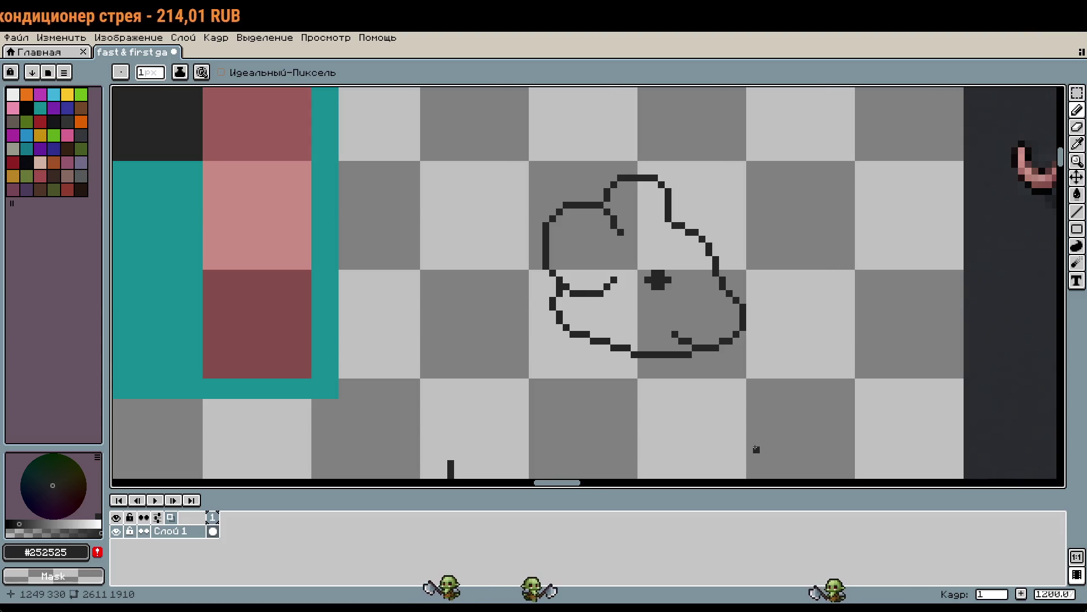
scroll(755, 447, "up", 1)
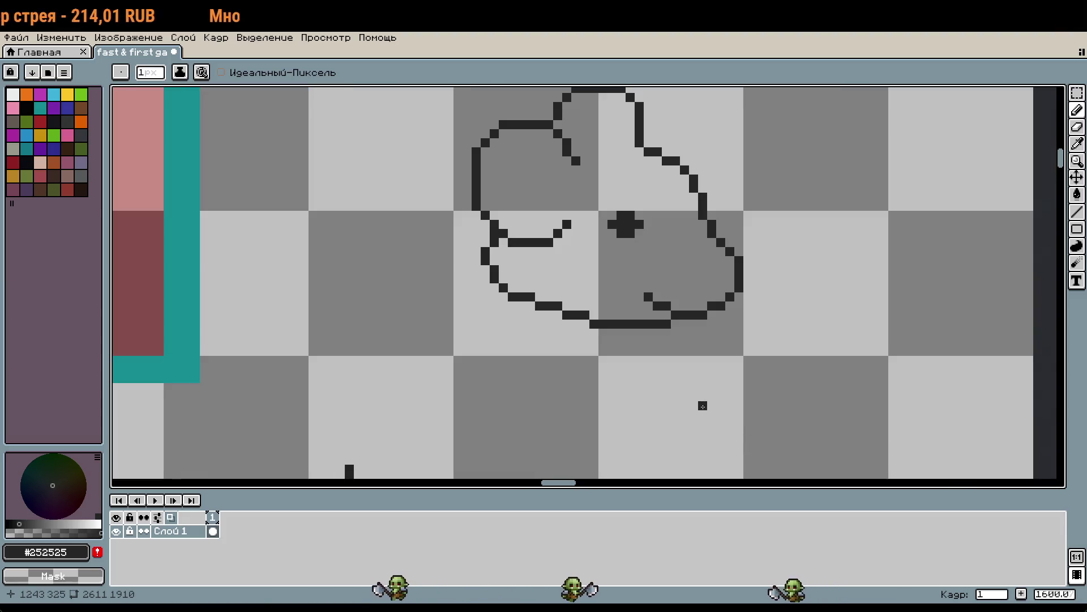
scroll(703, 406, "up", 1)
Undo the bad lower strokes and redraw the head's lower jaw outline
key("ctrl+z")
left_click(432, 255)
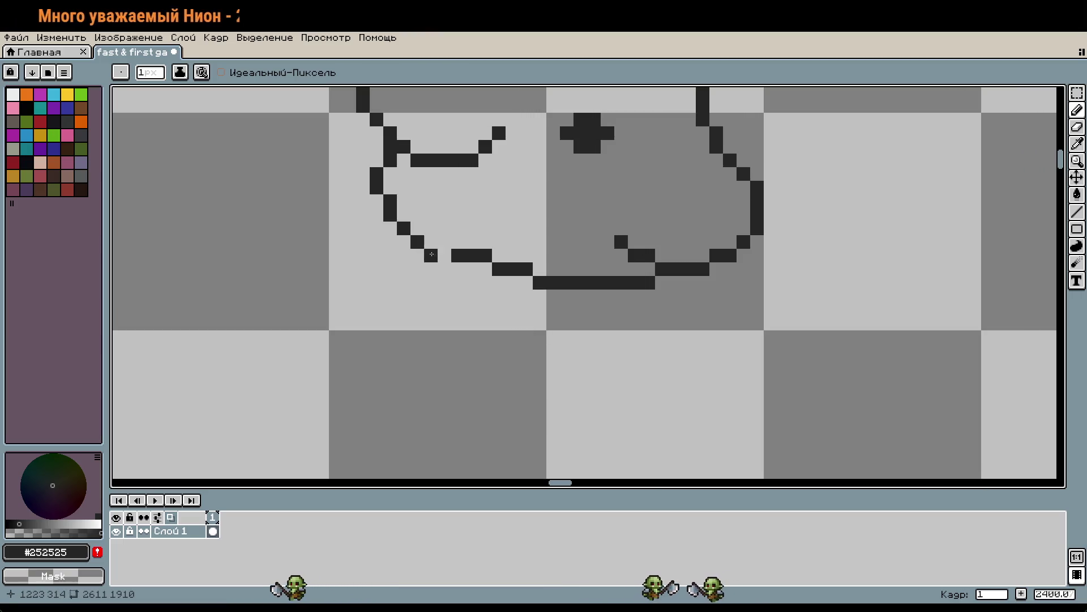
key("ctrl+z")
key("ctrl+z")
key("ctrl+z")
left_click_drag(431, 255, 591, 297)
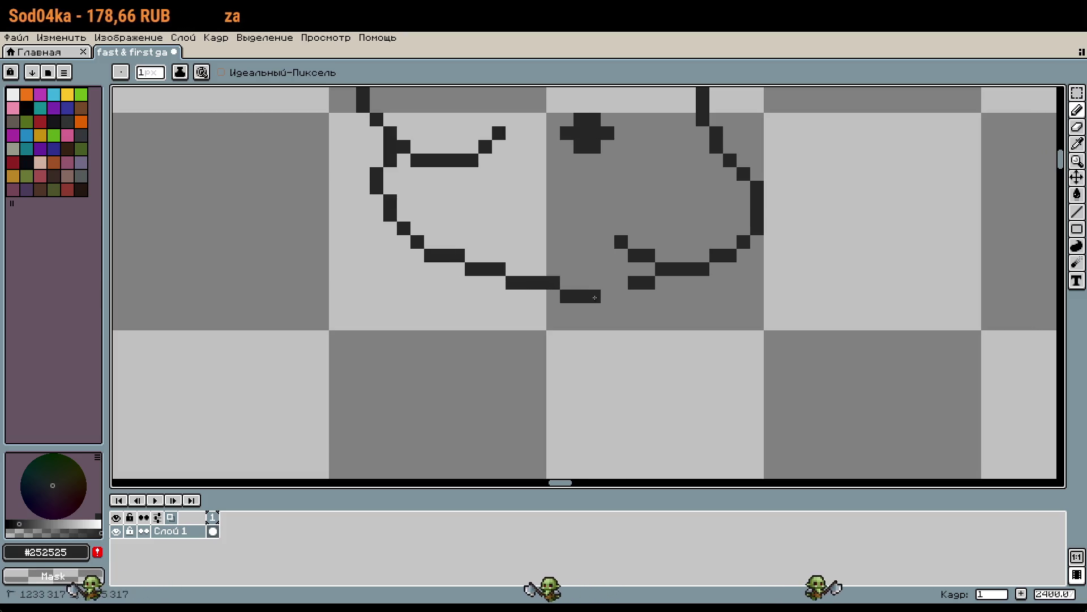
scroll(635, 320, "down", 3)
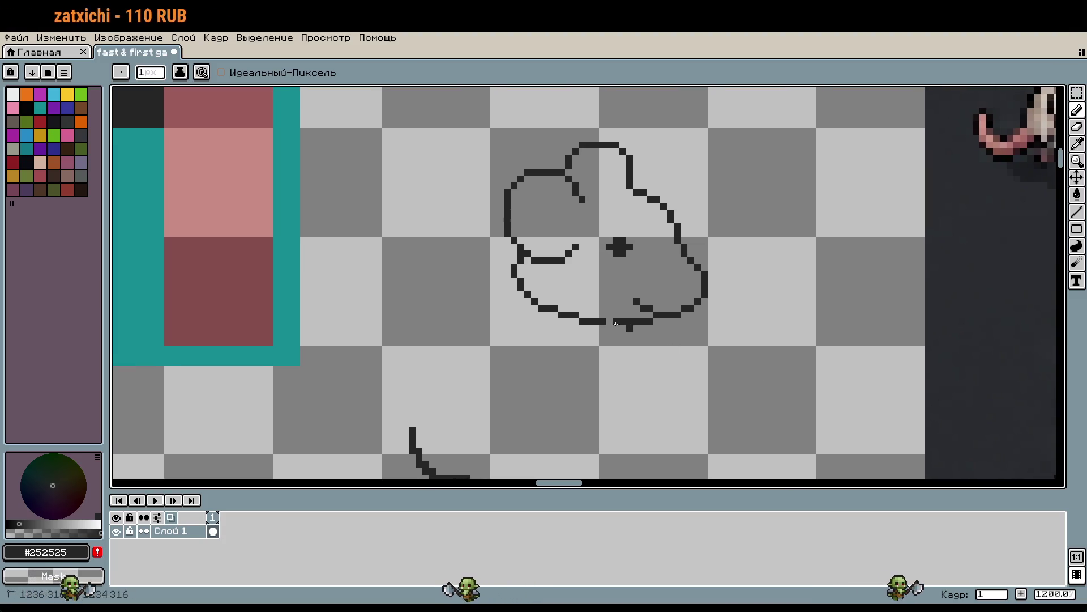
scroll(732, 364, "down", 1)
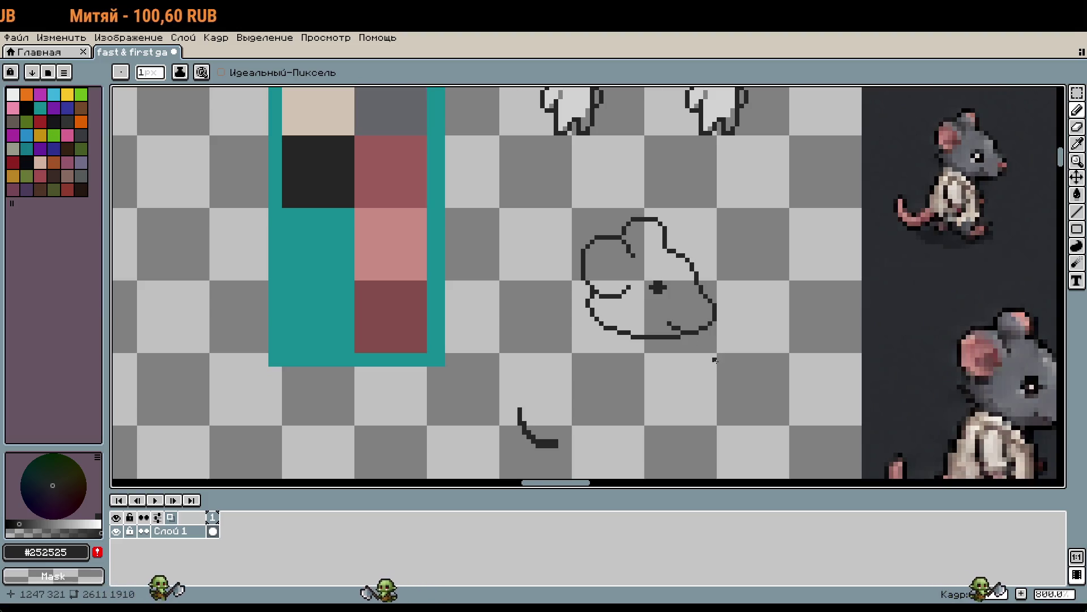
scroll(715, 360, "up", 4)
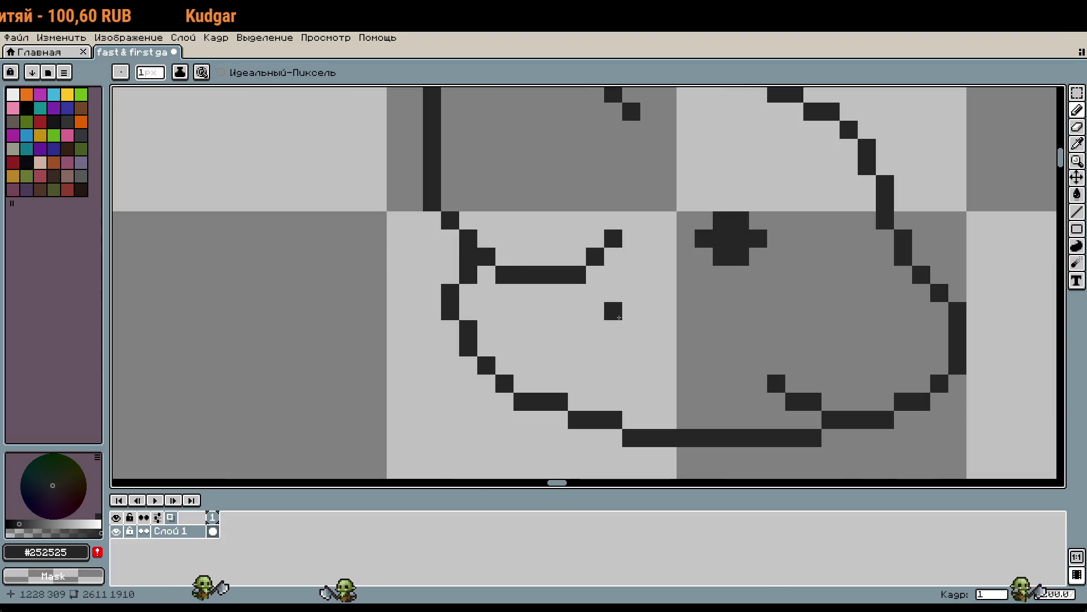
Fix the mouth's right-end pixels and move the mouth line up one pixel
key("m")
left_click_drag(640, 230, 548, 303)
left_click(668, 344)
scroll(696, 363, "down", 2)
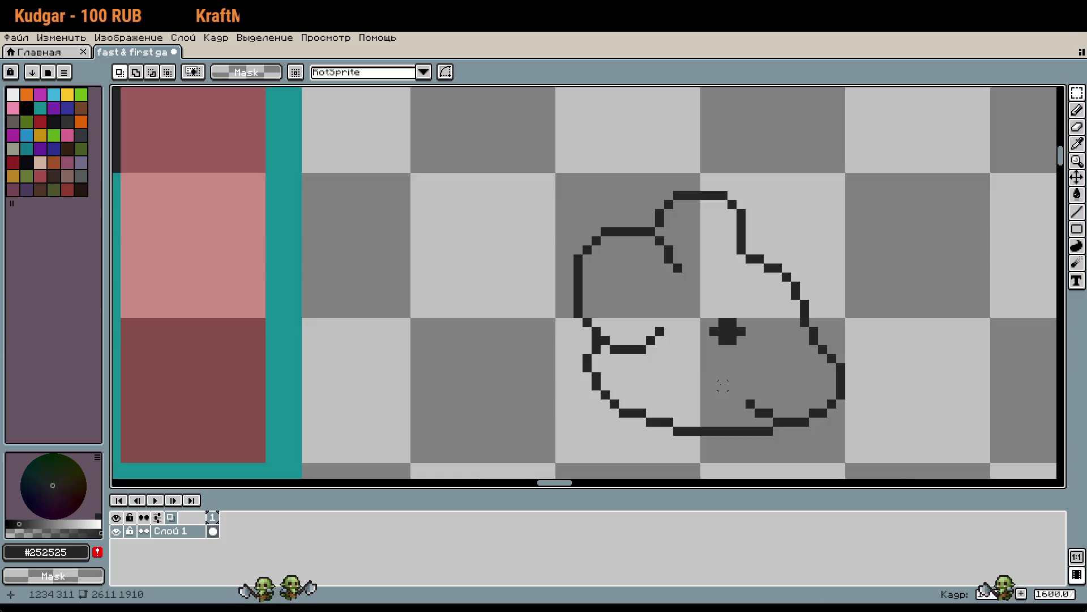
scroll(657, 335, "up", 2)
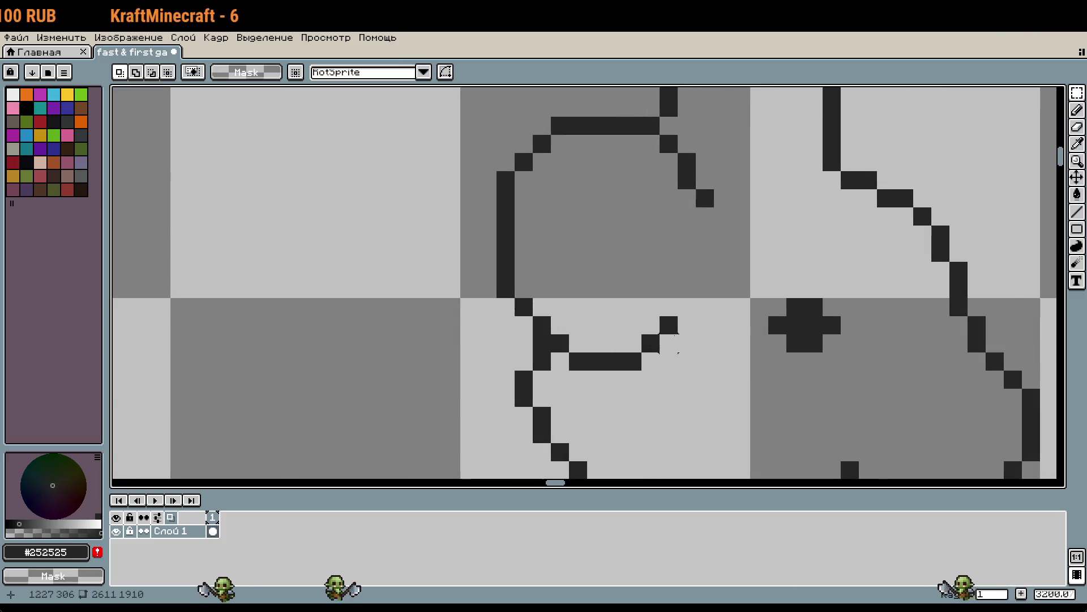
key("b")
scroll(656, 340, "down", 1)
left_click(608, 364)
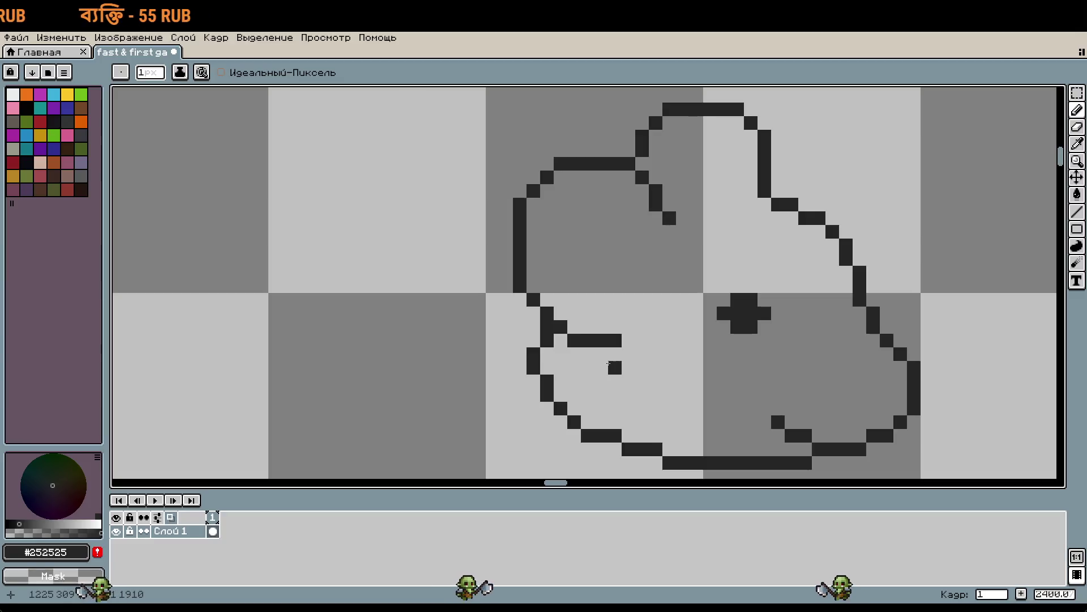
key("m")
left_click_drag(551, 319, 637, 349)
key("Up")
key("ctrl+d")
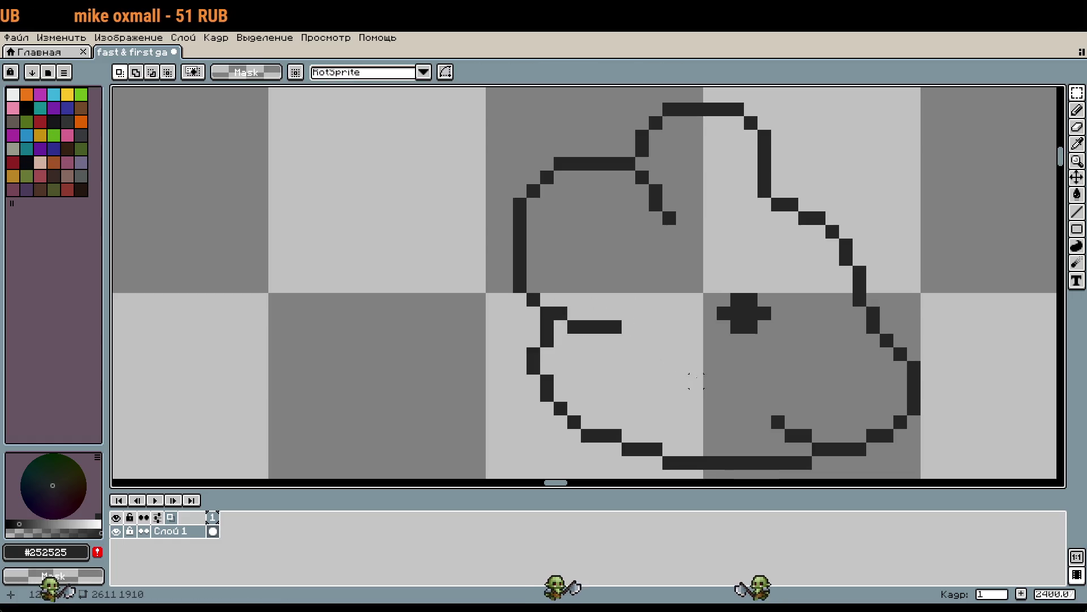
Touch up the head's right edge outline with a vertical pencil stroke
scroll(766, 395, "down", 2)
left_click_drag(766, 394, 759, 333)
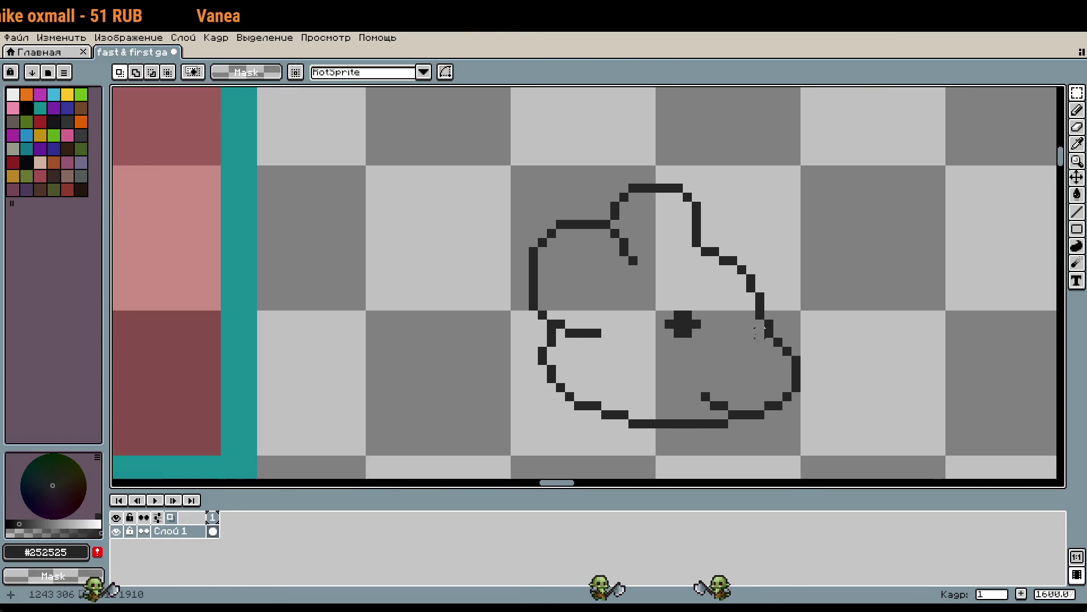
key("b")
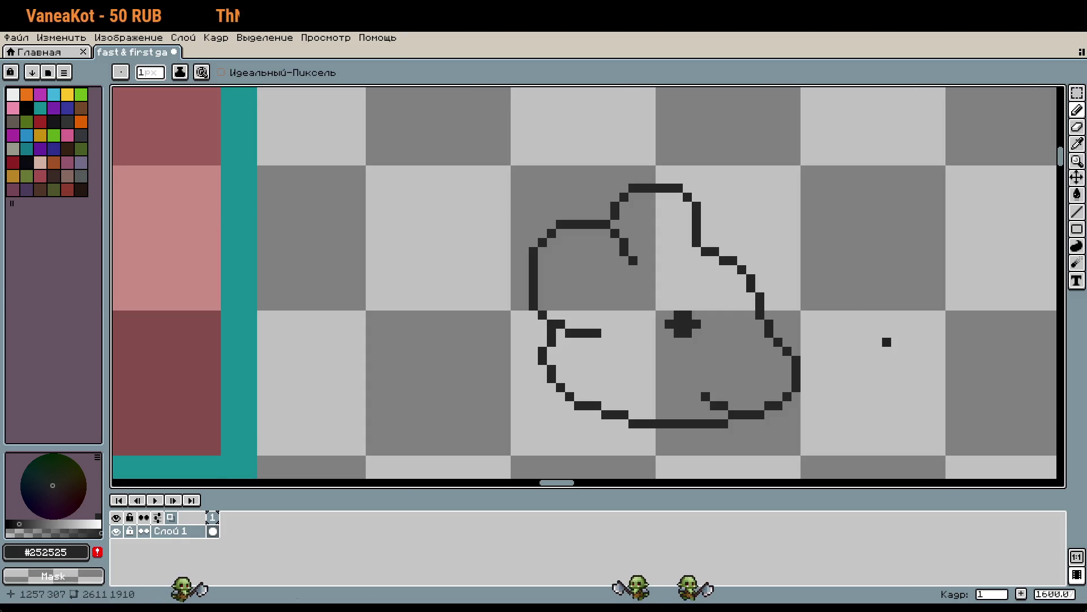
left_click_drag(877, 340, 834, 164)
mouse_move(809, 318)
left_mouse_down()
mouse_move(833, 254)
mouse_move(801, 342)
left_mouse_up()
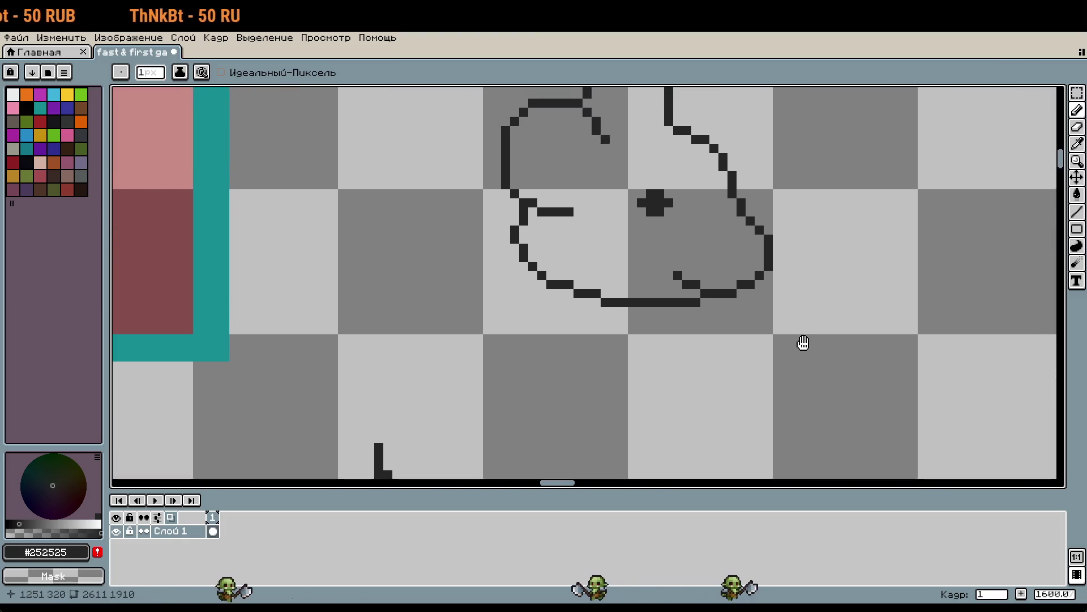
scroll(786, 238, "down", 1)
left_click_drag(787, 238, 795, 338)
scroll(796, 339, "down", 1)
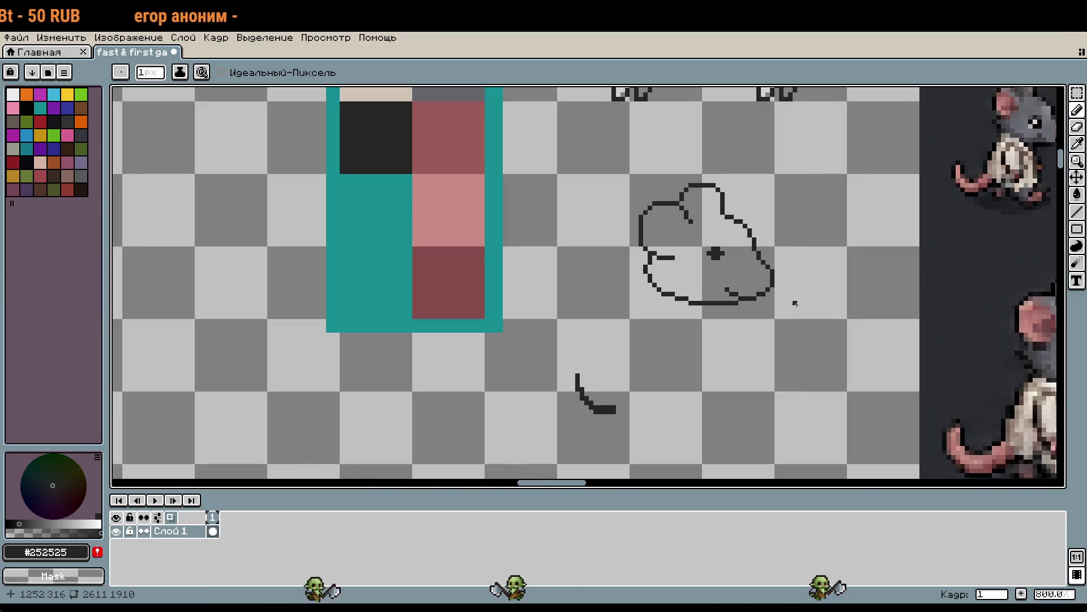
scroll(814, 215, "up", 4)
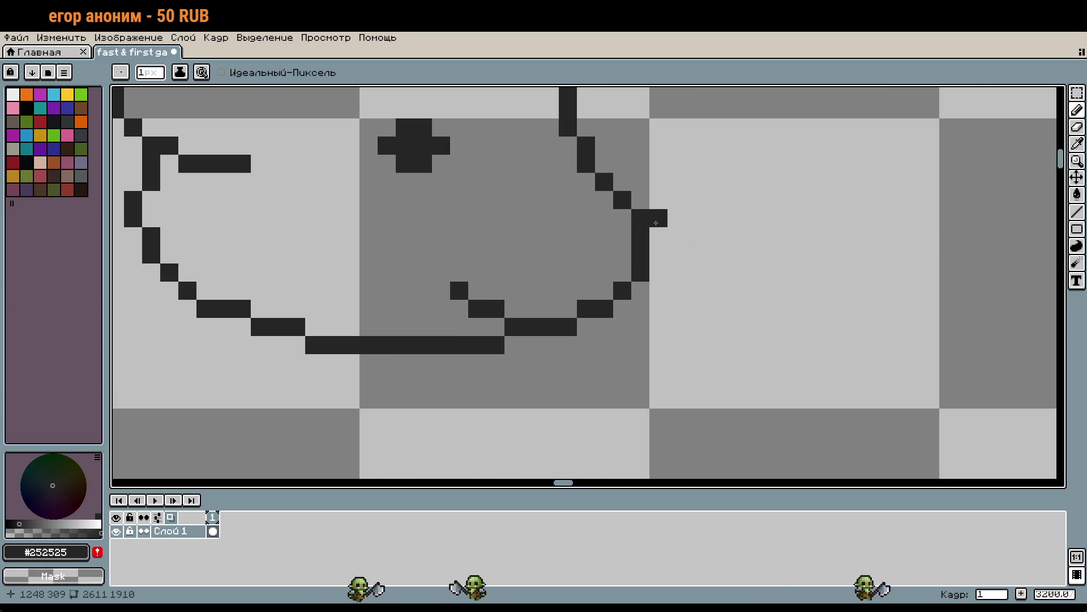
left_click_drag(645, 215, 646, 266)
scroll(694, 270, "down", 1)
scroll(694, 270, "down", 1)
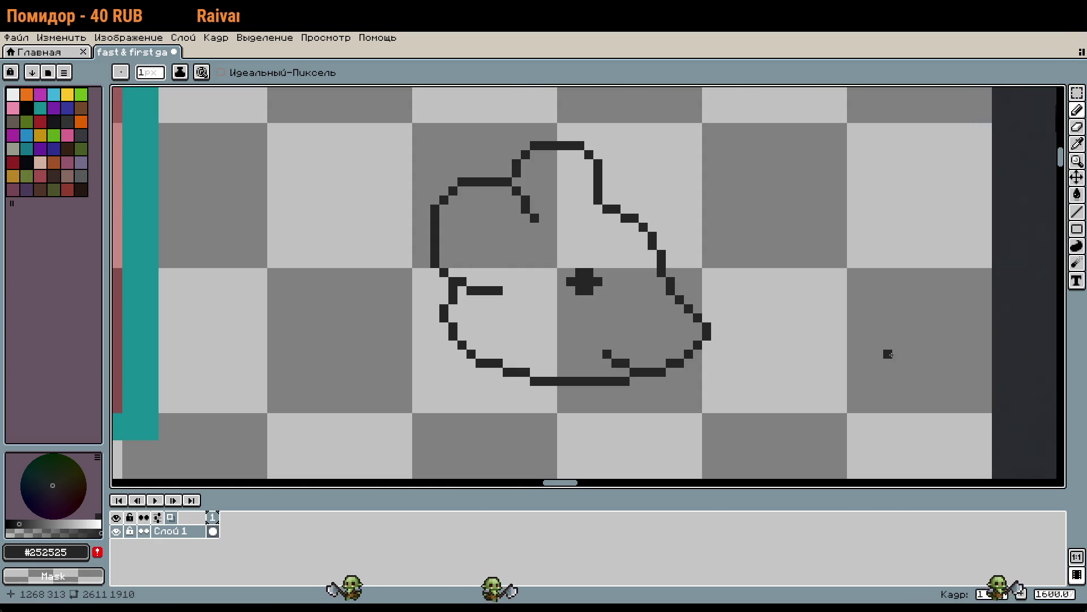
scroll(888, 353, "down", 1)
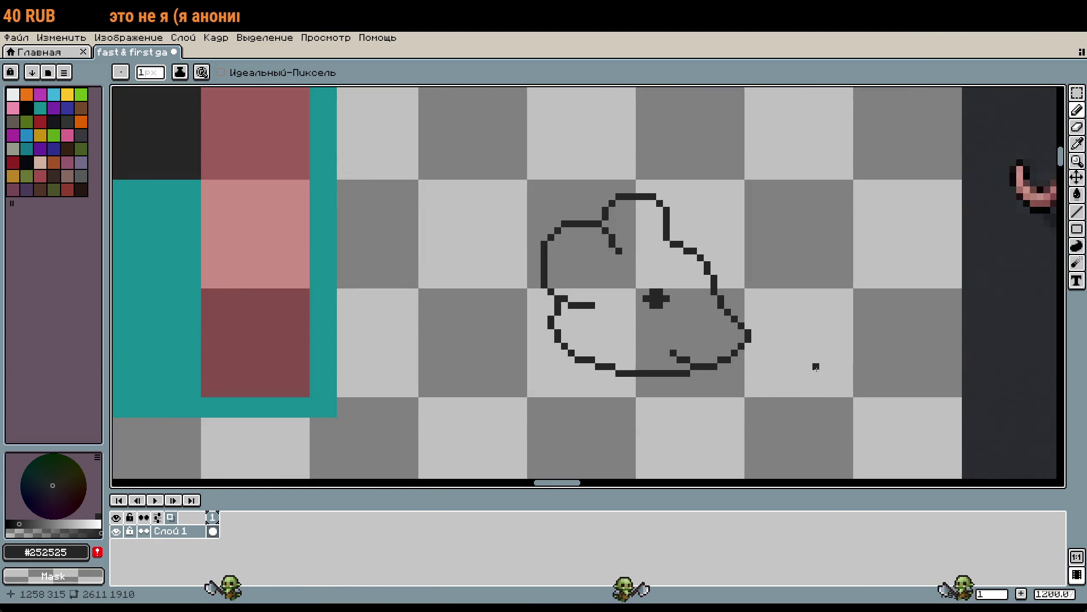
Glance at the large rat reference, then add a dark pixel under the eye cross
scroll(809, 379, "down", 1)
left_click_drag(826, 415, 783, 264)
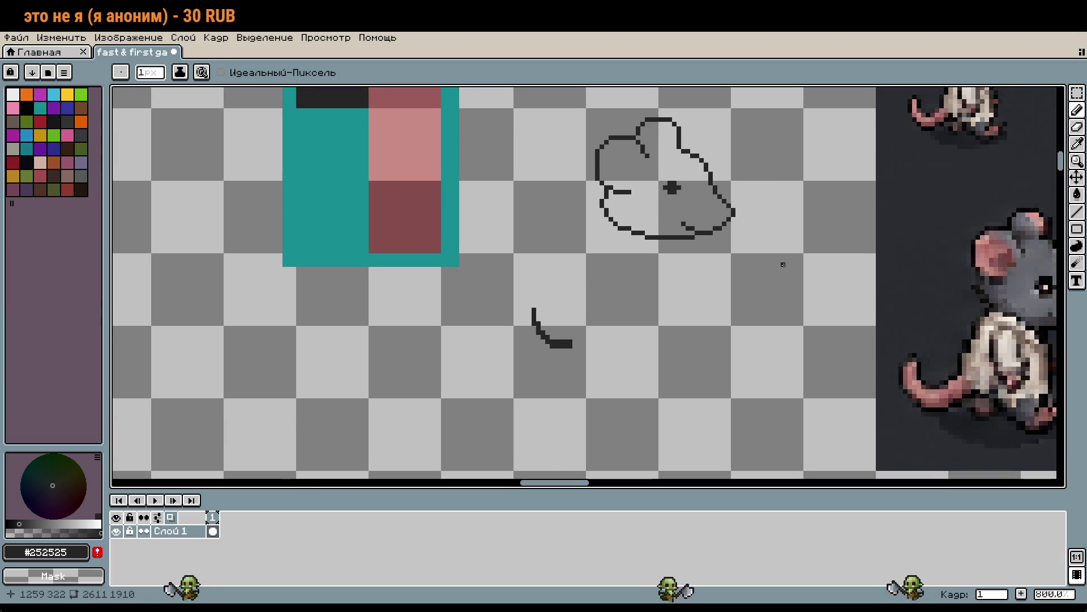
left_click_drag(761, 310, 756, 289)
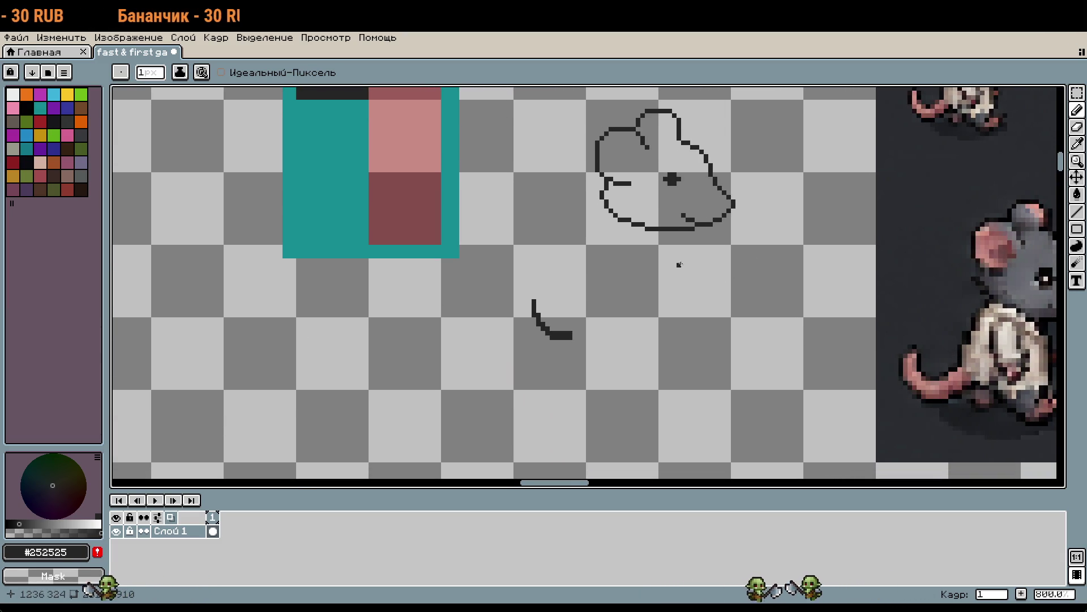
left_click_drag(733, 278, 542, 281)
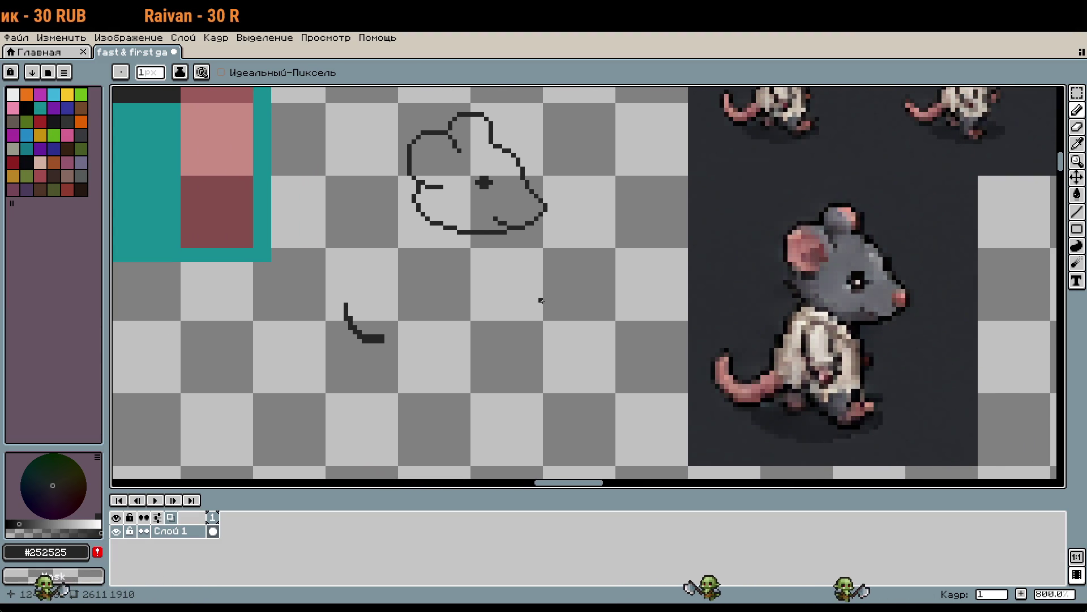
mouse_move(477, 287)
left_mouse_down()
mouse_move(510, 309)
mouse_move(534, 357)
left_mouse_up()
scroll(563, 242, "up", 5)
scroll(563, 242, "up", 3)
left_click(562, 289)
left_click_drag(593, 265, 593, 280)
scroll(686, 303, "down", 3)
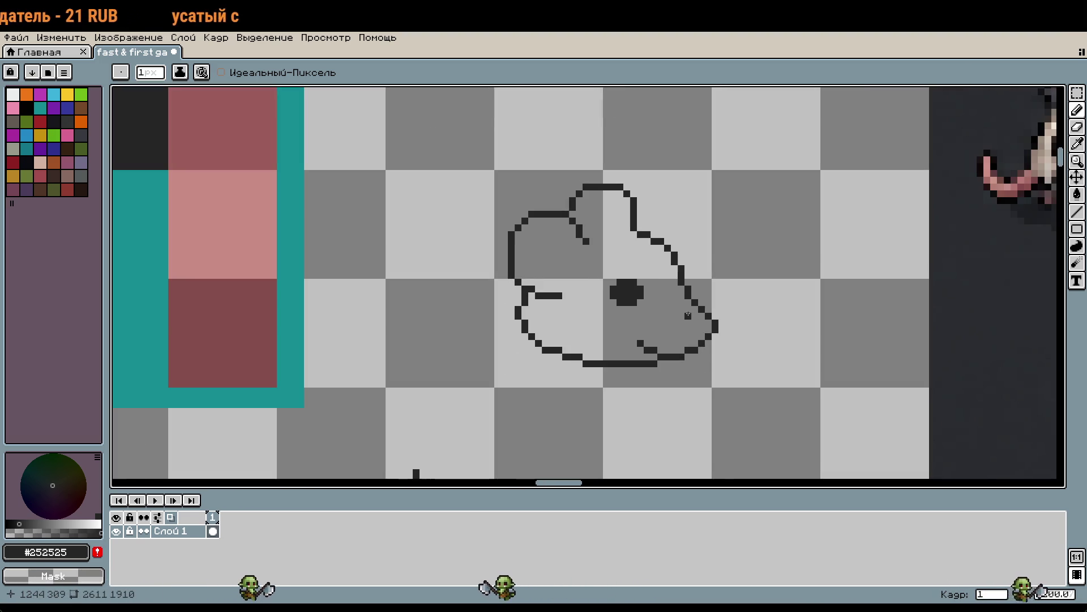
scroll(641, 295, "up", 3)
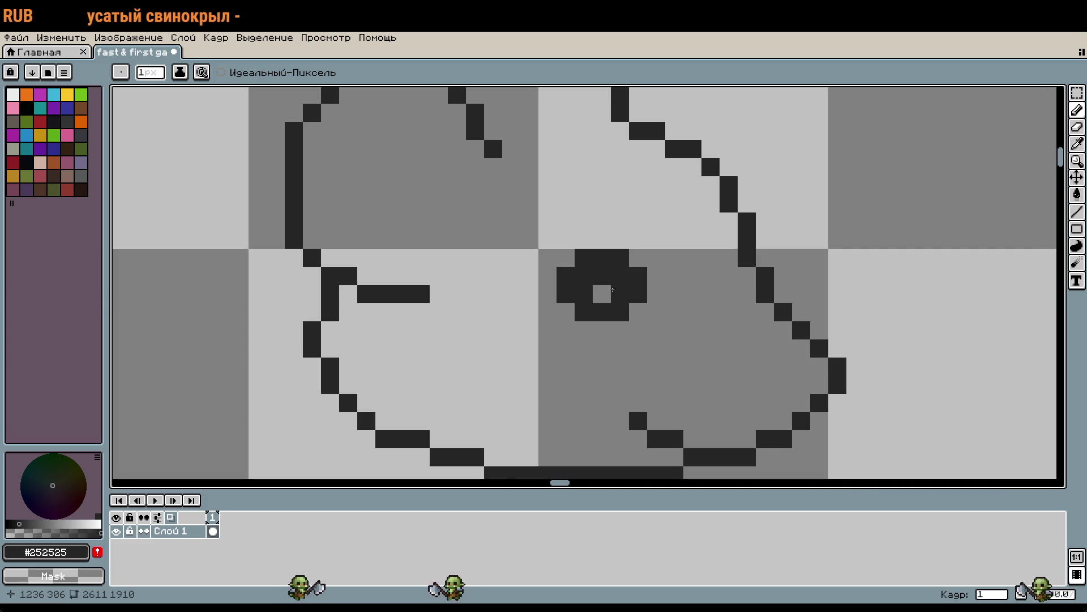
scroll(746, 341, "down", 2)
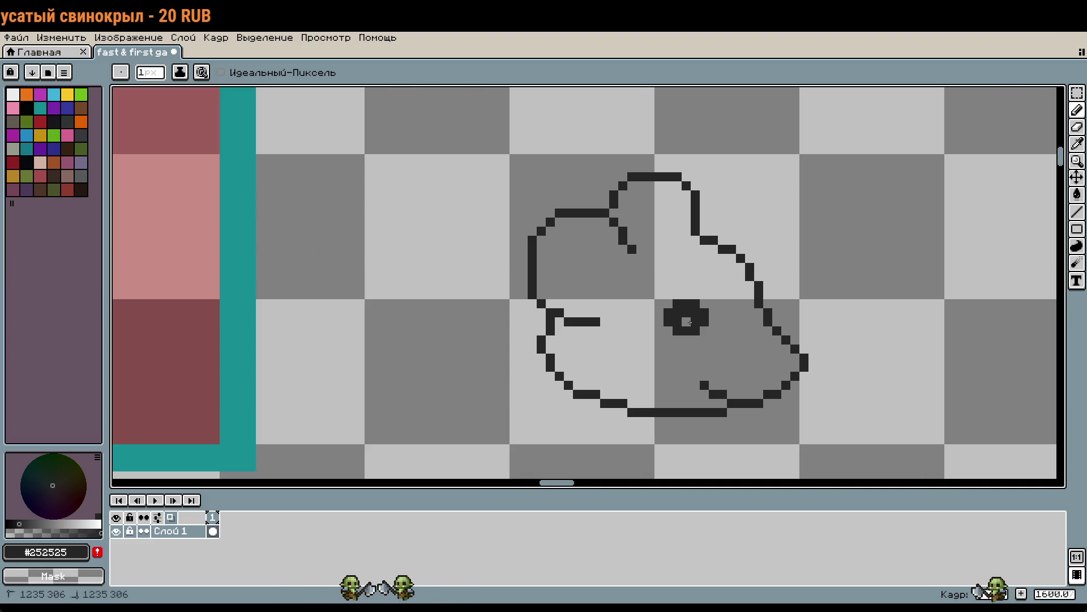
scroll(782, 347, "down", 2)
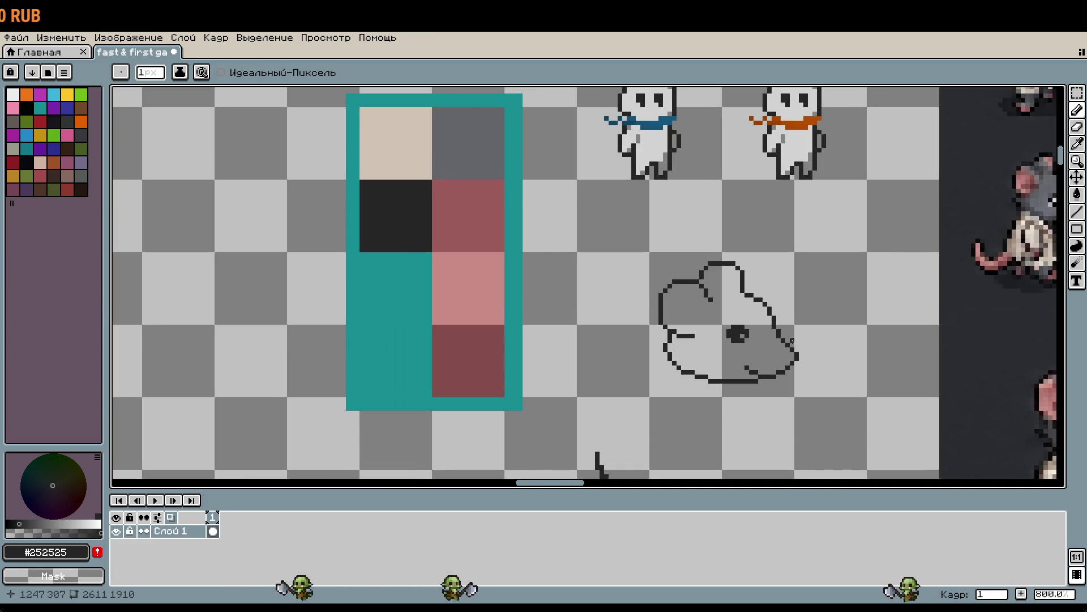
scroll(739, 362, "up", 2)
key("m")
mouse_move(707, 274)
left_mouse_down()
mouse_move(776, 324)
mouse_move(743, 298)
left_mouse_up()
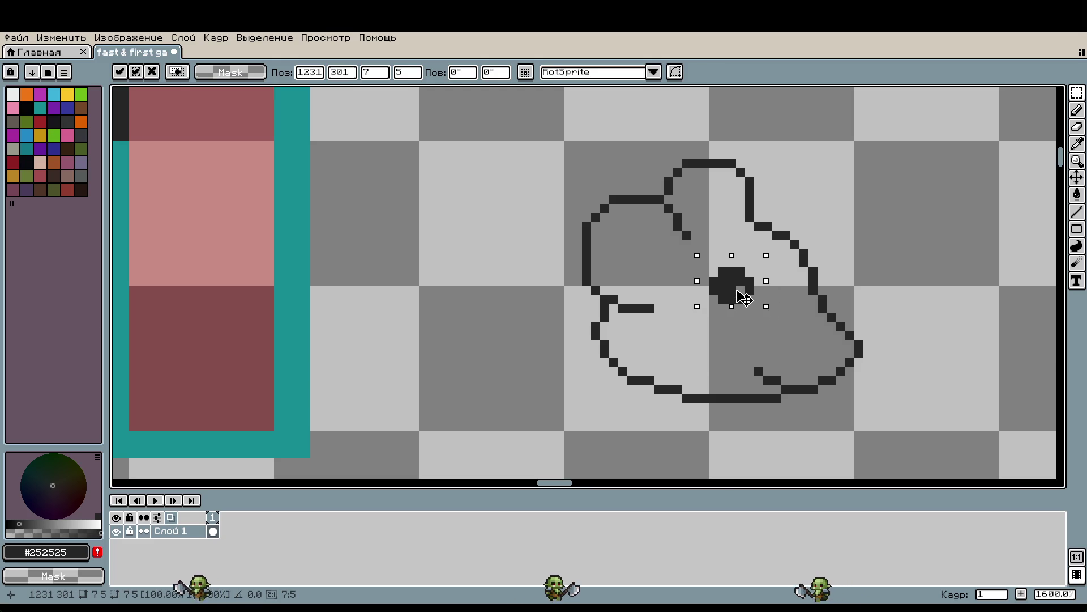
left_click(940, 380)
mouse_move(688, 265)
left_mouse_down()
mouse_move(739, 278)
mouse_move(784, 324)
mouse_move(760, 301)
mouse_move(779, 301)
left_mouse_up()
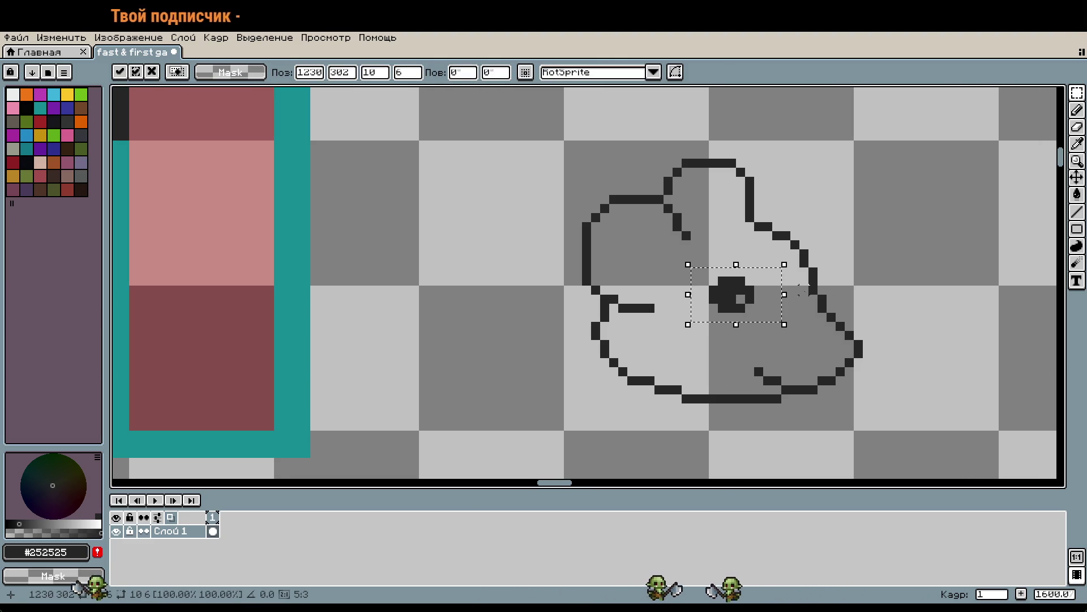
key("Return")
scroll(737, 300, "down", 2)
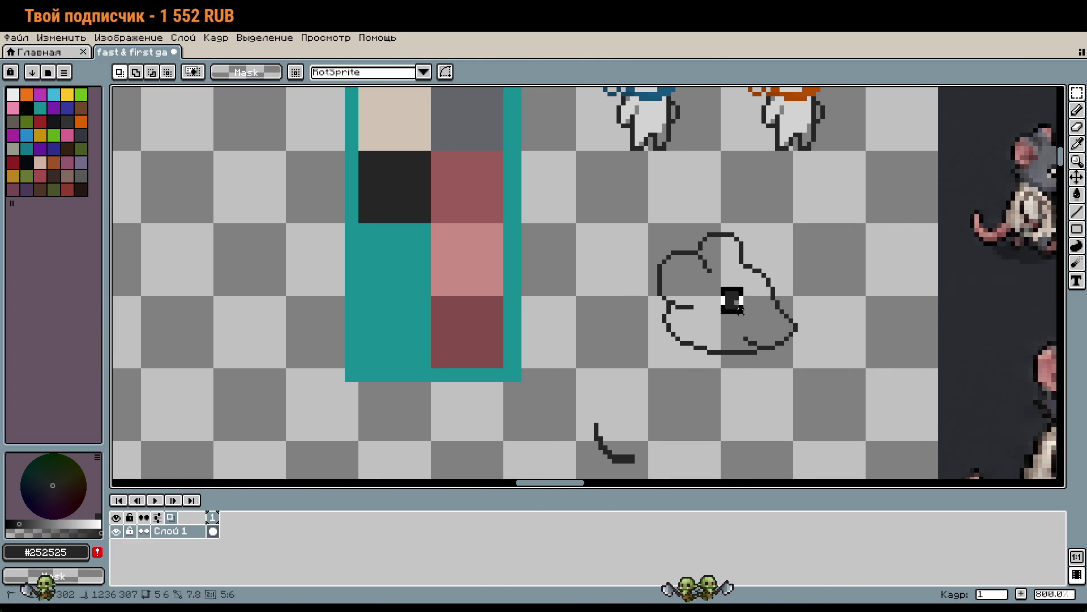
key("Down")
key("Return")
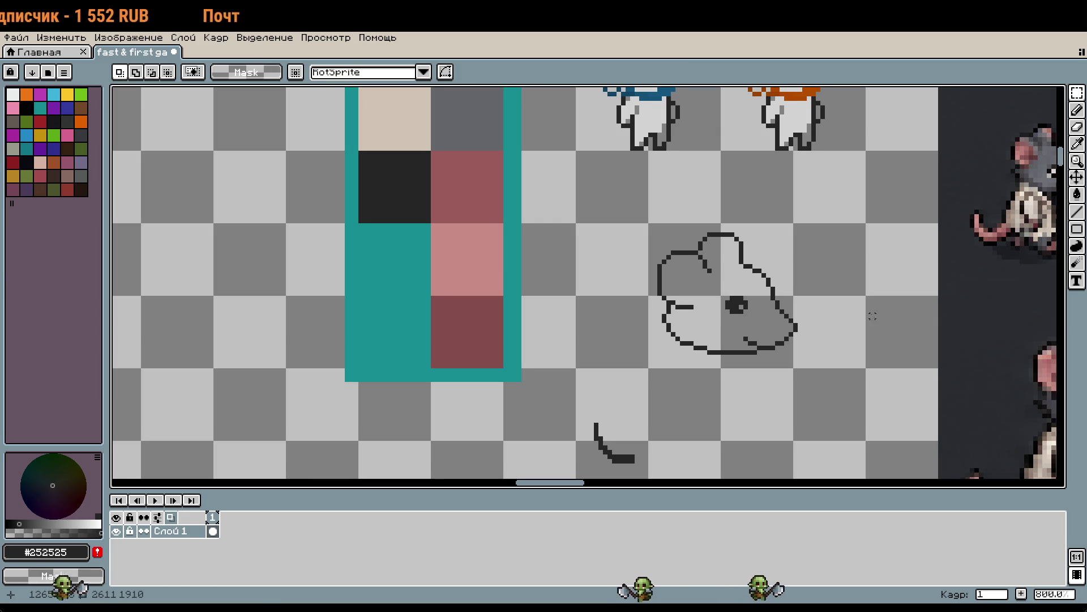
left_click_drag(872, 315, 714, 290)
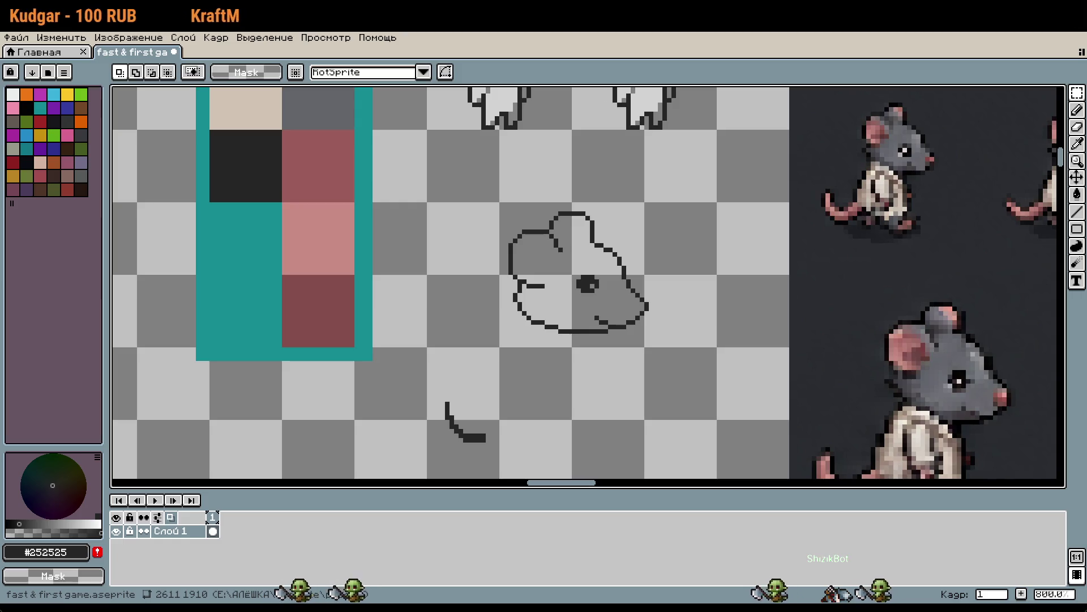
left_click_drag(513, 410, 613, 402)
key("w")
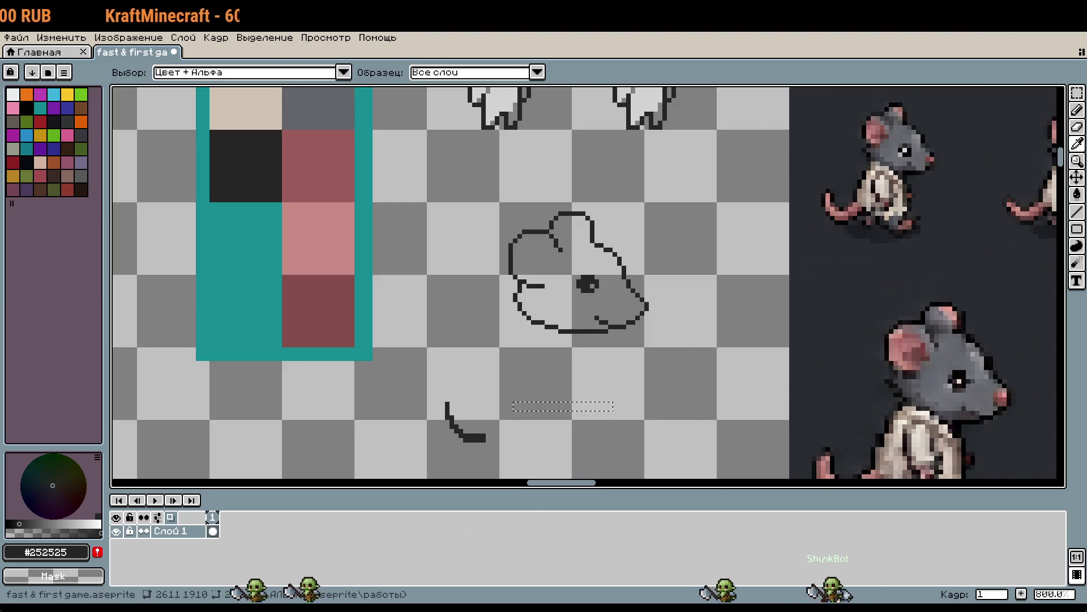
key("m")
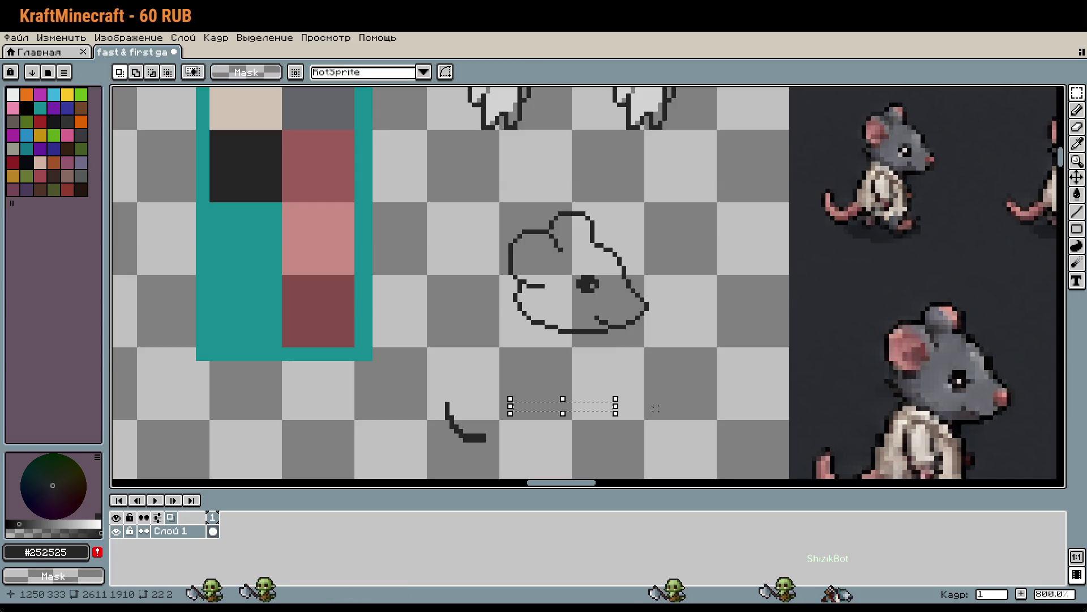
left_click(592, 445)
key("w")
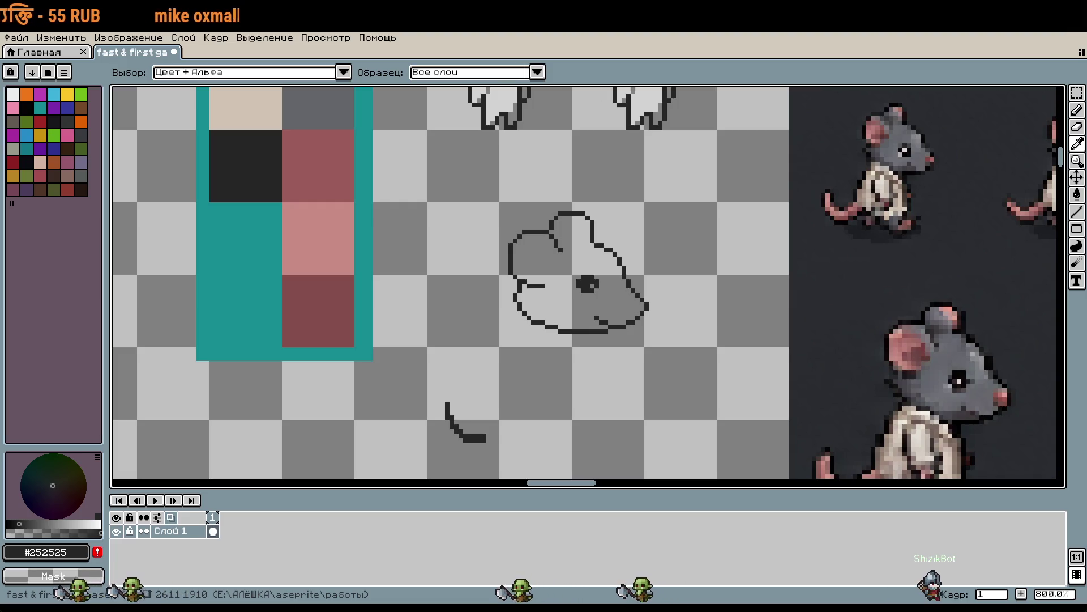
key("m")
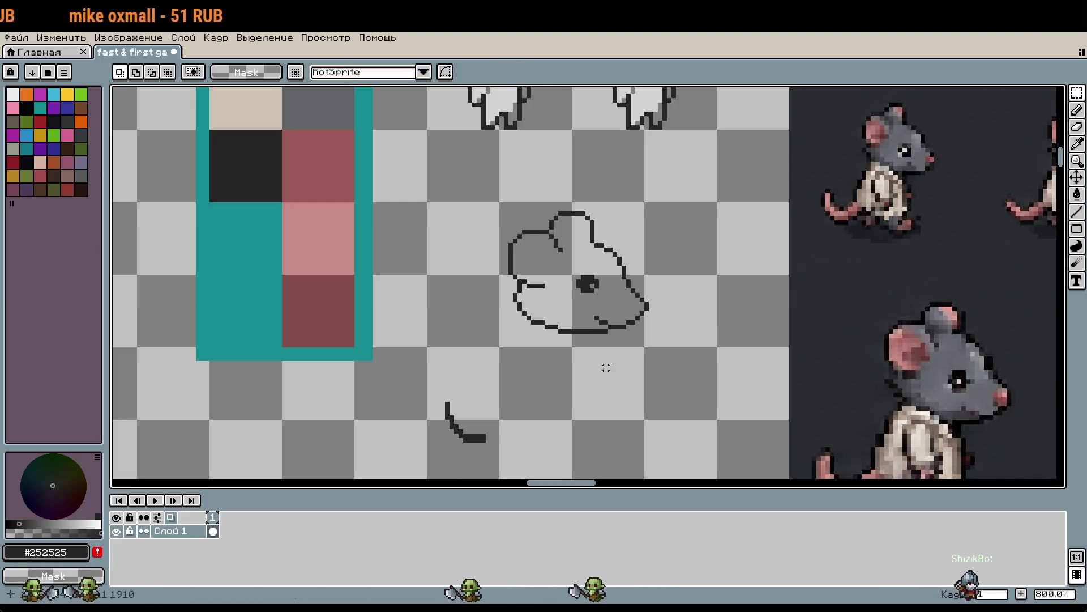
left_click_drag(645, 342, 597, 301)
scroll(598, 298, "down", 4)
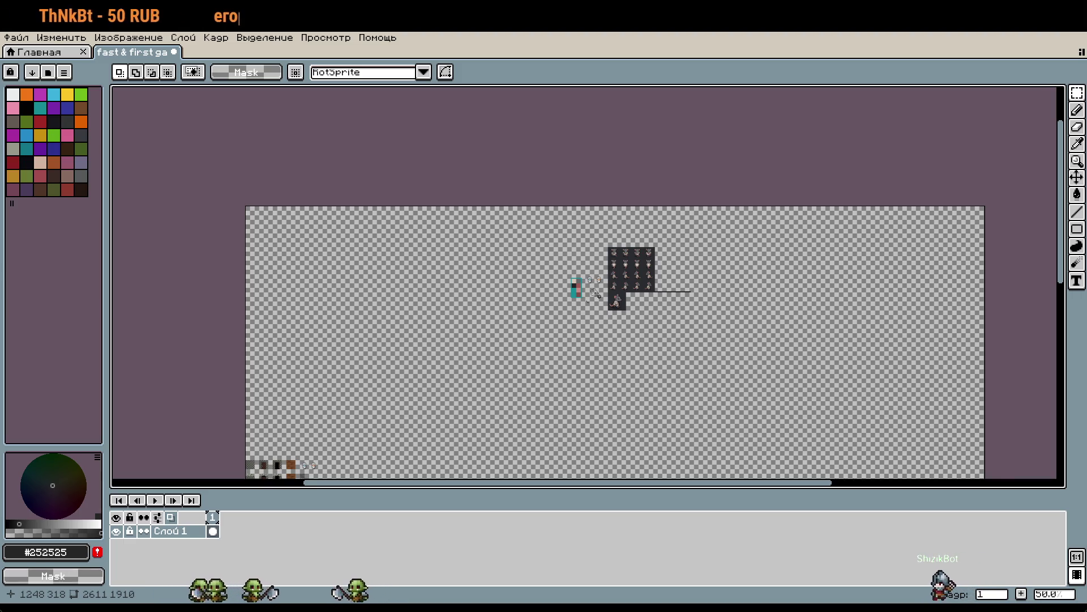
Lay the head sketch over the large rat reference and zoom to compare
scroll(599, 296, "up", 3)
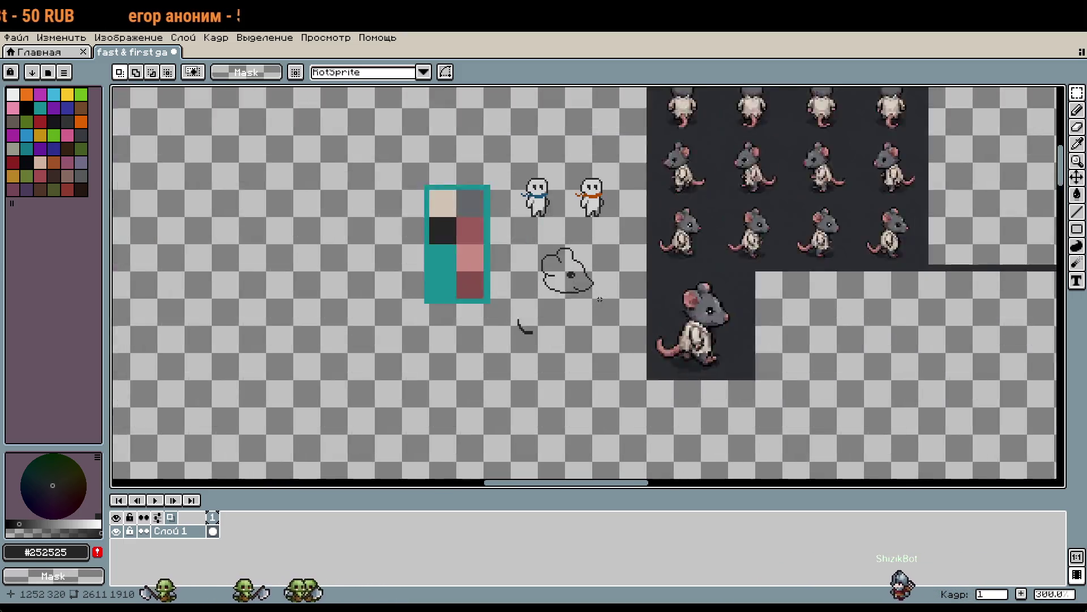
scroll(654, 299, "up", 1)
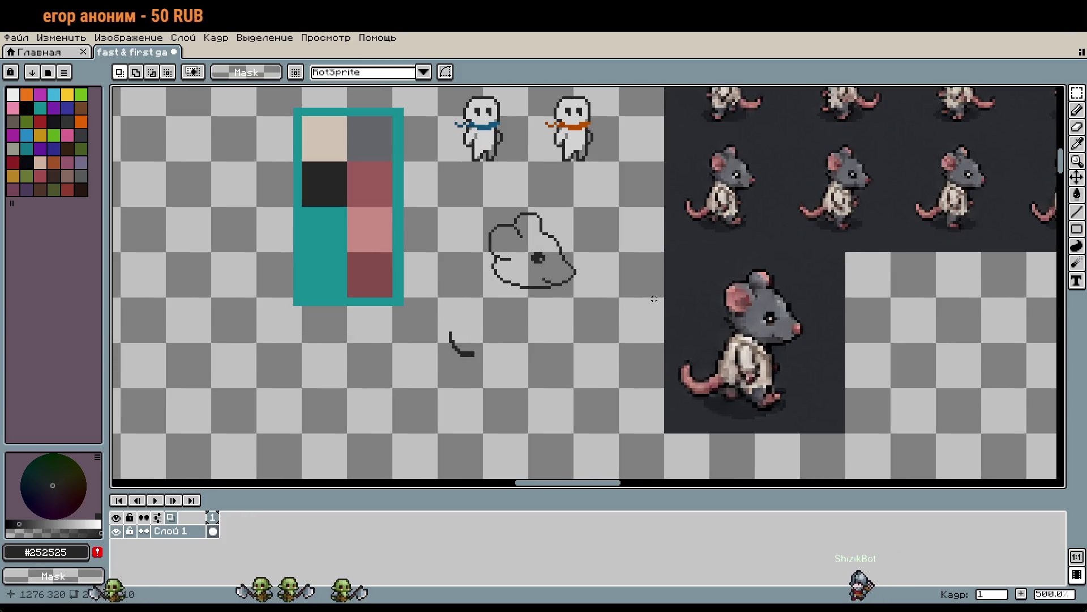
mouse_move(488, 210)
left_mouse_down()
mouse_move(620, 292)
mouse_move(759, 339)
mouse_move(823, 338)
left_mouse_up()
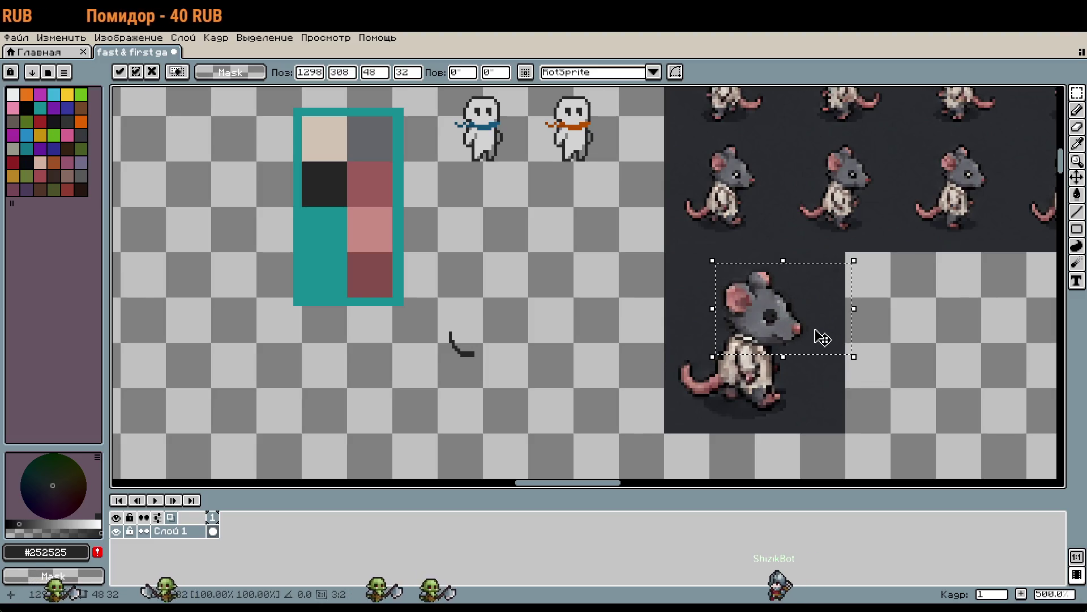
scroll(819, 339, "up", 4)
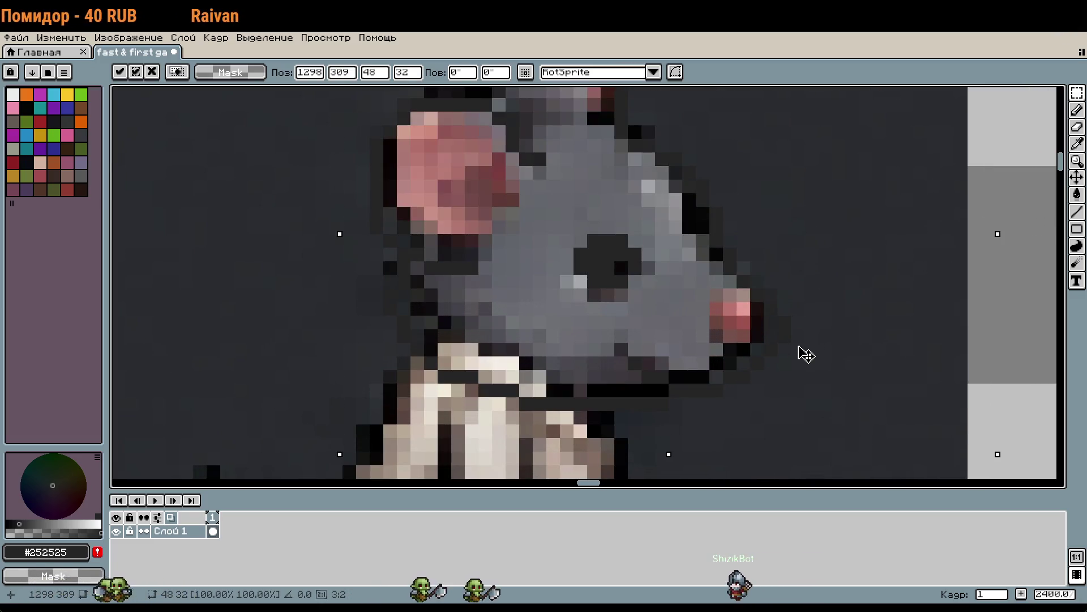
scroll(807, 340, "down", 2)
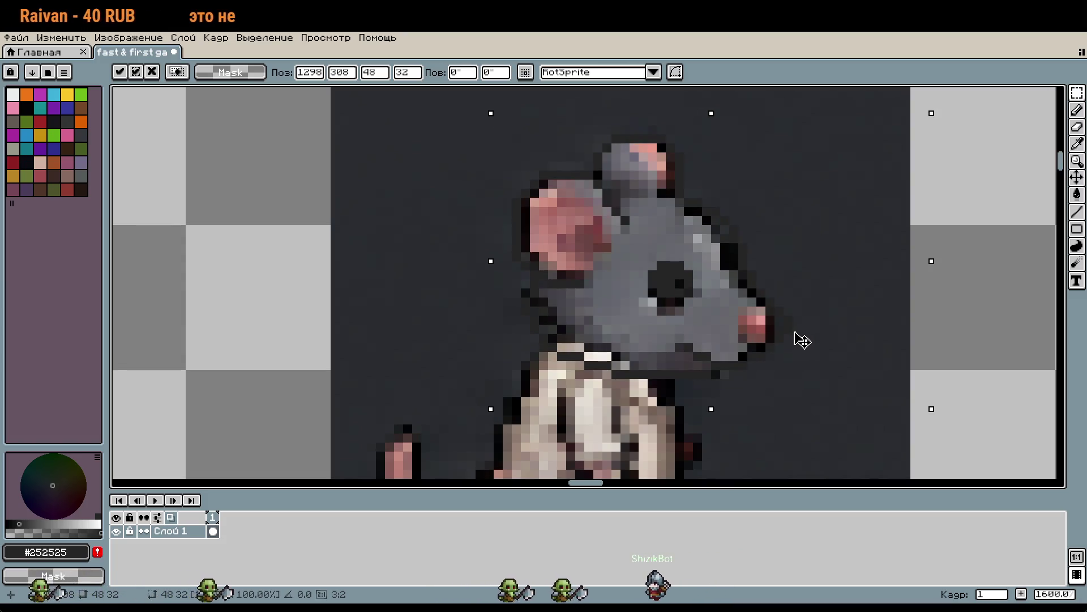
scroll(749, 253, "up", 5)
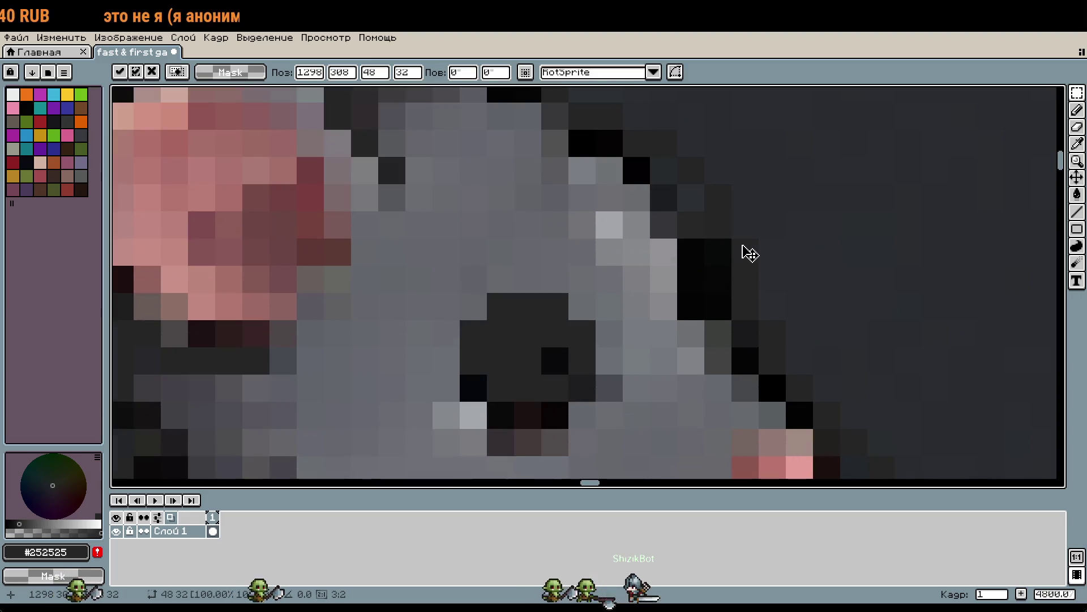
scroll(749, 253, "down", 3)
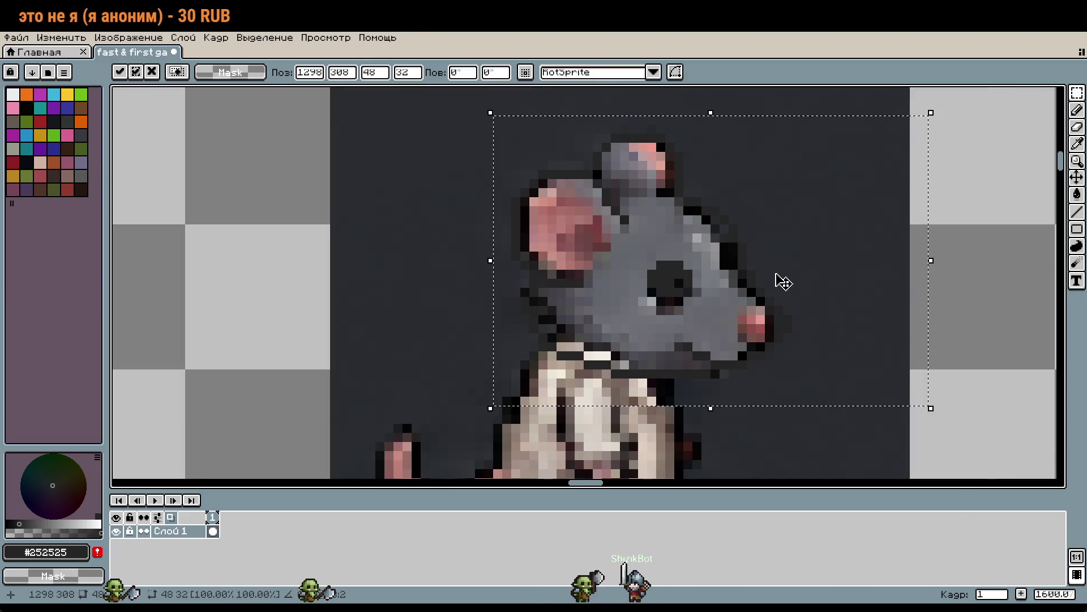
scroll(777, 279, "down", 1)
Move the sketch back left above the arm curve and deselect it
mouse_move(777, 280)
left_mouse_down()
mouse_move(379, 250)
mouse_move(380, 239)
mouse_move(679, 302)
left_mouse_up()
left_click_drag(589, 243, 445, 227)
left_click_drag(625, 240, 630, 257)
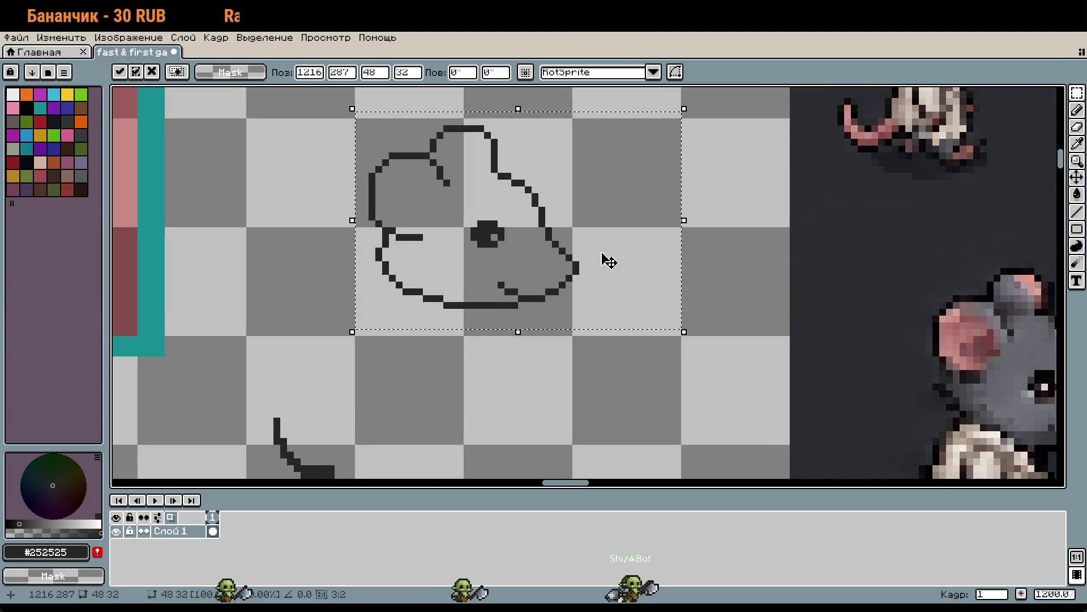
key("ctrl+d")
Erase three pixels from the right diagonal edge, then undo the edits
scroll(503, 190, "up", 1)
scroll(503, 190, "up", 3)
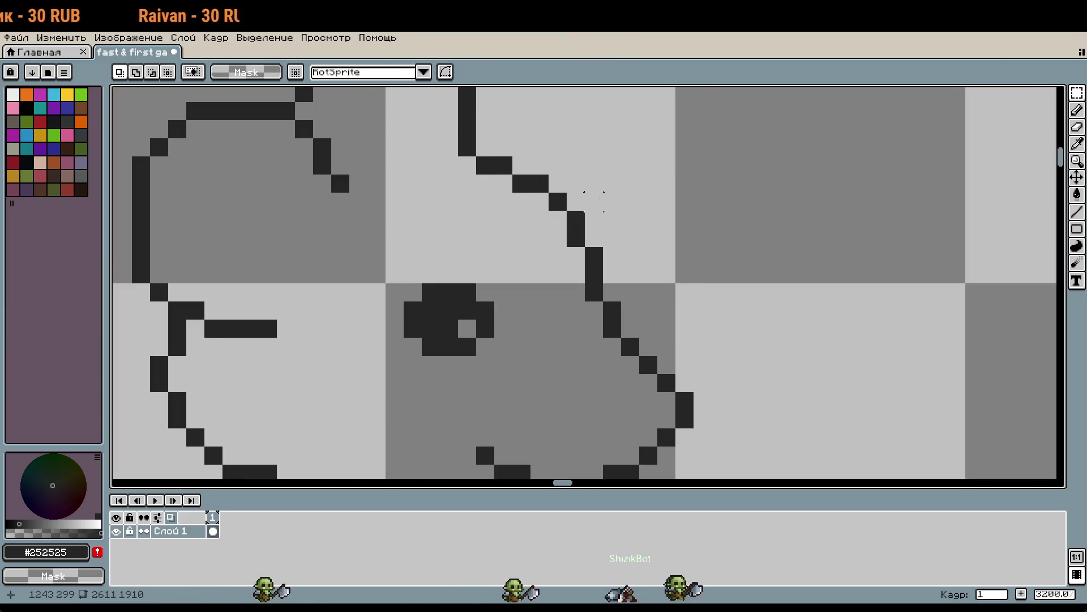
key("b")
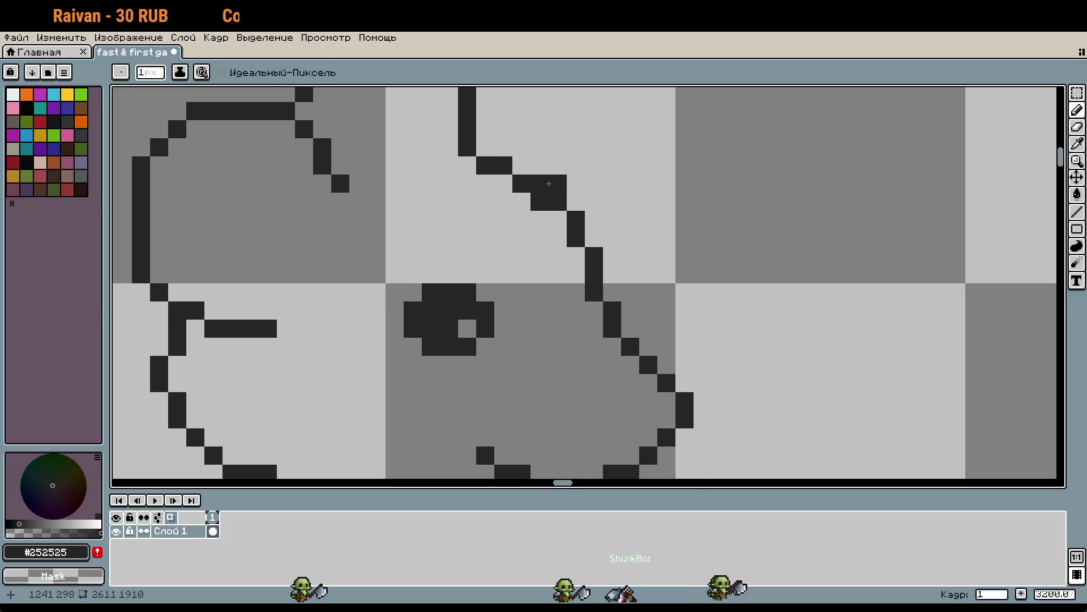
right_click(550, 184)
scroll(617, 218, "down", 3)
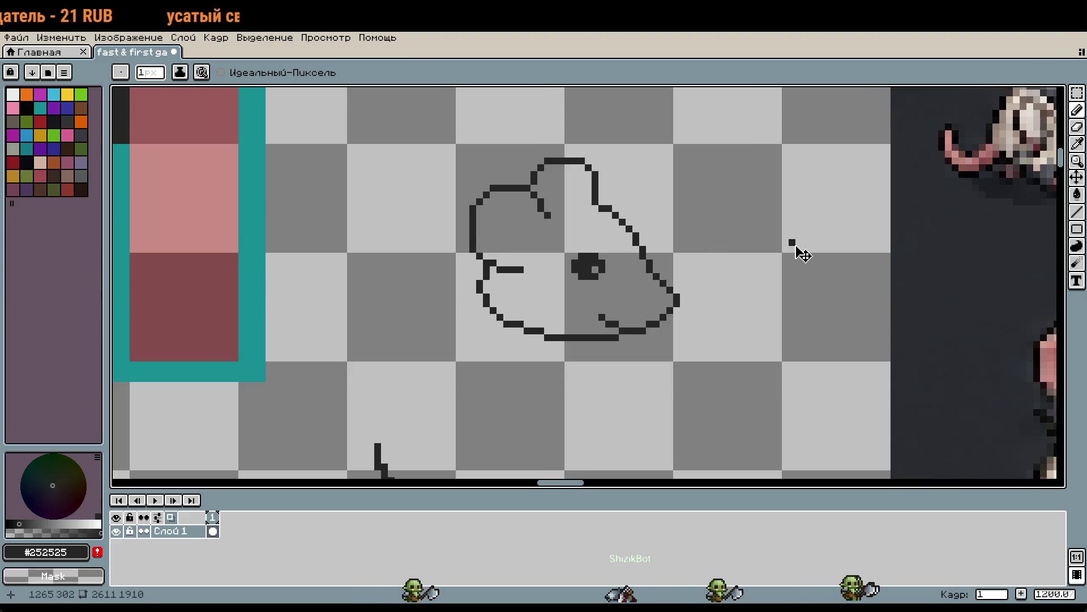
key("ctrl+z")
key("m")
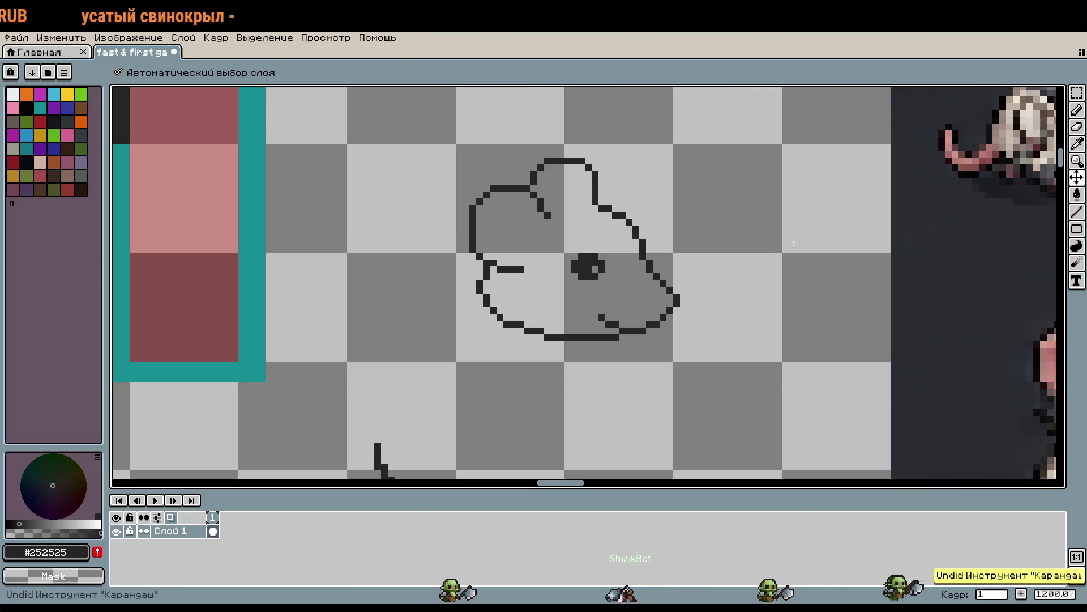
key("b")
scroll(795, 247, "down", 1)
scroll(724, 229, "up", 5)
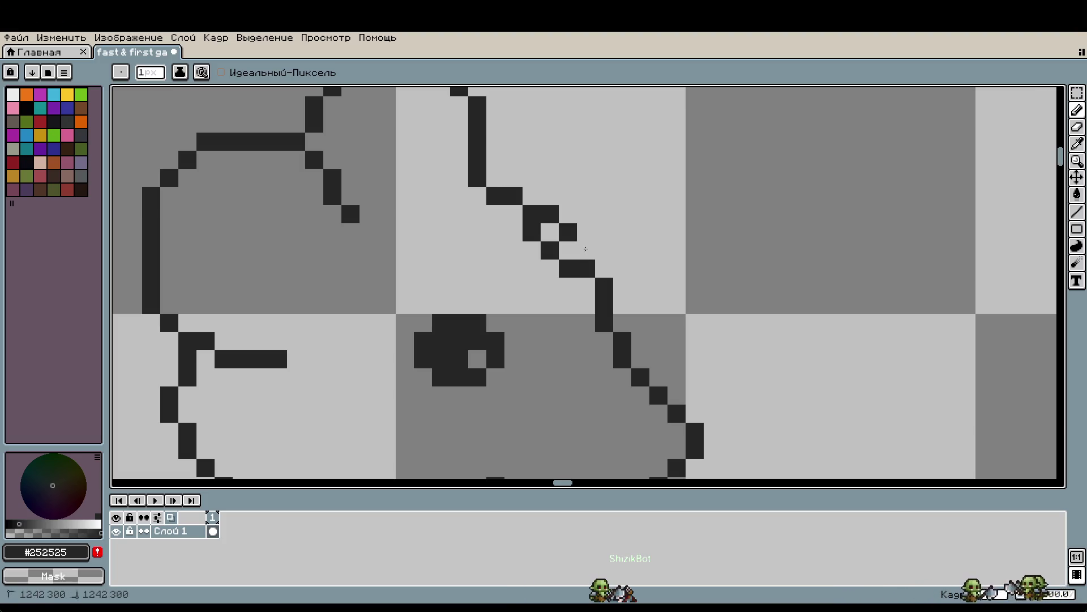
scroll(692, 251, "down", 3)
scroll(662, 259, "up", 3)
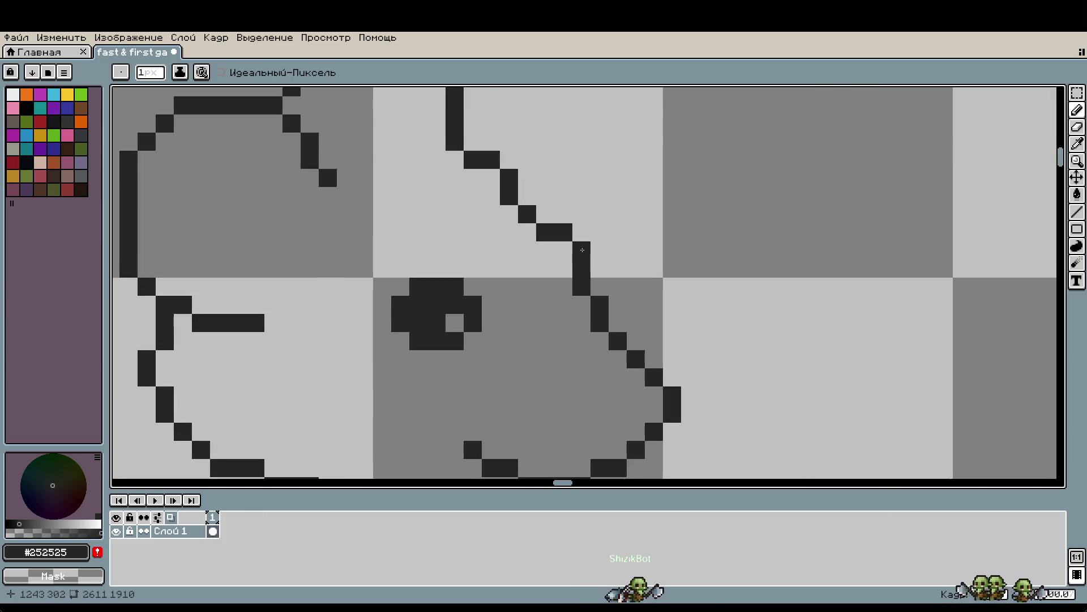
scroll(624, 261, "down", 2)
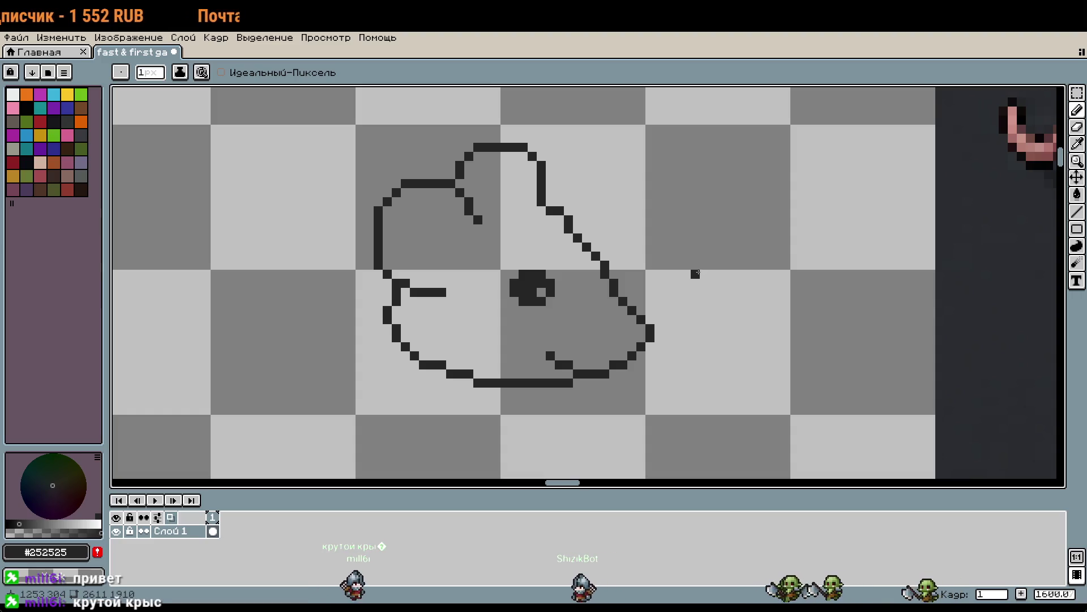
key("ctrl+z")
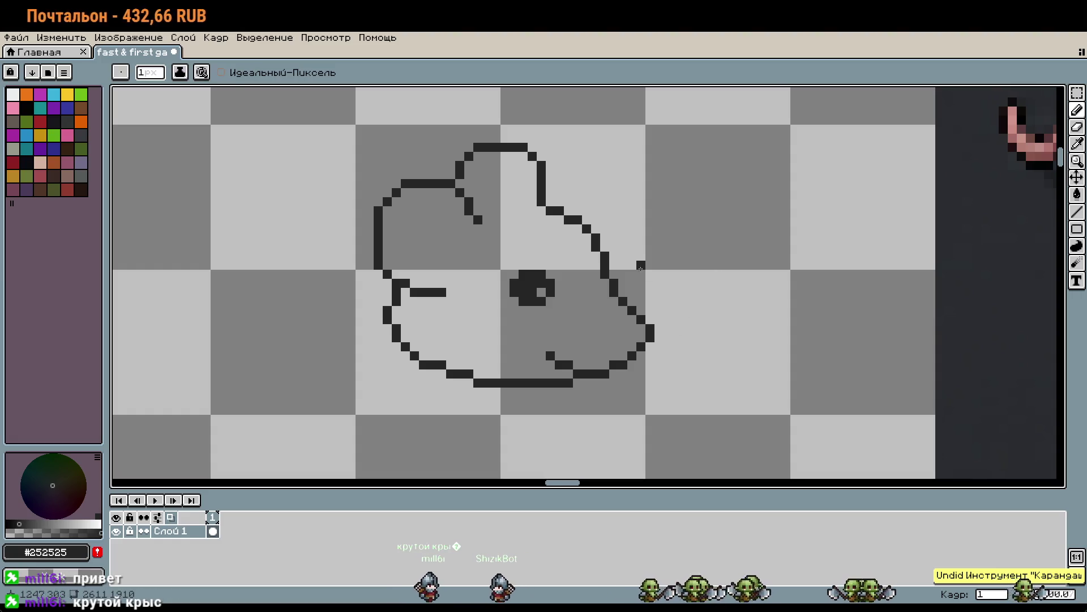
Redraw the diagonal with a three-pixel run plus one extending pixel
scroll(685, 291, "up", 5)
left_click_drag(814, 262, 871, 290)
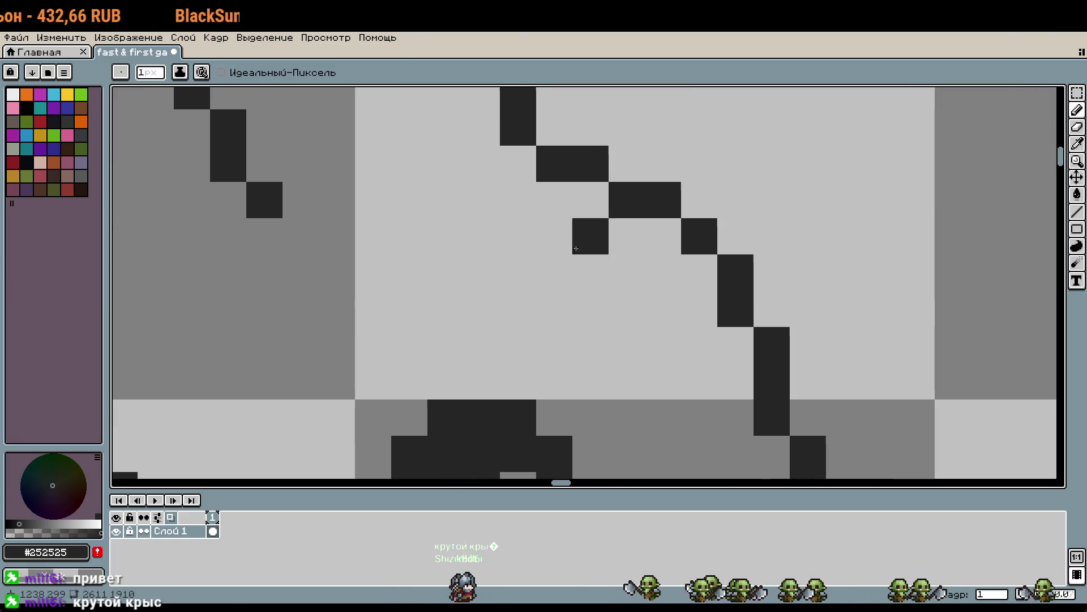
left_click(555, 200)
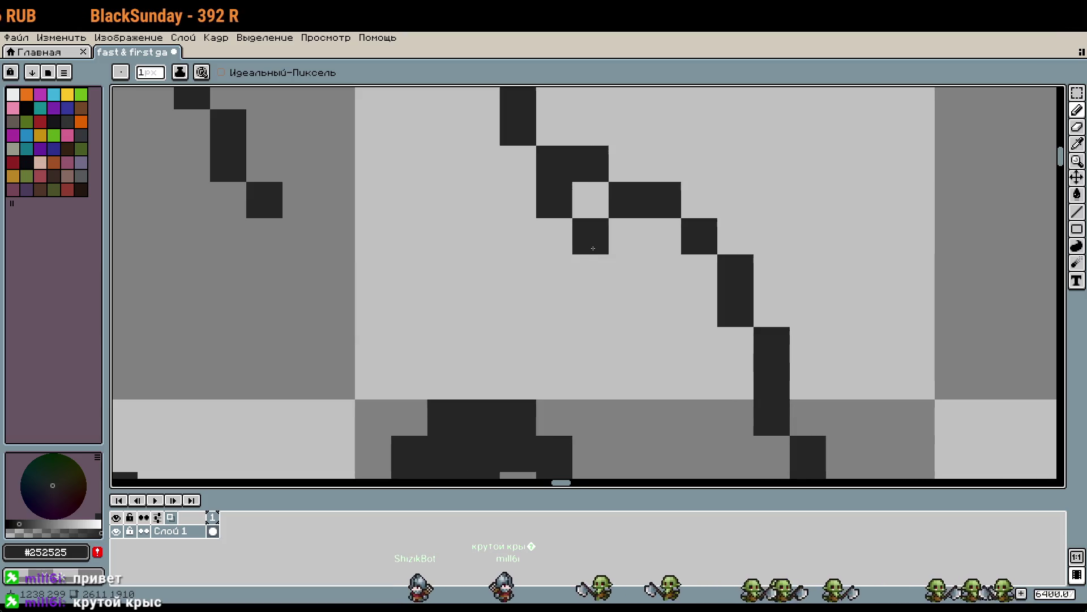
key("ctrl+z")
key("ctrl+z")
key("ctrl+z")
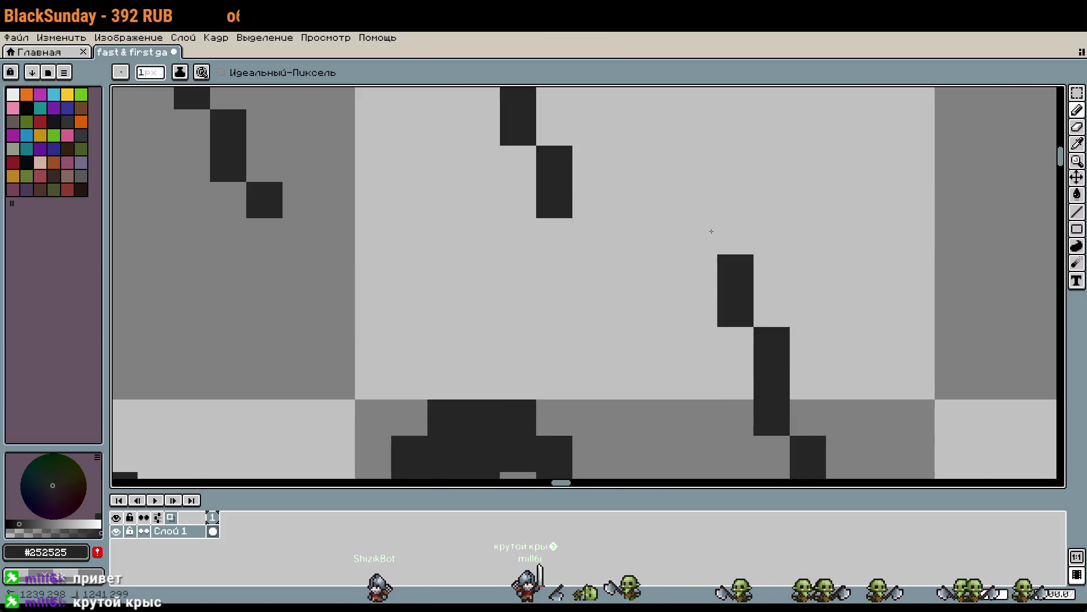
left_click_drag(590, 236, 664, 272)
left_click_drag(674, 285, 594, 227)
left_click(659, 296)
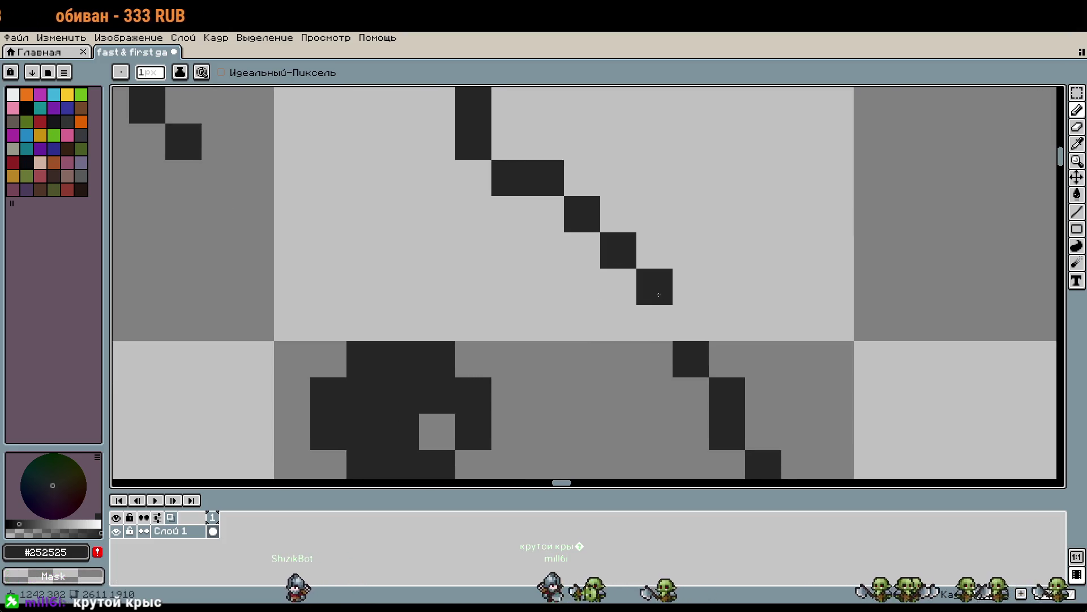
scroll(685, 315, "down", 3)
scroll(736, 272, "up", 3)
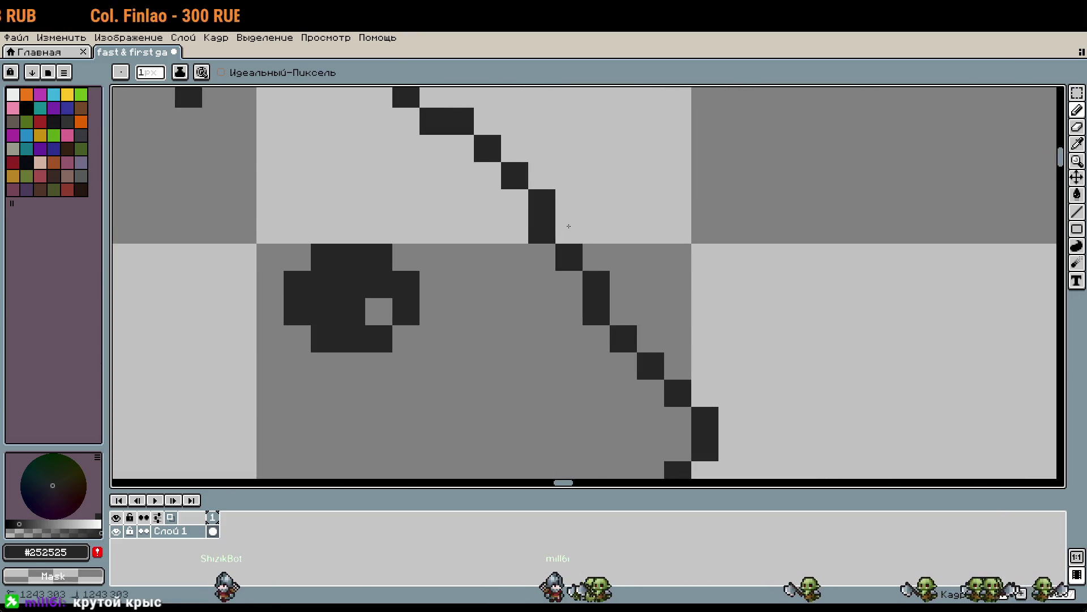
left_click_drag(720, 244, 811, 286)
scroll(870, 294, "down", 1)
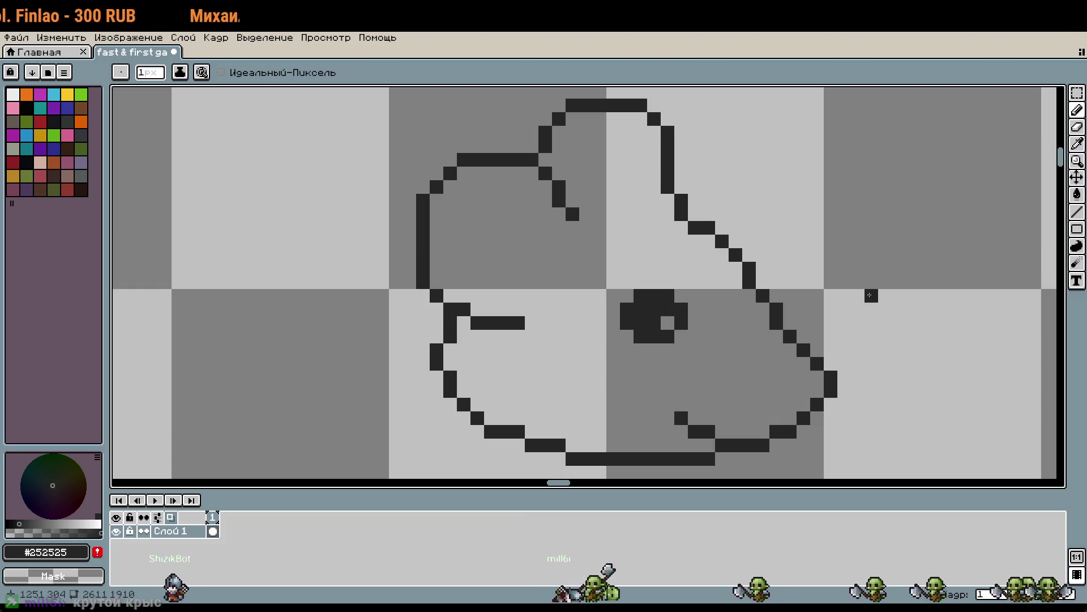
key("v")
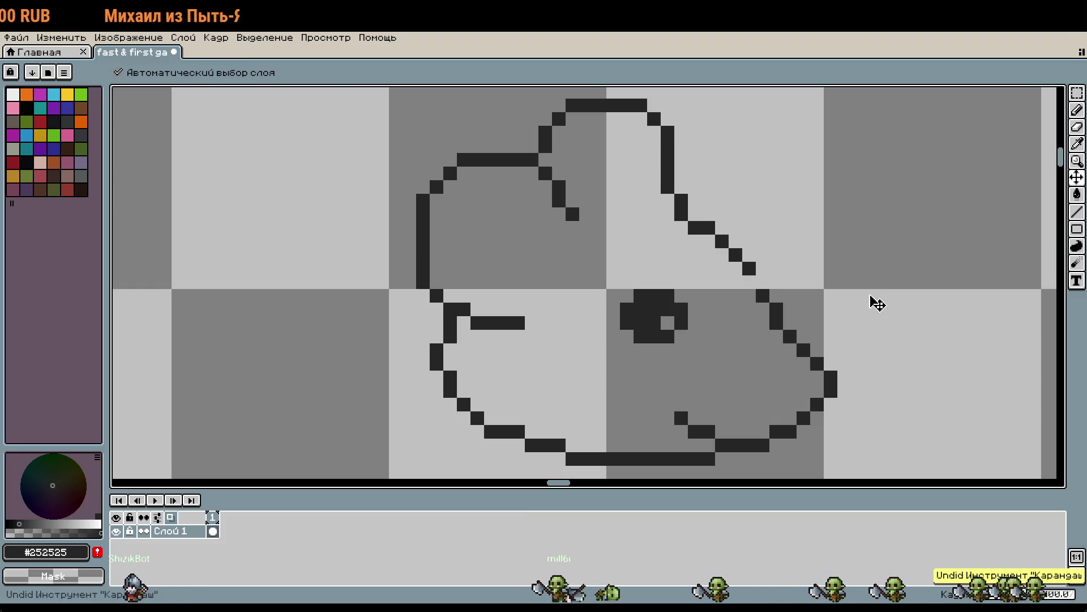
key("b")
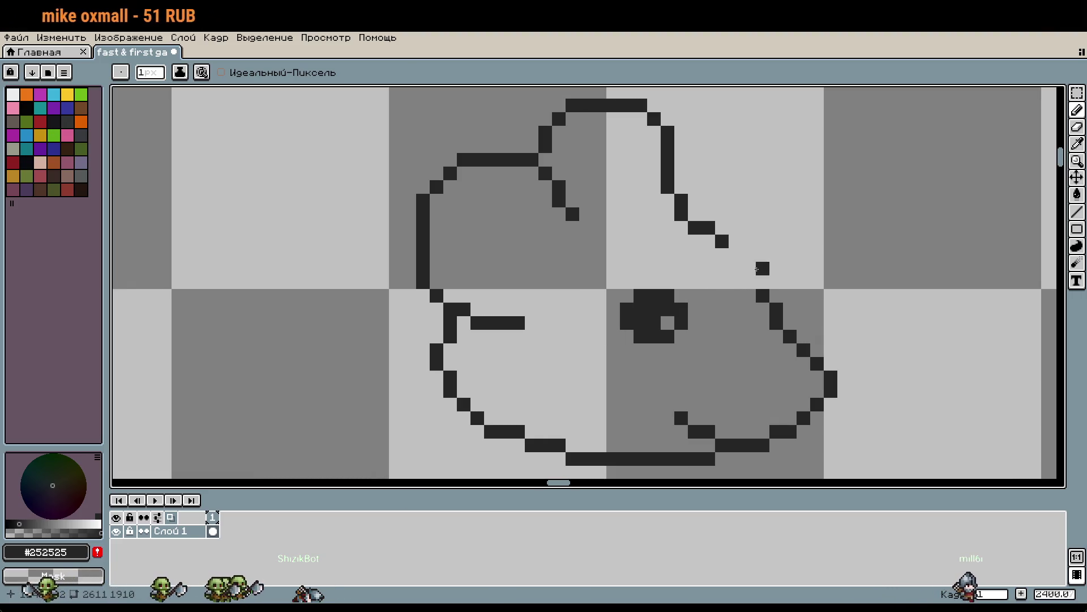
Connect the diagonal snout line to the lower outline, undoing the extra pixels
scroll(671, 247, "up", 1)
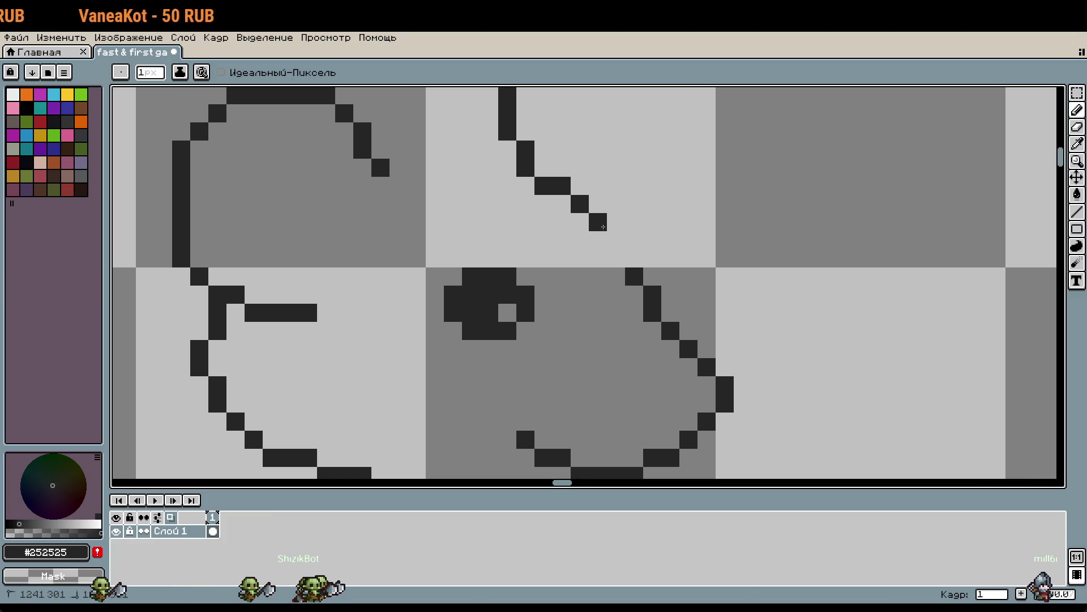
left_click_drag(603, 223, 632, 275)
scroll(826, 298, "down", 1)
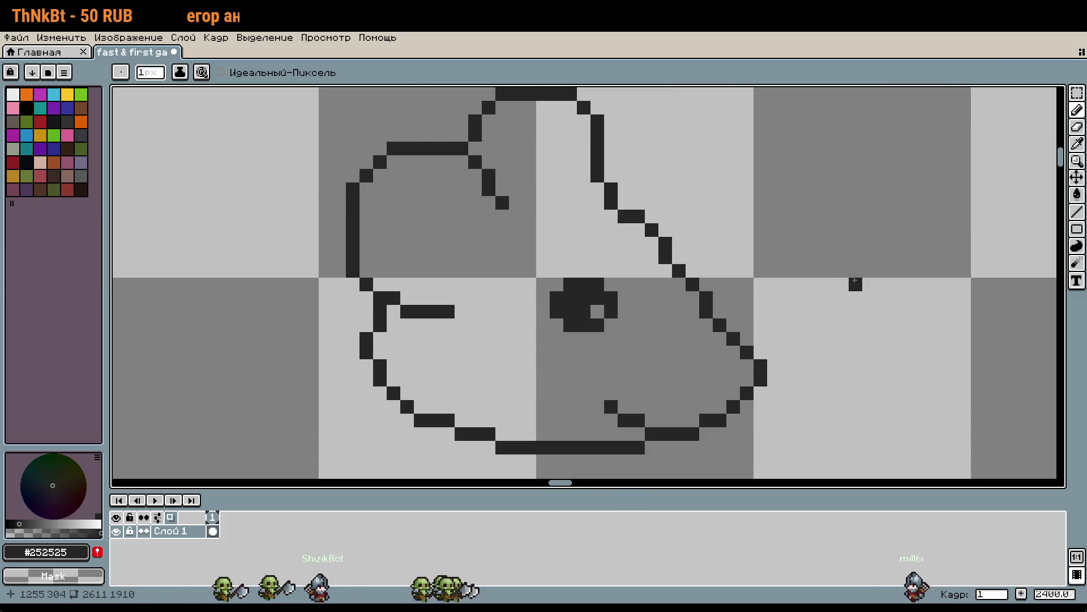
scroll(856, 281, "up", 1)
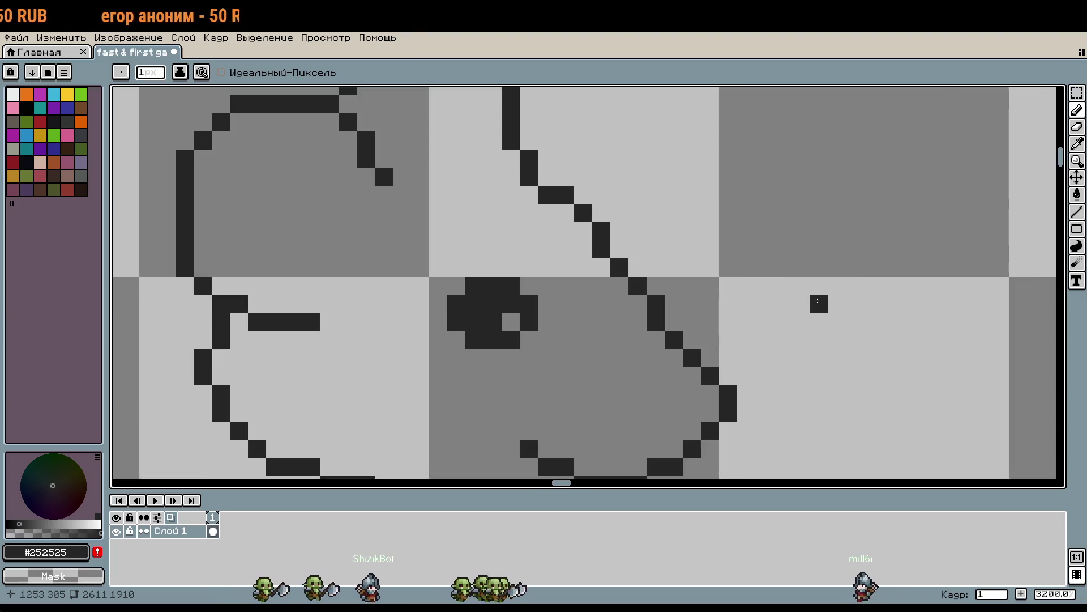
left_click(638, 268)
key("ctrl+z")
key("ctrl+z")
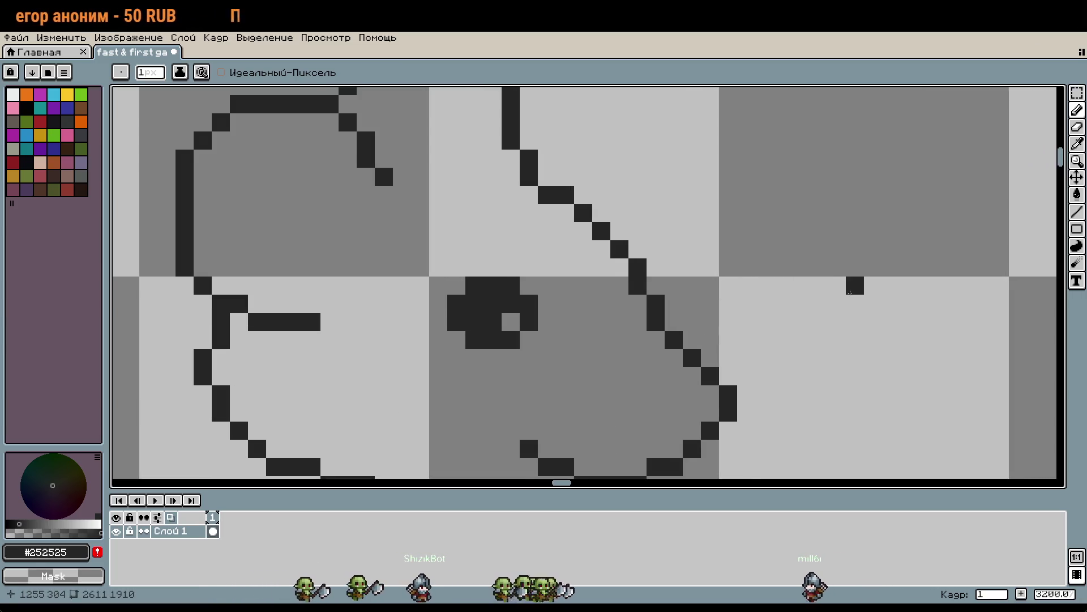
scroll(849, 286, "down", 1)
key("ctrl+z")
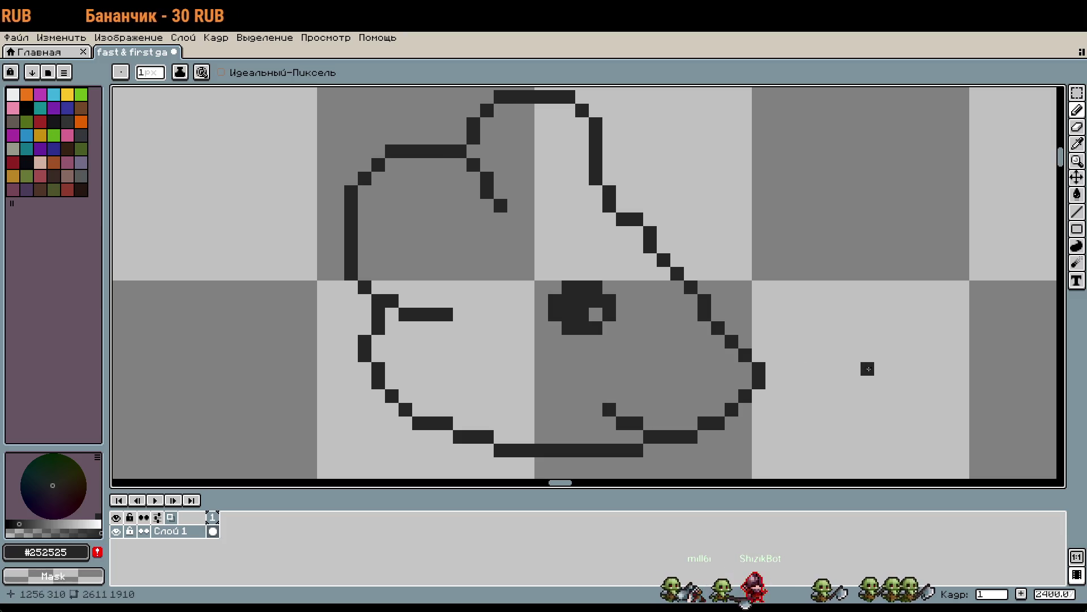
Undo the stray pencil strokes around the mouth and diagonal line
scroll(869, 368, "down", 3)
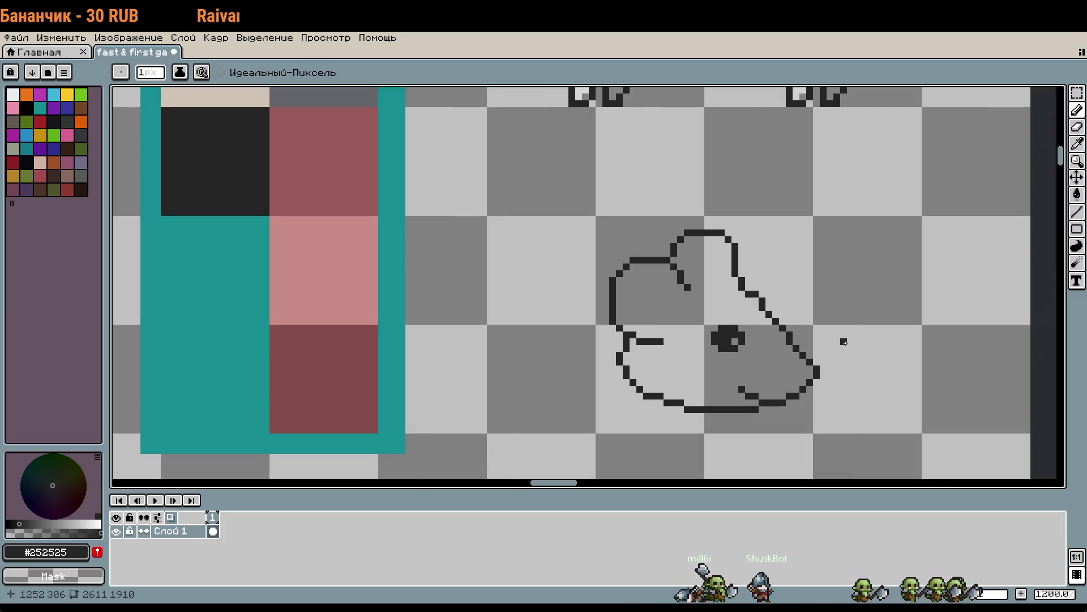
key("ctrl+z")
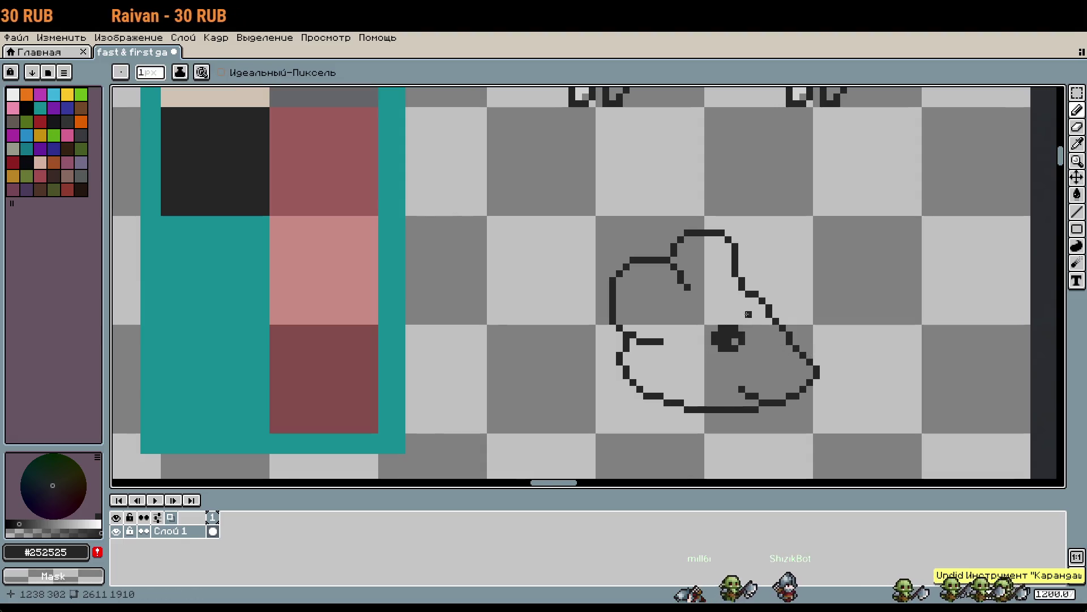
scroll(743, 288, "up", 3)
key("ctrl+z")
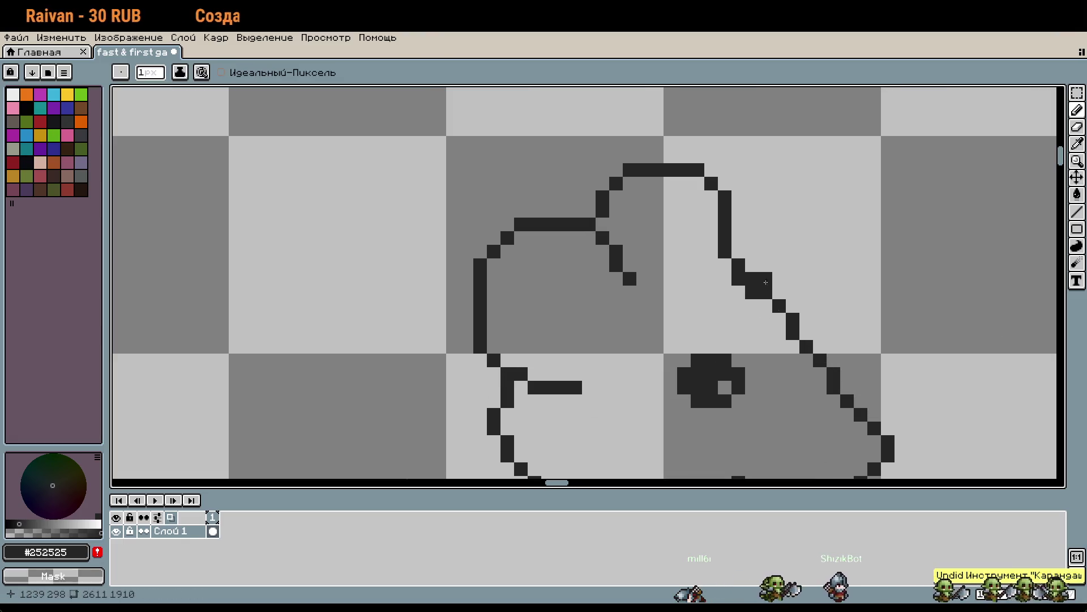
scroll(902, 414, "down", 5)
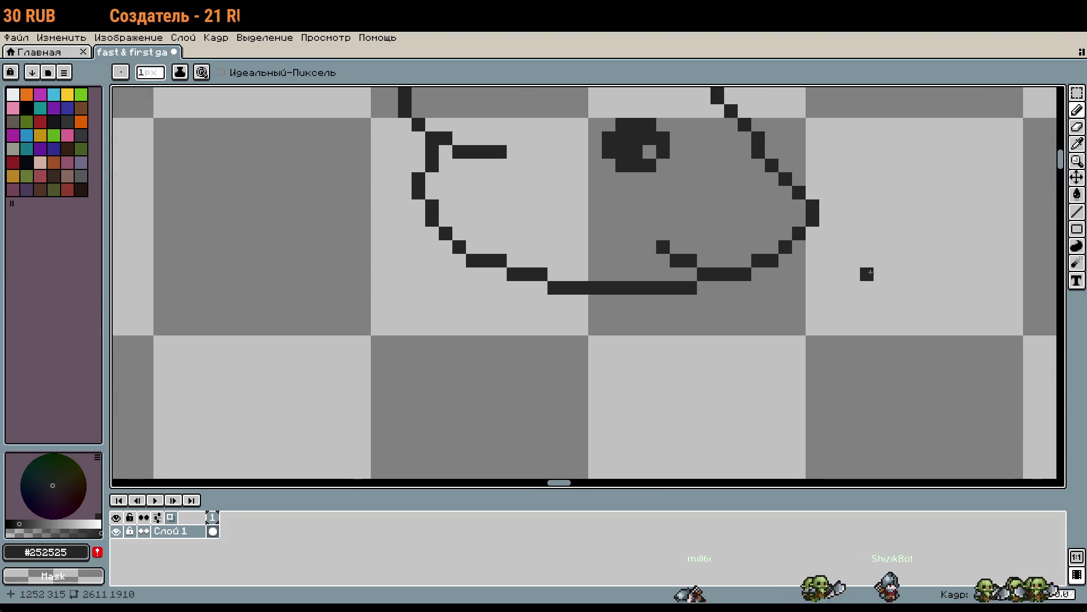
scroll(865, 272, "down", 1)
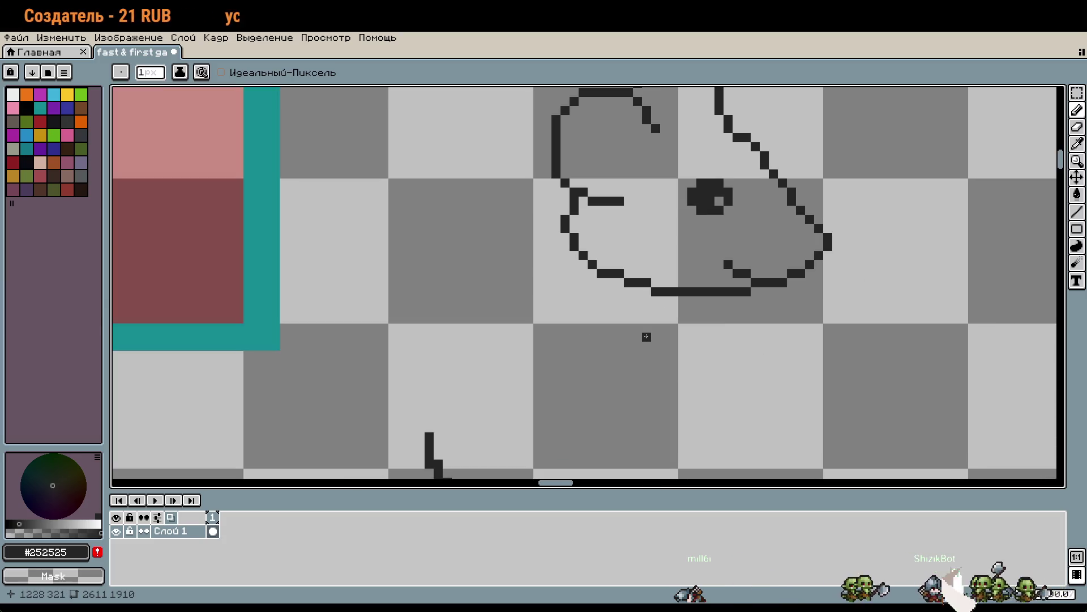
scroll(604, 293, "down", 2)
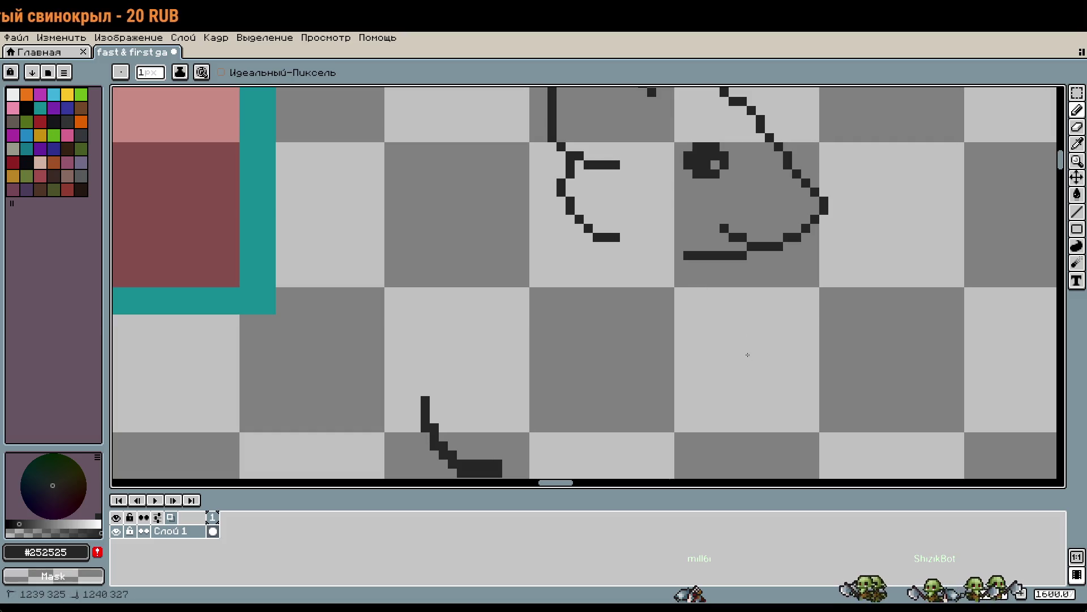
scroll(736, 329, "up", 2)
scroll(779, 384, "up", 1)
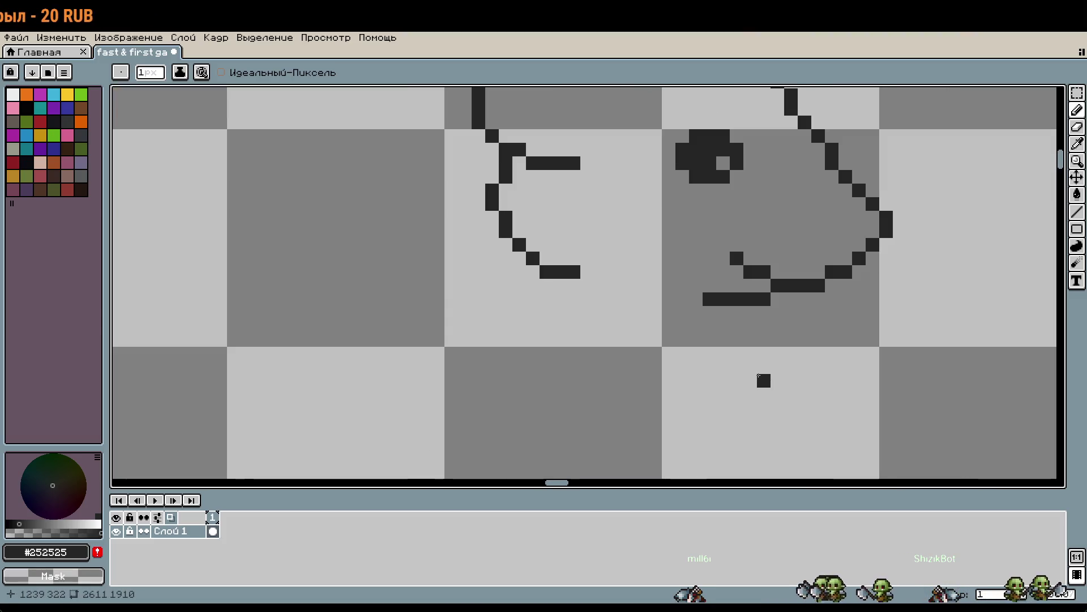
key("v")
key("ctrl+z")
key("ctrl+z")
Repaint part of the mouth line in a mid grey, removing a stray grey pixel
key("b")
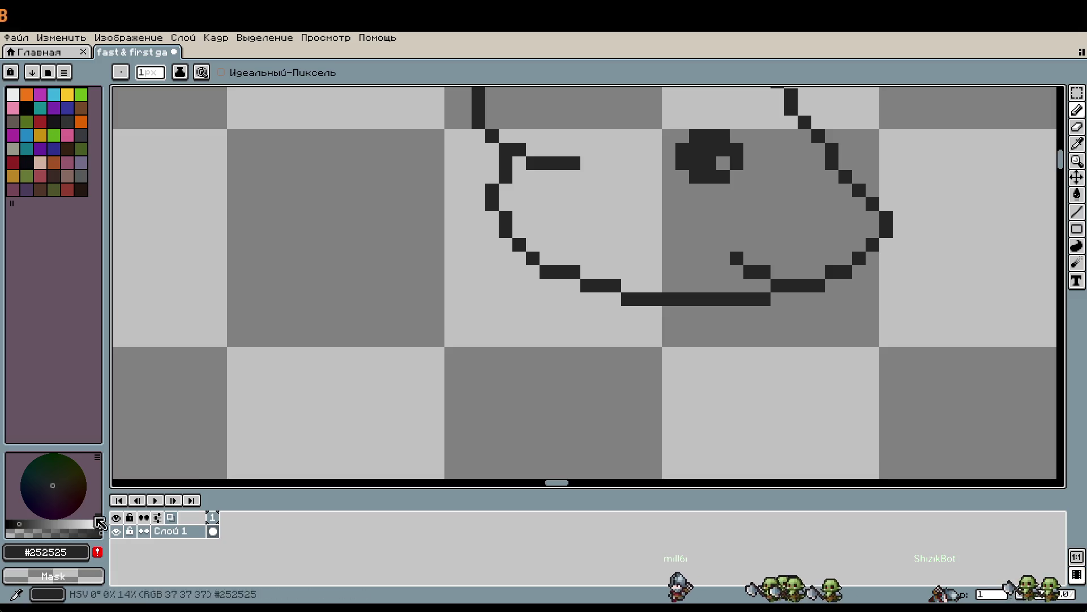
left_click(45, 523)
mouse_move(566, 272)
left_mouse_down()
mouse_move(587, 286)
mouse_move(710, 300)
left_mouse_up()
left_click(748, 352)
left_click_drag(748, 352, 765, 387)
key("ctrl+z")
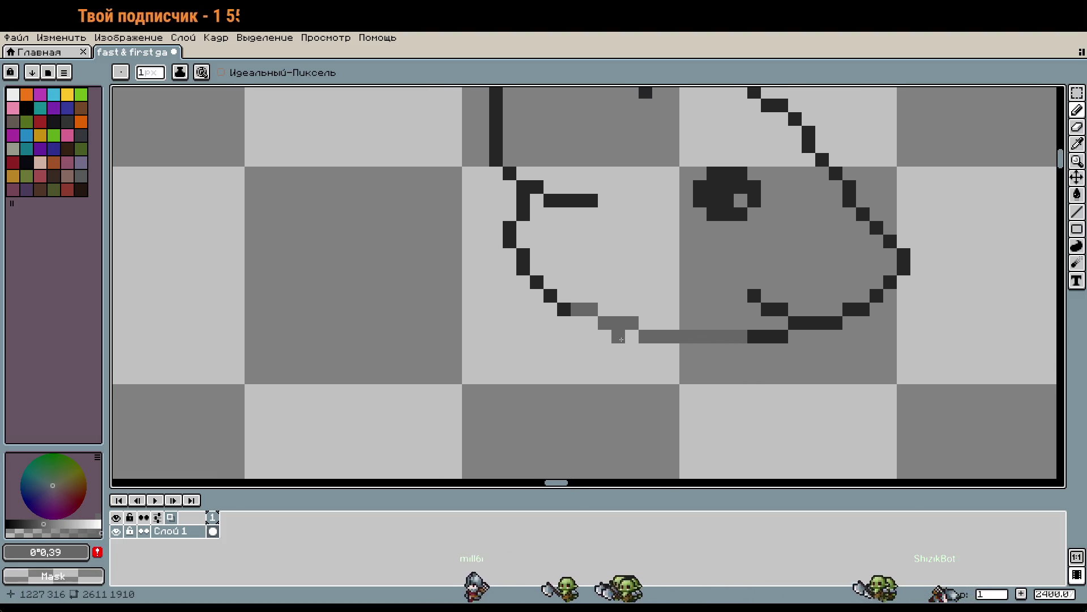
Eyedrop the dark #252525 outline colour and place neck pixels below the jaw's left corner
key("i")
left_click(571, 315)
key("b")
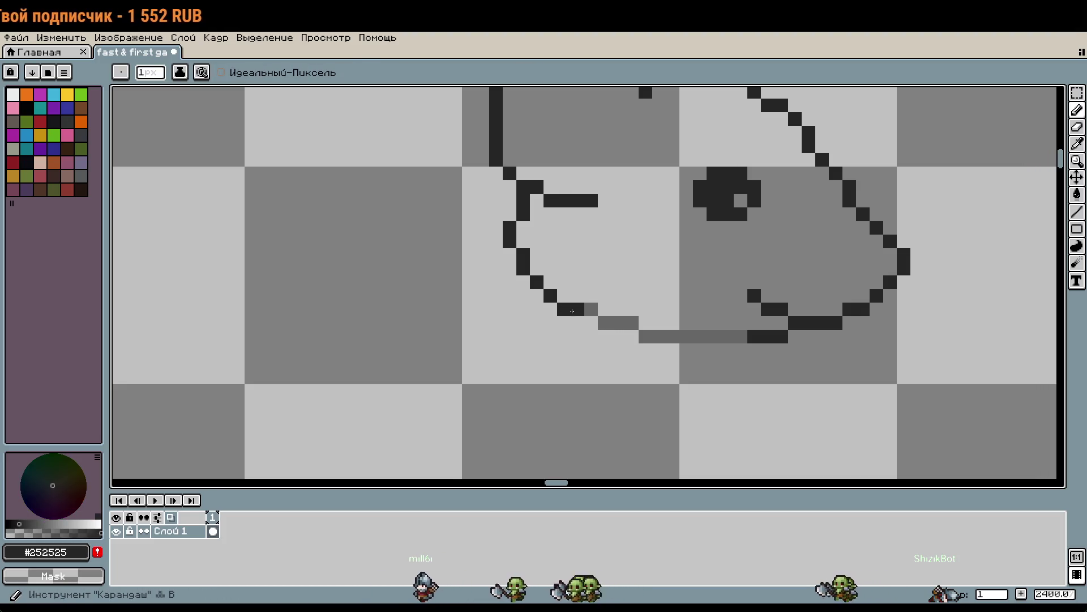
left_click_drag(591, 351, 625, 292)
left_click(598, 264)
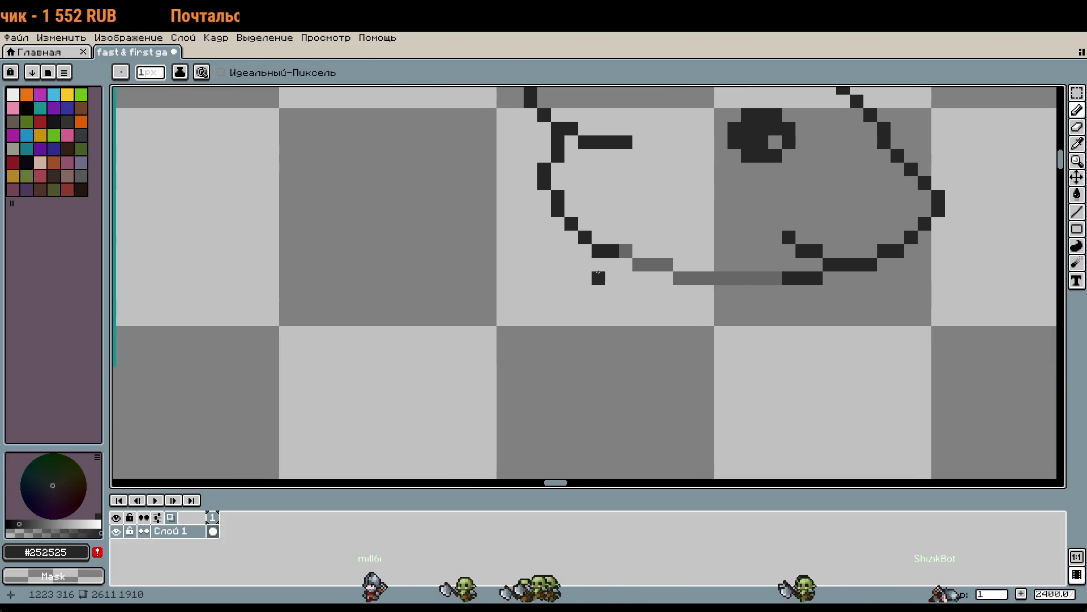
left_click(589, 303)
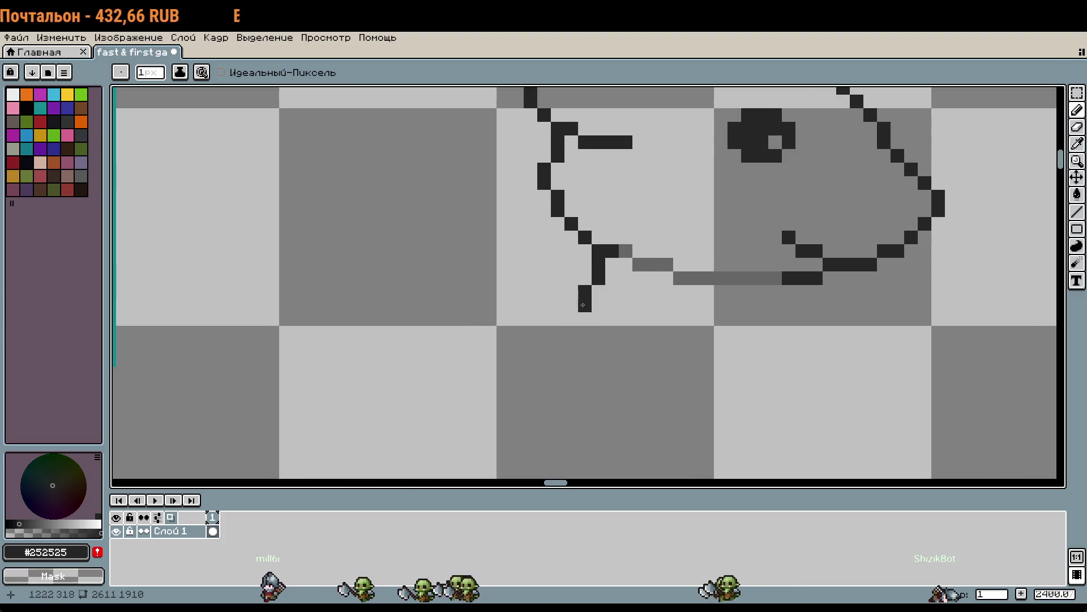
mouse_move(789, 415)
left_mouse_down()
mouse_move(764, 362)
mouse_move(708, 325)
mouse_move(816, 393)
left_mouse_up()
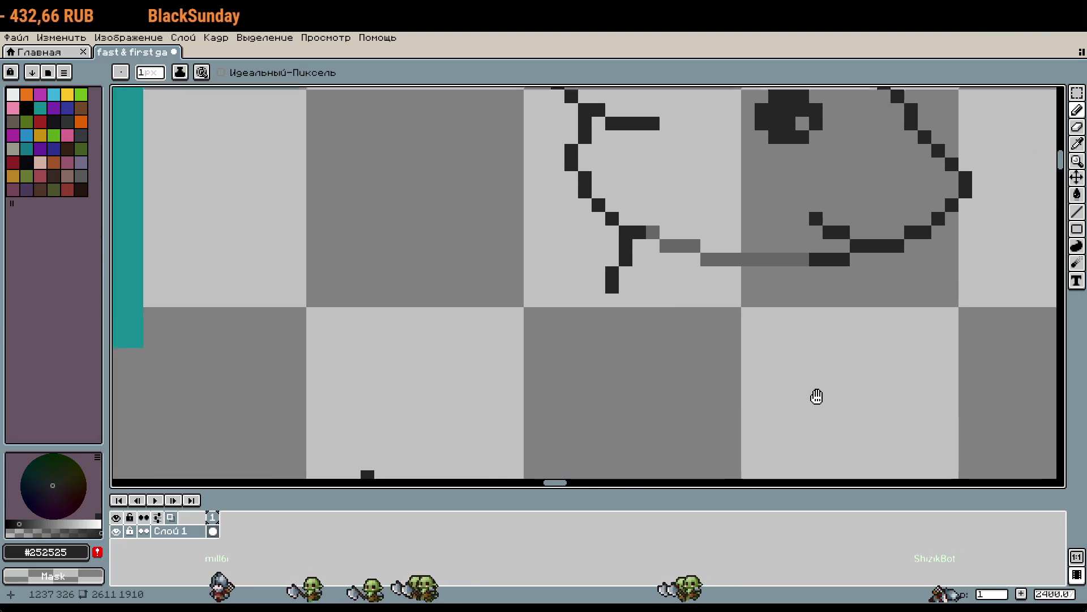
Extend the neck into a long downward curve ending in a thick hooked stroke
scroll(729, 316, "down", 1)
left_click_drag(729, 317, 715, 266)
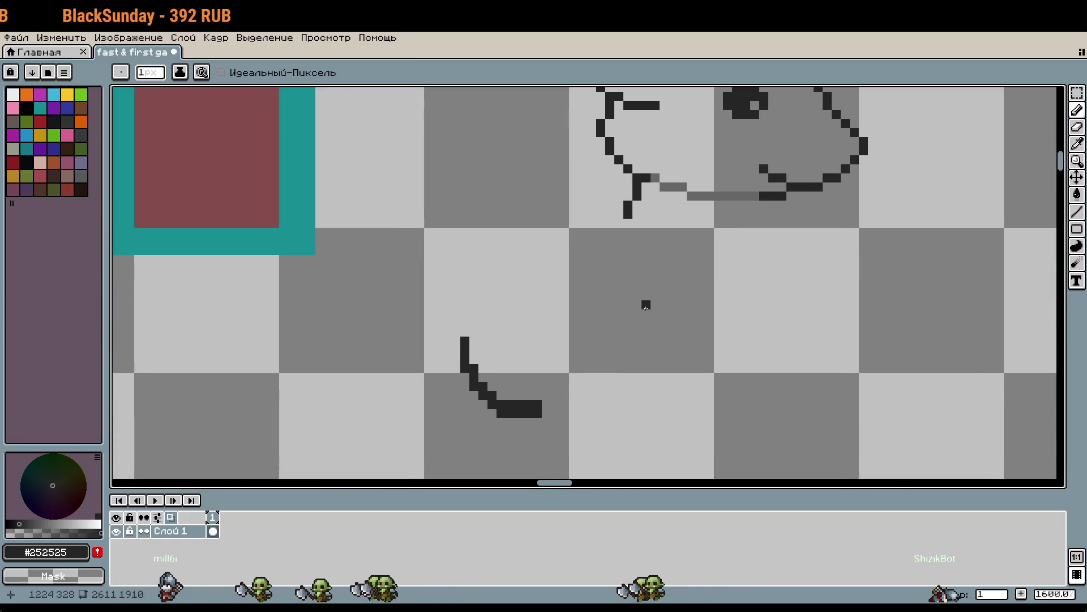
left_click_drag(619, 221, 546, 452)
scroll(773, 368, "down", 1)
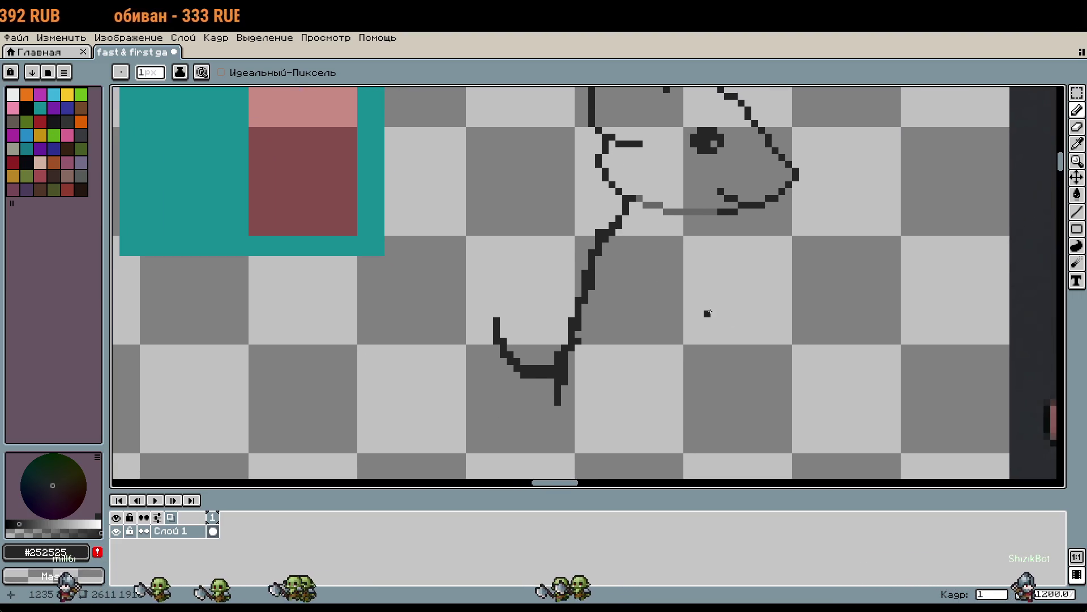
scroll(748, 289, "up", 1)
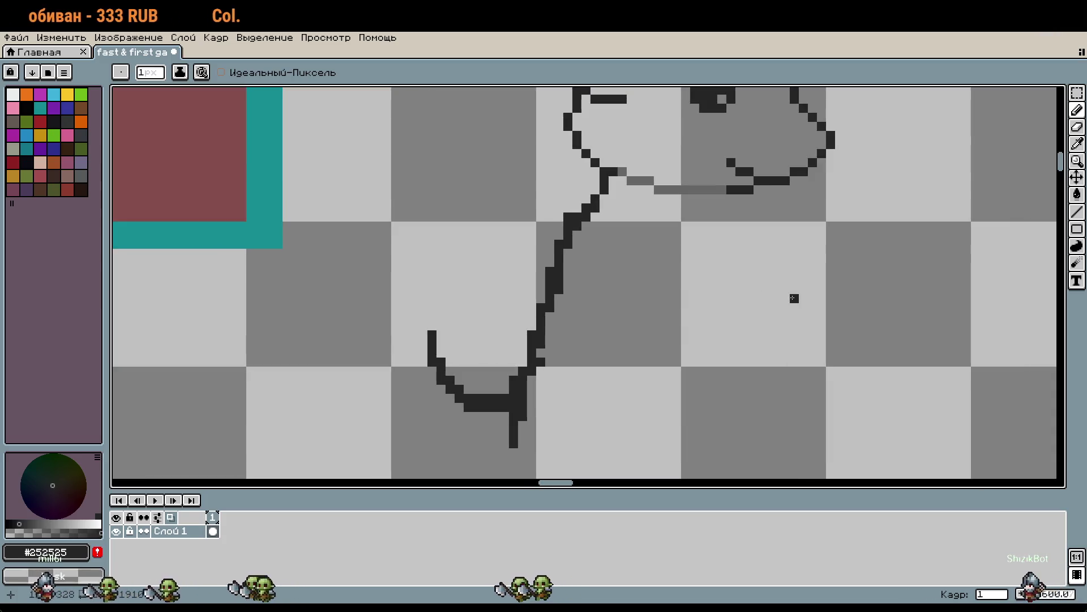
mouse_move(495, 396)
left_mouse_down()
mouse_move(444, 361)
mouse_move(440, 317)
mouse_move(449, 390)
left_mouse_up()
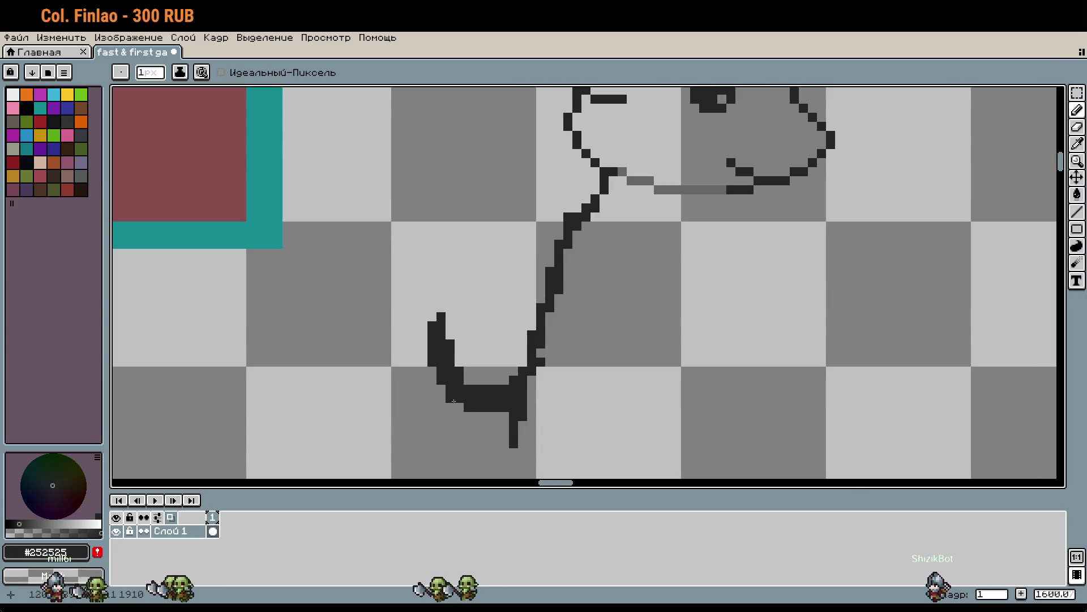
left_click_drag(435, 329, 427, 345)
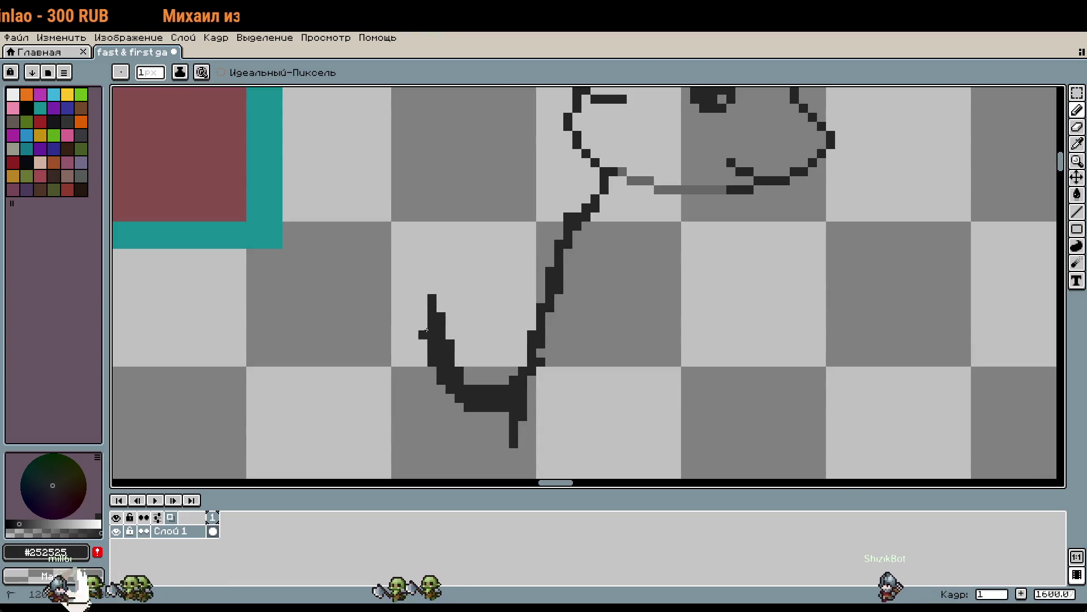
left_click(704, 298)
Box-select the hook stroke, shift it up and to the right, and deselect
scroll(707, 303, "up", 2)
scroll(707, 303, "right", 3)
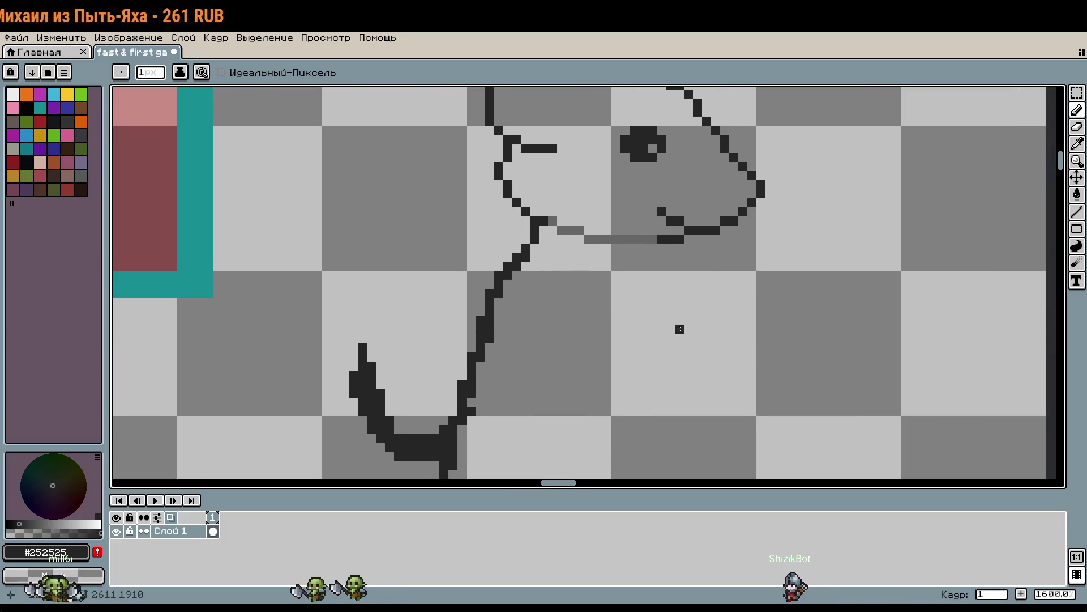
scroll(679, 329, "down", 1)
mouse_move(684, 330)
left_mouse_down()
mouse_move(716, 236)
mouse_move(793, 257)
left_mouse_up()
scroll(709, 257, "up", 3)
scroll(729, 258, "down", 1)
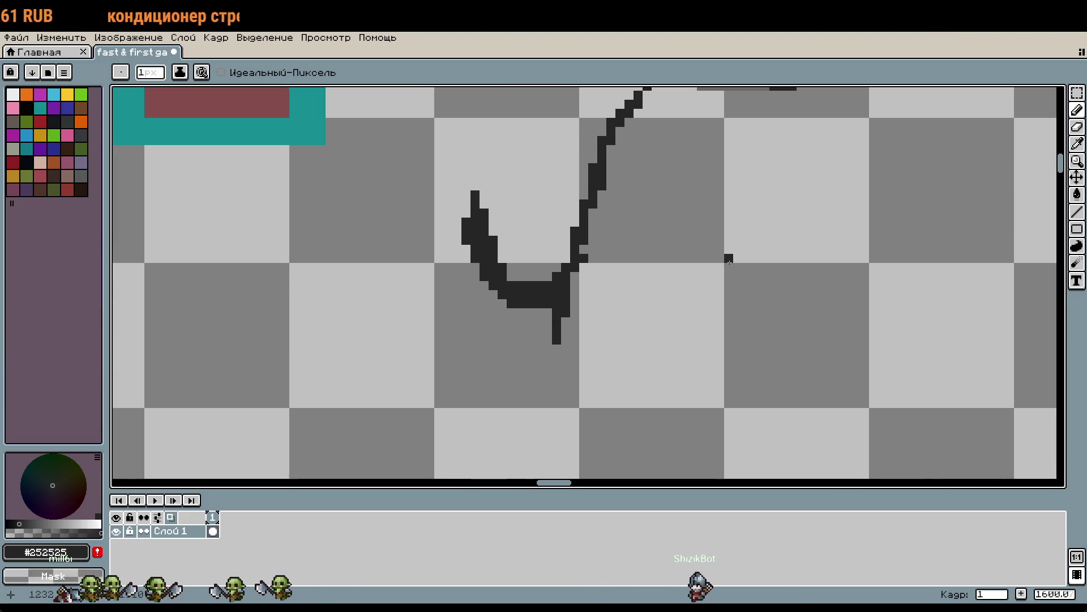
key("m")
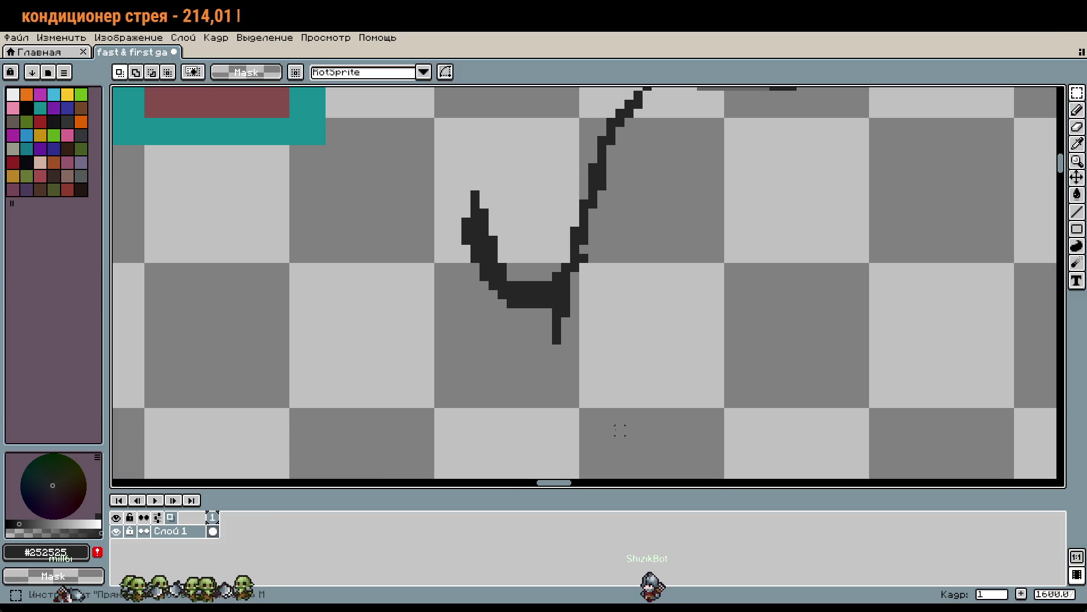
mouse_move(434, 172)
left_mouse_down()
mouse_move(517, 343)
mouse_move(554, 366)
mouse_move(527, 315)
mouse_move(548, 312)
left_mouse_up()
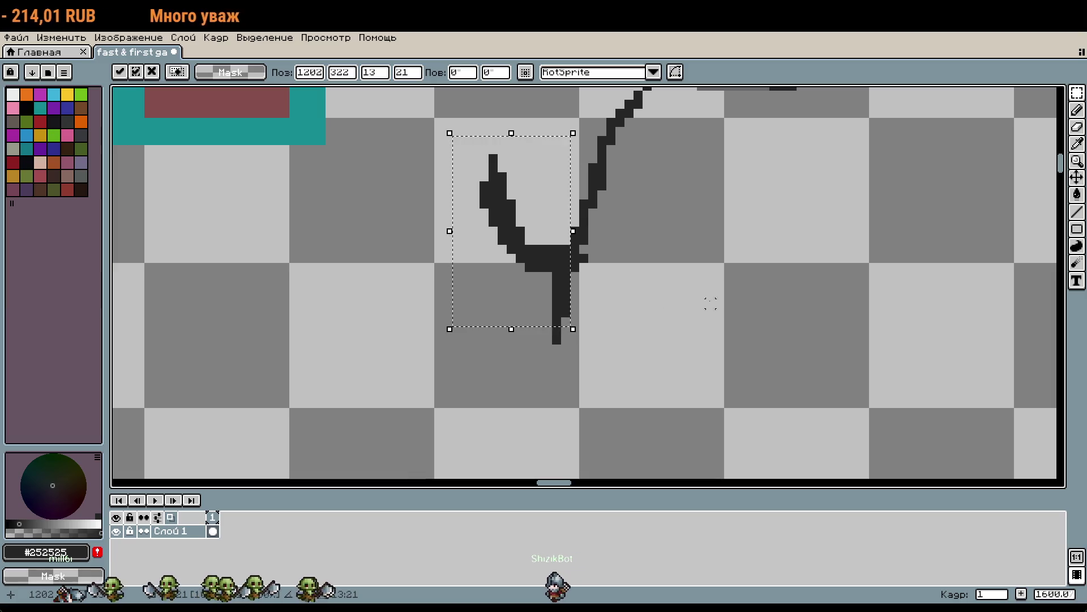
left_click_drag(702, 304, 679, 435)
scroll(670, 436, "down", 1)
key("ctrl+d")
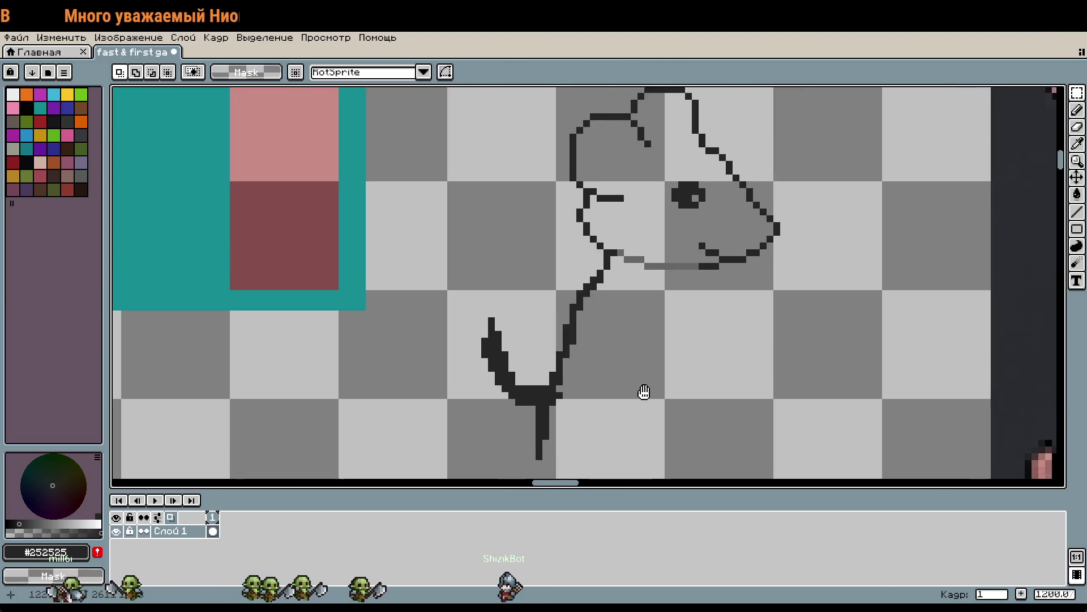
left_click_drag(645, 395, 600, 299)
scroll(644, 294, "down", 2)
scroll(600, 343, "up", 1)
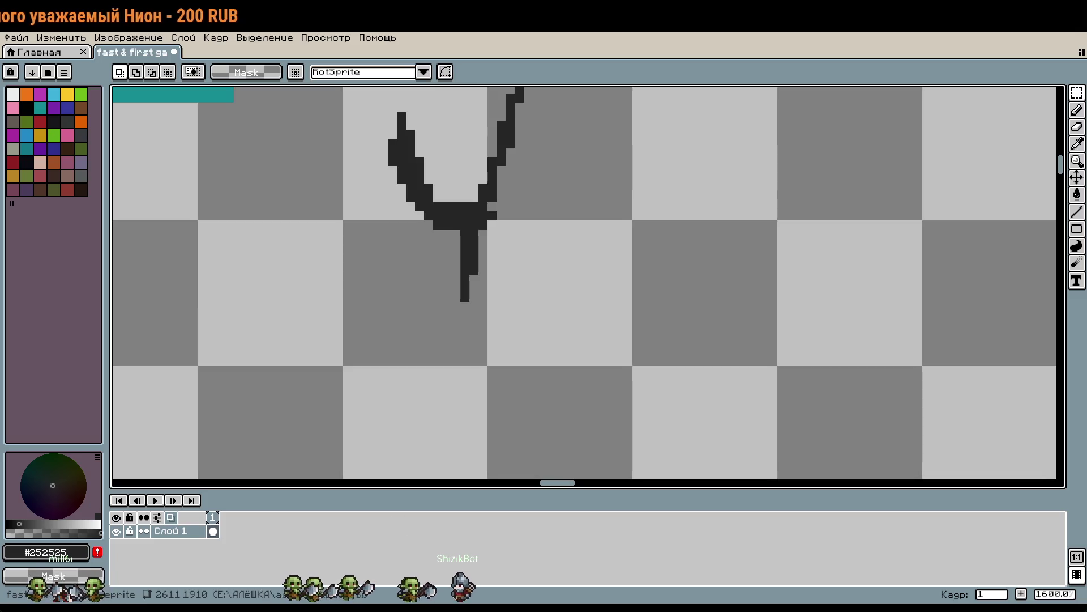
key("b")
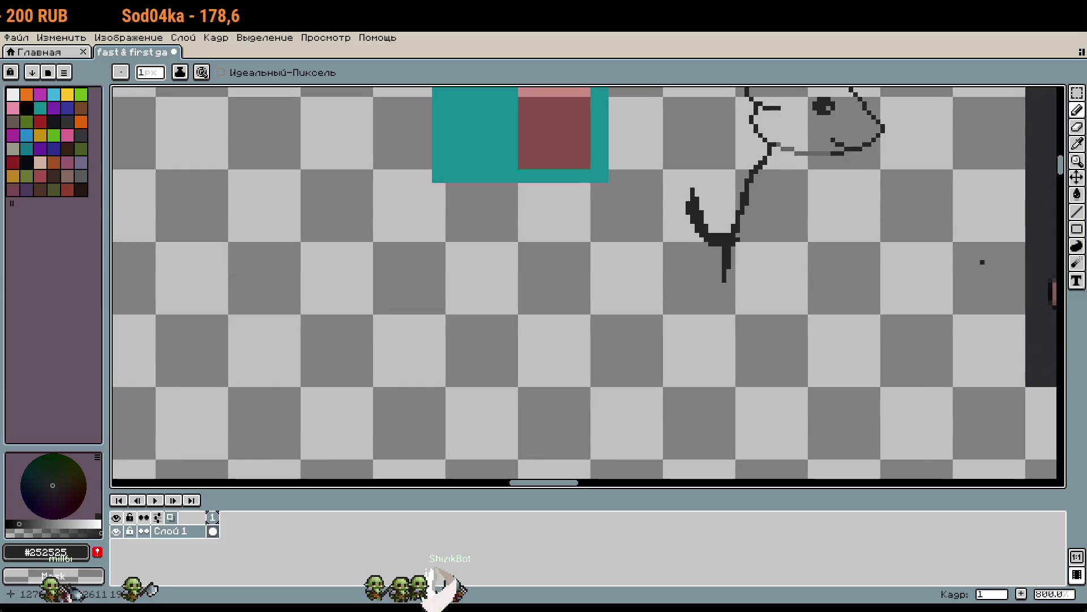
Undo the two latest strokes, removing the neck line and stem joining the arm curve
scroll(962, 261, "down", 2)
mouse_move(963, 262)
left_mouse_down()
mouse_move(560, 368)
mouse_move(560, 352)
left_mouse_up()
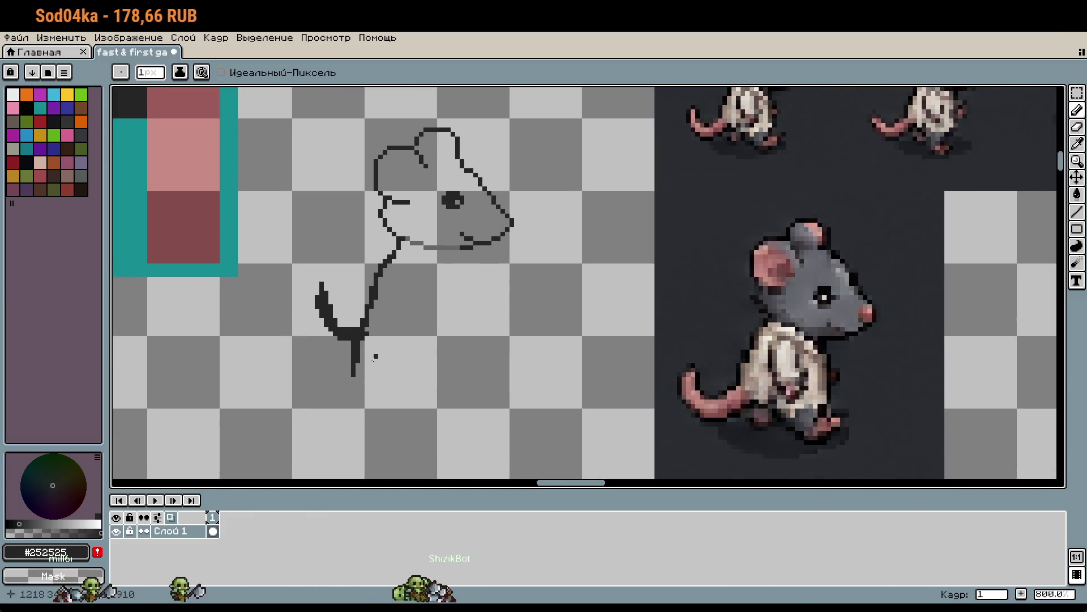
scroll(412, 378, "up", 1)
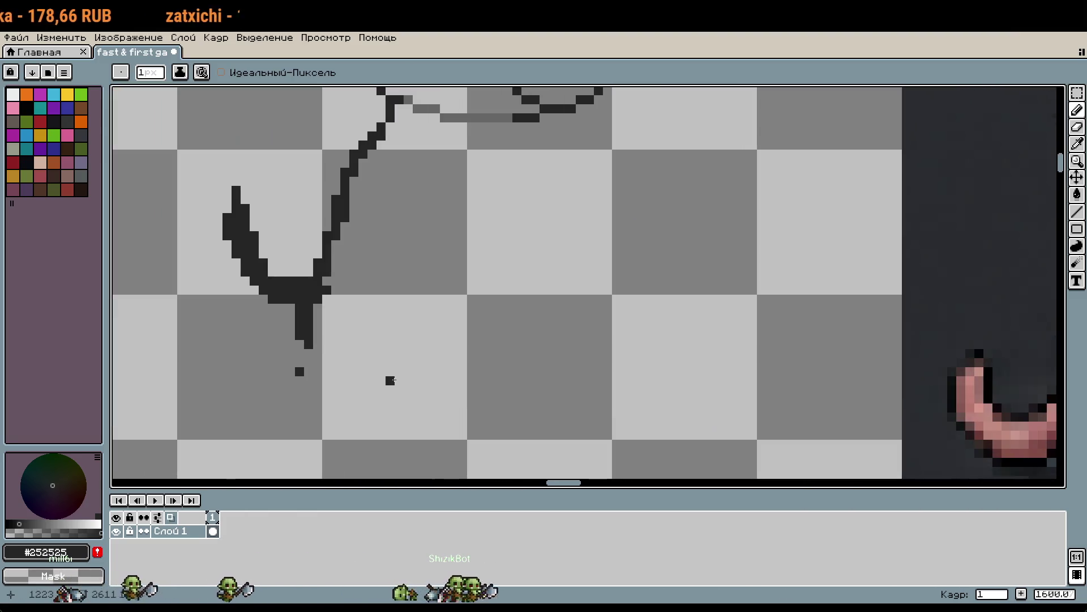
key("ctrl+z")
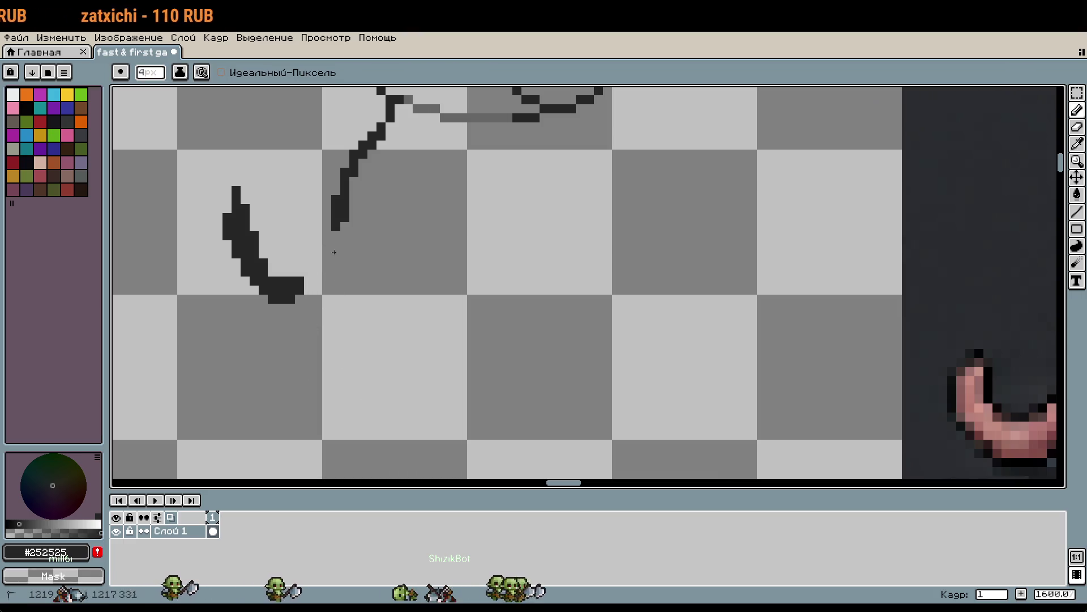
key("ctrl+z")
Shrink the pencil to 1 px and darken grey pixels in the head's bottom line
left_click(386, 145)
key("minus")
key("minus")
key("minus")
scroll(570, 308, "down", 1)
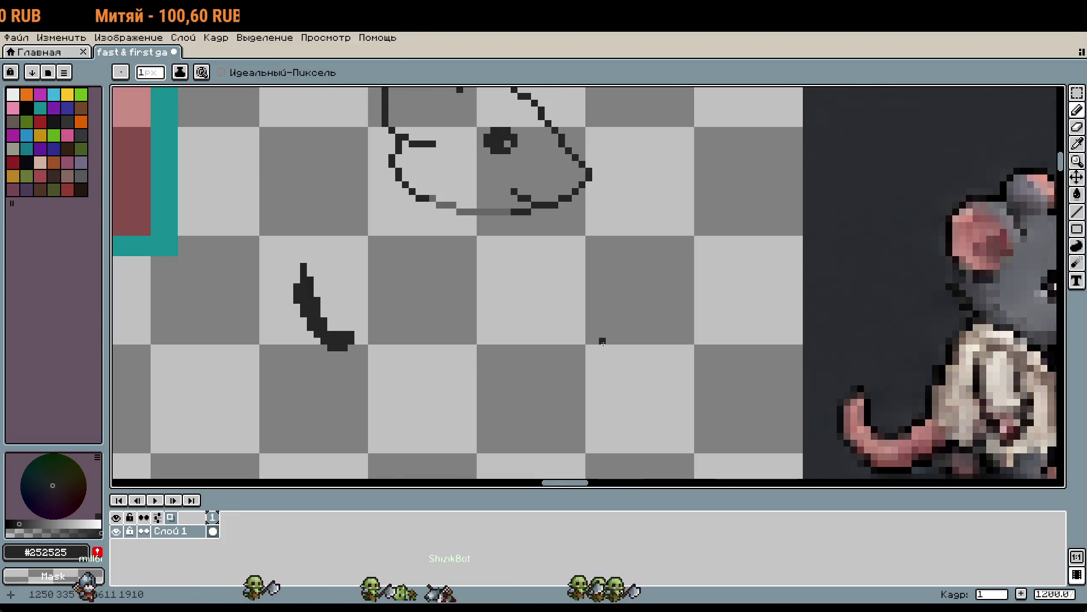
scroll(604, 334, "right", 1)
mouse_move(604, 335)
left_mouse_down()
mouse_move(709, 389)
mouse_move(580, 318)
left_mouse_up()
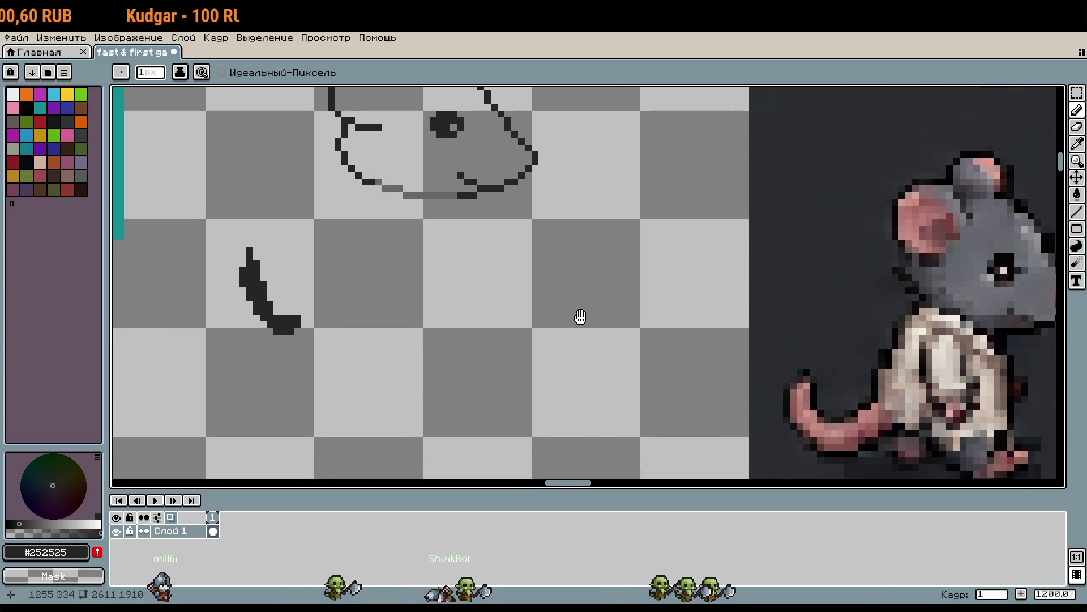
left_click_drag(454, 196, 440, 196)
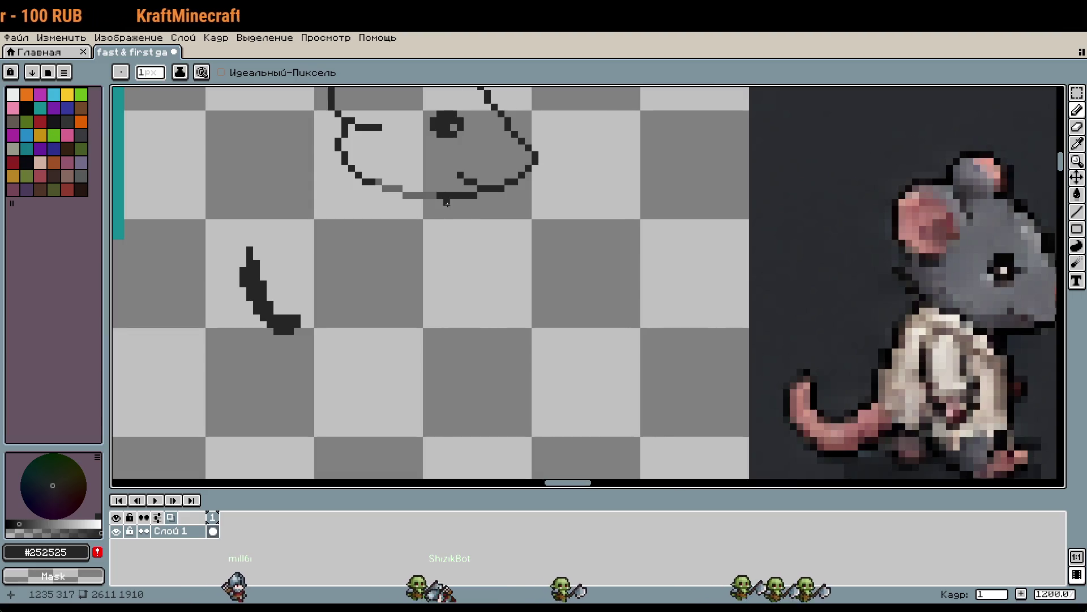
Draw a dark neck line straight down from the head's underside
mouse_move(447, 198)
left_mouse_down()
mouse_move(440, 235)
mouse_move(454, 263)
left_mouse_up()
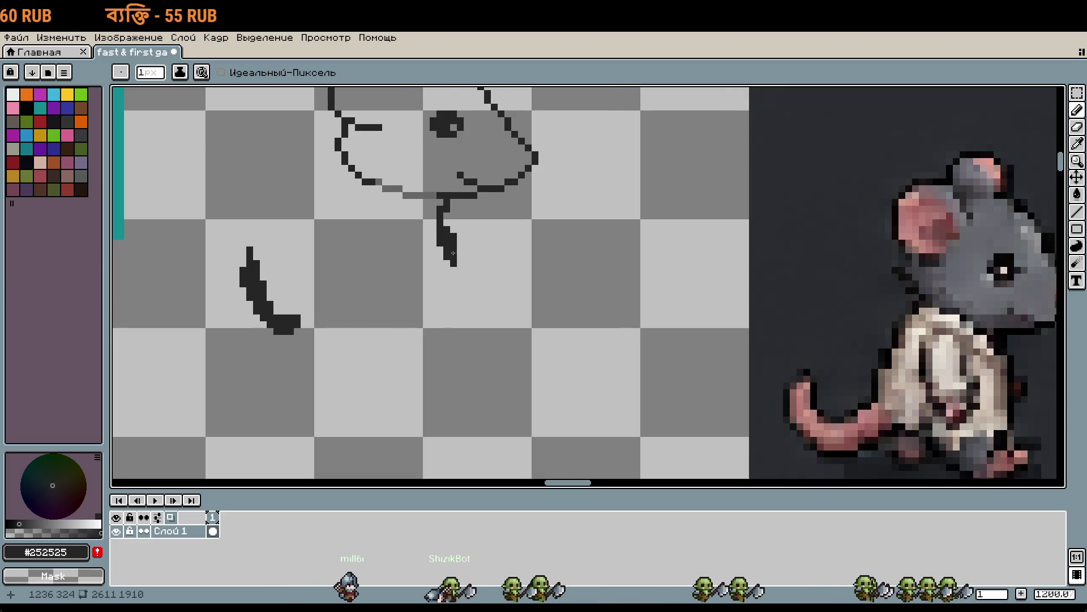
mouse_move(448, 233)
left_mouse_down()
mouse_move(454, 325)
mouse_move(459, 307)
mouse_move(450, 360)
left_mouse_up()
scroll(450, 339, "down", 2)
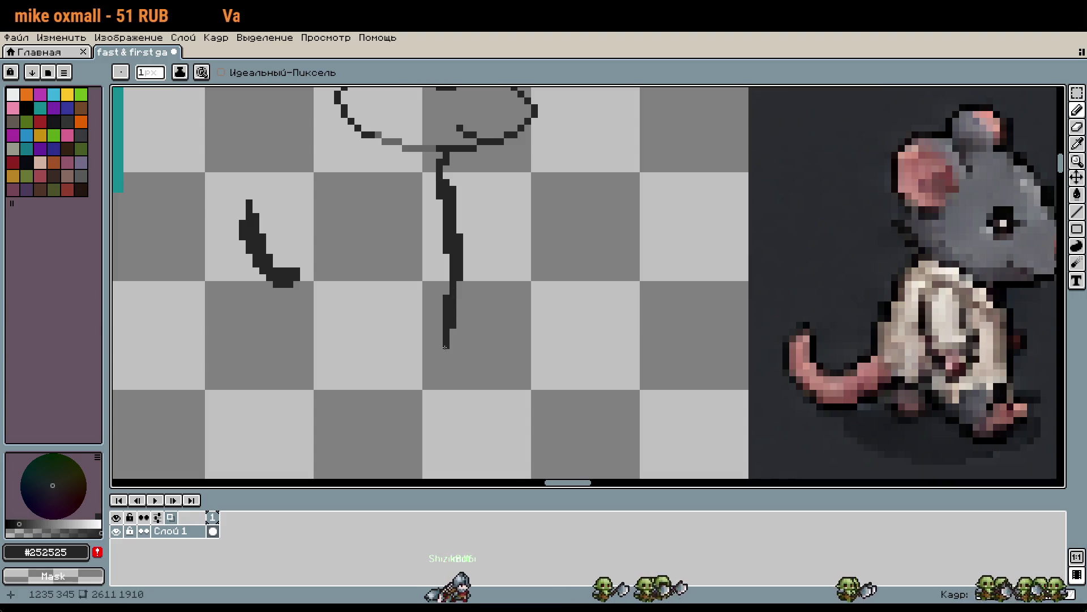
scroll(520, 365, "down", 2)
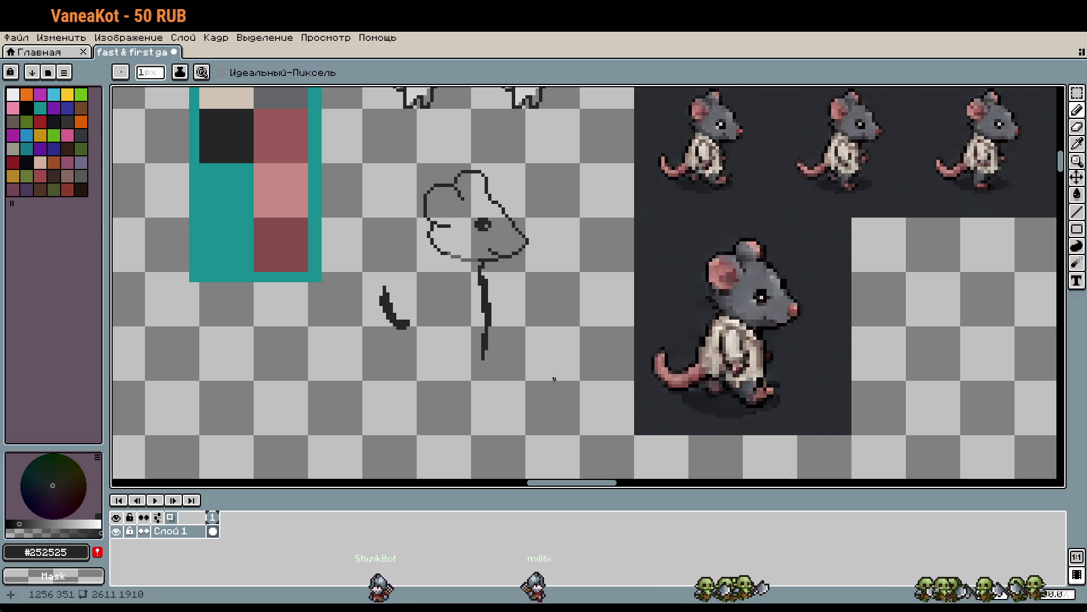
Marquee-select a rectangle around the whole sketch
key("m")
left_click_drag(377, 182, 511, 345)
mouse_move(581, 380)
left_mouse_down()
mouse_move(553, 372)
mouse_move(364, 219)
mouse_move(362, 163)
left_mouse_up()
left_click_drag(580, 381, 363, 164)
key("b")
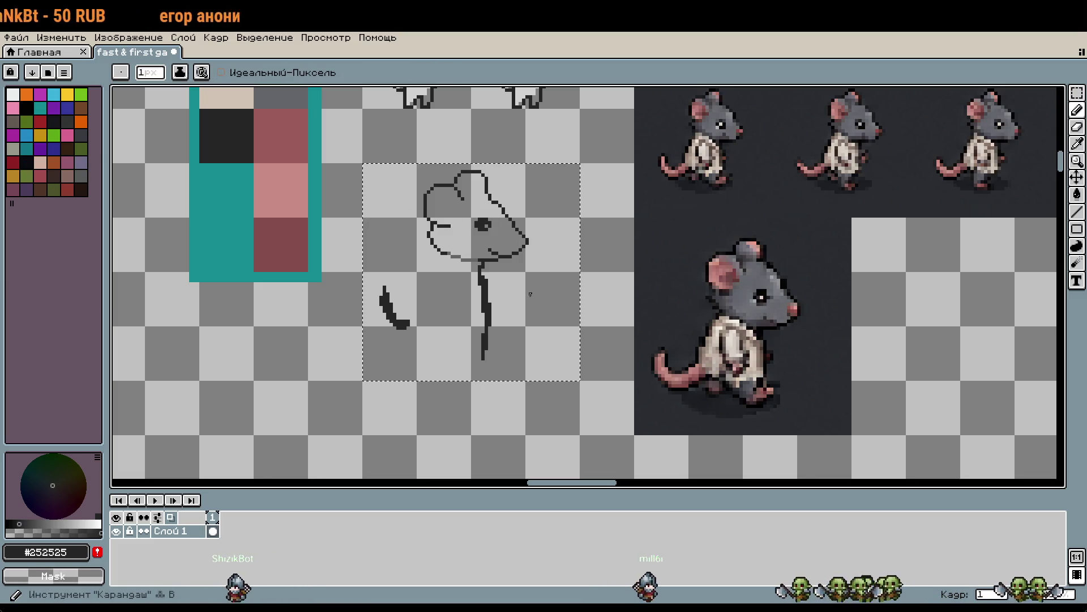
Trim the neck's overlong lower end and remove the short dash below it
scroll(503, 361, "up", 1)
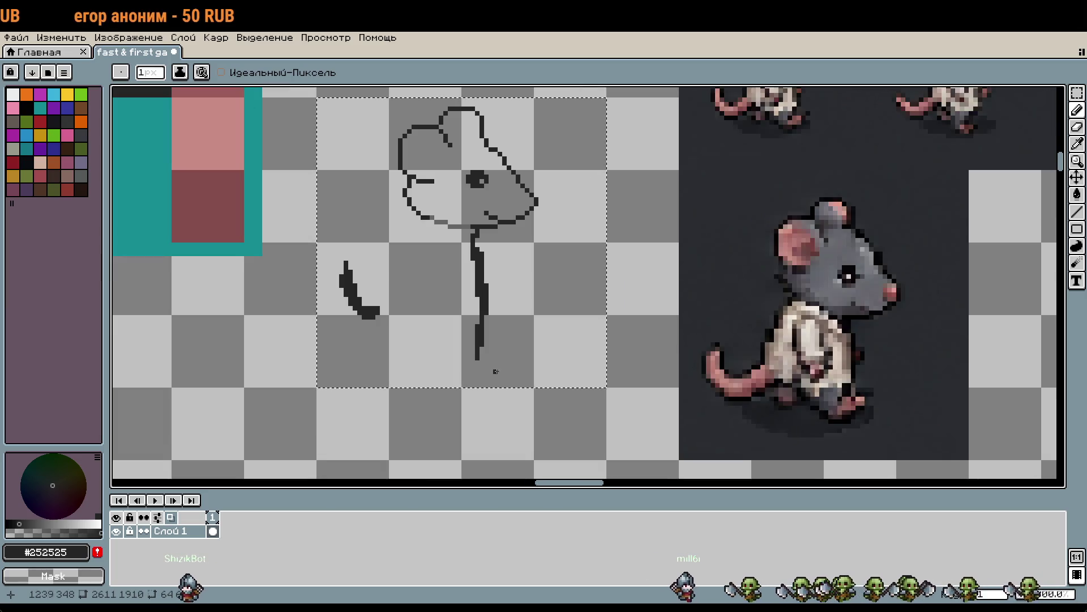
key("ctrl+z")
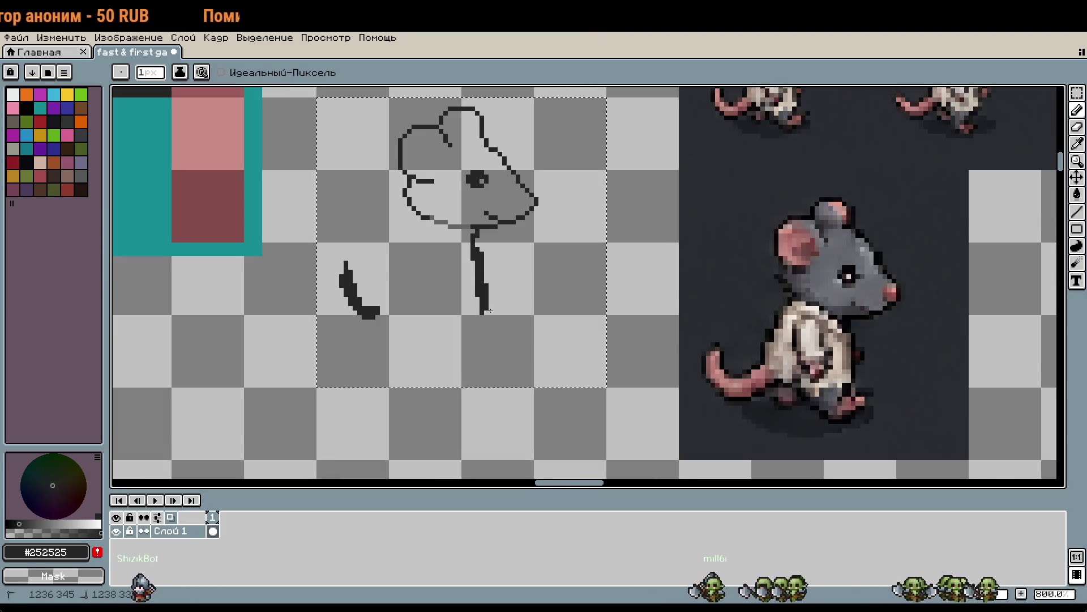
key("ctrl+z")
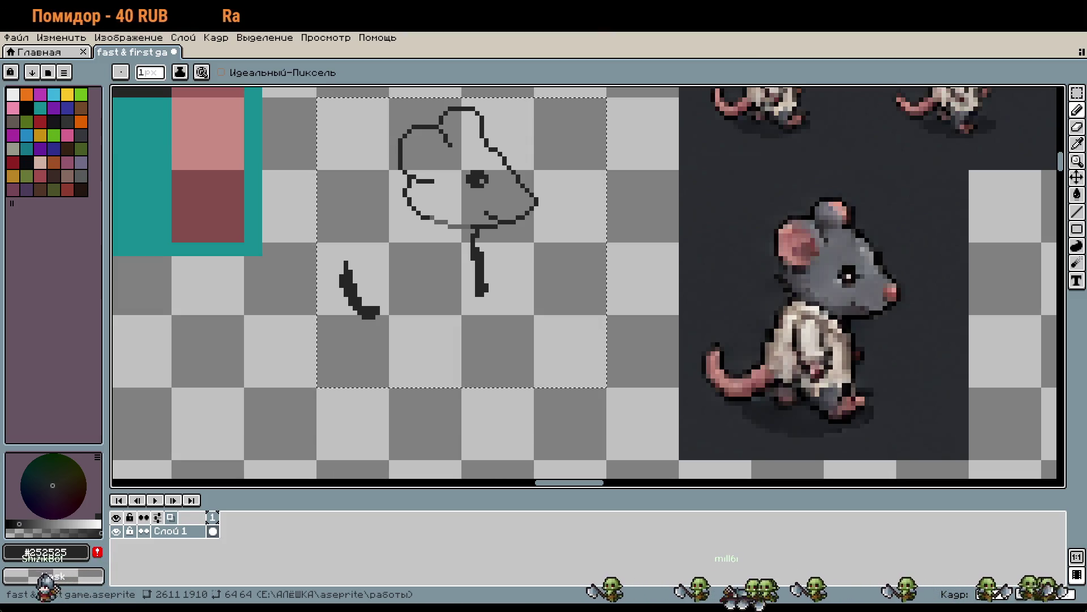
scroll(498, 396, "up", 1)
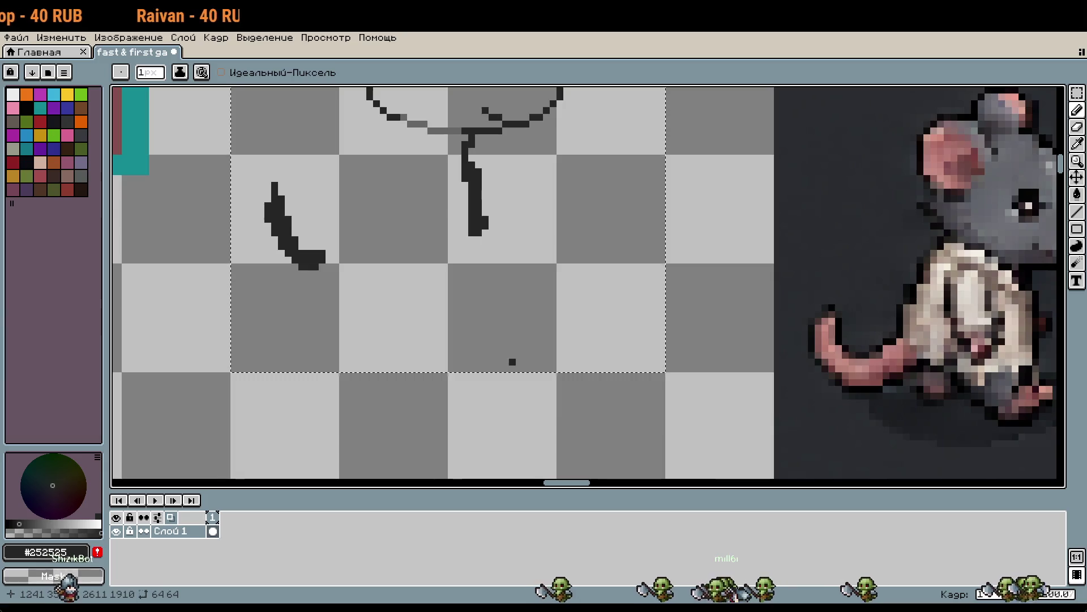
scroll(512, 361, "up", 1)
mouse_move(529, 352)
left_mouse_down()
mouse_move(476, 362)
mouse_move(475, 343)
left_mouse_up()
key("ctrl+z")
scroll(491, 367, "down", 1)
key("ctrl+z")
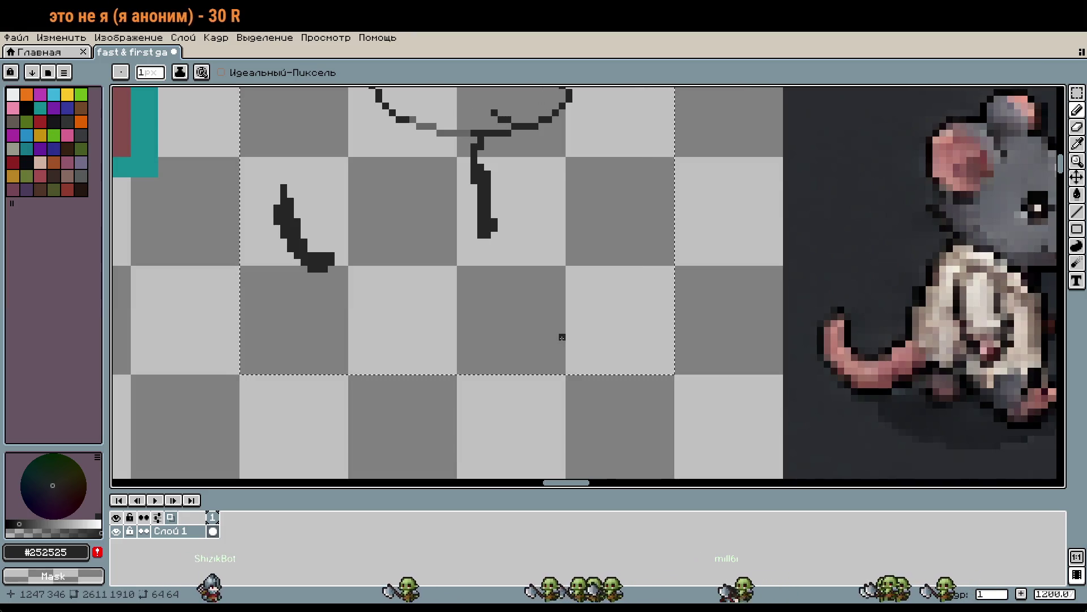
scroll(562, 337, "down", 5)
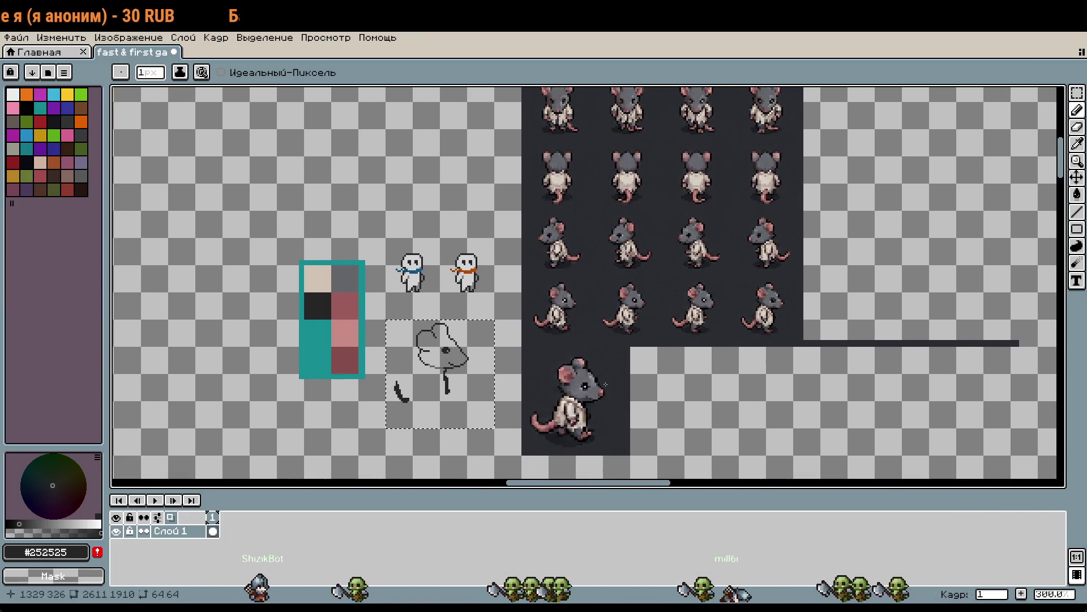
Try adding pixels along the head's diagonal edge, then revert them, leaving the outline unchanged
scroll(610, 389, "up", 5)
scroll(573, 344, "down", 3)
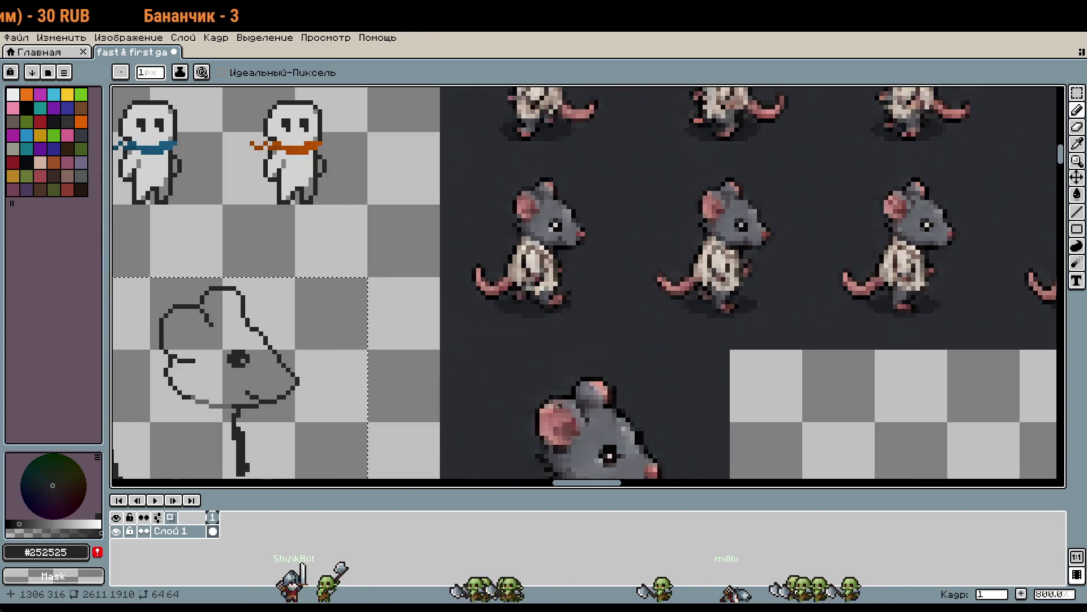
mouse_move(564, 397)
left_mouse_down()
mouse_move(651, 305)
mouse_move(671, 304)
left_mouse_up()
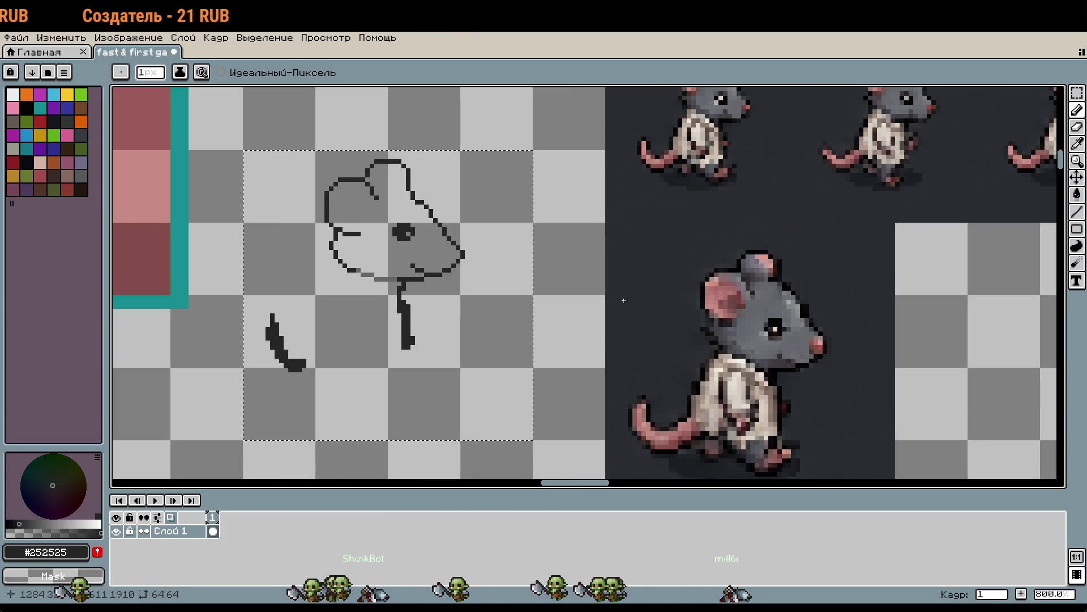
left_click(446, 213)
scroll(447, 213, "up", 5)
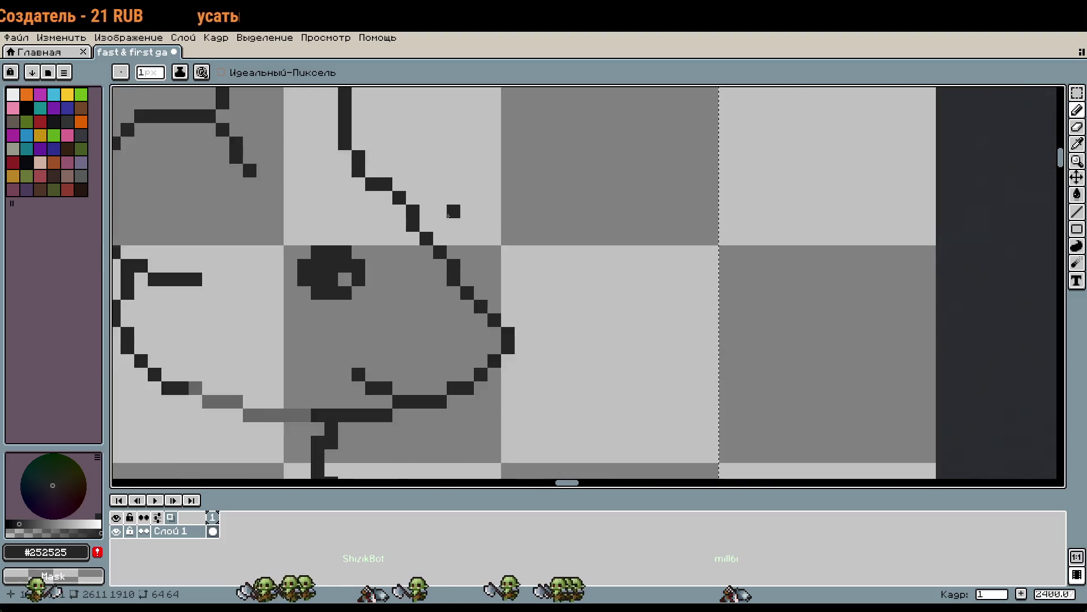
scroll(448, 215, "up", 1)
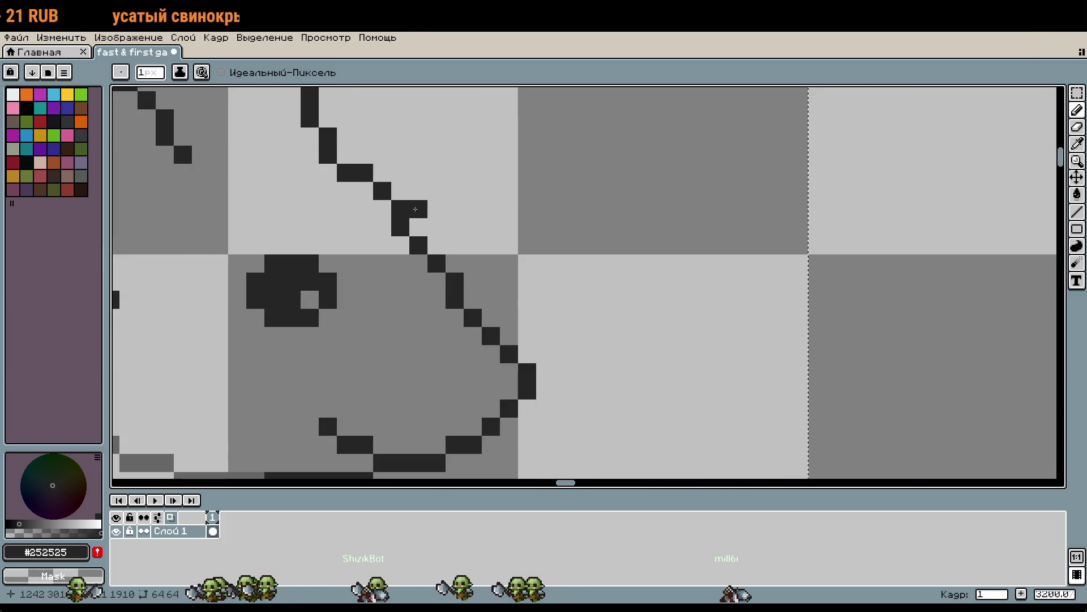
left_click_drag(436, 227, 447, 237)
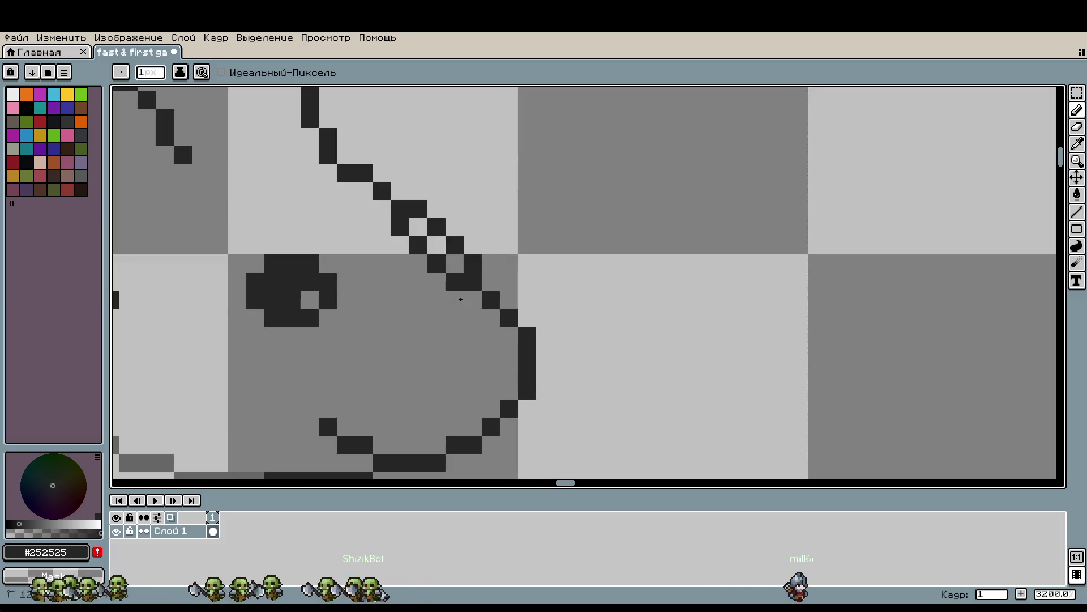
scroll(512, 287, "down", 2)
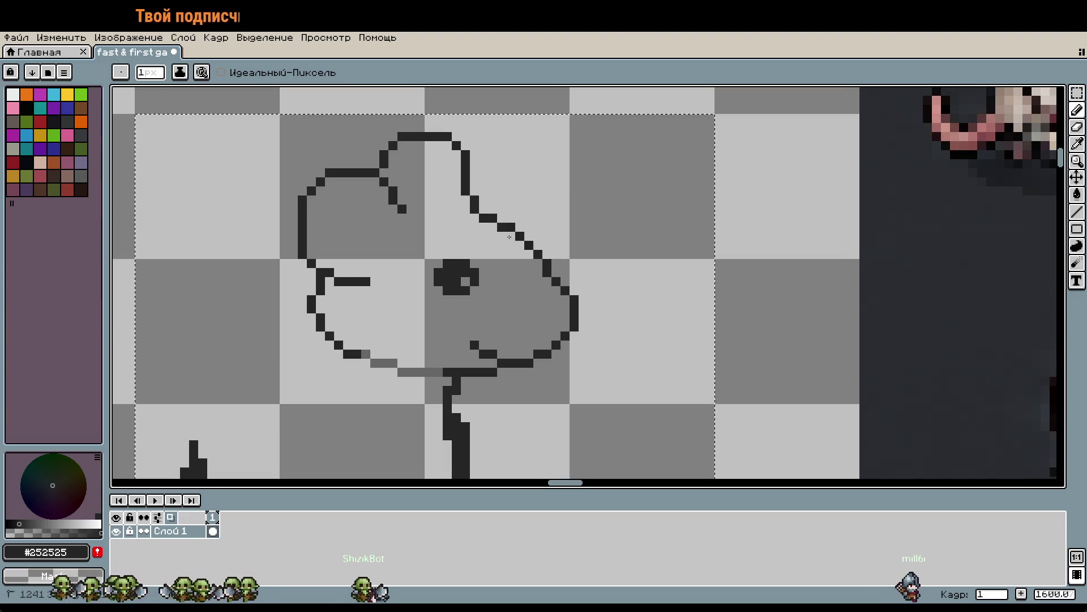
left_click_drag(637, 335, 651, 344)
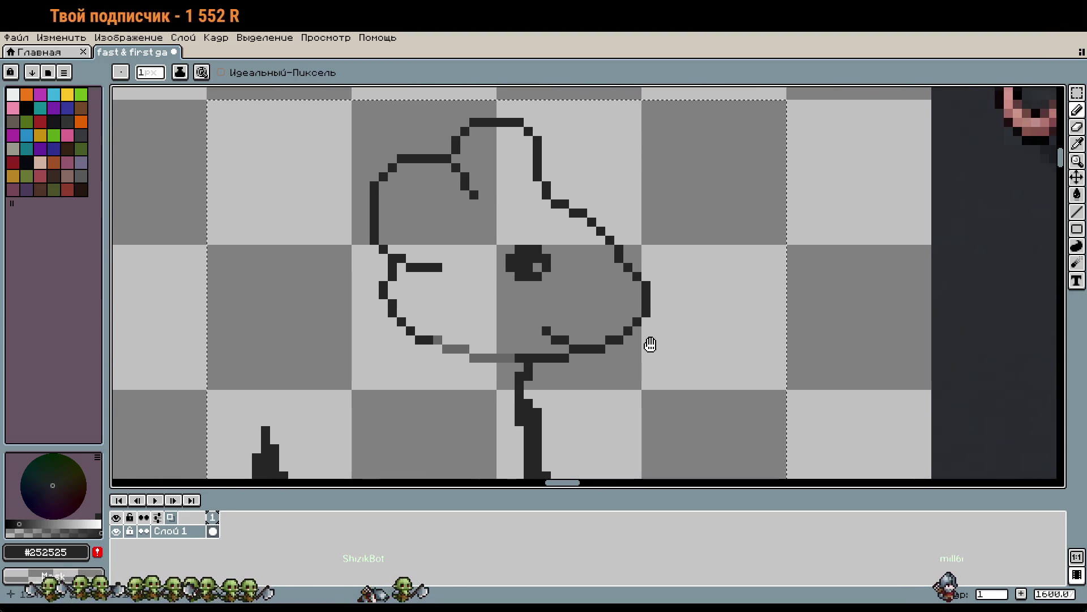
key("ctrl+z")
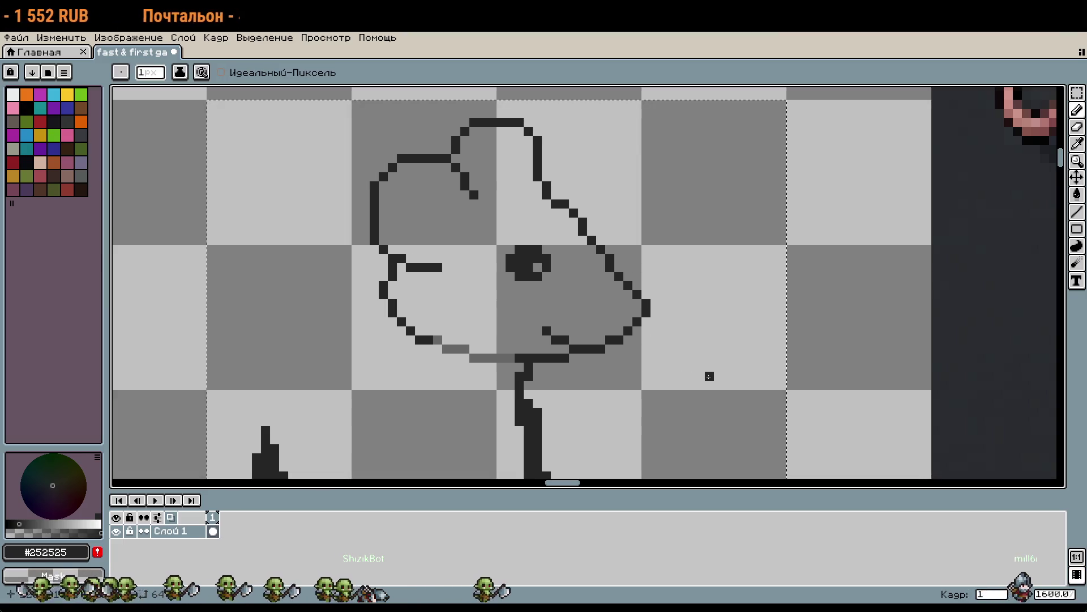
Pan to bring the arm curve and neck line into view
mouse_move(682, 393)
left_mouse_down()
mouse_move(651, 390)
mouse_move(752, 172)
mouse_move(701, 304)
mouse_move(692, 279)
left_mouse_up()
scroll(695, 296, "down", 1)
scroll(623, 401, "up", 1)
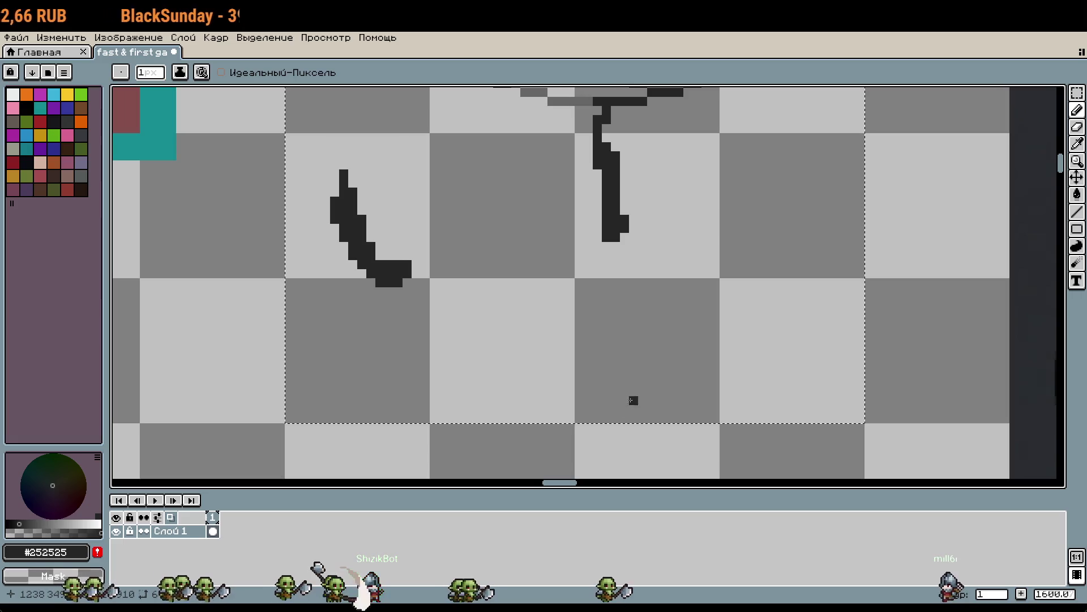
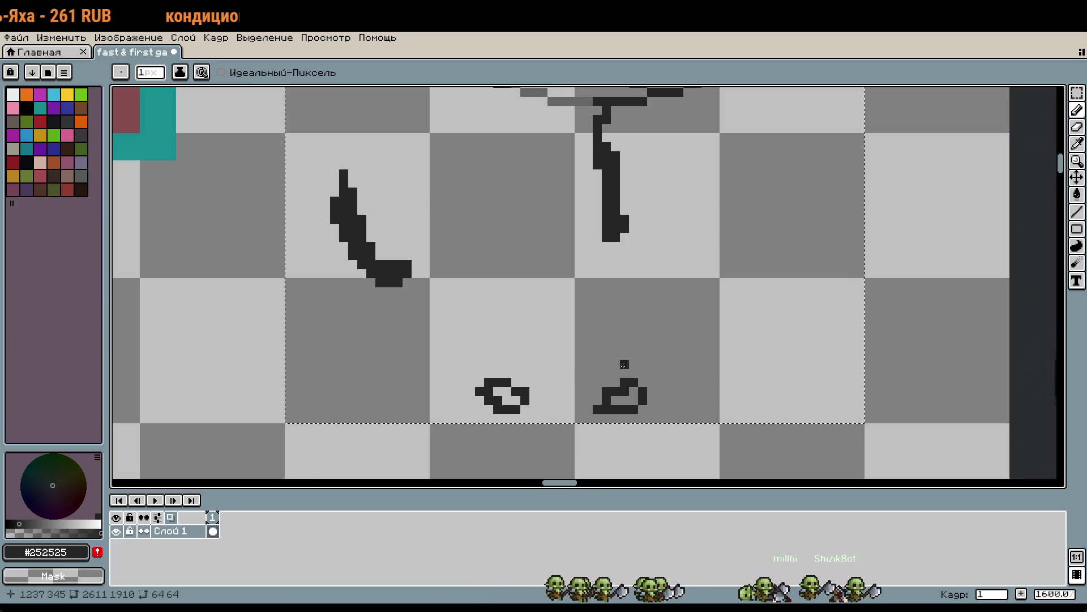
Add a dark pixel beside the foot outline, then undo the stray pixel
scroll(619, 381, "up", 1)
left_click(660, 441)
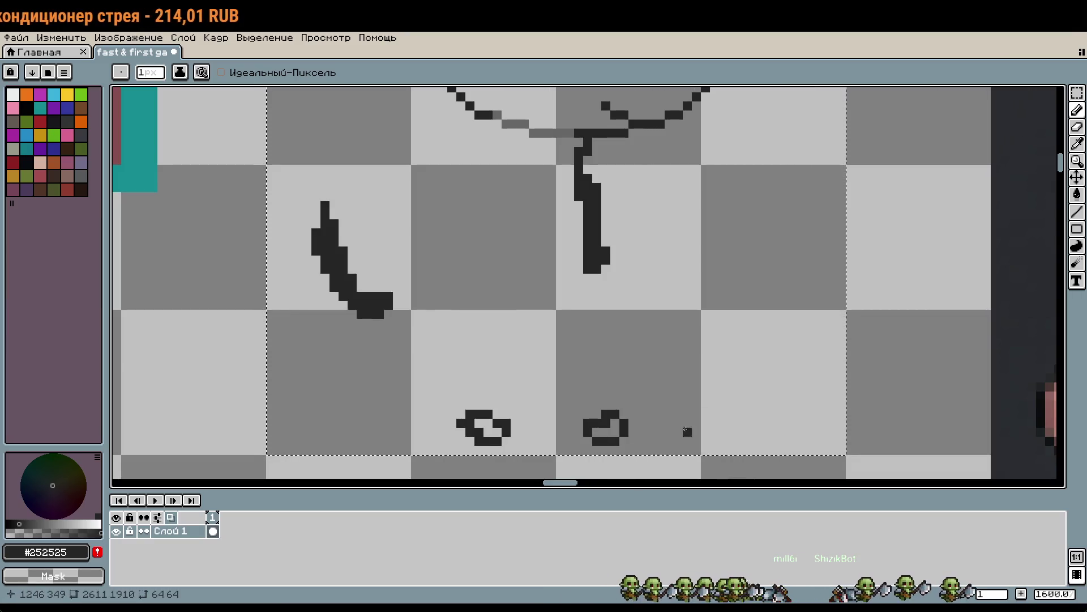
key("ctrl+a")
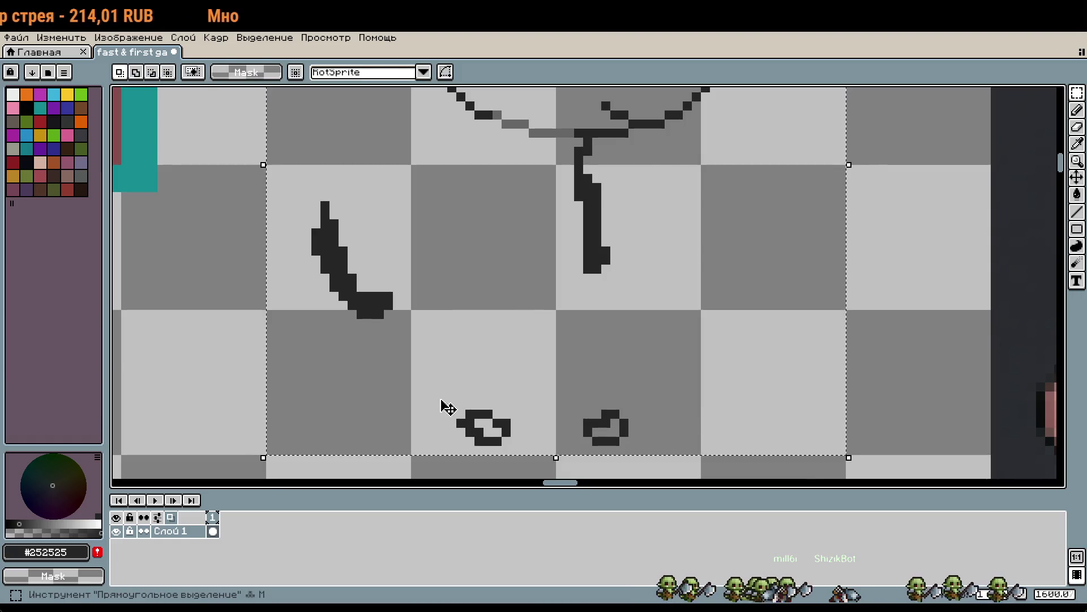
left_click_drag(441, 408, 486, 396)
key("ctrl+z")
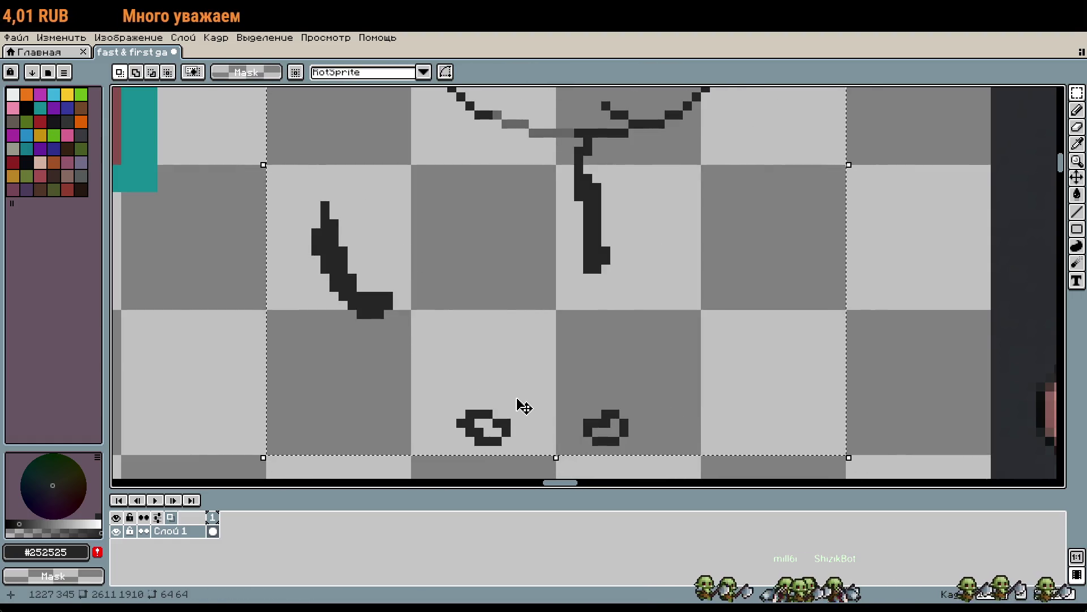
key("b")
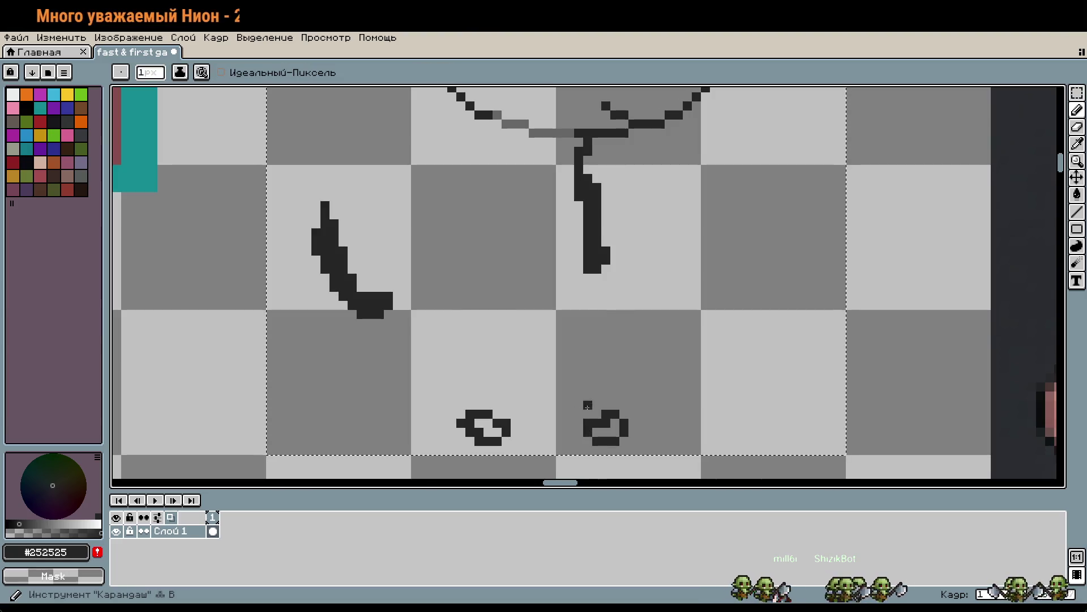
scroll(664, 404, "down", 3)
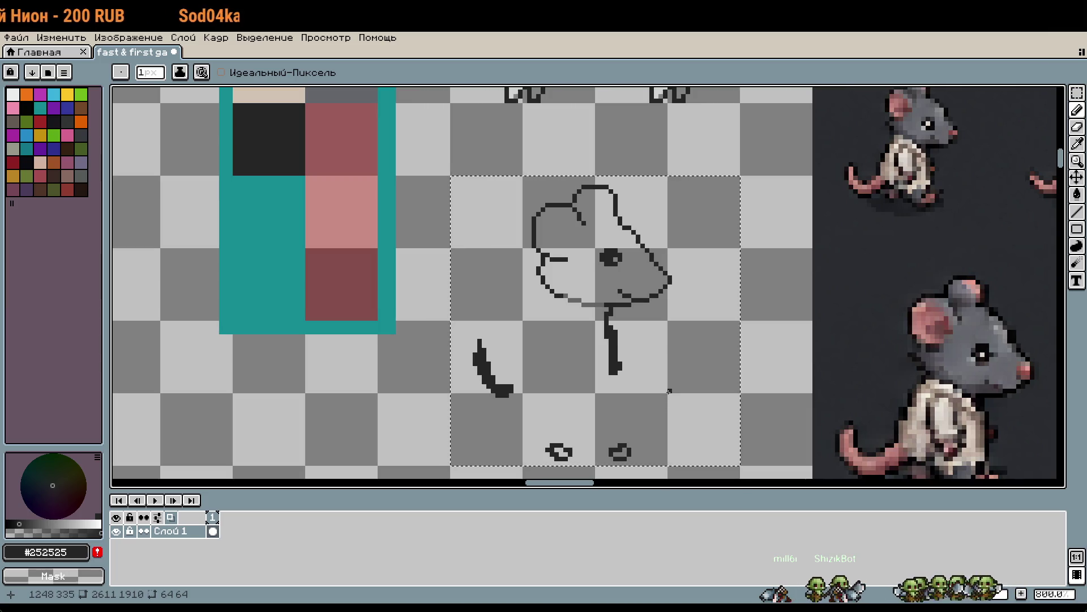
Eyedrop the teal swatch and fill a one-pixel teal row beneath the sketch
left_click(381, 293, "alt")
left_click_drag(548, 391, 561, 243)
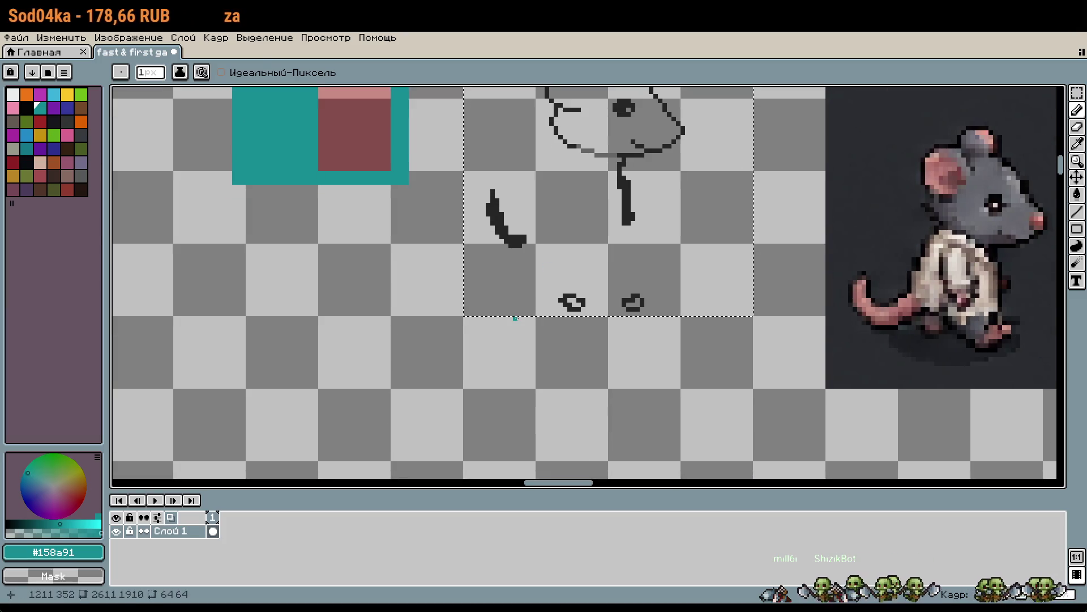
key("m")
scroll(487, 328, "up", 1)
left_click_drag(453, 315, 559, 420)
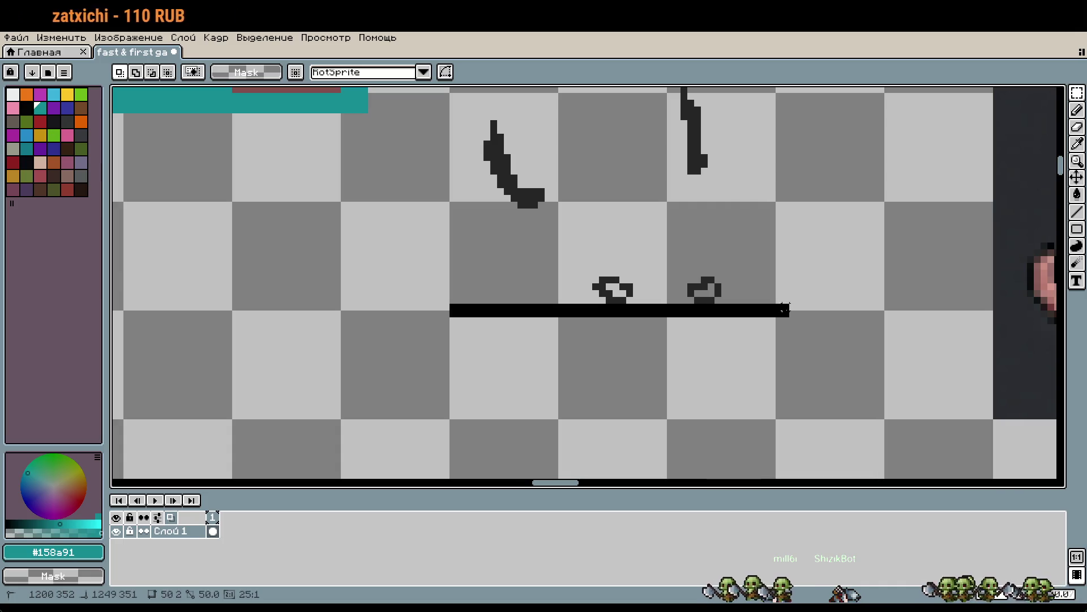
left_click_drag(780, 314, 781, 314)
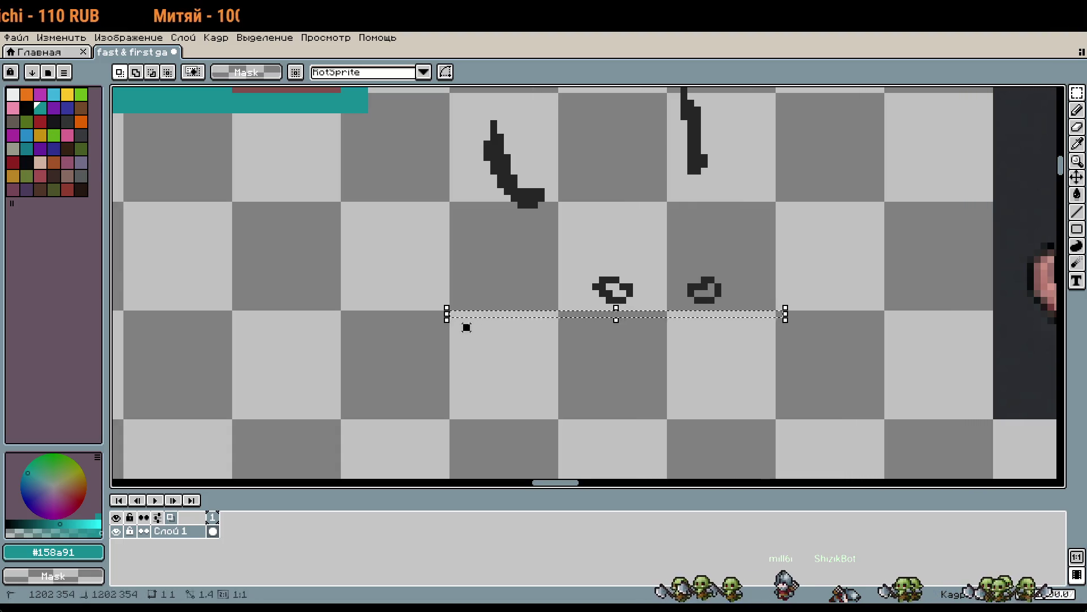
left_click_drag(445, 315, 783, 314)
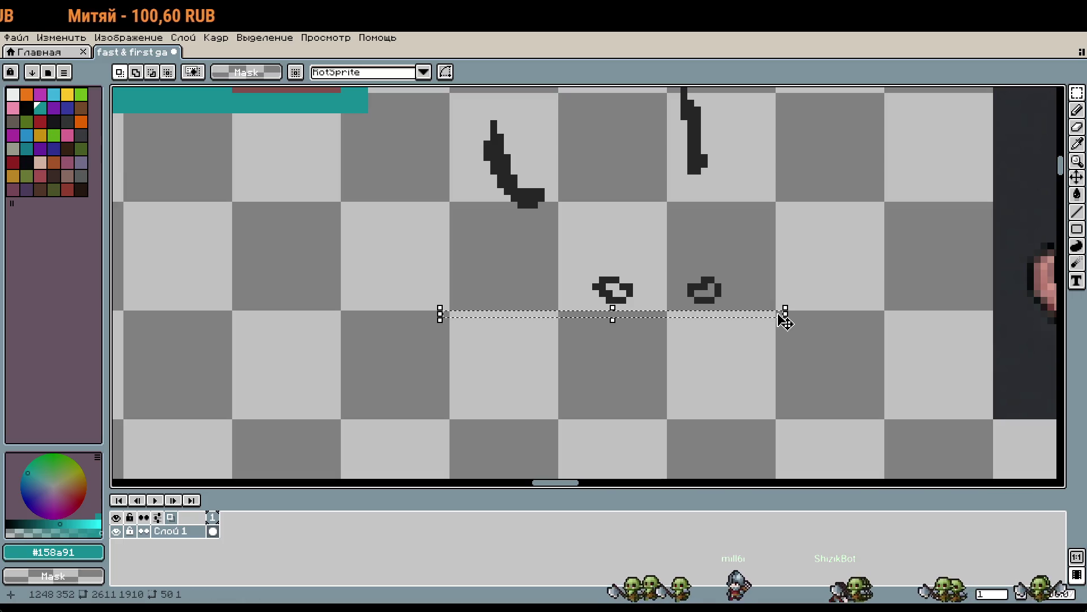
key("g")
left_click(758, 314)
Extend the bottom teal line rightward with a filled one-pixel strip
left_click_drag(818, 257, 756, 330)
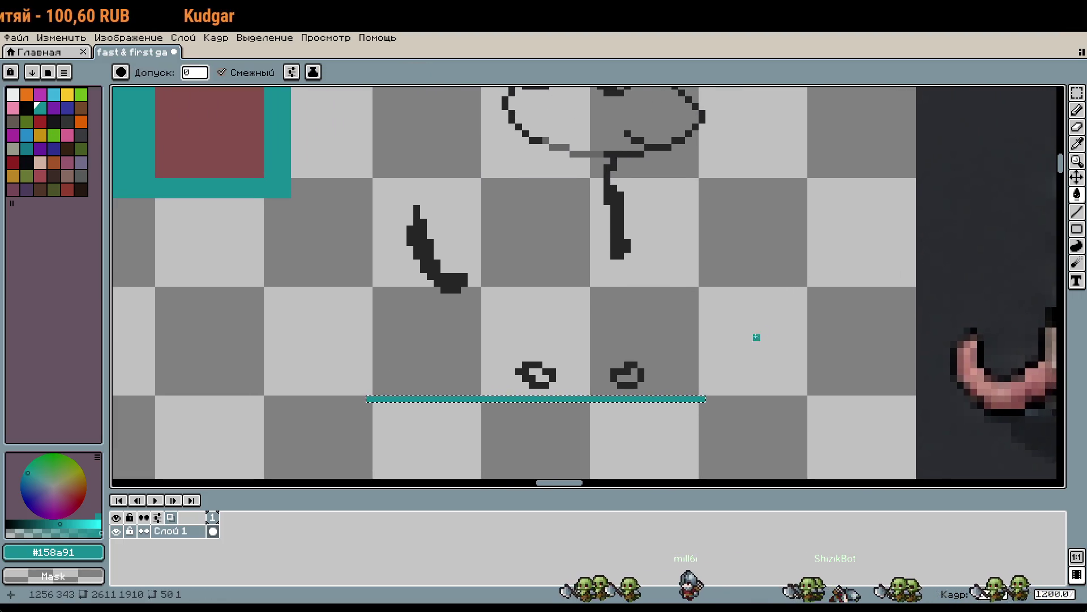
key("m")
left_click_drag(712, 395, 713, 128)
scroll(789, 185, "up", 3)
scroll(774, 274, "down", 1)
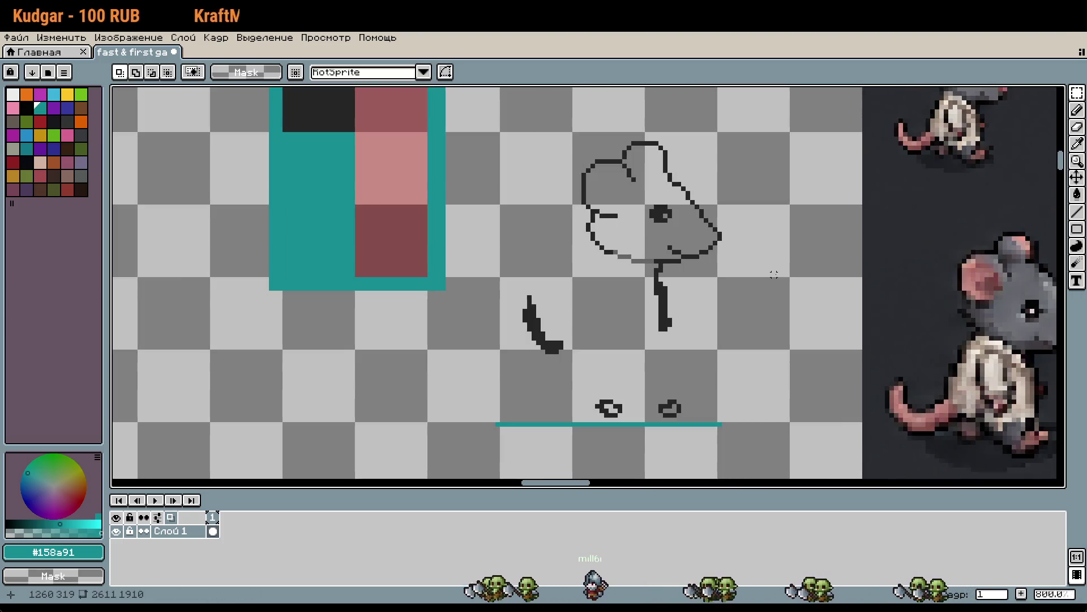
scroll(758, 416, "up", 3)
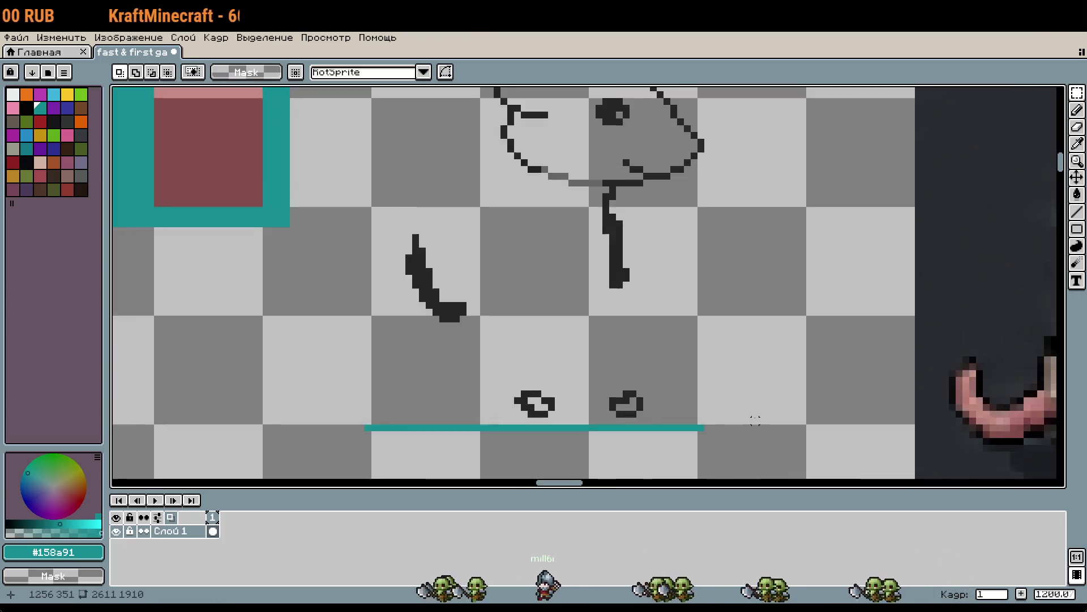
left_click_drag(688, 431, 831, 431)
key("g")
left_click(793, 431)
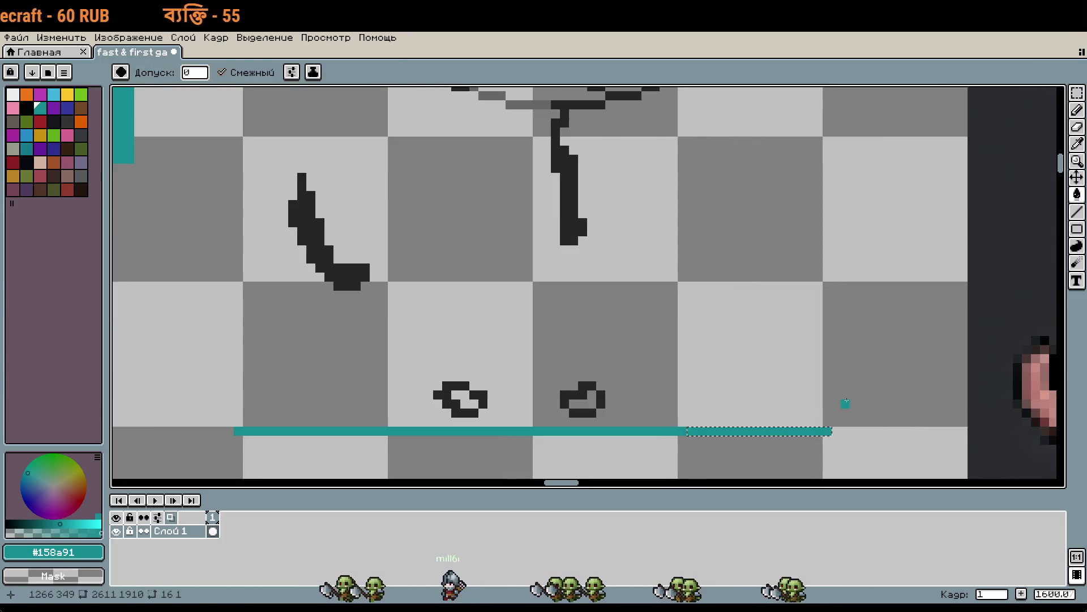
Fill a one-pixel column teal for the frame's right side
key("m")
scroll(845, 359, "down", 1)
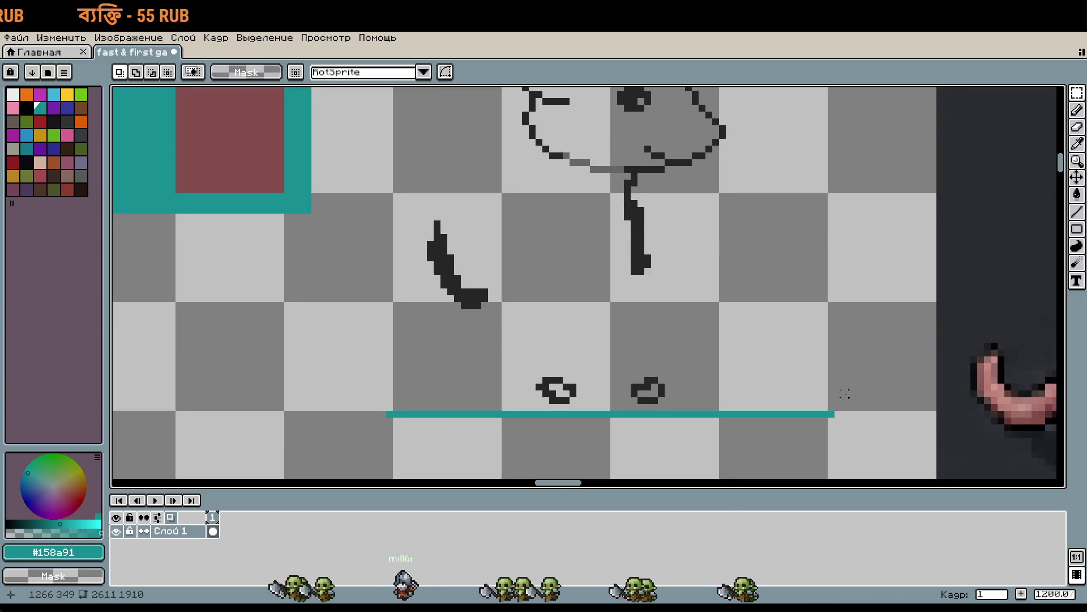
mouse_move(831, 406)
left_mouse_down()
mouse_move(831, 92)
mouse_move(831, 141)
mouse_move(832, 117)
left_mouse_up()
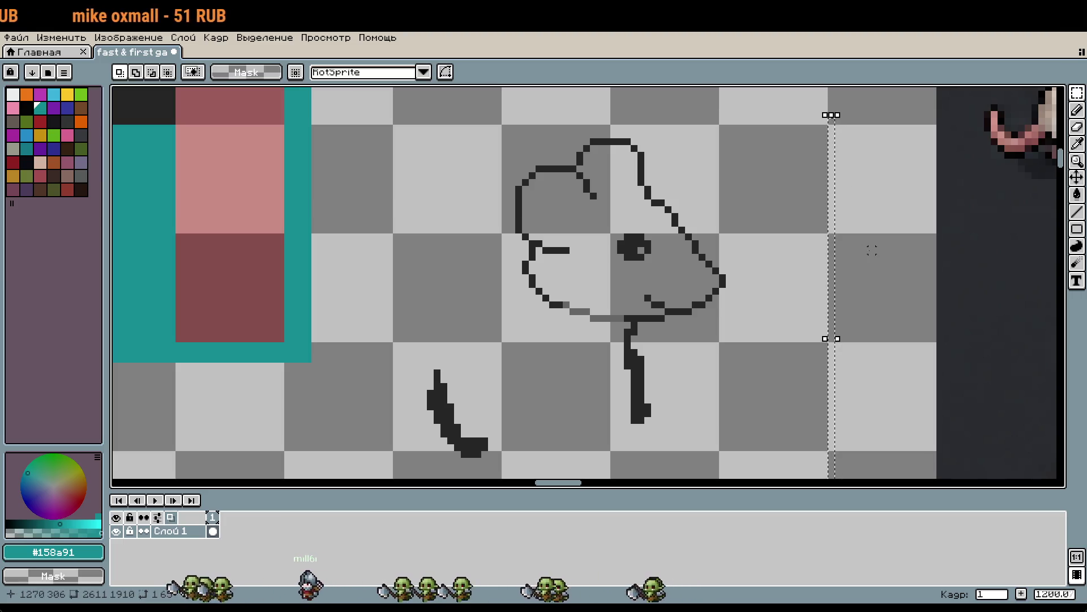
key("g")
left_click(831, 238)
Fill the frame's top edge teal and select a one-pixel strip for the left side
scroll(833, 255, "up", 2)
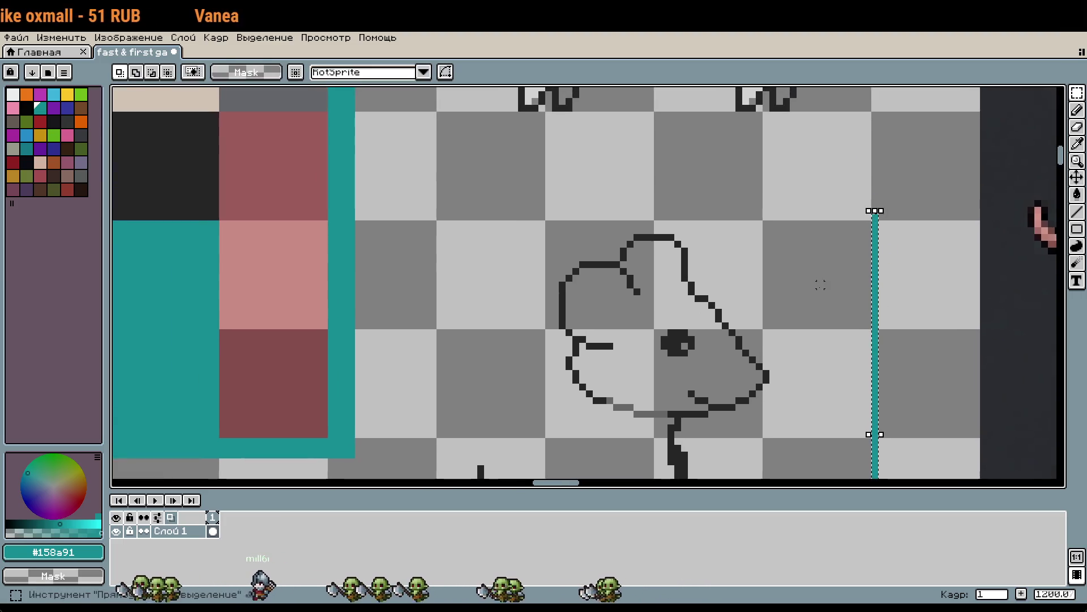
left_click_drag(868, 217, 430, 213)
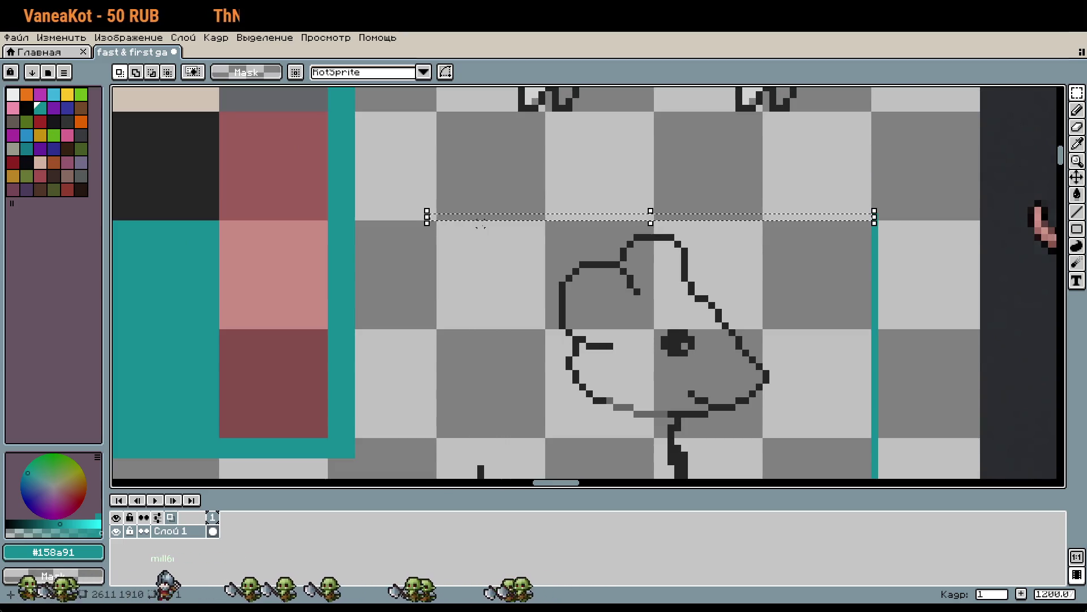
key("g")
left_click(474, 237)
scroll(474, 237, "down", 2)
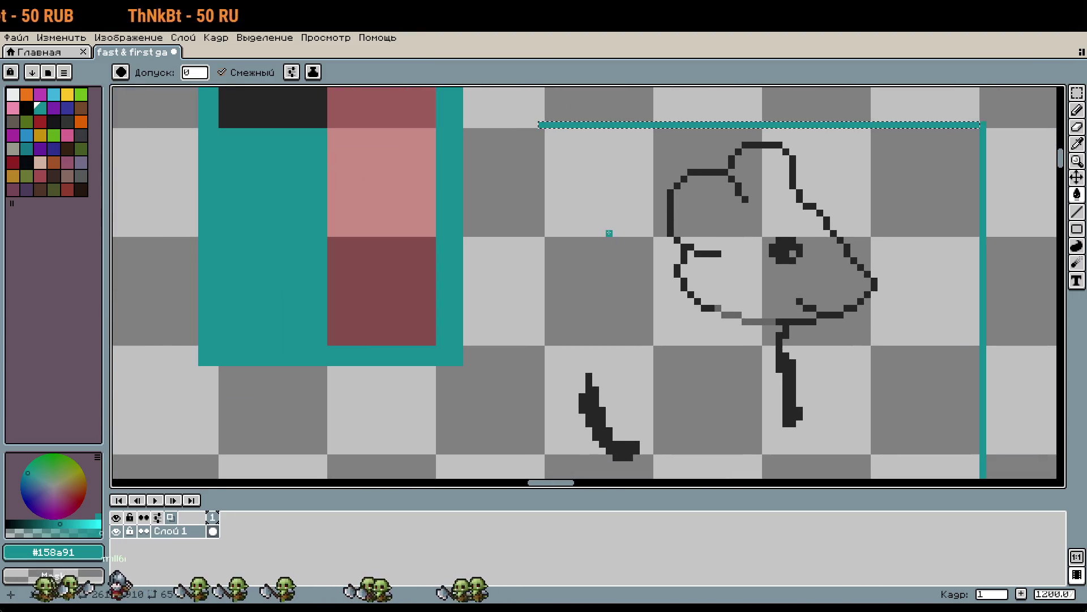
key("m")
mouse_move(541, 126)
left_mouse_down()
mouse_move(519, 461)
mouse_move(539, 248)
mouse_move(540, 332)
left_mouse_up()
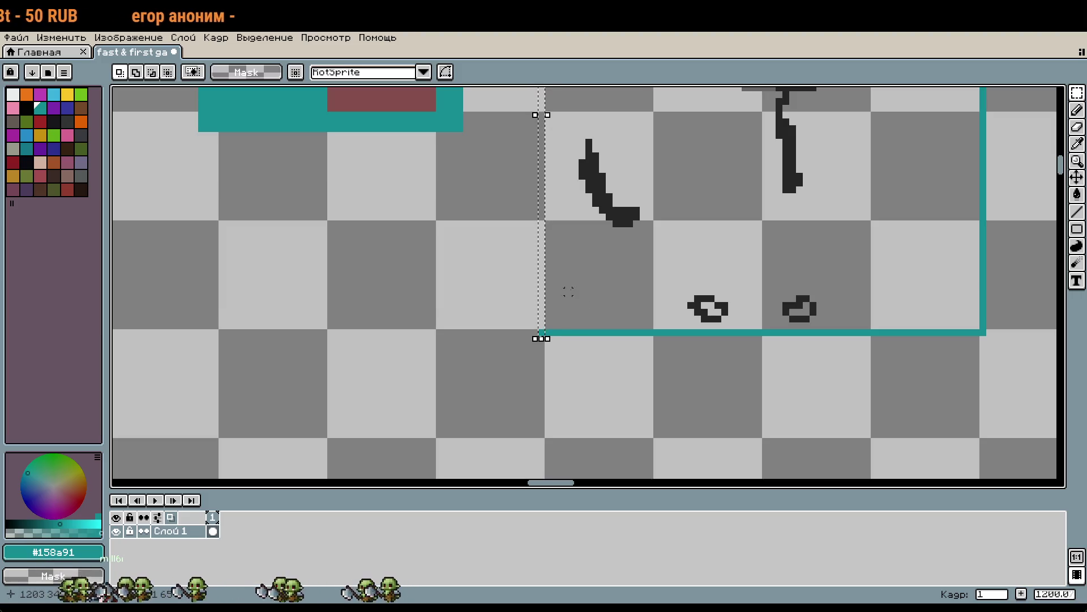
key("g")
key("m")
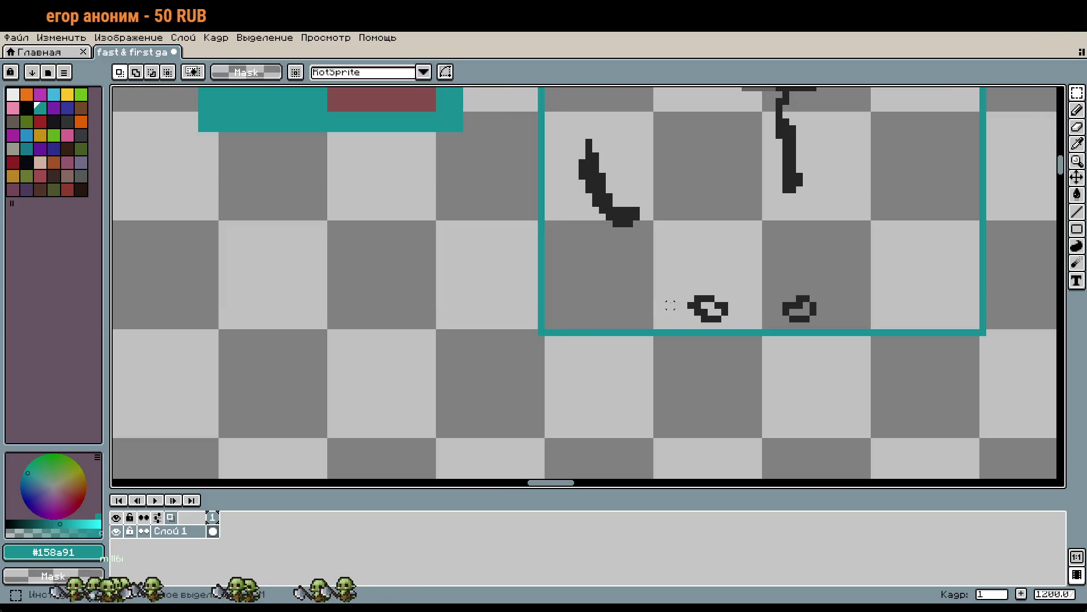
scroll(853, 230, "down", 2)
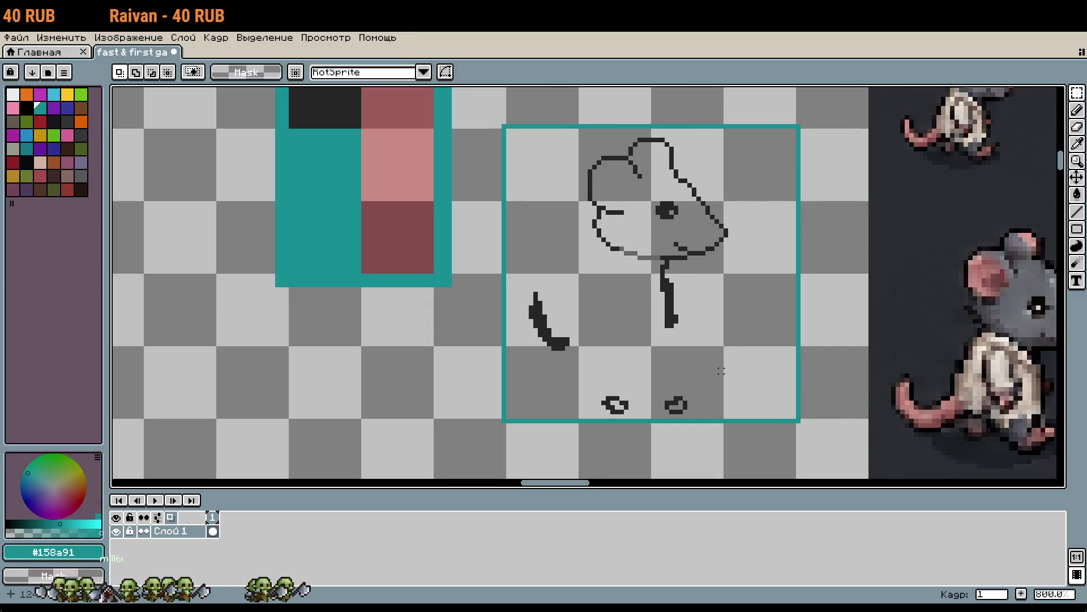
scroll(704, 325, "up", 1)
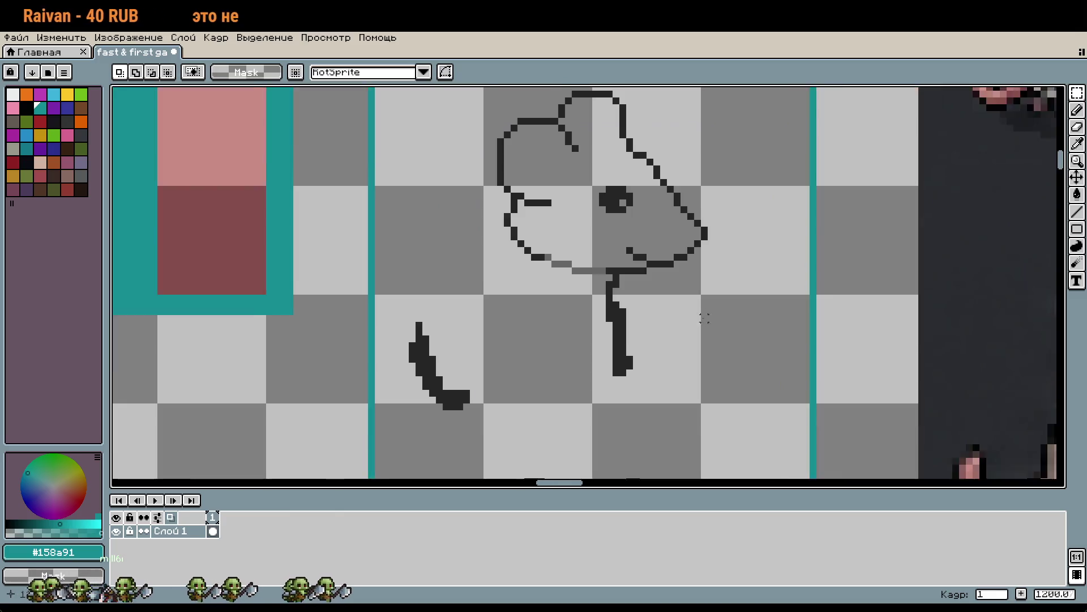
scroll(704, 325, "up", 1)
scroll(779, 336, "up", 3)
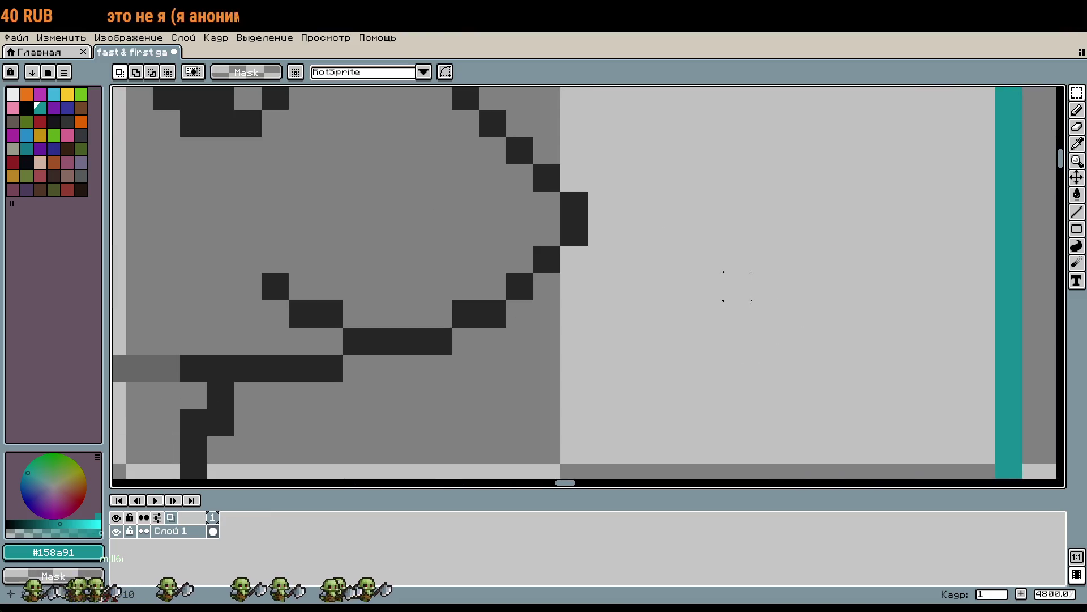
key("b")
left_click(552, 185)
left_click(524, 153, "alt")
left_click(548, 176)
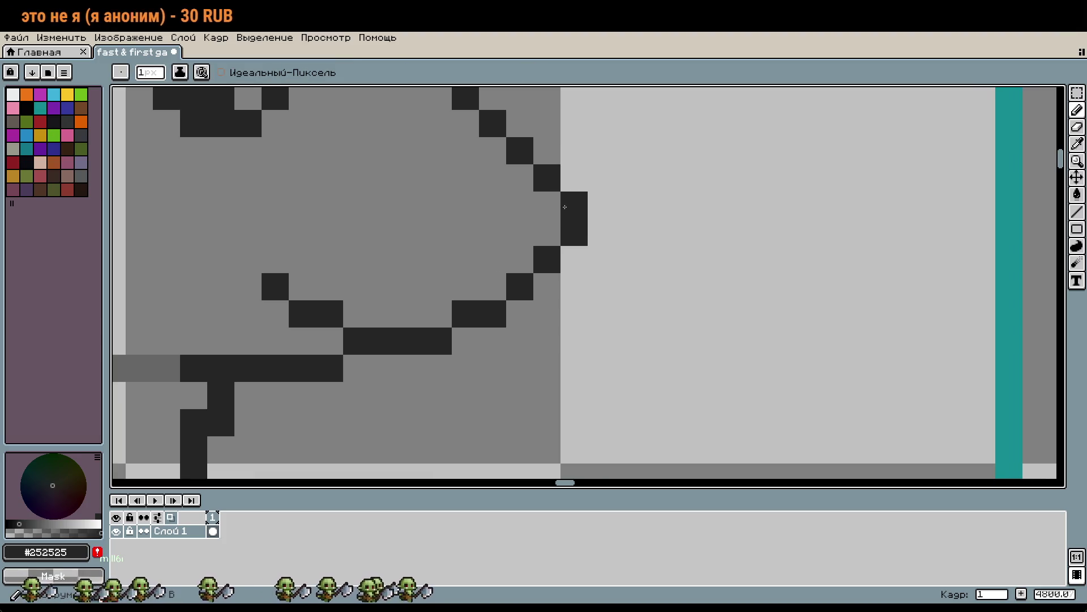
scroll(532, 180, "down", 3)
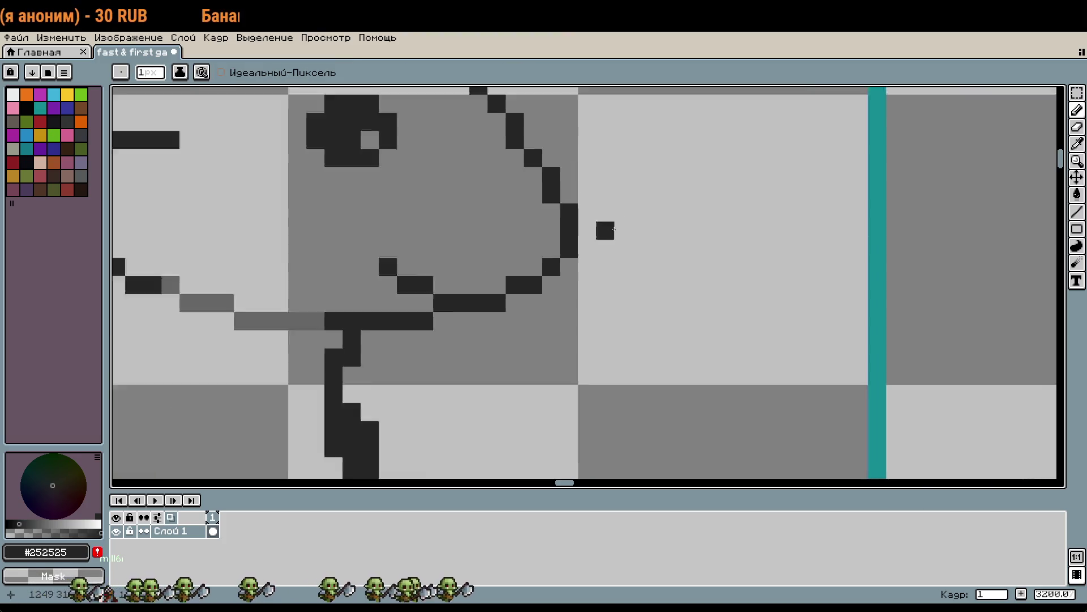
left_click(718, 299)
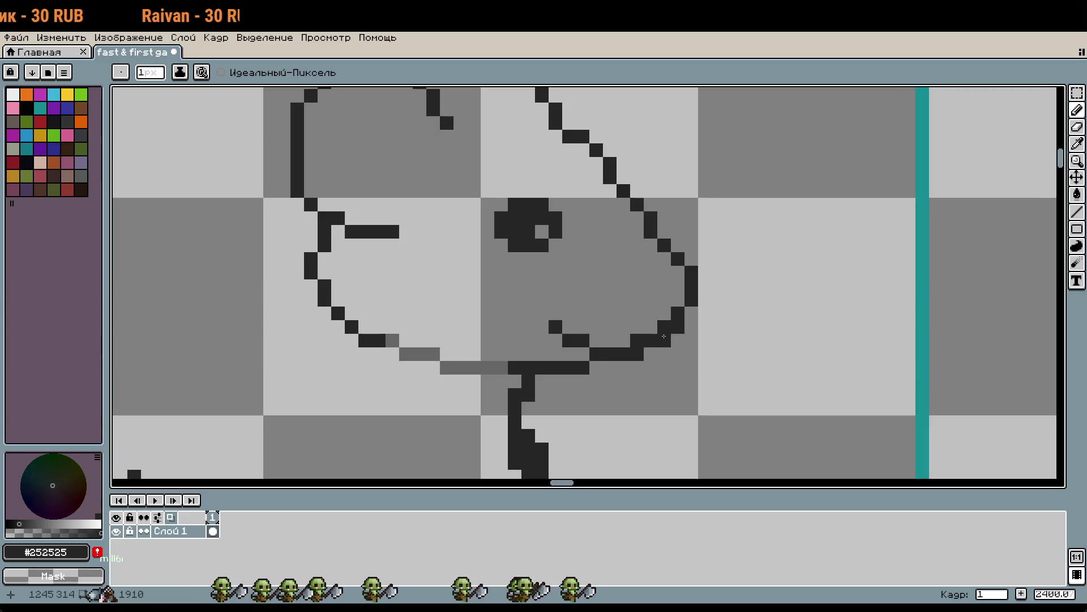
scroll(744, 328, "down", 1)
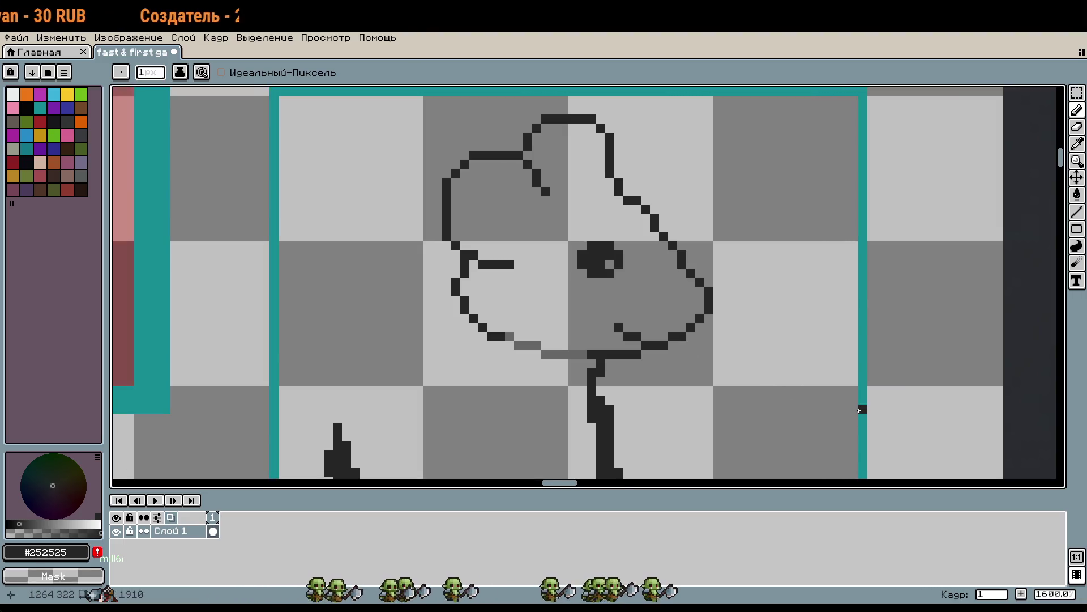
key("ctrl+z")
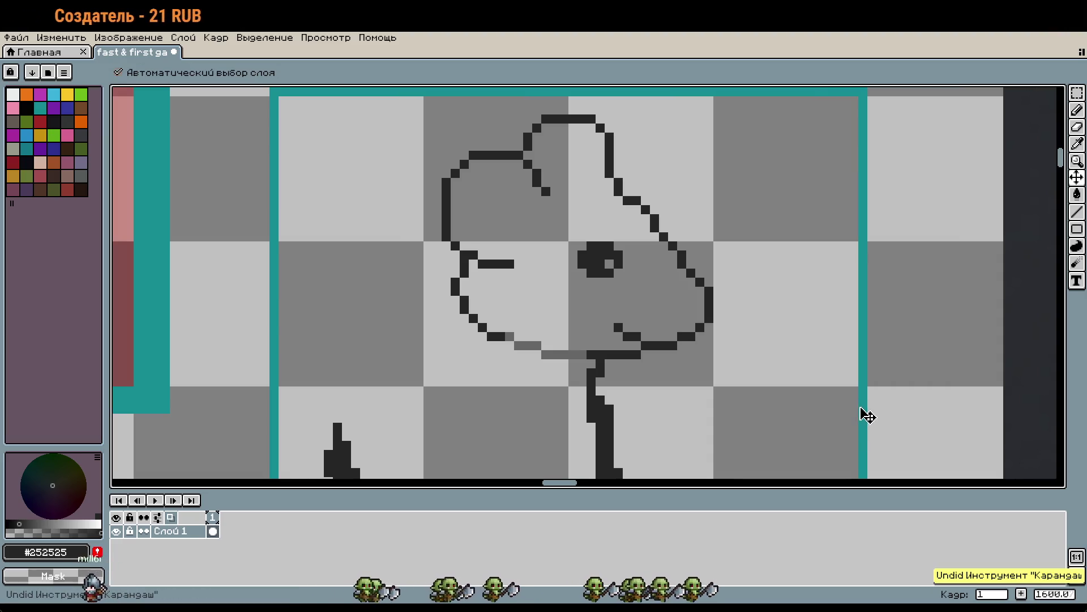
key("ctrl+y")
key("b")
left_click(737, 372)
key("ctrl+z")
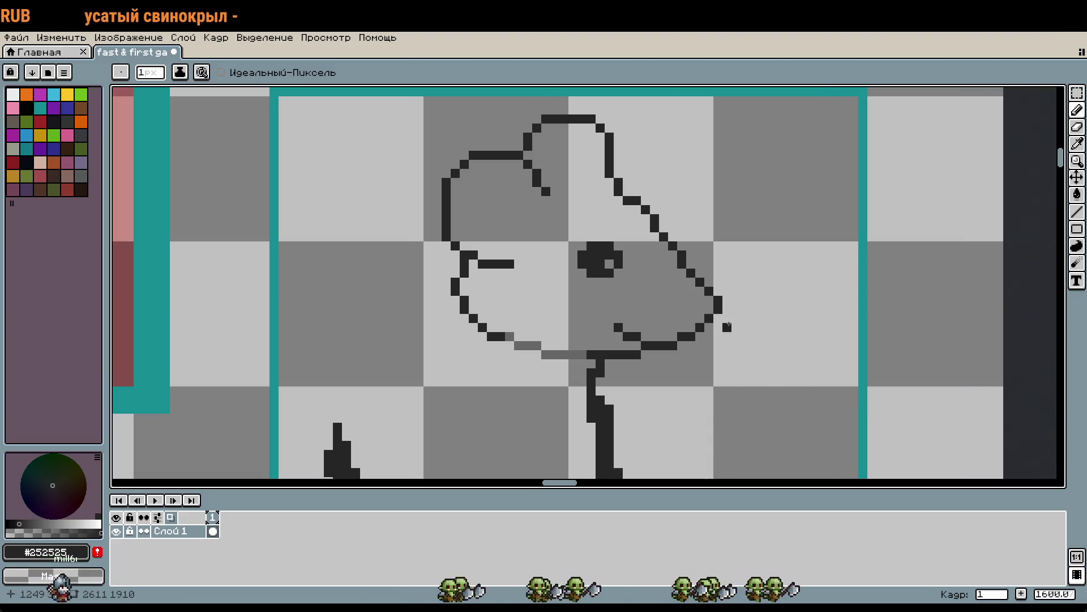
left_click_drag(721, 304, 728, 317)
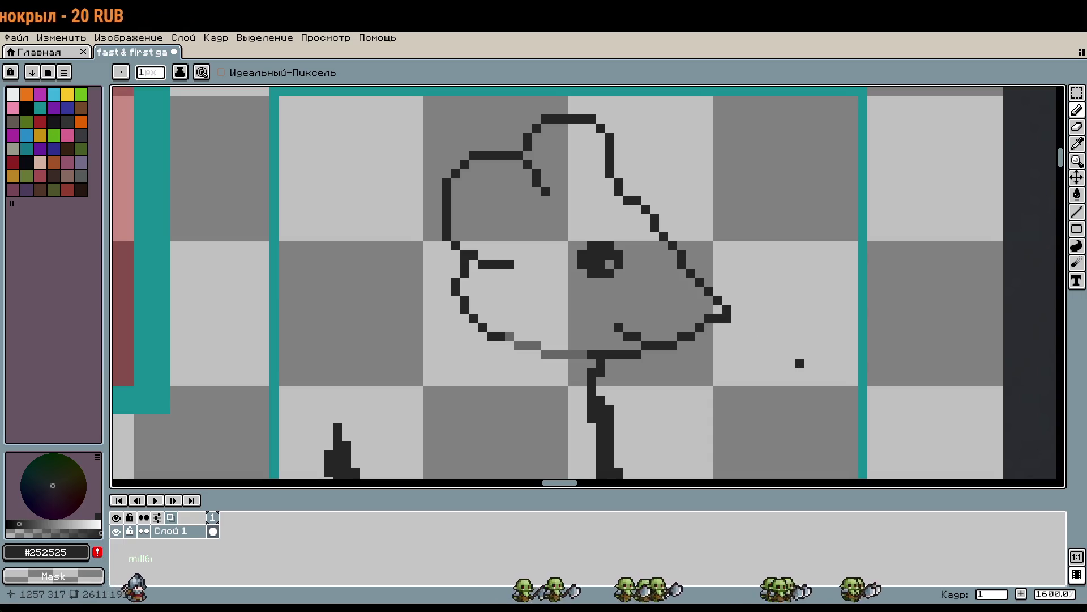
key("ctrl+z")
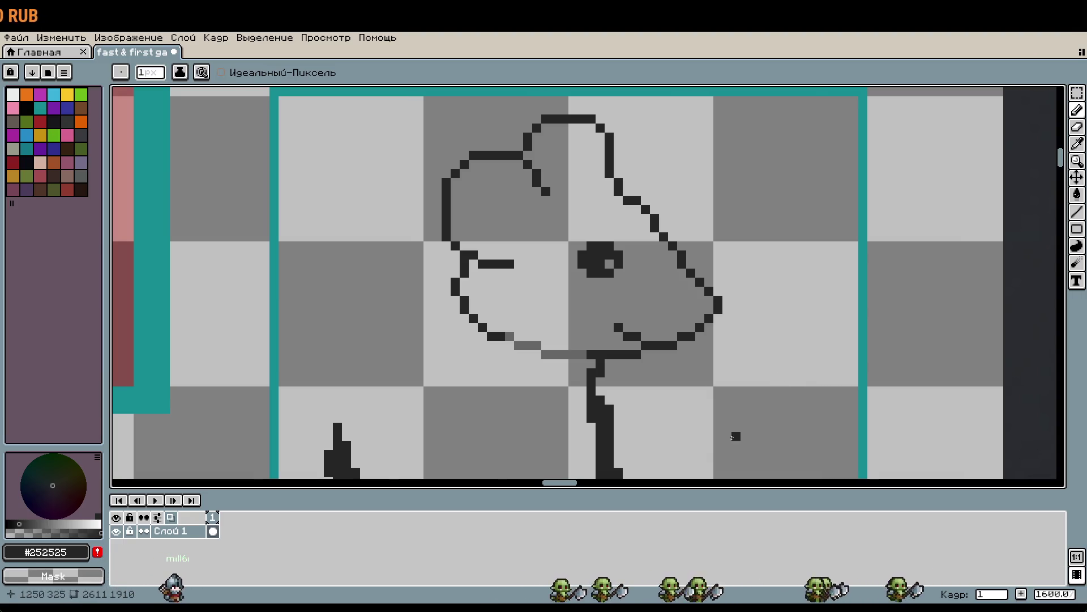
scroll(736, 391, "down", 1)
scroll(748, 342, "down", 2)
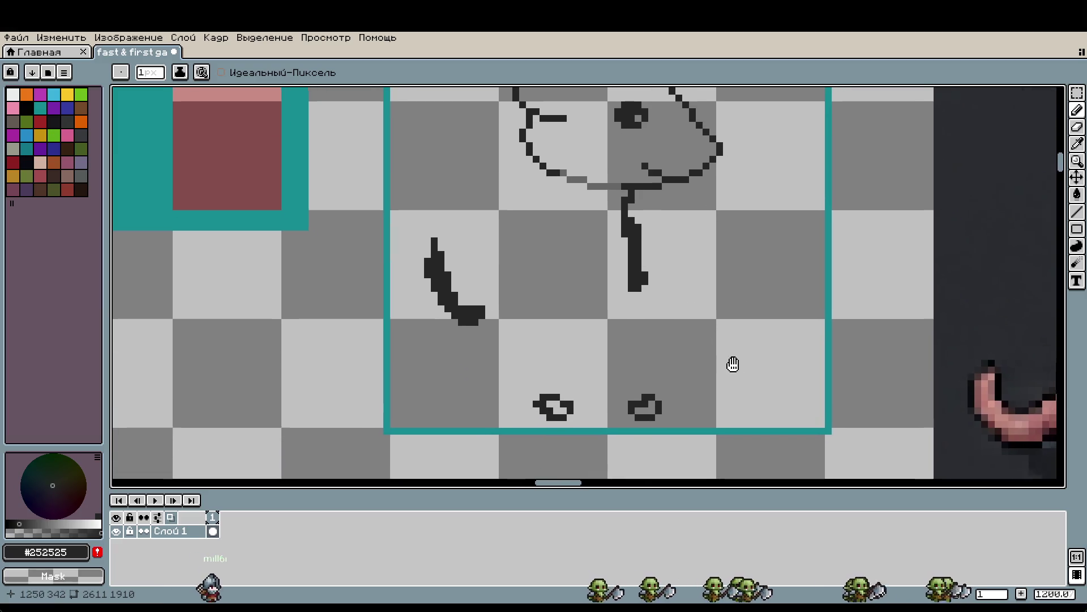
scroll(692, 334, "down", 1)
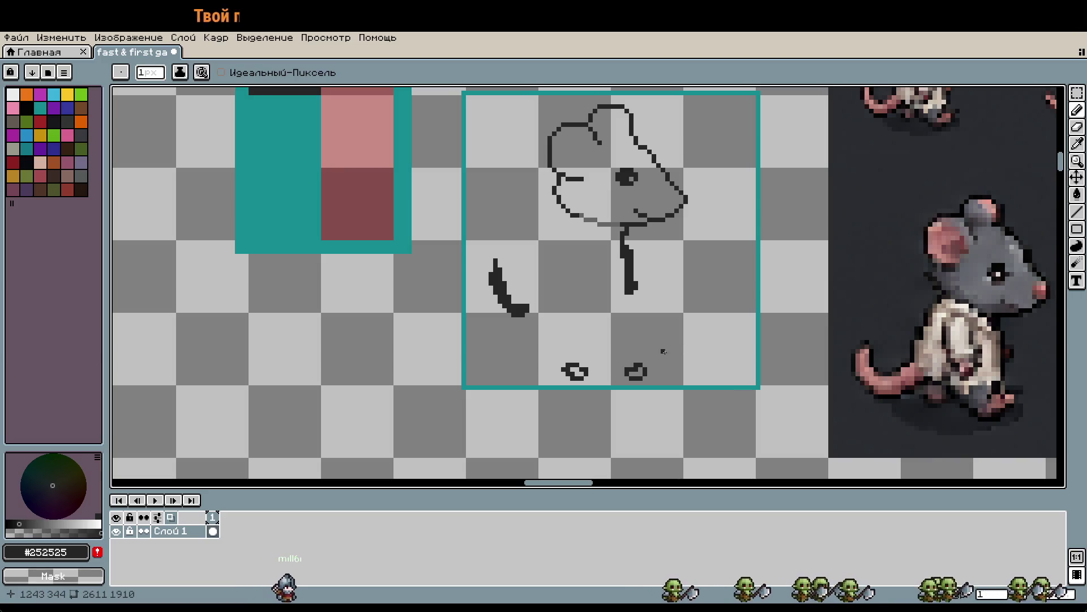
scroll(681, 342, "down", 2)
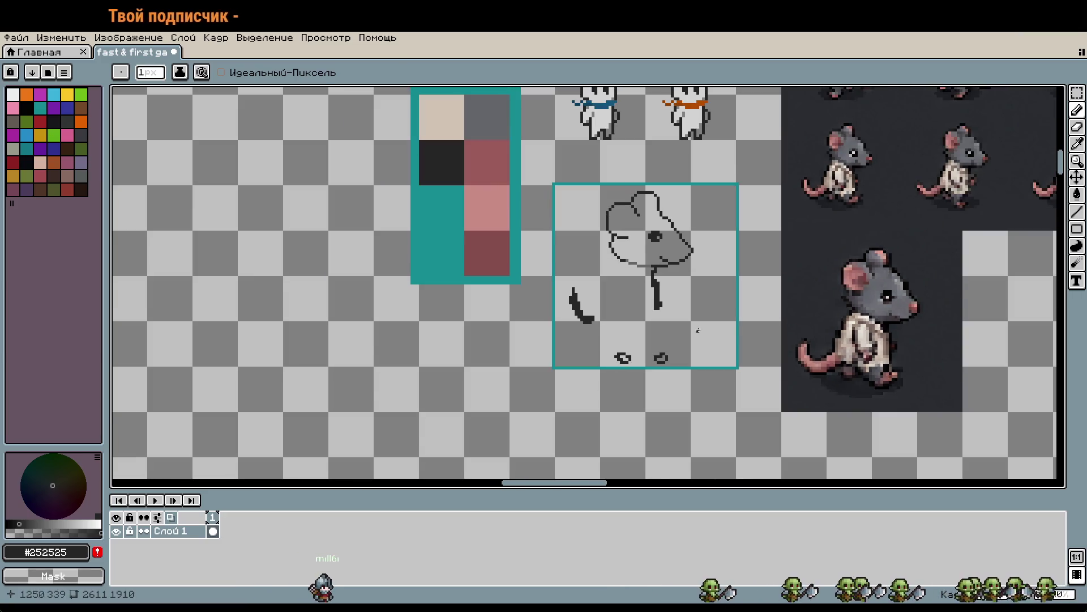
scroll(675, 342, "up", 1)
key("m")
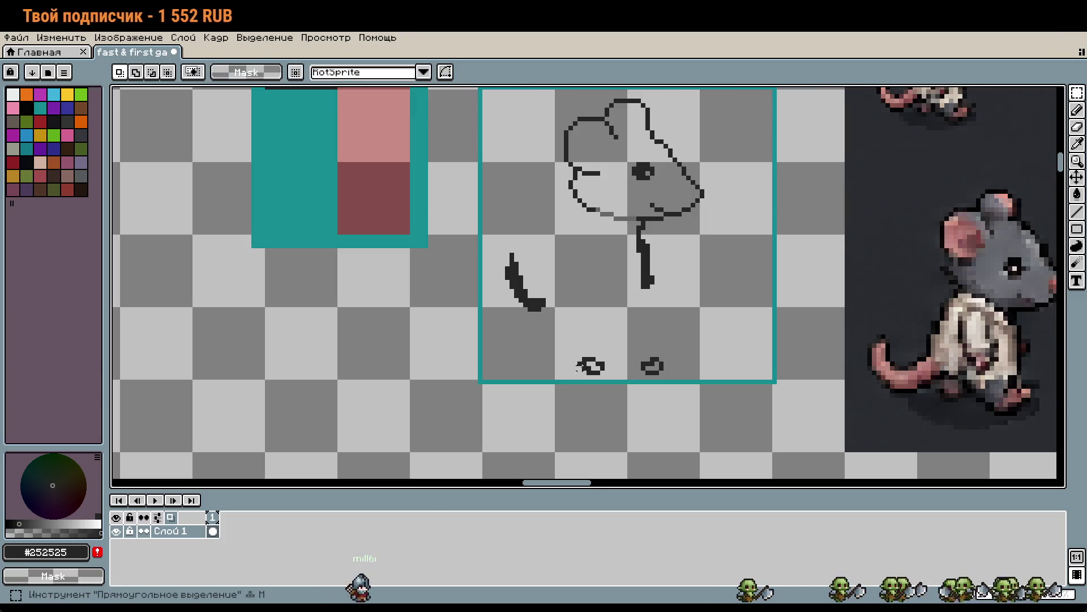
Move the selected left foot up and to the left
mouse_move(578, 348)
left_mouse_down()
mouse_move(621, 381)
mouse_move(591, 363)
left_mouse_up()
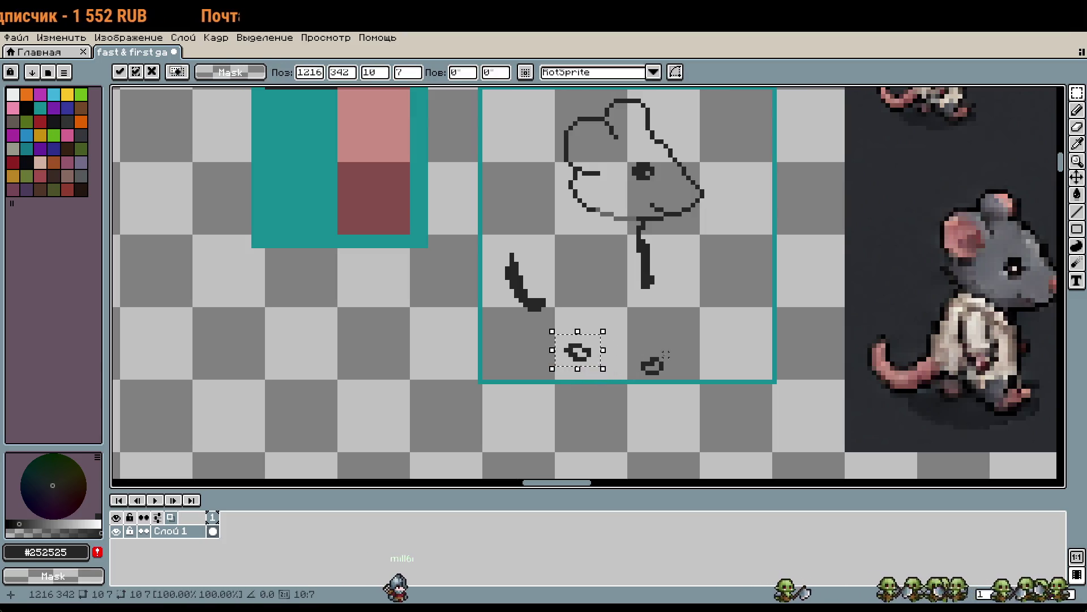
left_click(675, 354)
key("b")
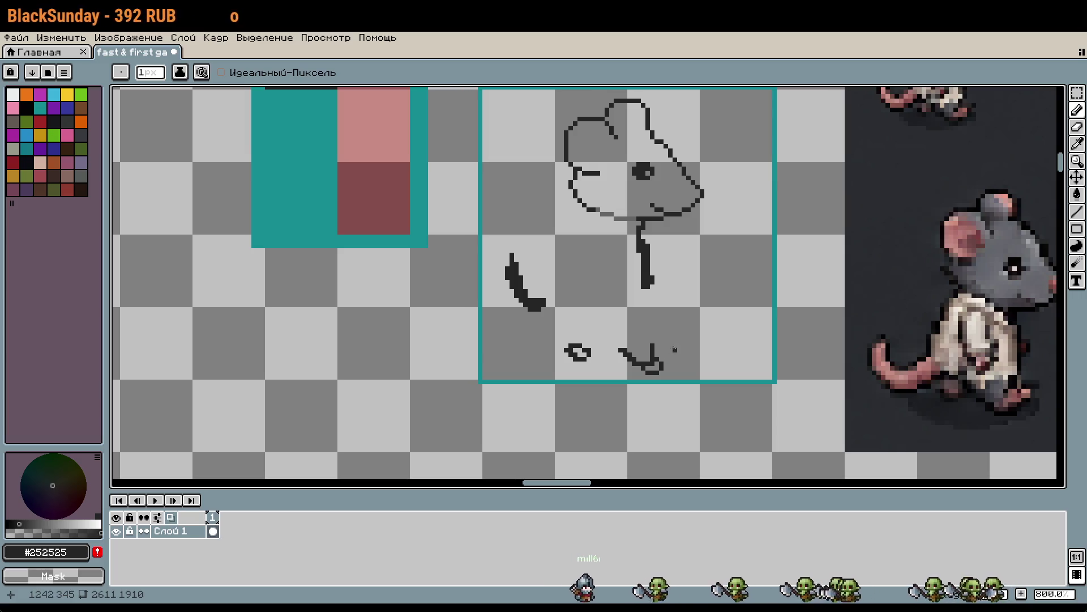
Draw the body's bottom and left outline lines, then select the curved tail stroke
scroll(658, 277, "up", 1)
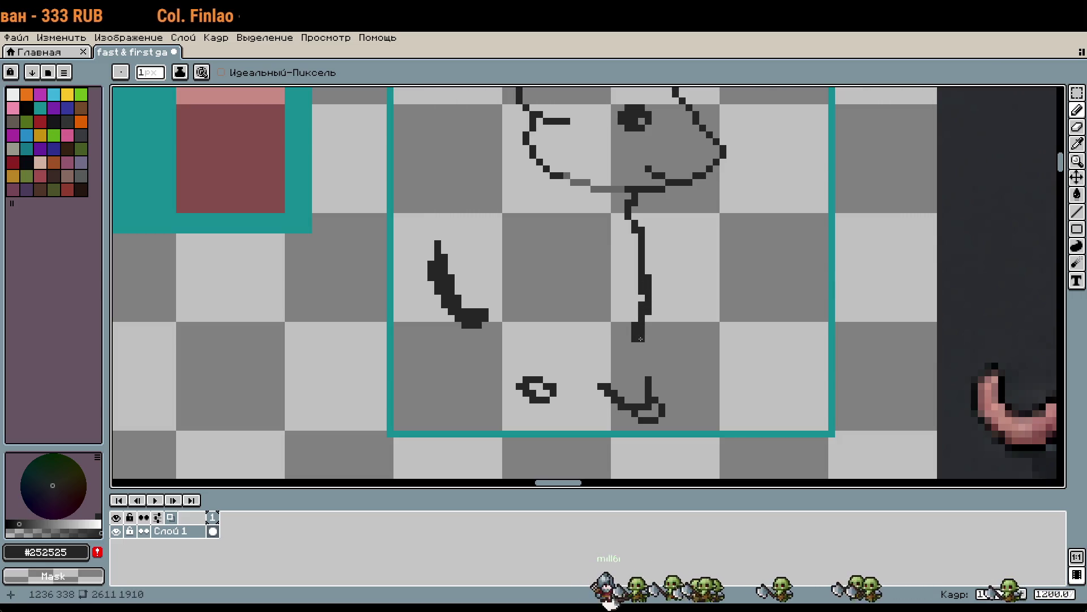
mouse_move(525, 339)
left_mouse_down()
mouse_move(623, 345)
mouse_move(607, 350)
left_mouse_up()
mouse_move(560, 176)
left_mouse_down()
mouse_move(533, 203)
mouse_move(519, 339)
left_mouse_up()
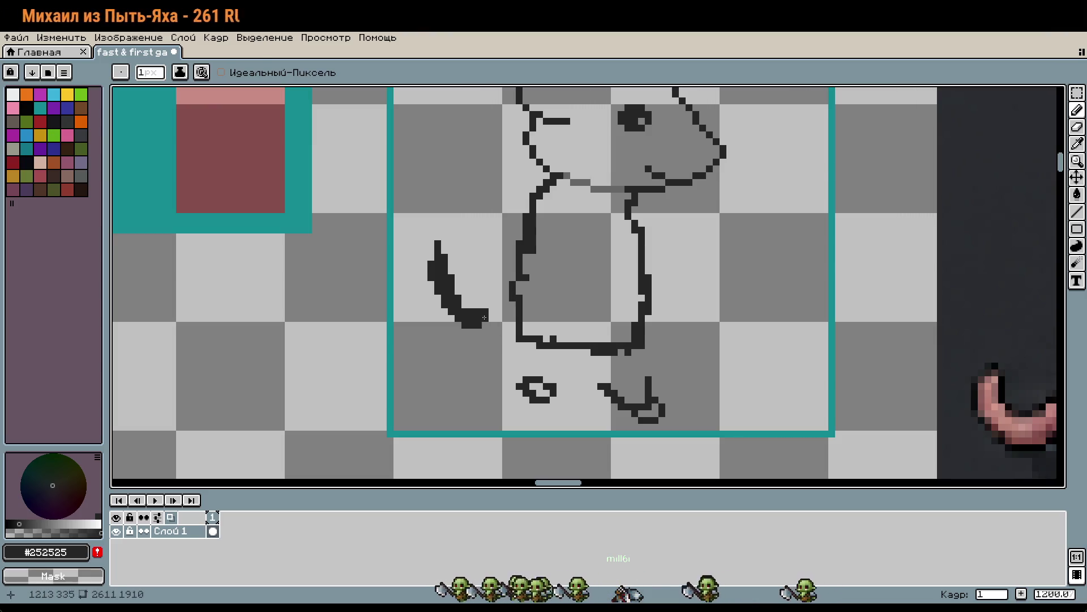
key("m")
mouse_move(419, 232)
left_mouse_down()
mouse_move(497, 338)
mouse_move(502, 318)
mouse_move(520, 339)
left_mouse_up()
scroll(685, 318, "down", 2)
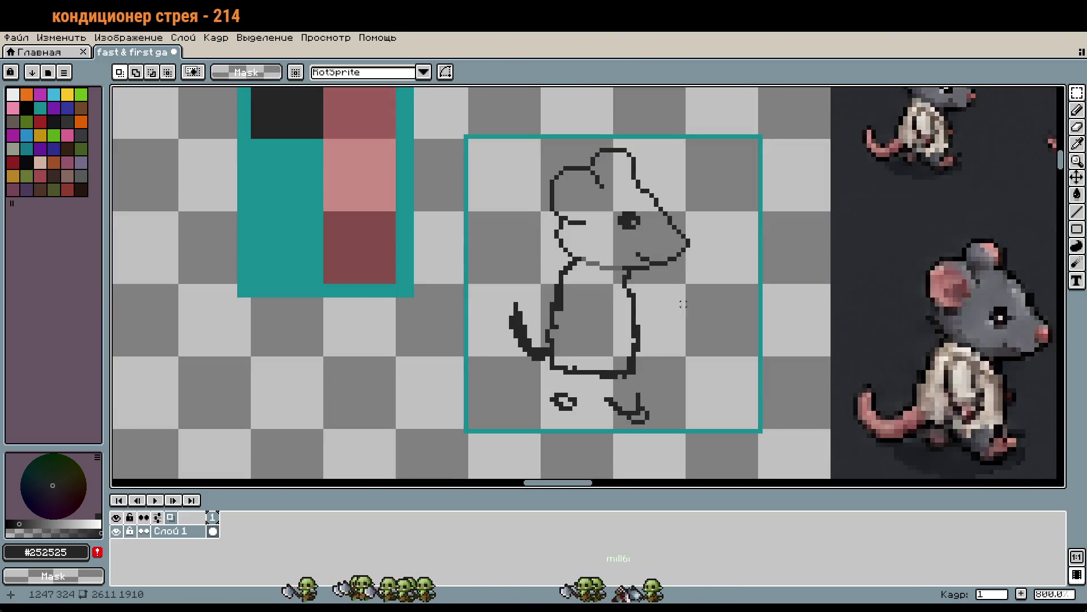
Draw the front outline down from the chin, curving it into the bottom line
key("b")
scroll(643, 277, "up", 2)
left_click_drag(632, 267, 649, 379)
left_click(649, 403)
left_click(649, 390)
key("ctrl+z")
key("ctrl+z")
left_click(646, 392)
mouse_move(646, 392)
left_mouse_down()
mouse_move(630, 418)
mouse_move(618, 269)
left_mouse_up()
Erase both old feet, the leftover dot and the bottom segment of the body outline
scroll(646, 345, "down", 3)
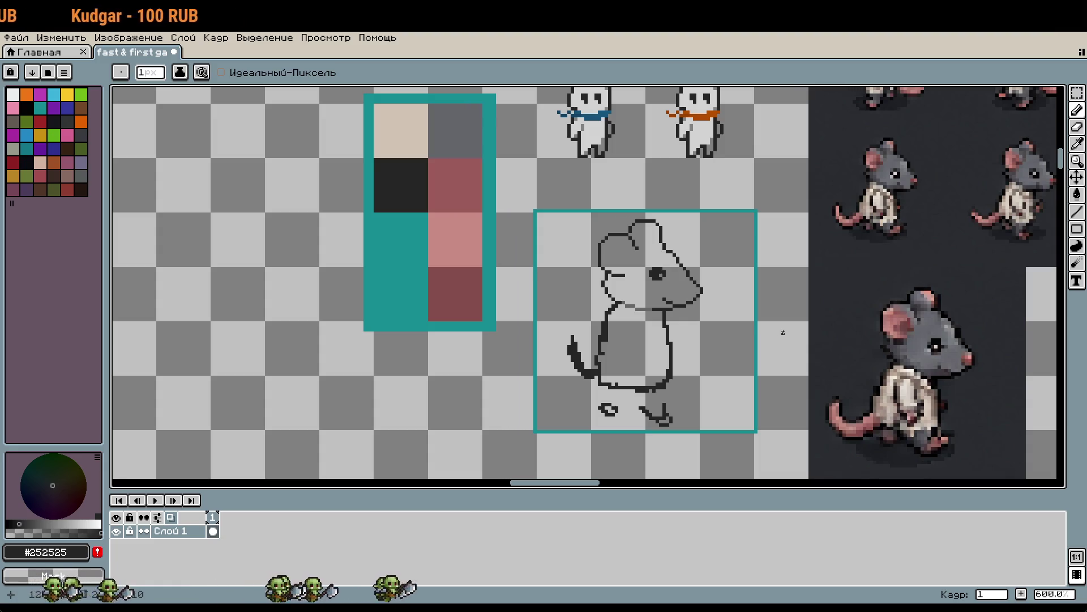
scroll(695, 400, "up", 3)
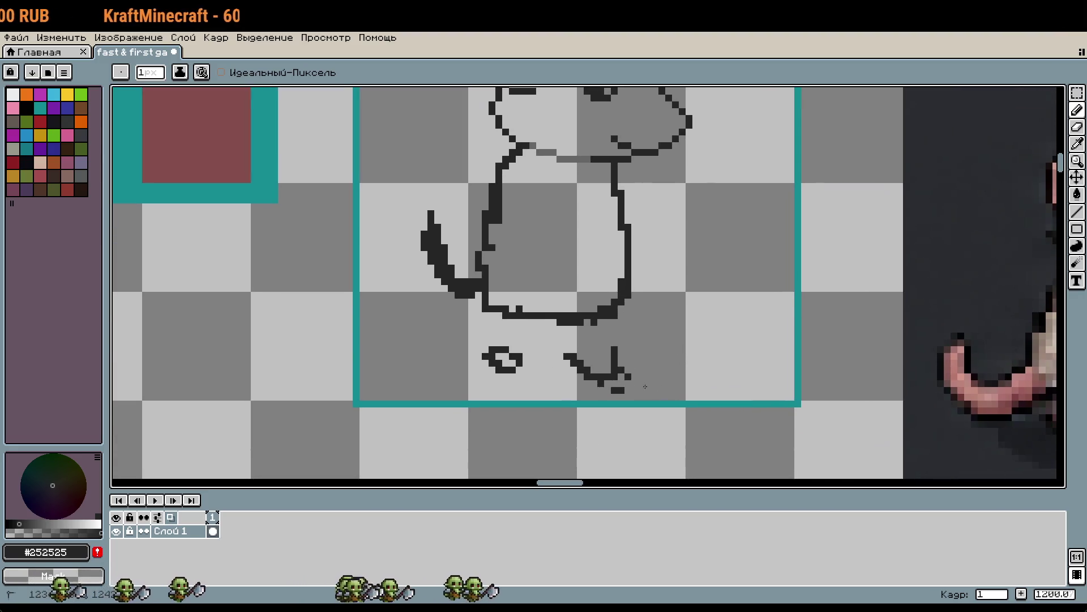
mouse_move(569, 358)
left_mouse_down()
mouse_move(618, 375)
mouse_move(615, 350)
left_mouse_up()
left_click_drag(610, 392, 614, 379)
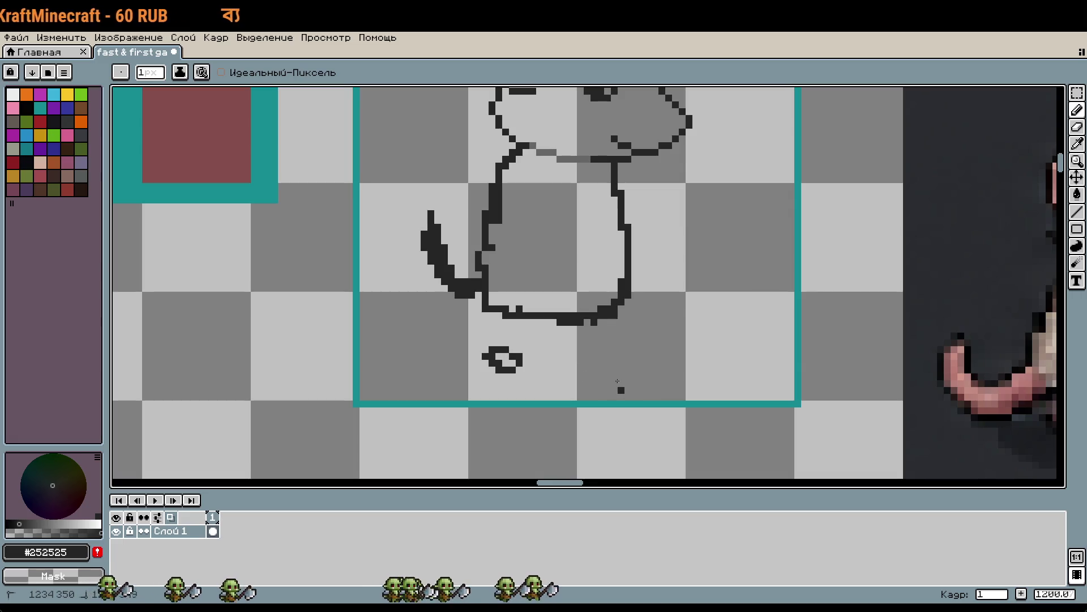
left_click_drag(501, 359, 508, 349)
left_click(497, 348)
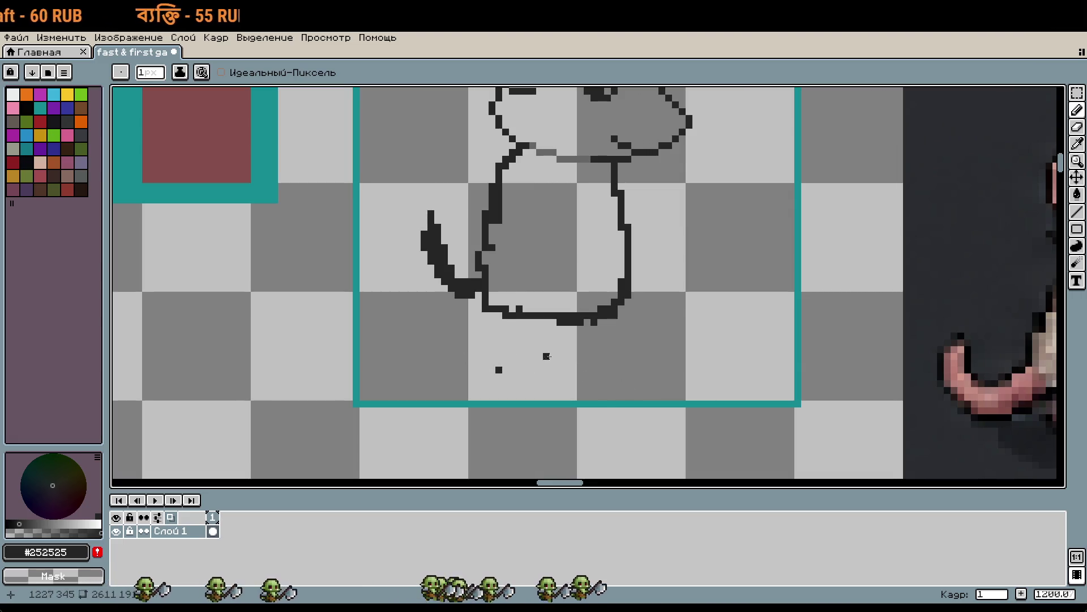
mouse_move(533, 313)
left_mouse_down()
mouse_move(500, 300)
mouse_move(553, 318)
mouse_move(616, 317)
mouse_move(527, 369)
left_mouse_up()
Undo an accidental move and draw both leg outlines with a 1px brush
key("m")
key("b")
key("ctrl+z")
left_click(547, 323)
key("plus")
key("minus")
key("minus")
key("minus")
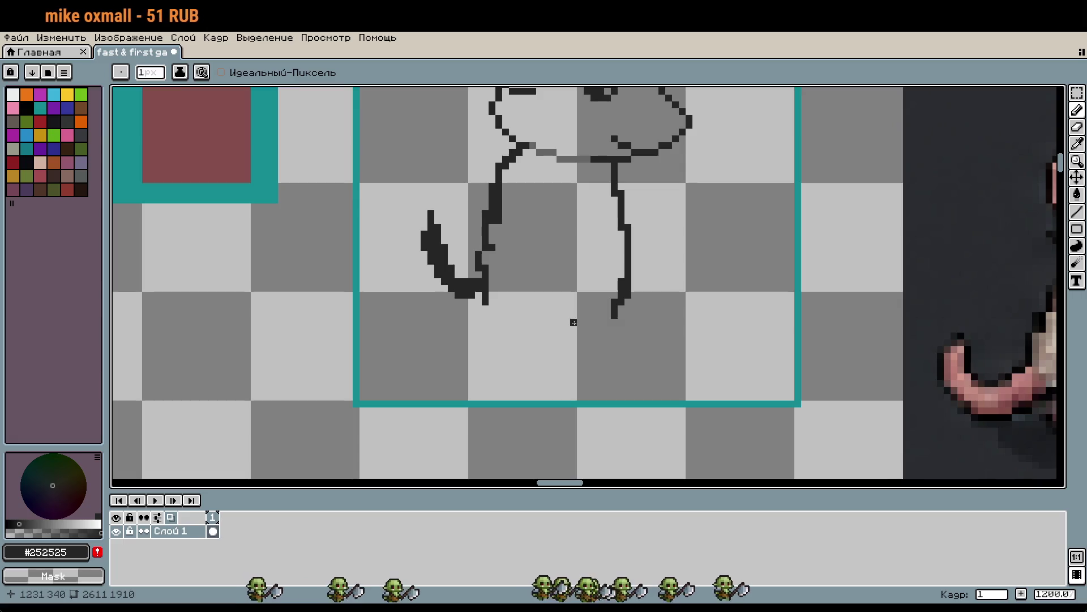
mouse_move(507, 329)
left_mouse_down()
mouse_move(489, 302)
mouse_move(536, 328)
left_mouse_up()
mouse_move(615, 314)
left_mouse_down()
mouse_move(583, 331)
mouse_move(550, 328)
mouse_move(574, 362)
left_mouse_up()
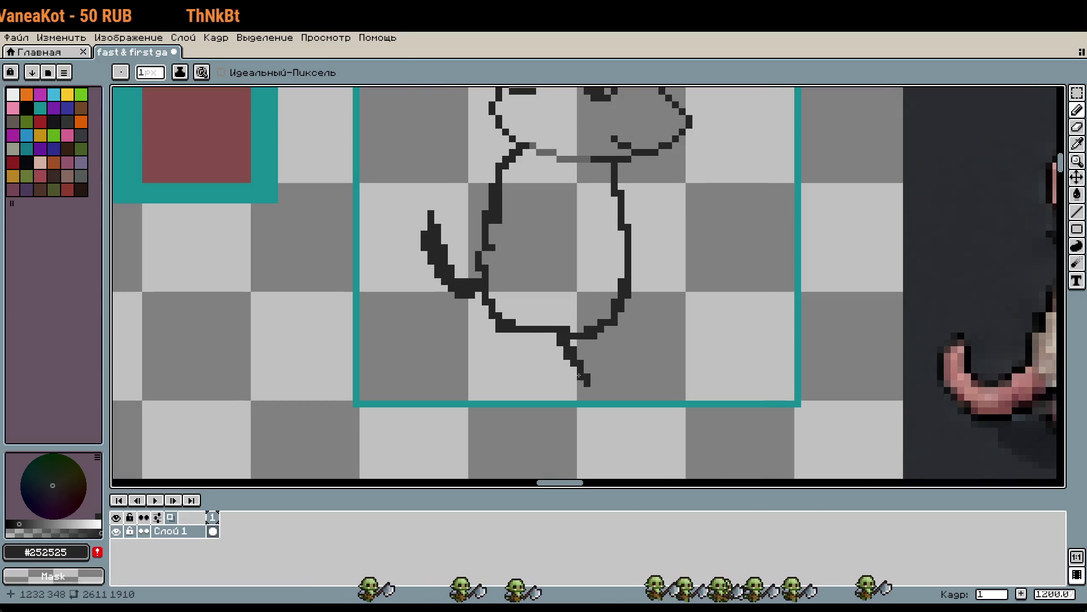
left_click_drag(601, 332, 642, 390)
Repaint the dark frame pixel teal, then pick the #252525 outline colour again
scroll(643, 411, "up", 3)
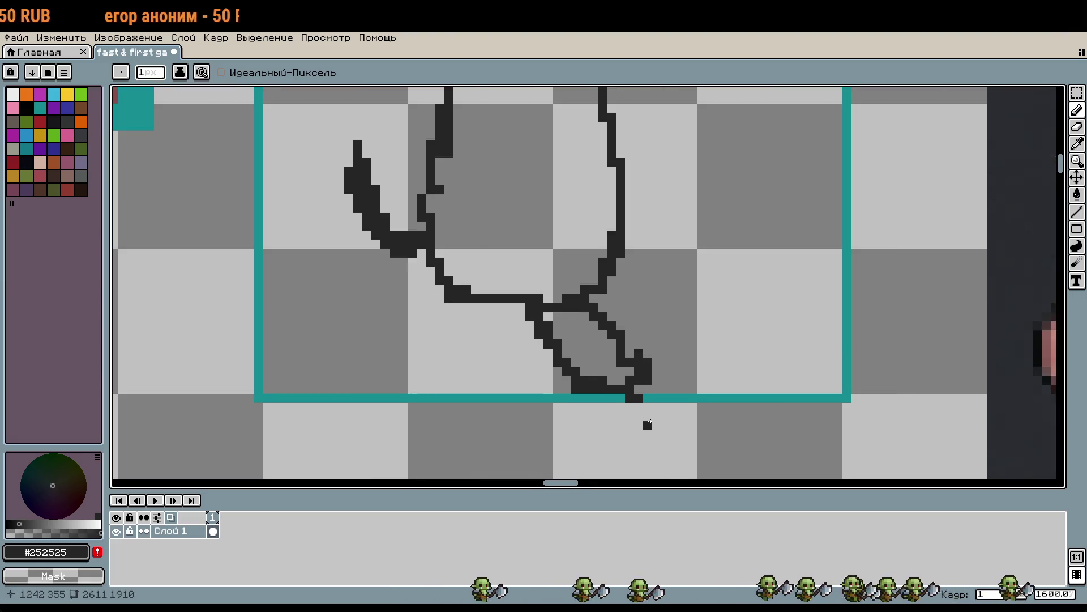
key("i")
left_click(659, 350)
key("b")
left_click(603, 353)
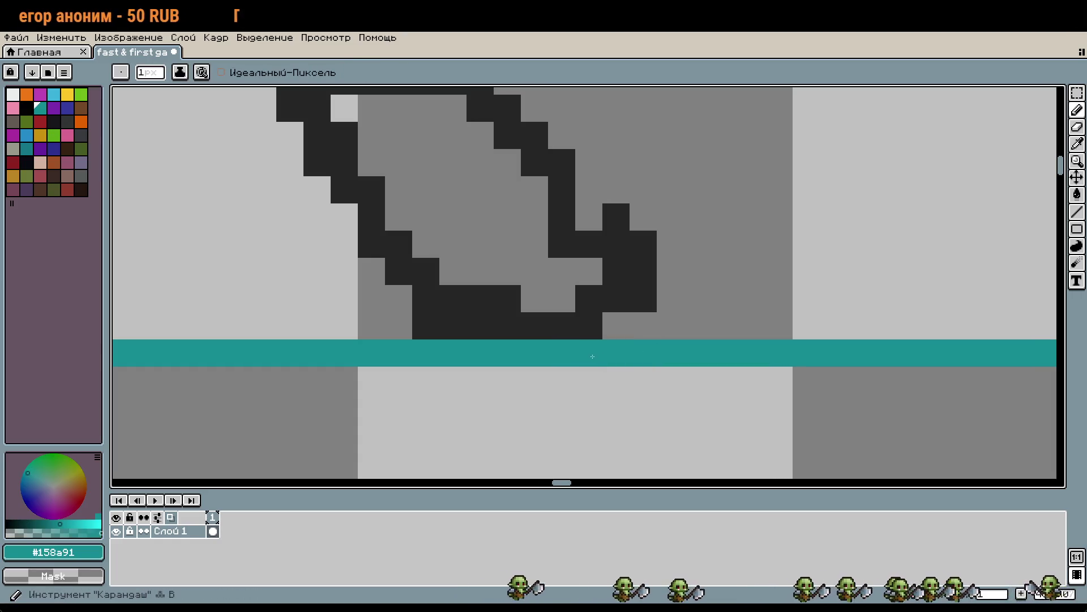
left_click(636, 298, "alt")
Redraw the foot's bottom outline lower, then undo those strokes
scroll(668, 289, "down", 3)
mouse_move(668, 289)
left_mouse_down()
mouse_move(714, 346)
mouse_move(740, 340)
mouse_move(708, 327)
left_mouse_up()
scroll(648, 322, "down", 3)
scroll(708, 327, "up", 2)
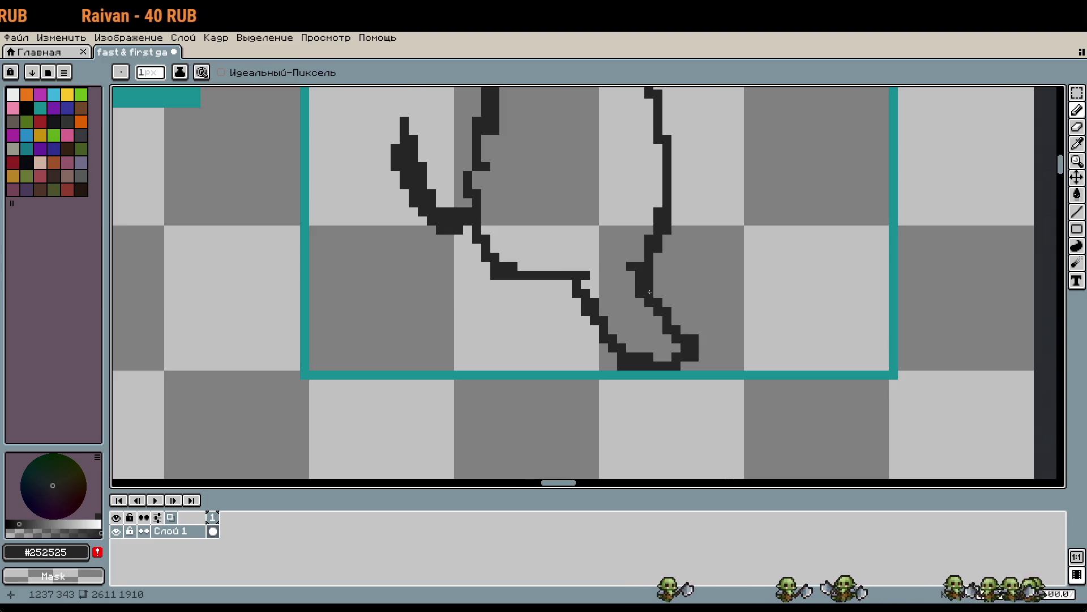
scroll(651, 289, "down", 5)
mouse_move(731, 170)
left_mouse_down()
mouse_move(723, 262)
mouse_move(715, 245)
left_mouse_up()
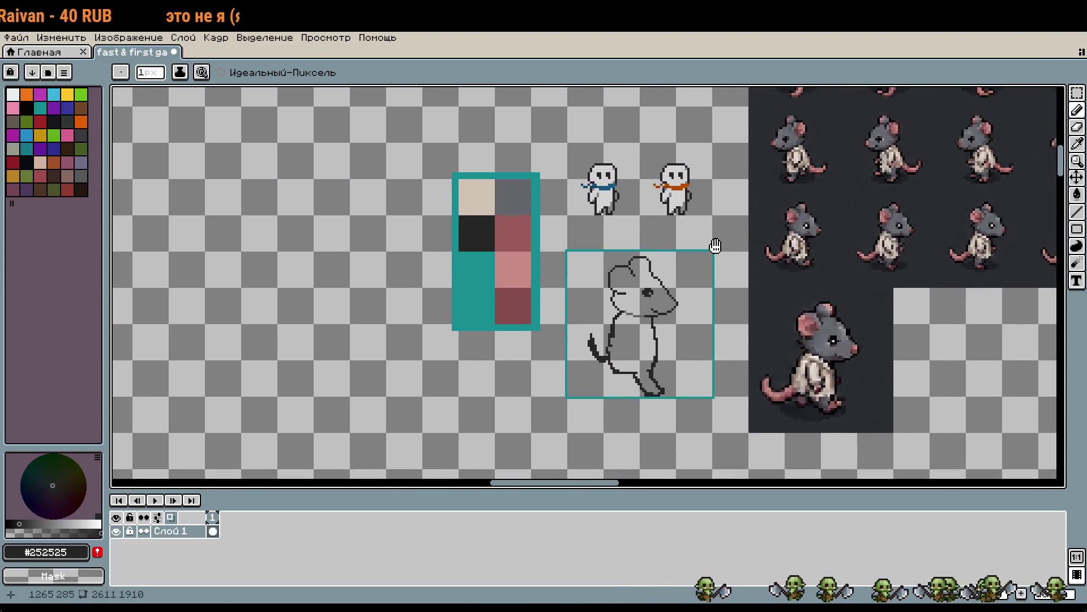
scroll(712, 266, "down", 1)
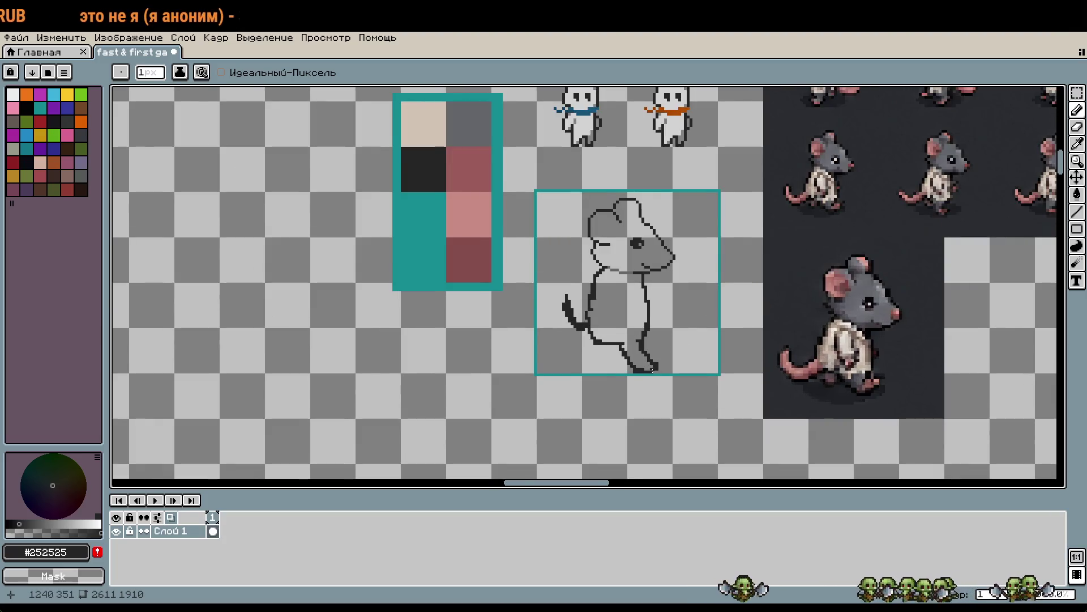
scroll(666, 357, "up", 3)
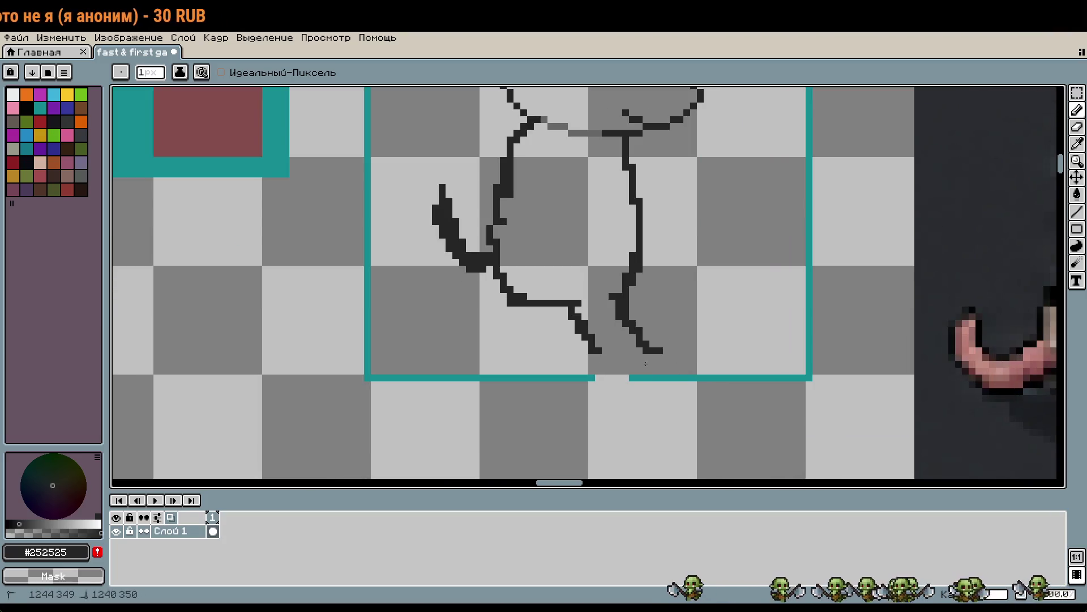
left_click_drag(672, 350, 602, 371)
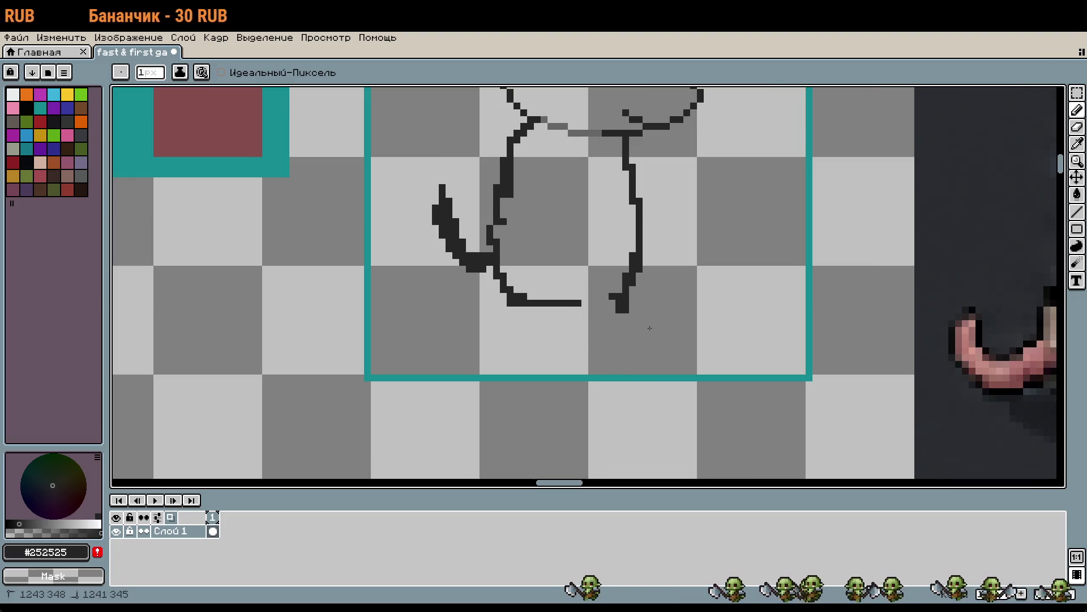
key("ctrl+z")
key("ctrl+z")
Pan out to view the whole rat sprite sheet
scroll(640, 308, "down", 3)
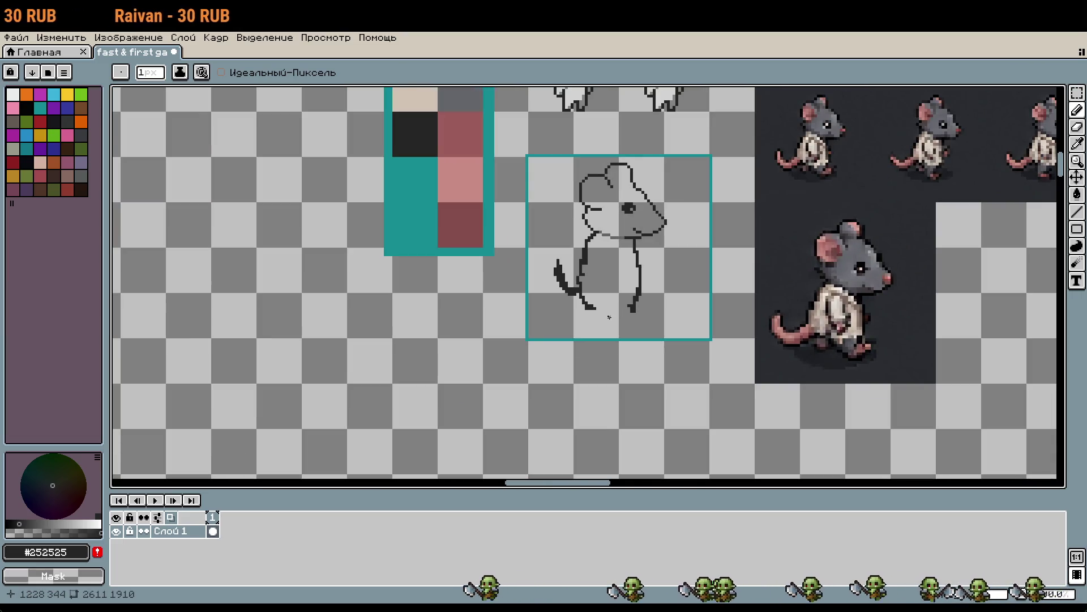
scroll(614, 320, "up", 3)
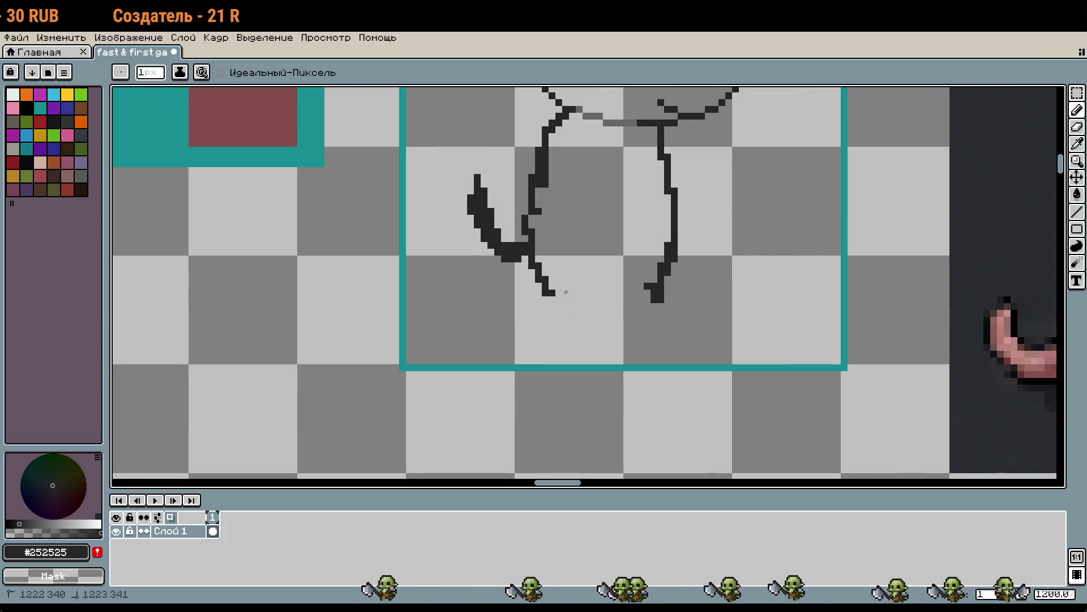
scroll(758, 318, "down", 3)
left_click_drag(763, 306, 596, 345)
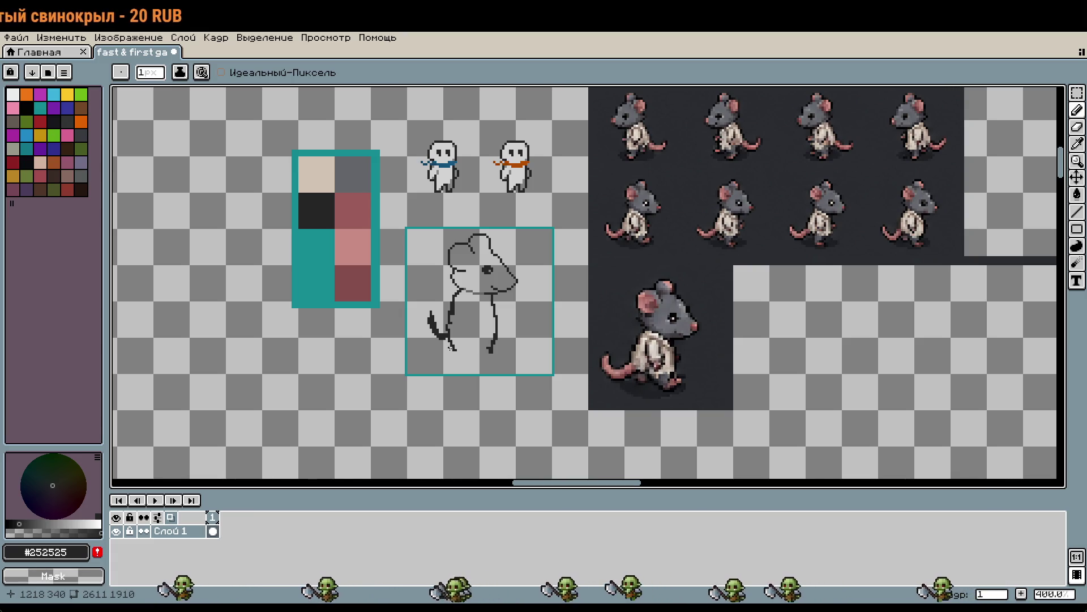
scroll(450, 346, "up", 8)
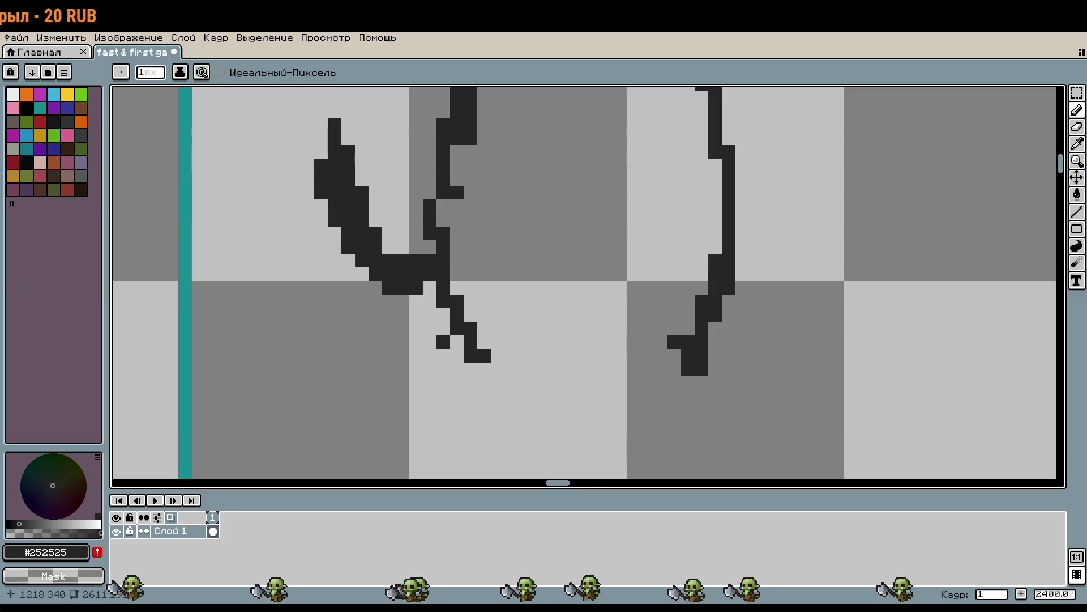
scroll(450, 347, "down", 7)
key("alt")
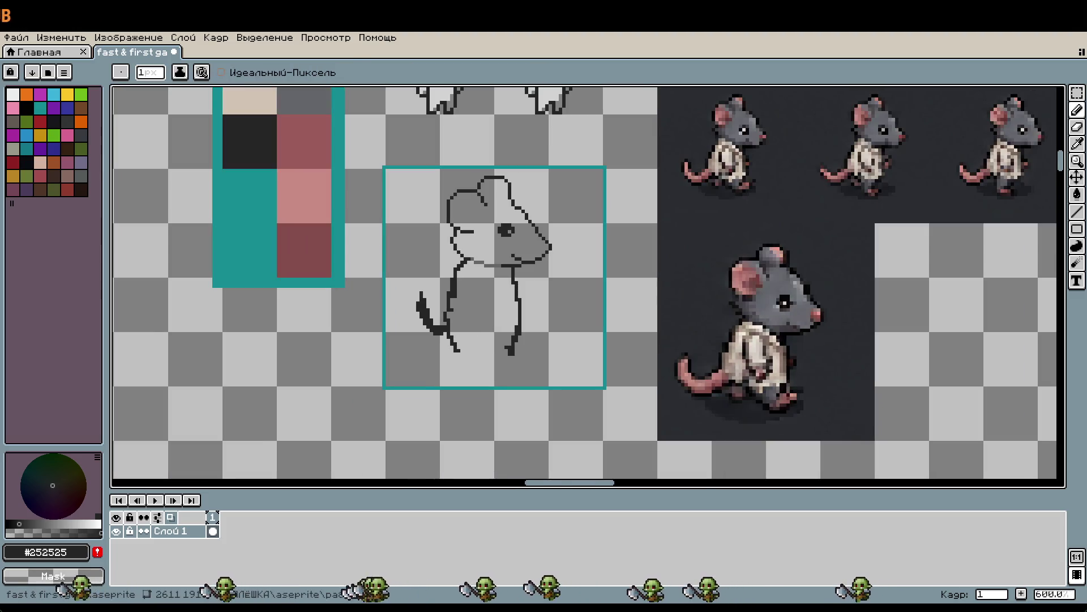
key("alt")
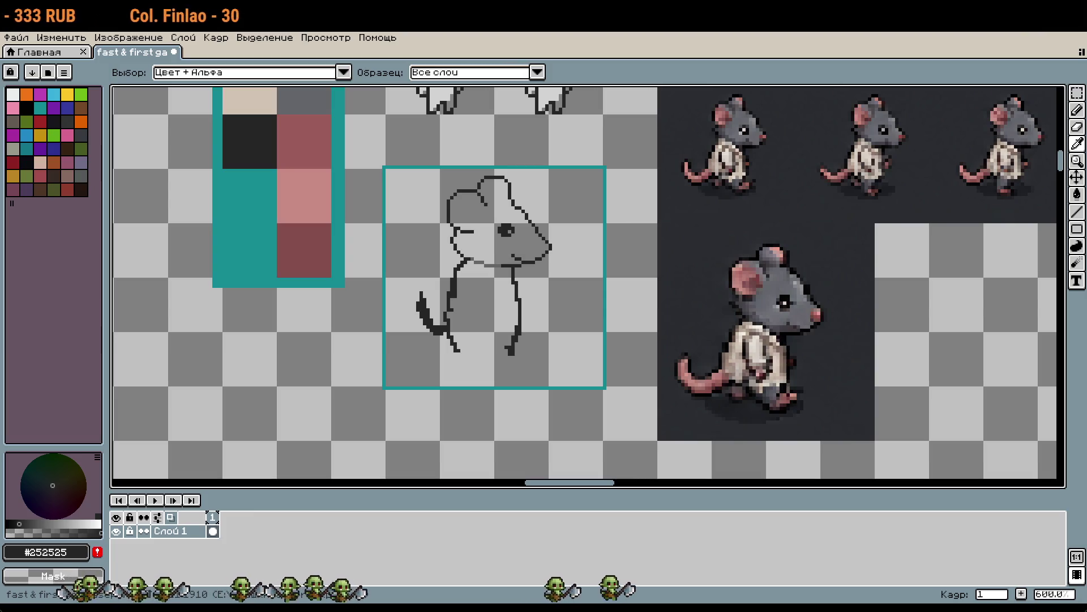
Shift the selected left leg and tail slightly left and commit the move
key("b")
scroll(469, 369, "up", 3)
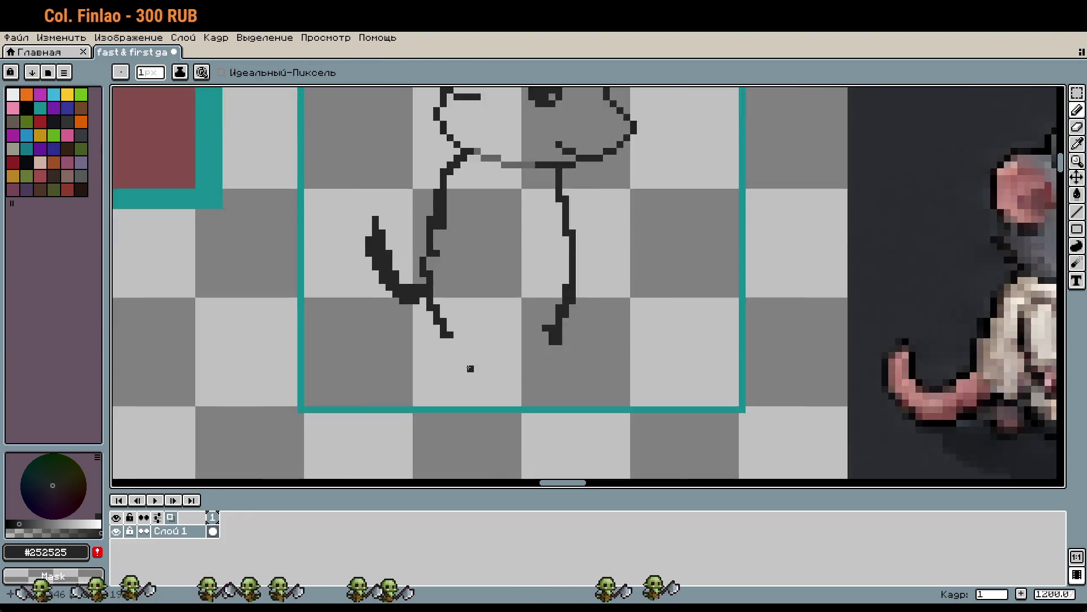
scroll(507, 375, "down", 2)
left_click_drag(506, 375, 566, 347)
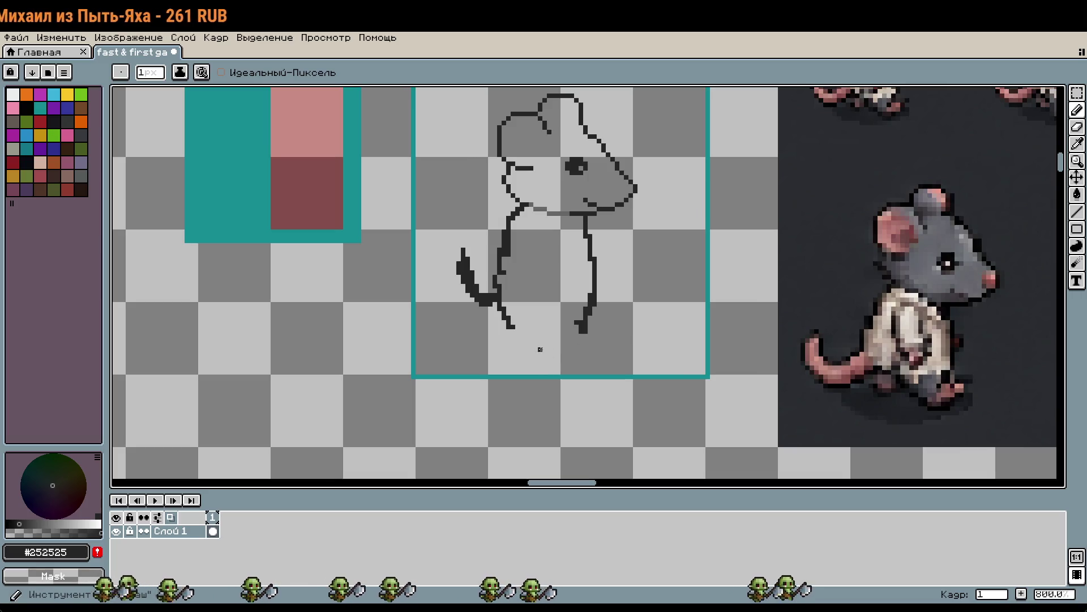
key("m")
left_click_drag(532, 344, 435, 227)
left_click_drag(497, 272, 482, 276)
left_click(558, 290)
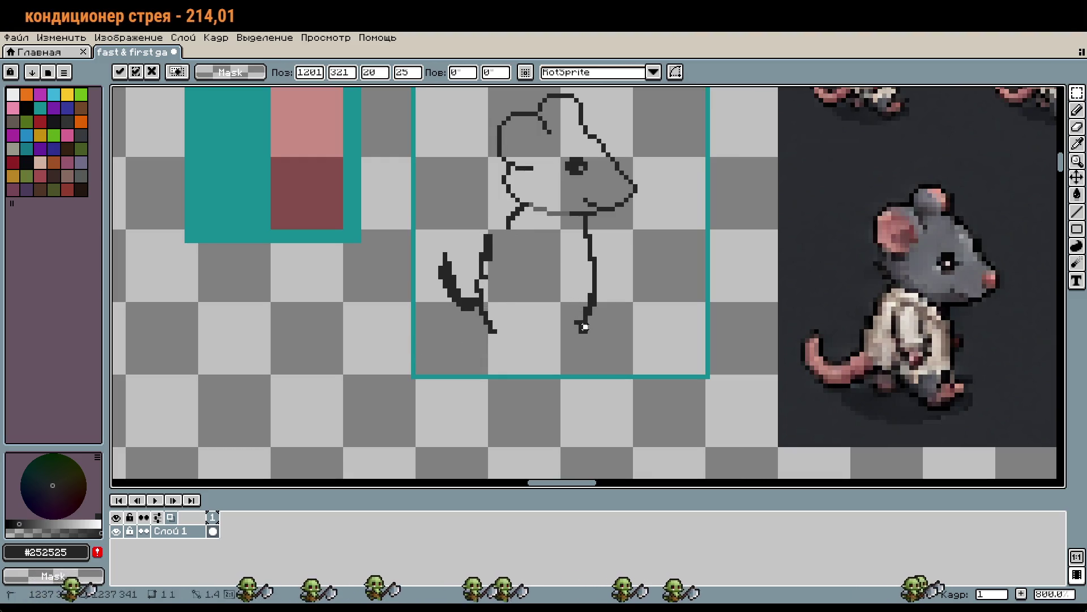
Redraw the neck from the chin toward the body, erasing the old neck pixels
key("b")
scroll(494, 223, "up", 3)
left_click_drag(491, 248, 497, 231)
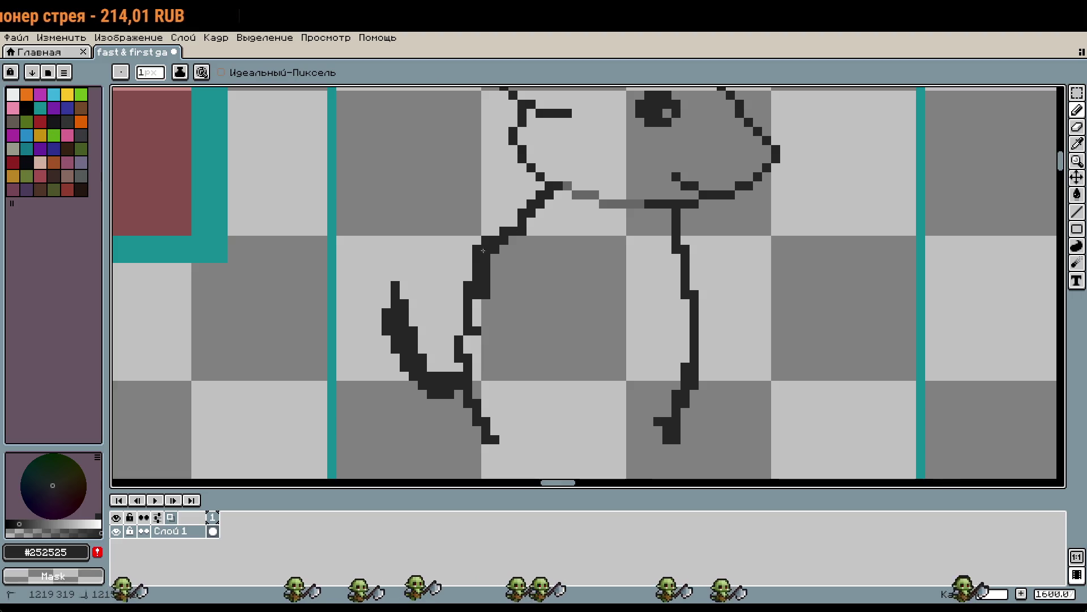
key("ctrl+z")
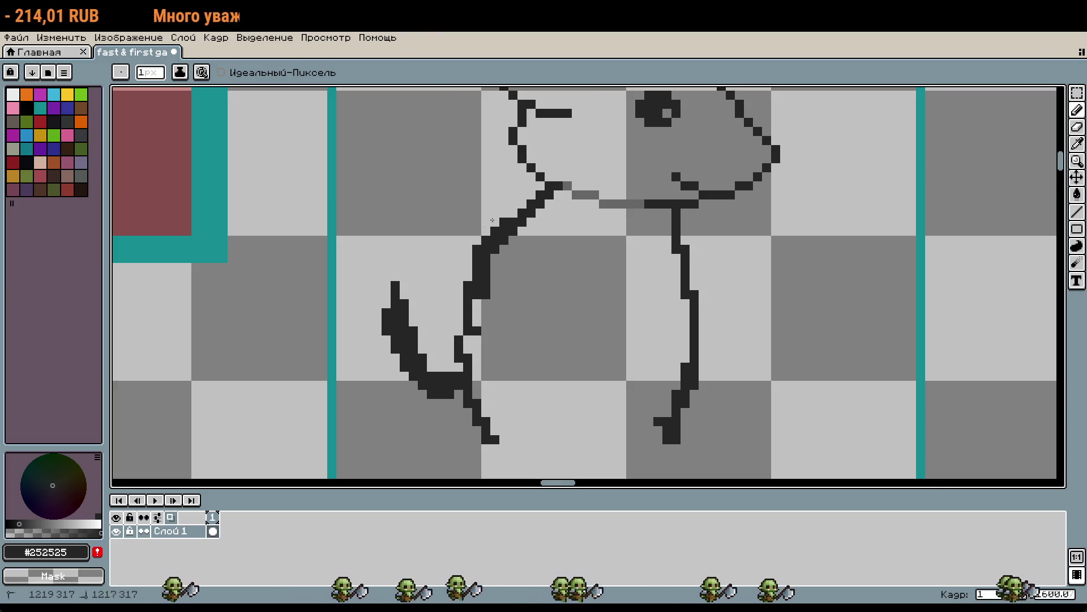
scroll(459, 268, "down", 2)
scroll(552, 268, "up", 2)
scroll(552, 269, "down", 2)
scroll(552, 269, "up", 2)
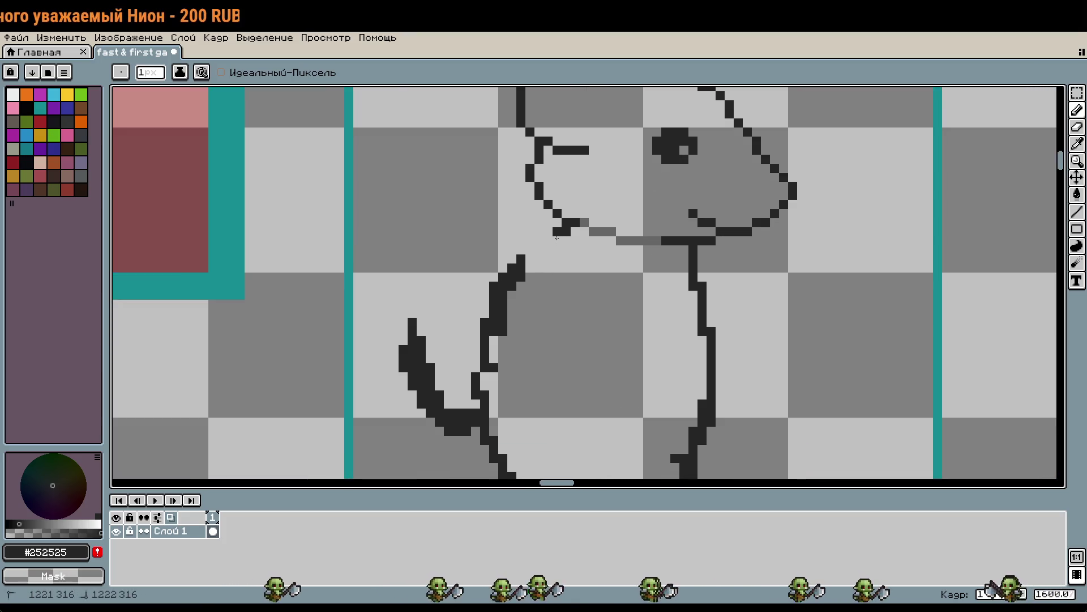
left_click_drag(521, 232, 502, 267)
right_click(521, 259)
left_click_drag(521, 240, 507, 254)
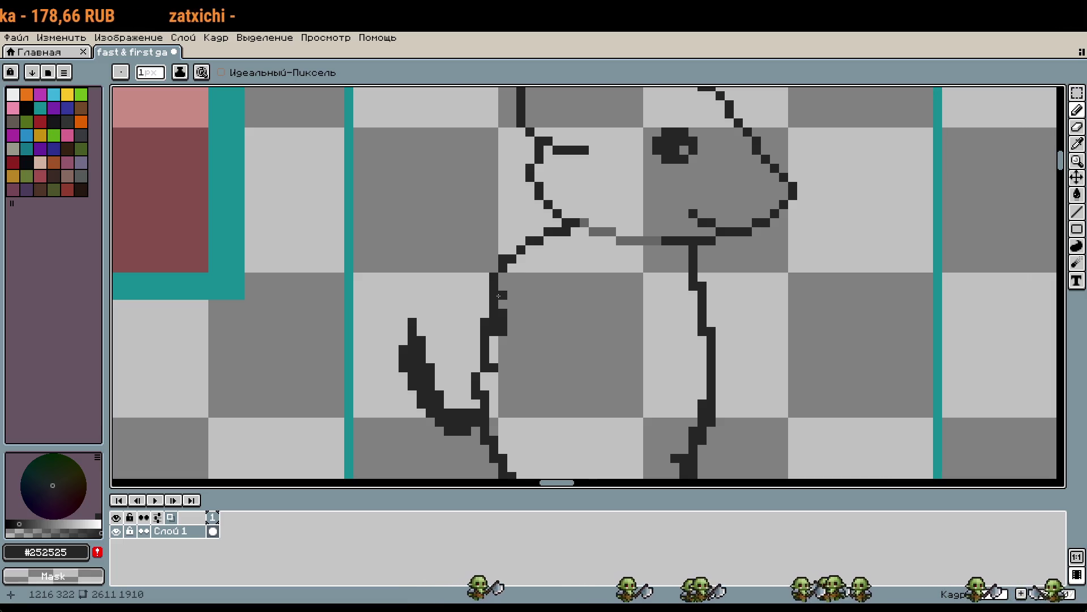
Extend the neck line down-left to the body and erase the stray dots and lower curve
scroll(566, 349, "down", 1)
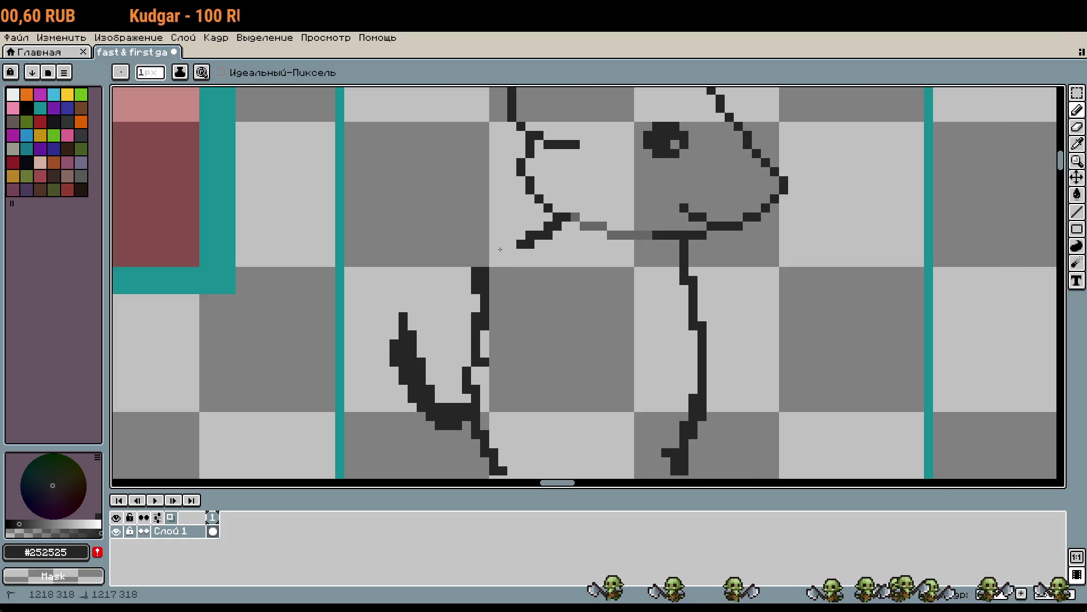
scroll(543, 342, "down", 3)
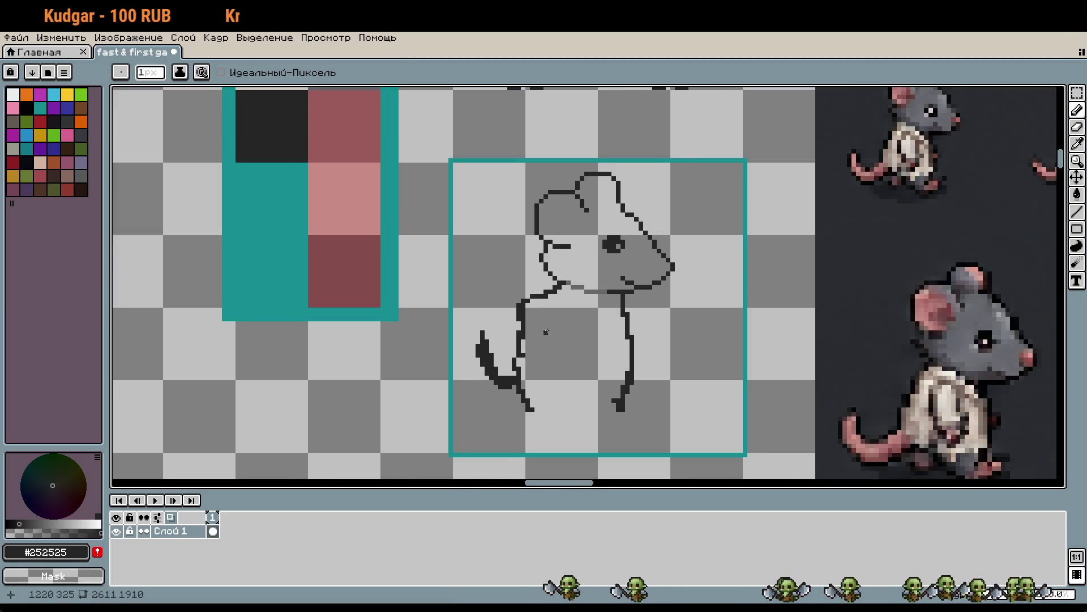
scroll(521, 289, "up", 3)
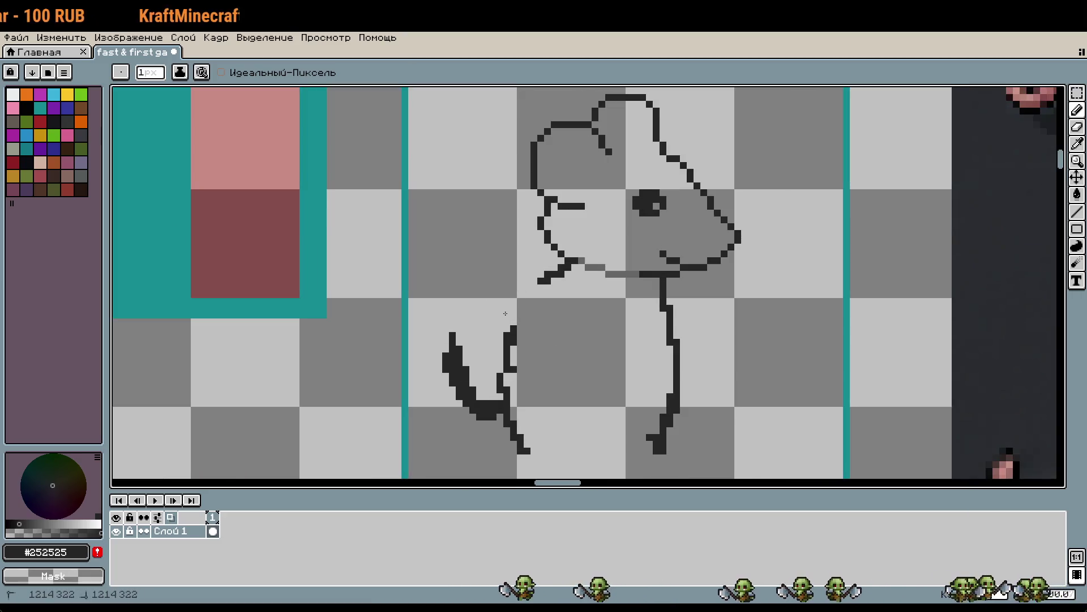
left_click_drag(519, 300, 511, 325)
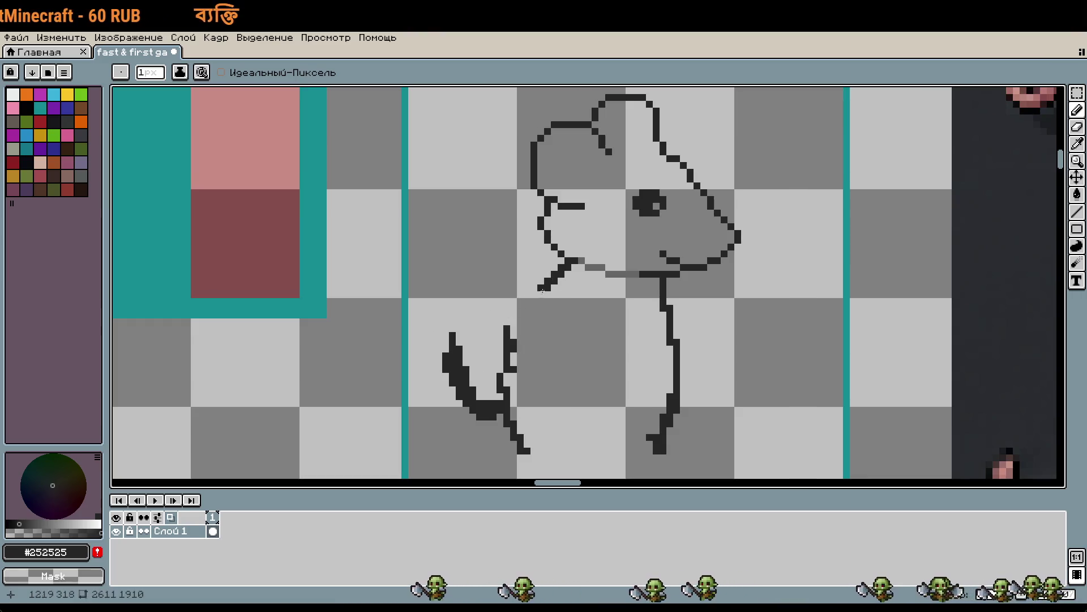
left_click_drag(518, 314, 554, 282)
scroll(553, 282, "down", 2)
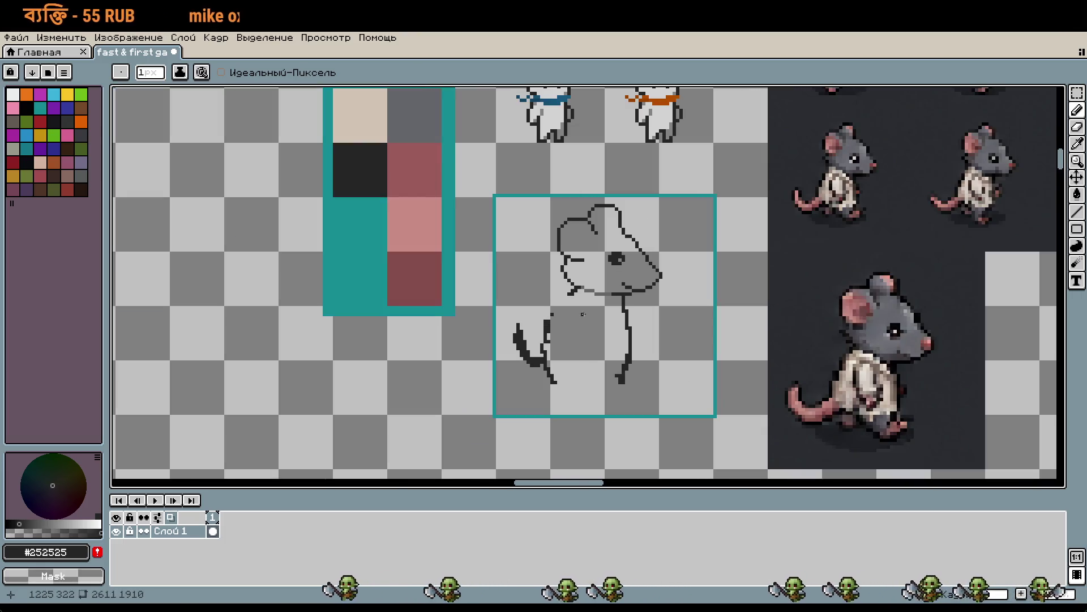
scroll(583, 310, "up", 2)
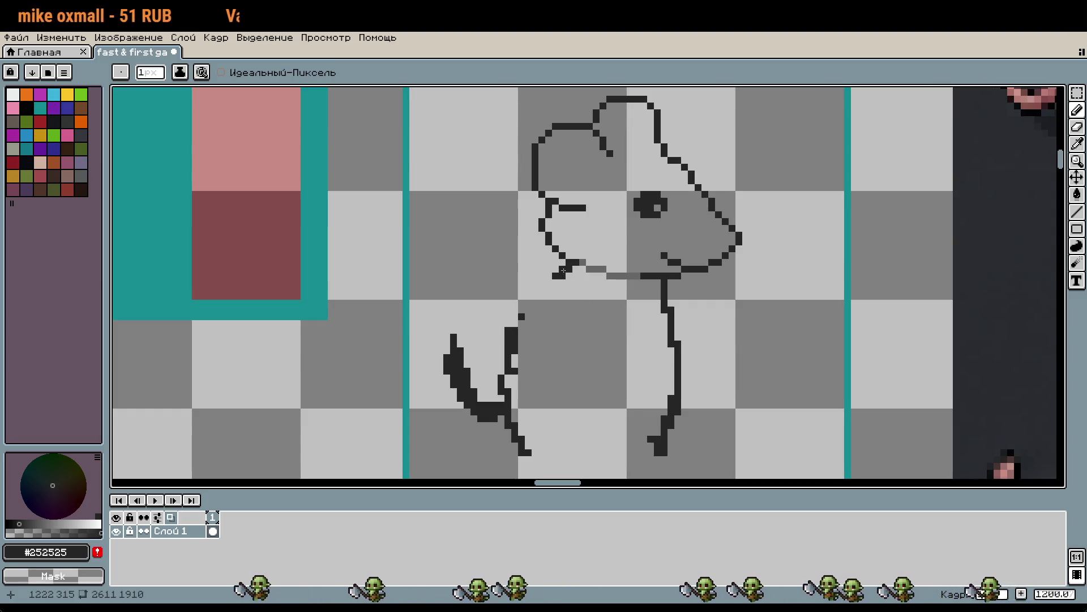
left_click_drag(563, 275, 554, 278)
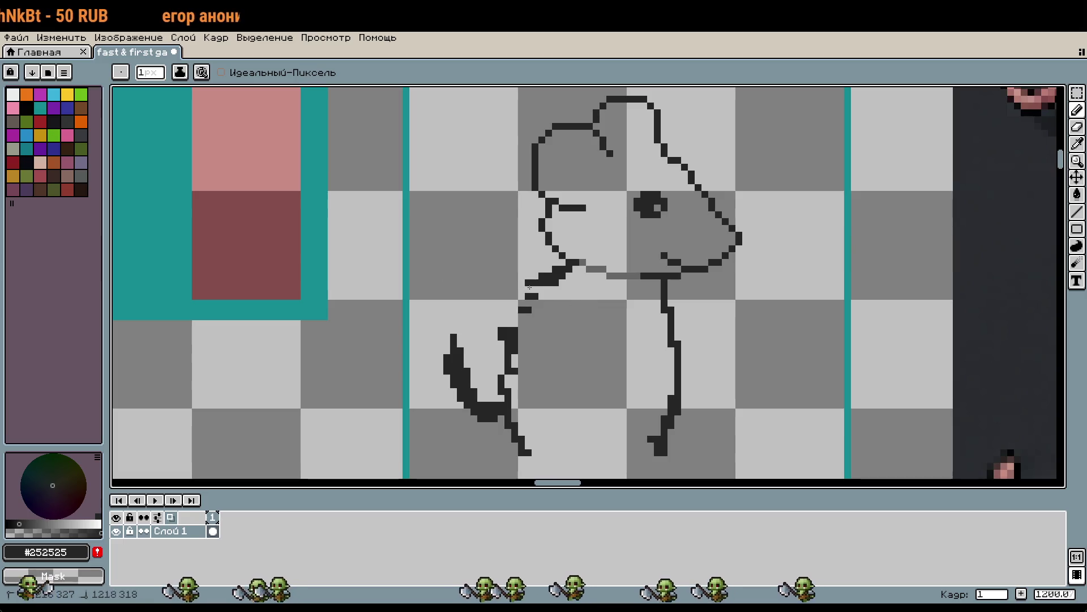
left_click_drag(528, 296, 529, 309)
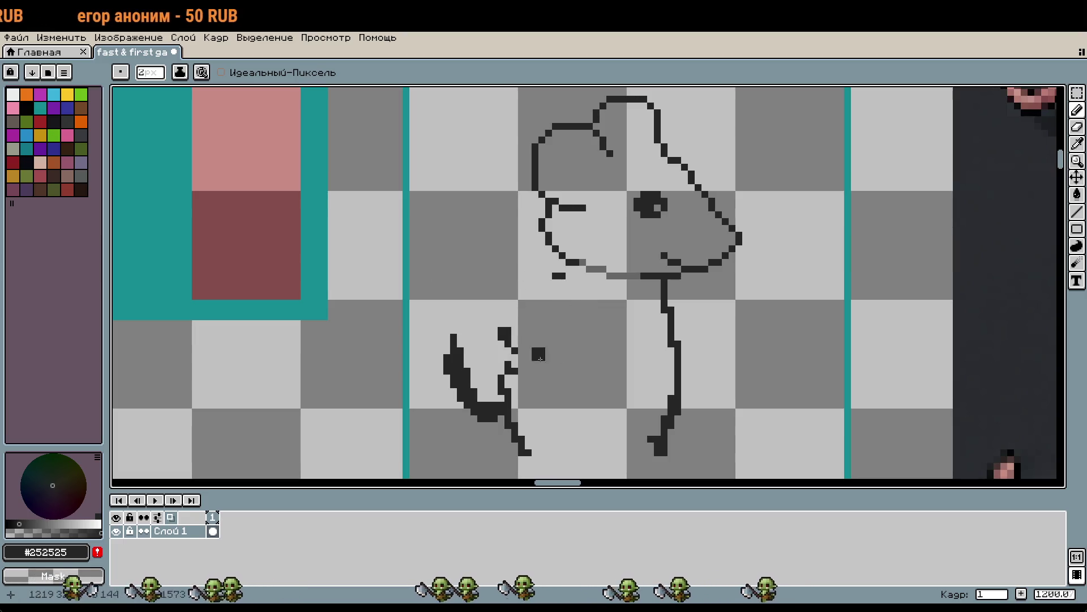
Erase the body and tail lines with an 8px eraser, then clean a stray pixel at 1px
key("plus")
key("plus")
key("plus")
left_click_drag(521, 447, 470, 418)
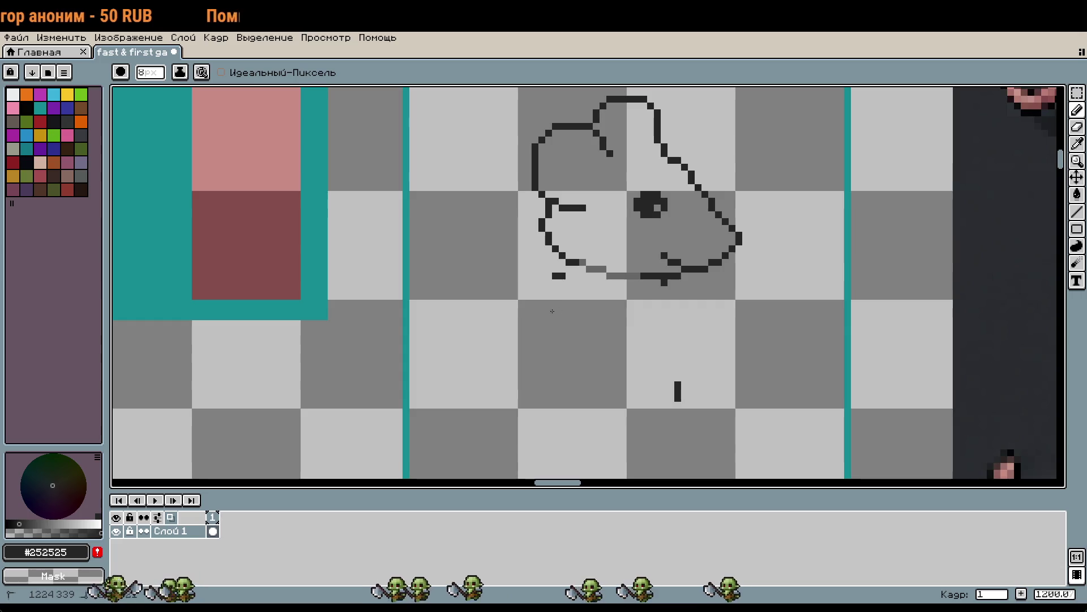
left_click(681, 355)
key("minus")
key("minus")
key("minus")
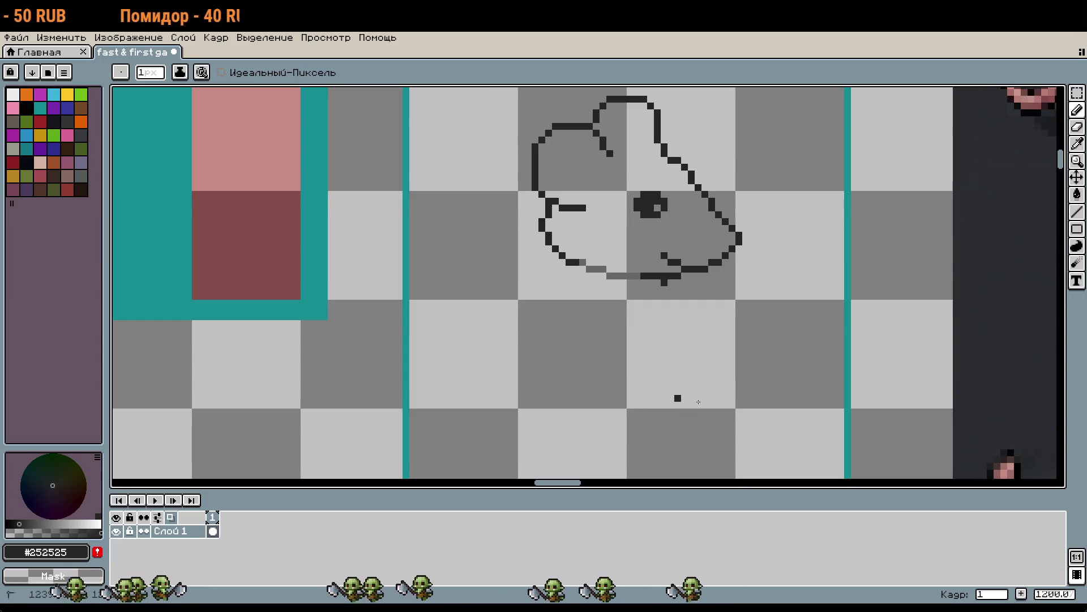
Draw a short dark neck stroke down-left from the lower left of the head
scroll(698, 398, "down", 3)
scroll(687, 389, "up", 3)
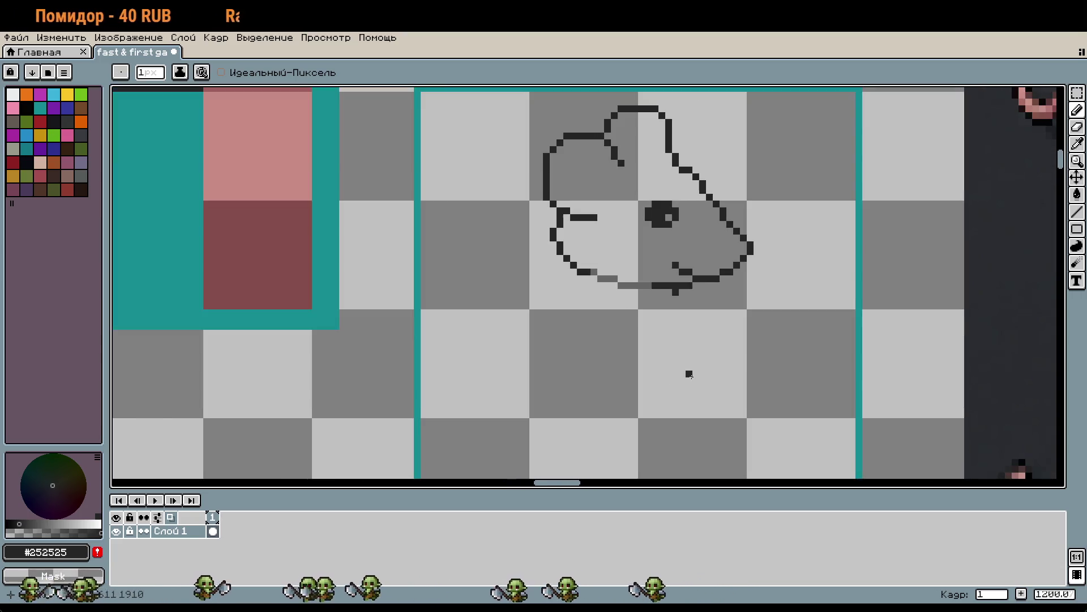
left_click_drag(689, 374, 672, 306)
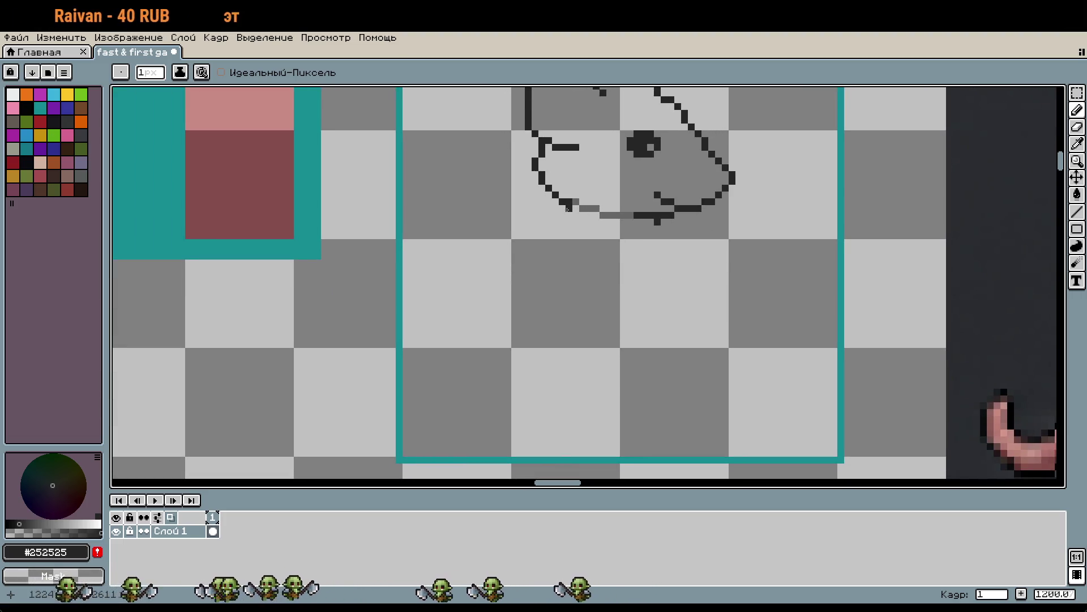
scroll(568, 208, "down", 5)
left_click_drag(589, 196, 592, 290)
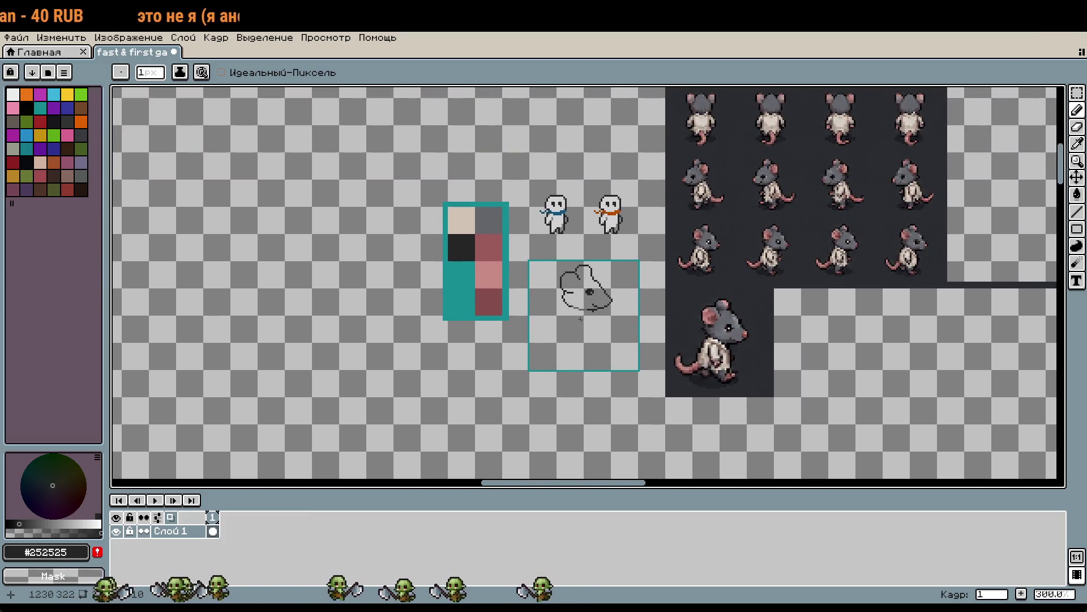
scroll(580, 318, "up", 1)
scroll(580, 318, "up", 1)
scroll(580, 318, "down", 1)
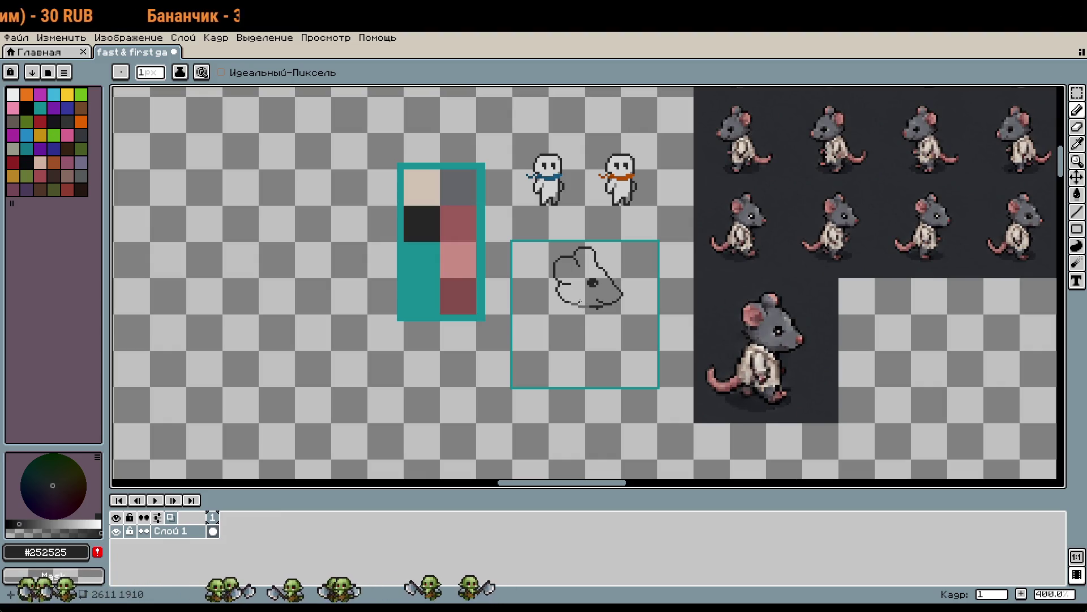
scroll(581, 299, "up", 2)
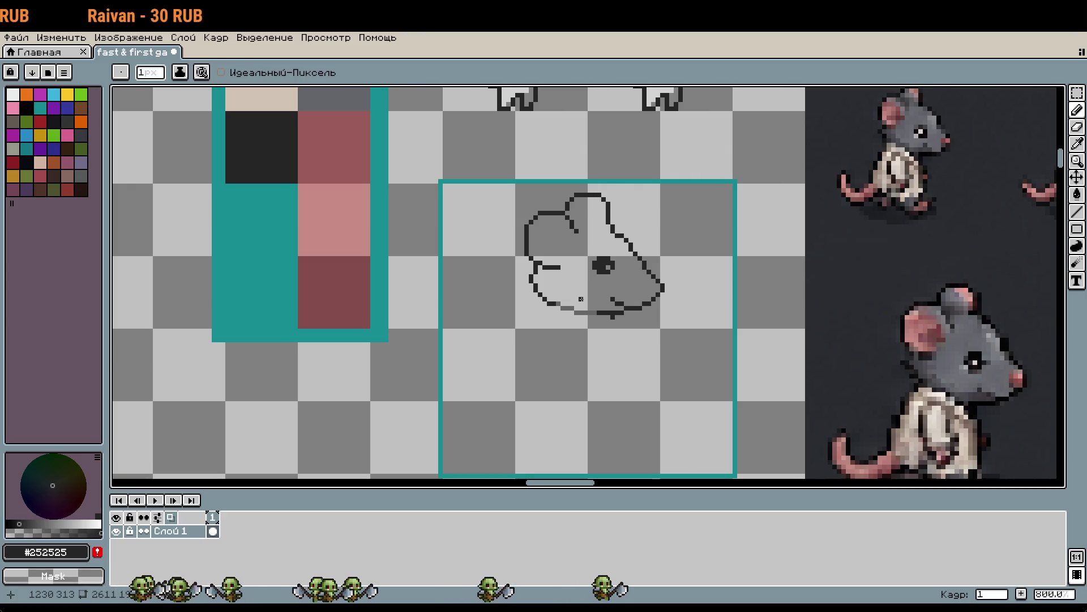
scroll(581, 299, "up", 1)
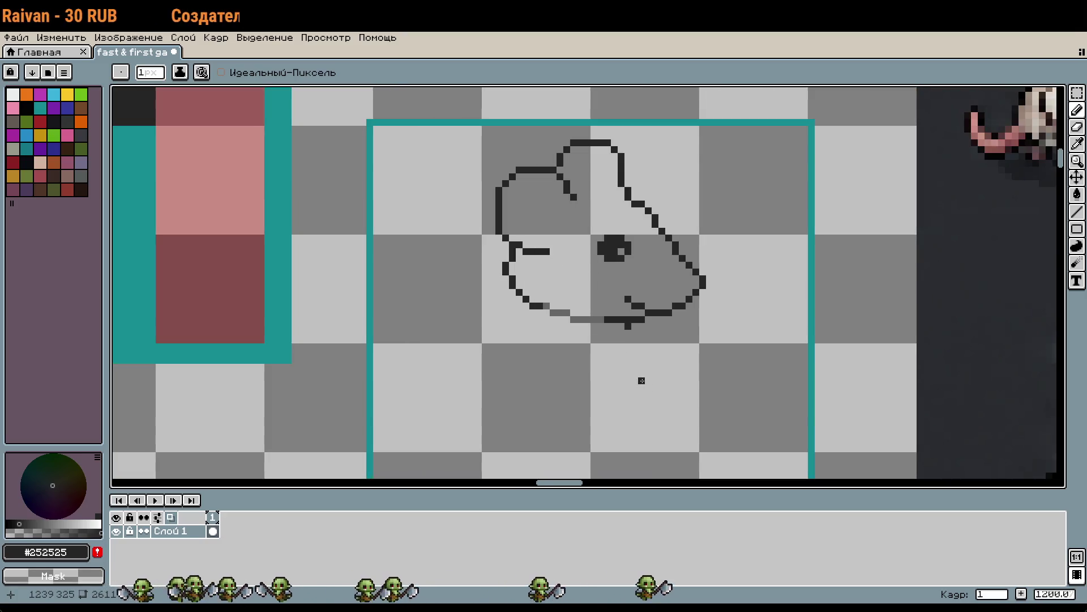
scroll(642, 380, "down", 3)
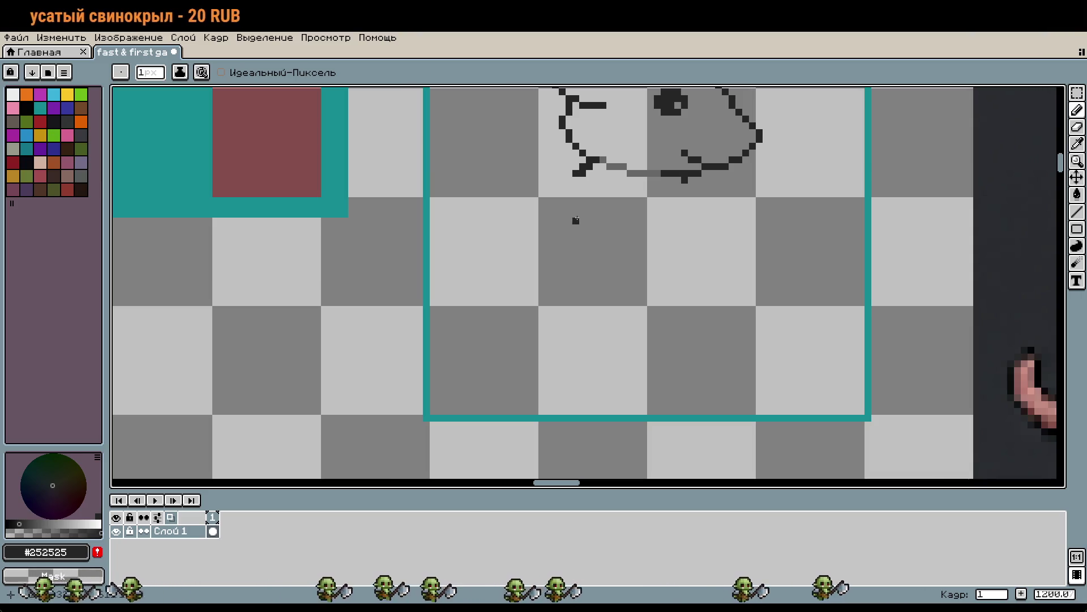
scroll(576, 219, "down", 4)
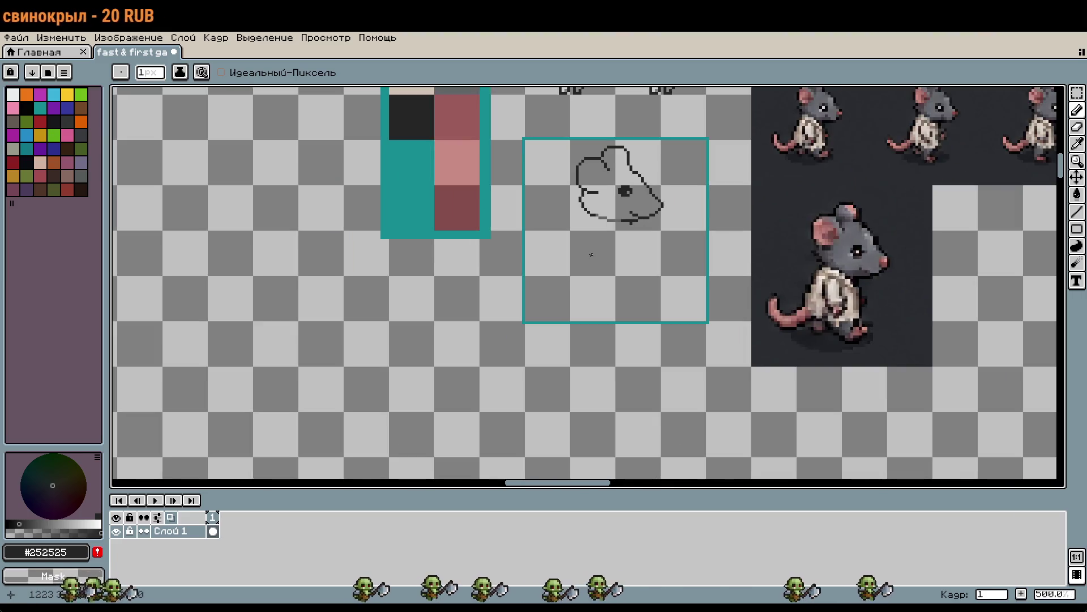
scroll(962, 289, "up", 4)
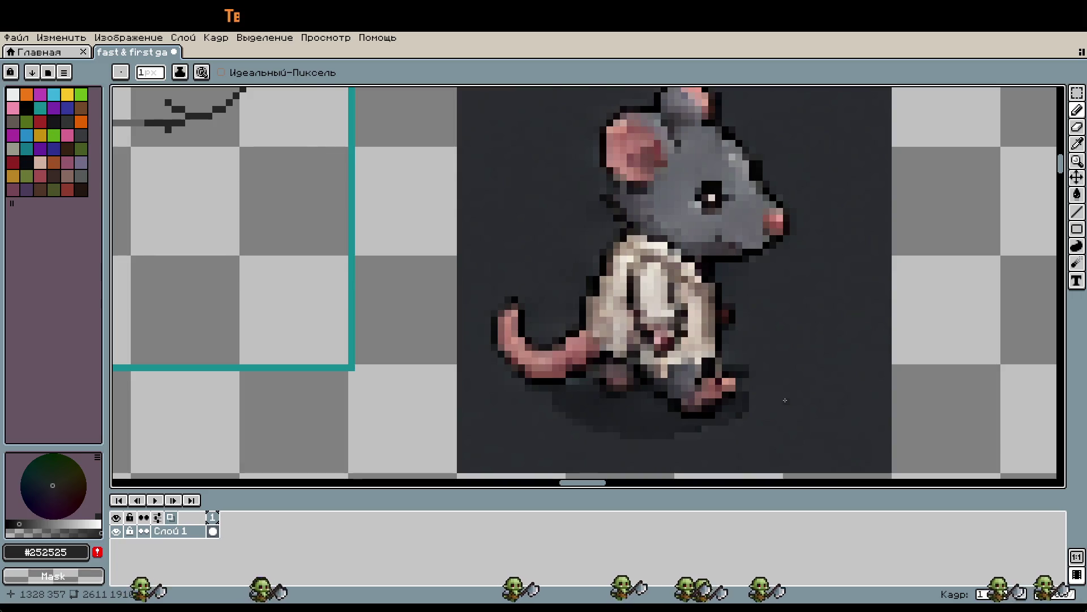
scroll(785, 399, "down", 2)
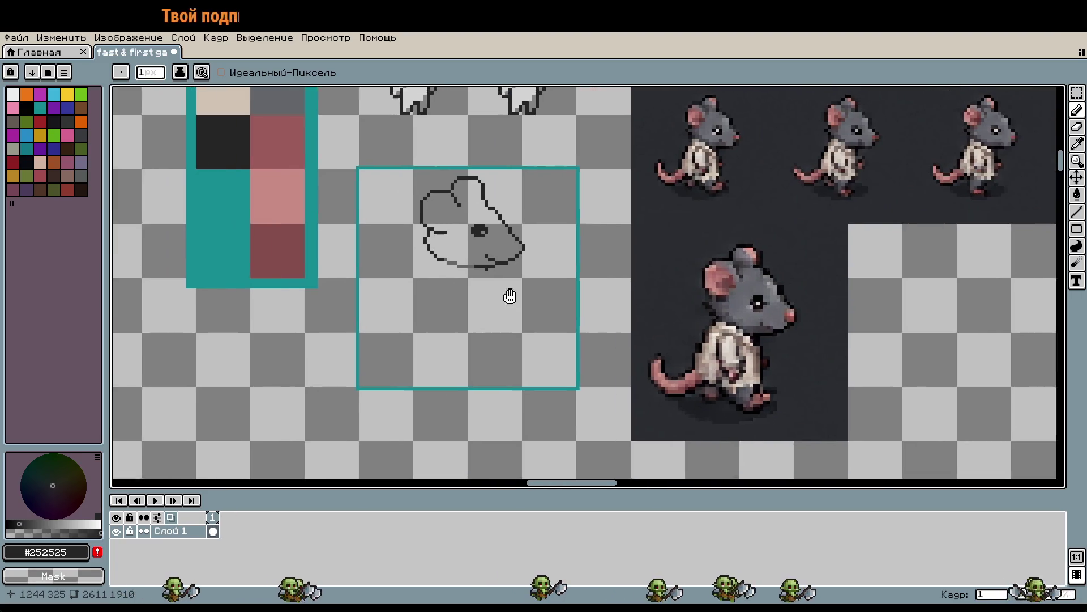
left_click_drag(471, 296, 510, 299)
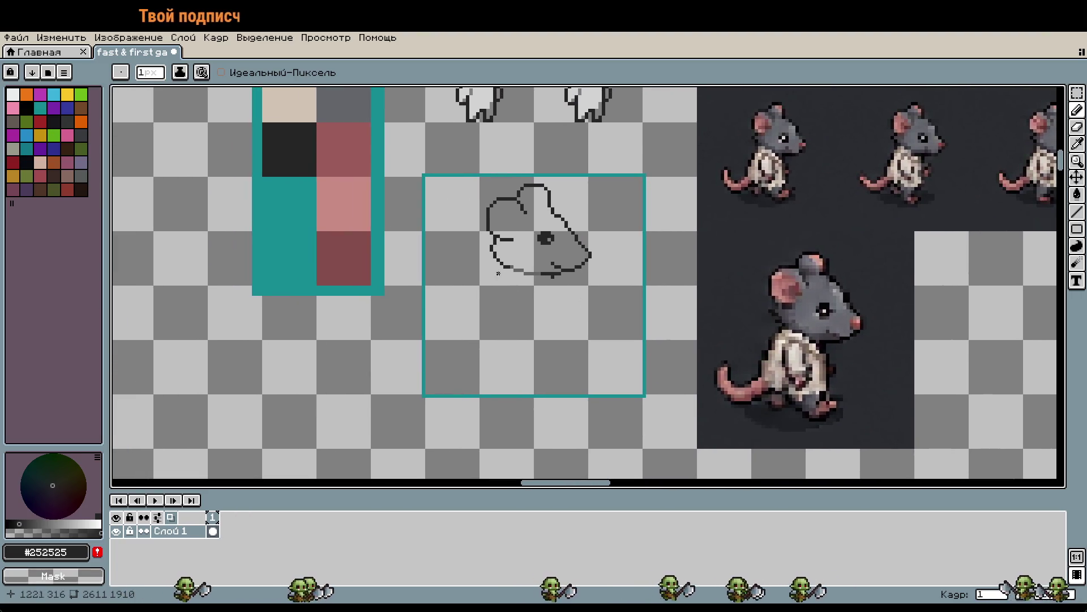
scroll(501, 274, "up", 4)
left_click_drag(503, 253, 479, 283)
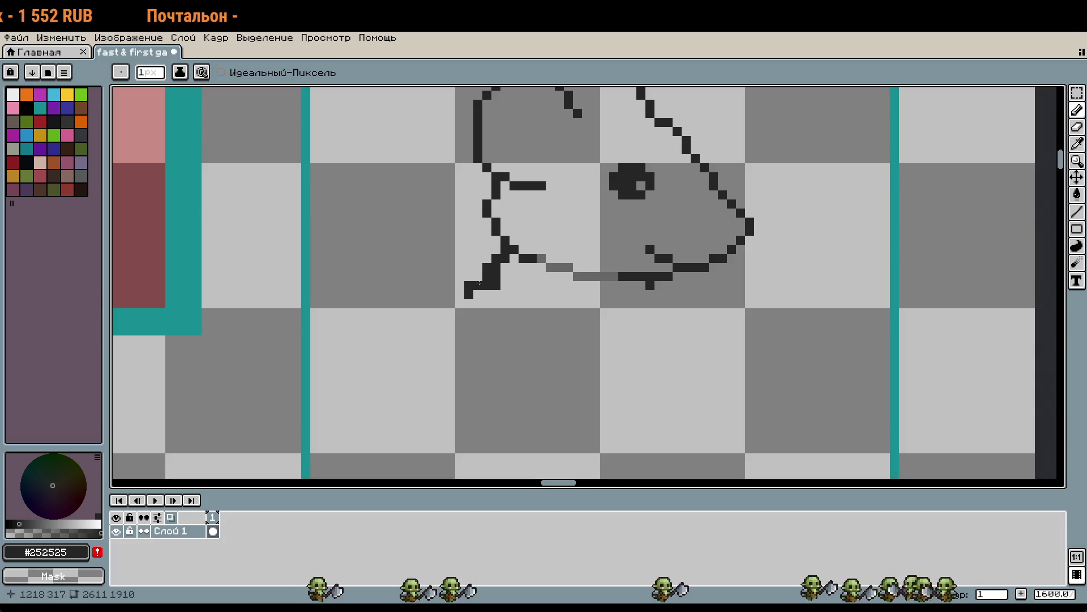
Extend the neck stroke down-left and erase and reshape the tail's bottom curve
scroll(519, 343, "down", 1)
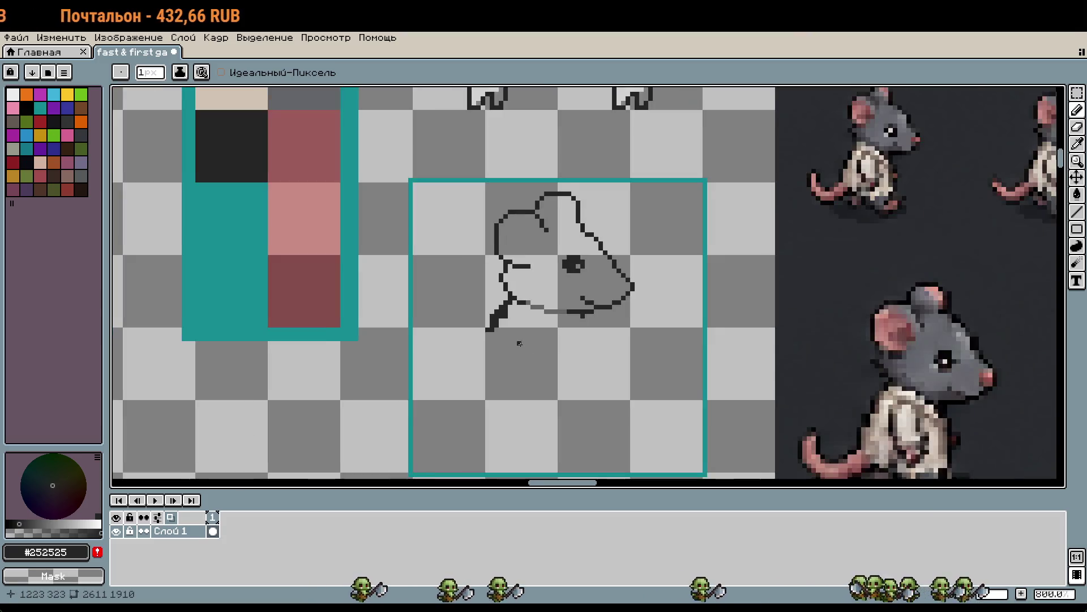
scroll(519, 343, "down", 1)
scroll(534, 301, "down", 1)
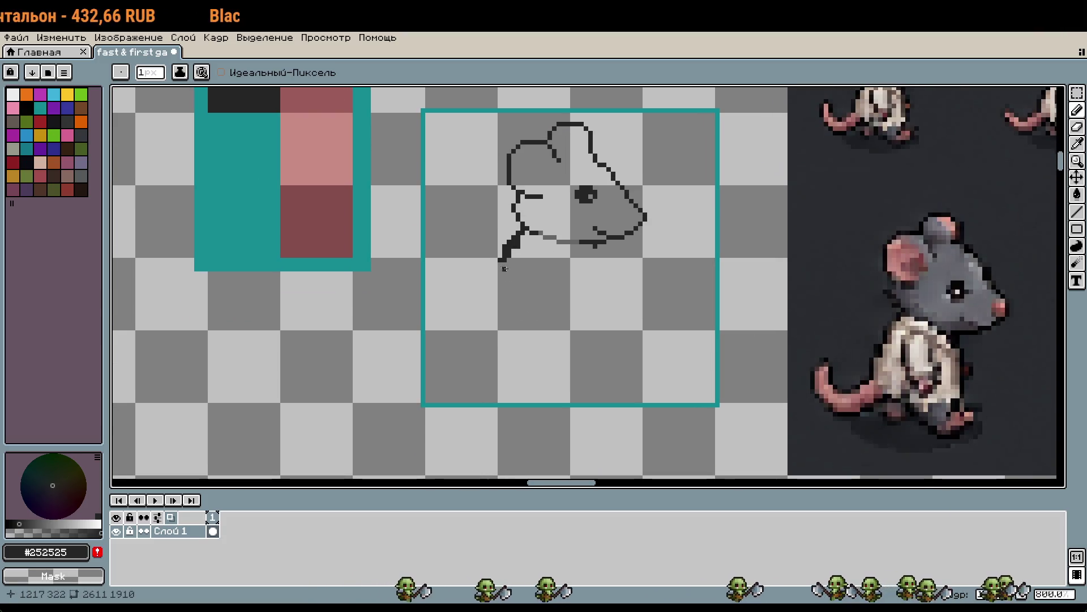
left_click_drag(508, 272, 491, 272)
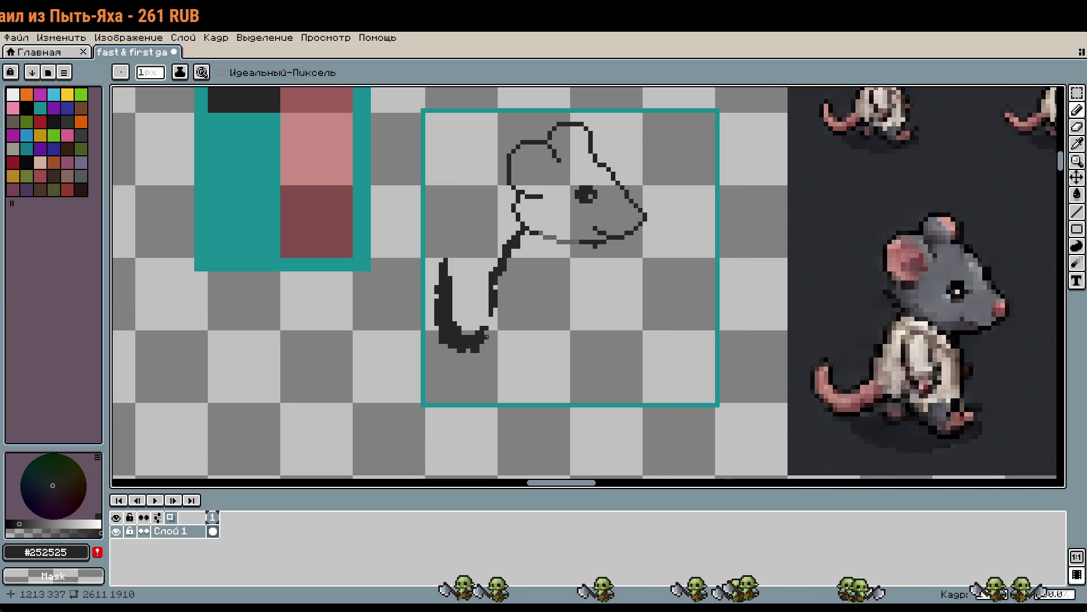
left_click_drag(453, 286, 441, 264)
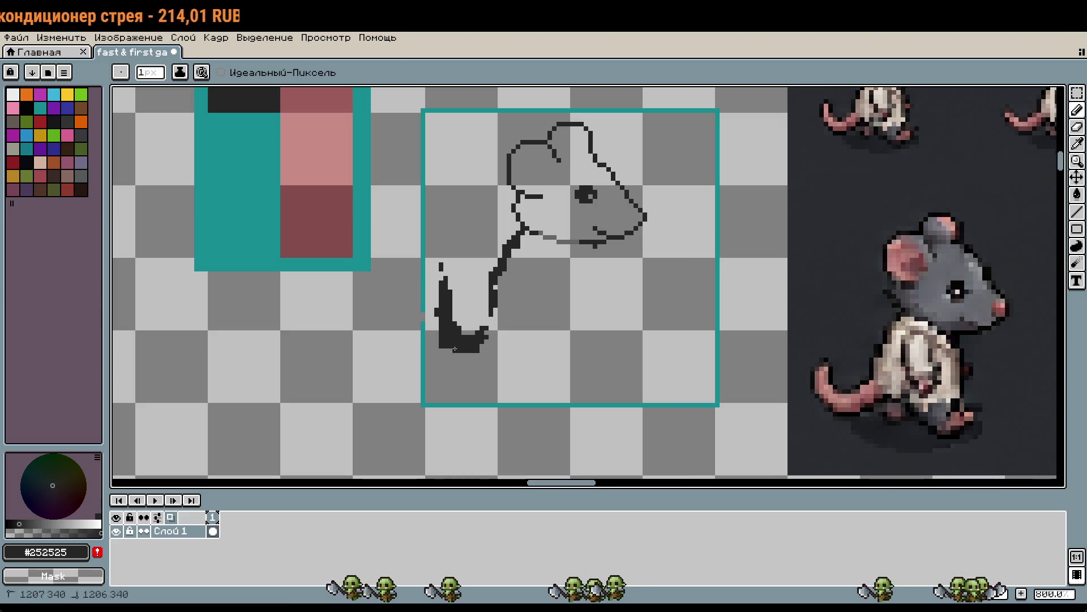
left_click_drag(455, 350, 483, 333)
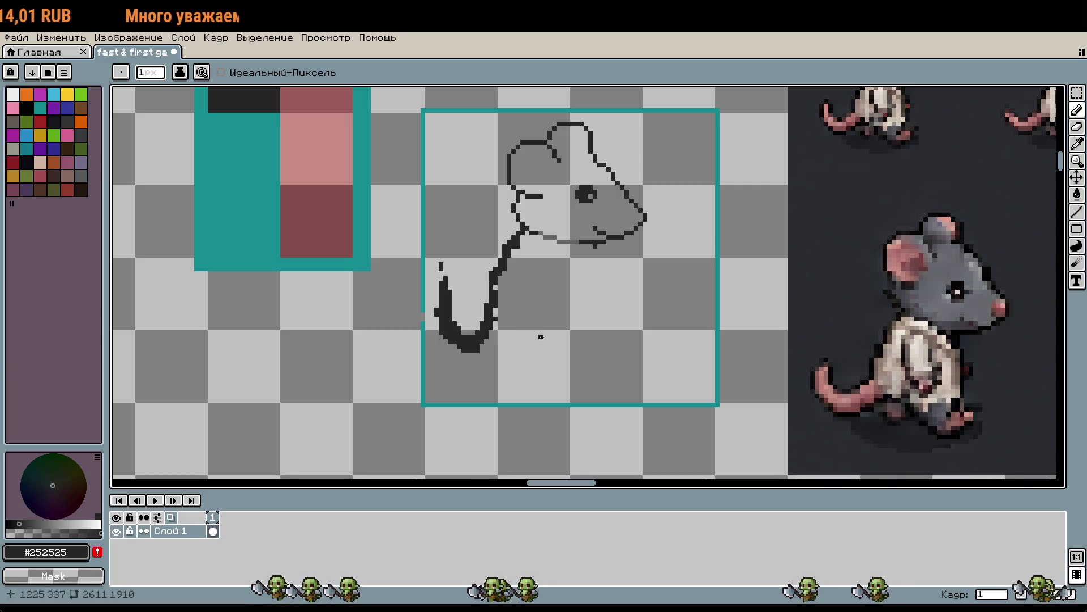
mouse_move(499, 334)
left_mouse_down()
mouse_move(496, 350)
mouse_move(463, 349)
left_mouse_up()
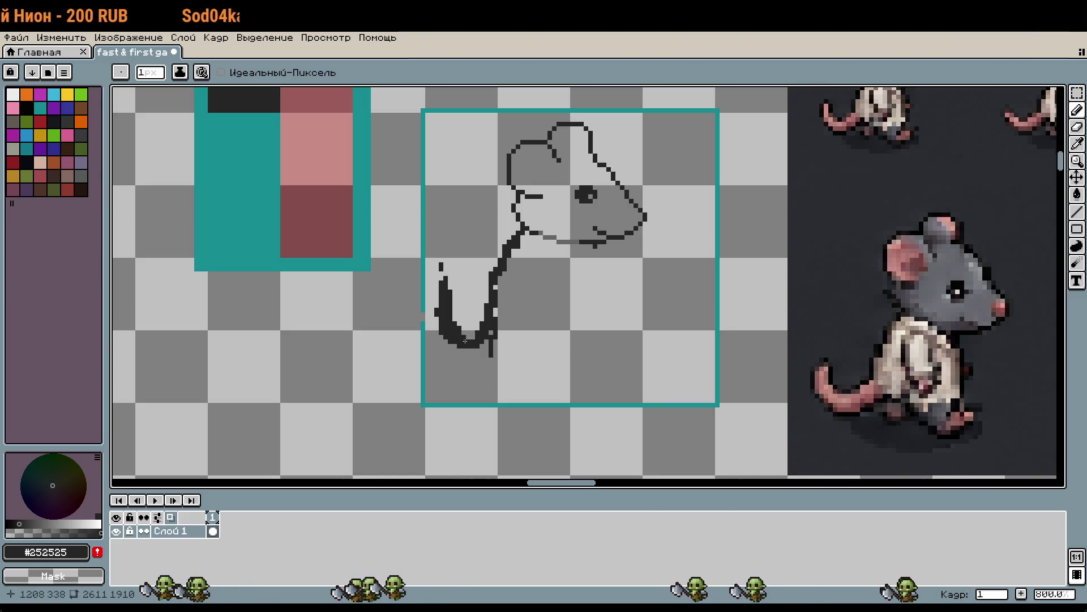
mouse_move(479, 337)
left_mouse_down()
mouse_move(459, 336)
mouse_move(456, 311)
mouse_move(433, 333)
mouse_move(470, 339)
left_mouse_up()
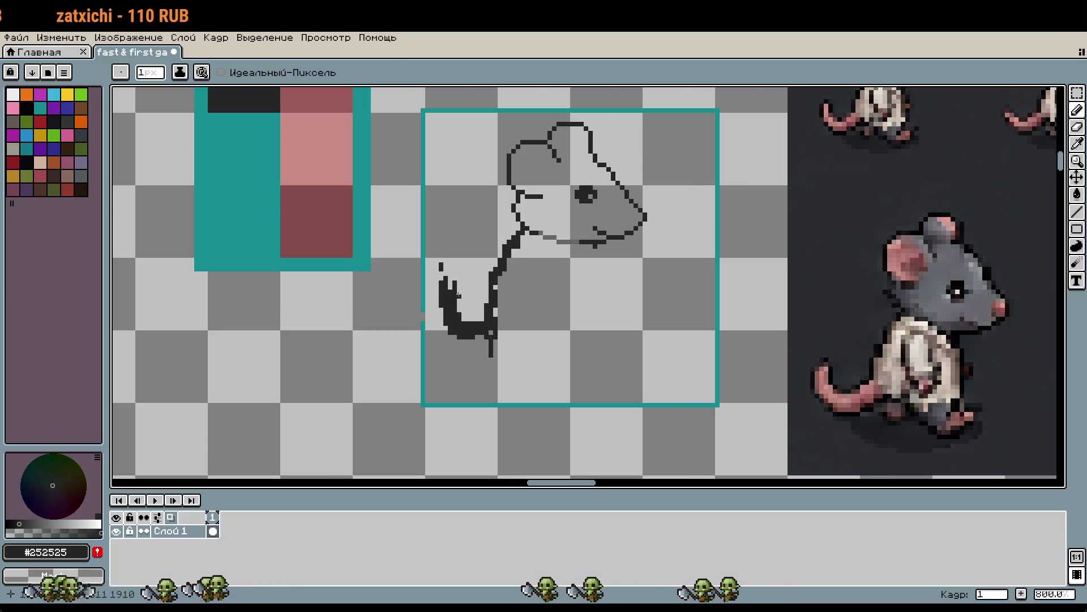
Move the tail stroke with a Rectangular Marquee selection and commit it in place
left_click_drag(614, 340, 580, 342)
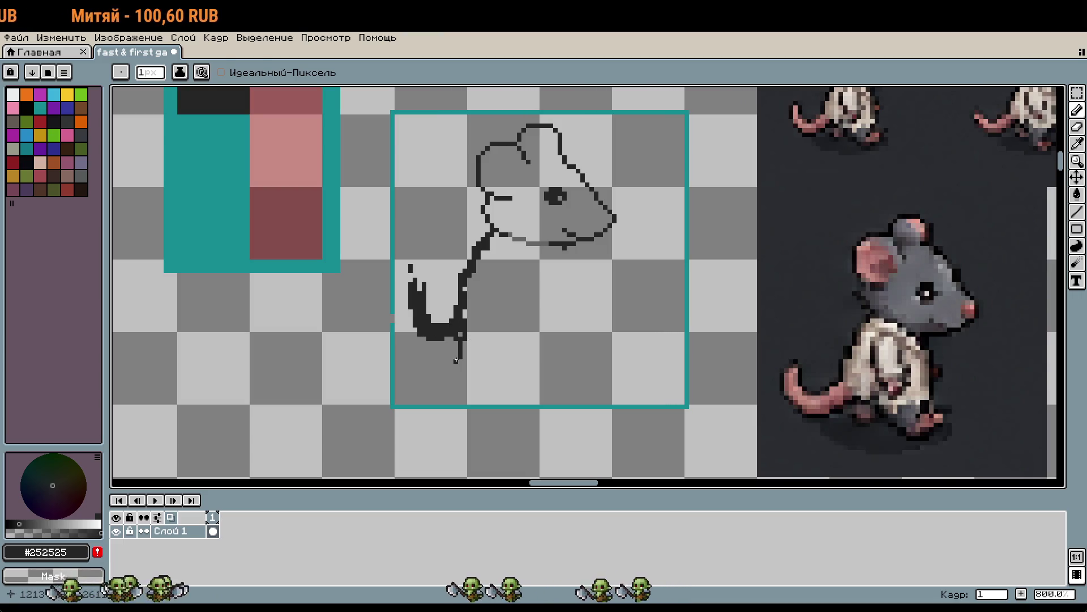
key("m")
mouse_move(405, 260)
left_mouse_down()
mouse_move(419, 334)
mouse_move(446, 344)
left_mouse_up()
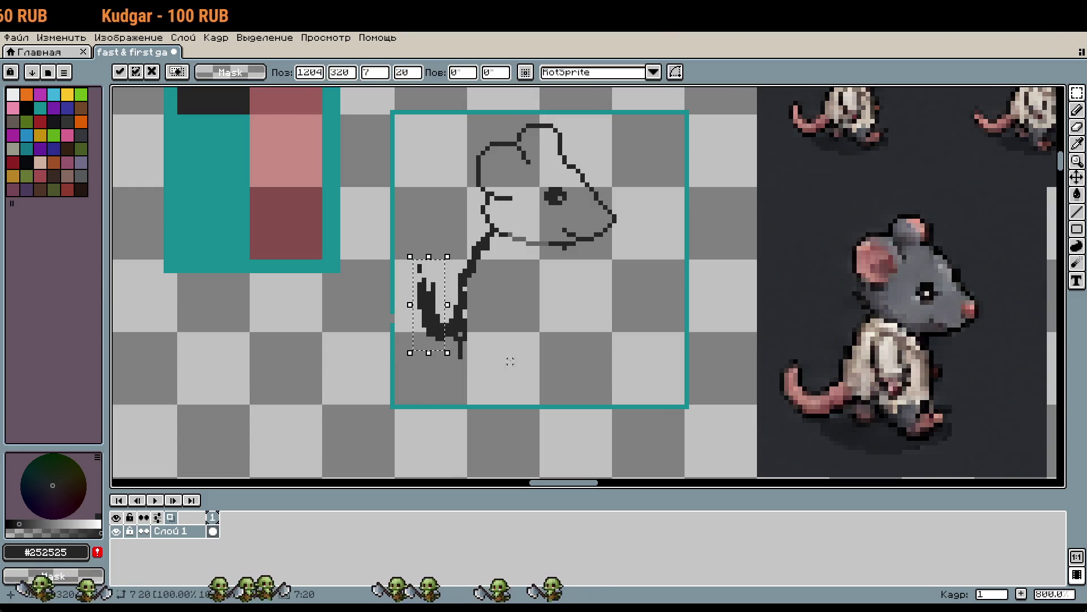
left_click(527, 356)
key("b")
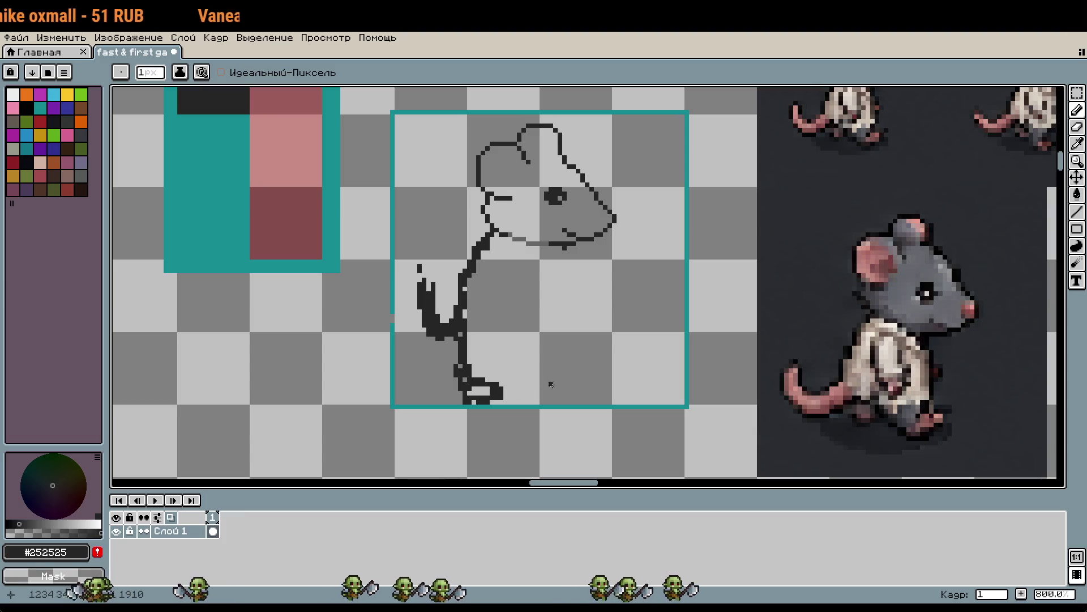
Draw the back leg, the foot along the bottom and the front leg outlines
scroll(563, 384, "right", 1)
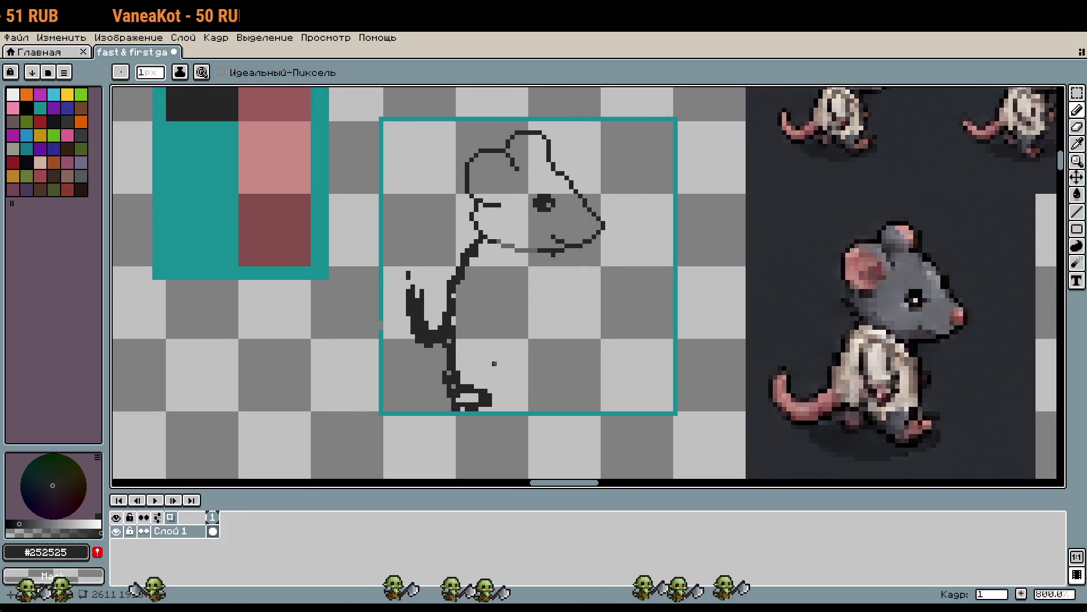
mouse_move(508, 350)
left_mouse_down()
mouse_move(485, 367)
mouse_move(483, 403)
left_mouse_up()
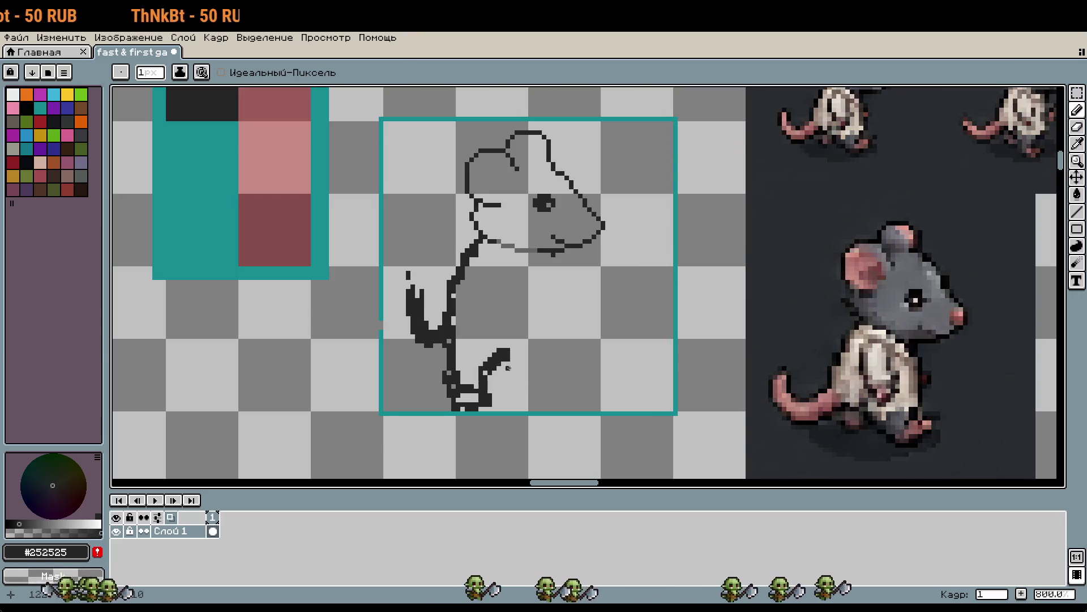
left_click_drag(512, 352, 521, 405)
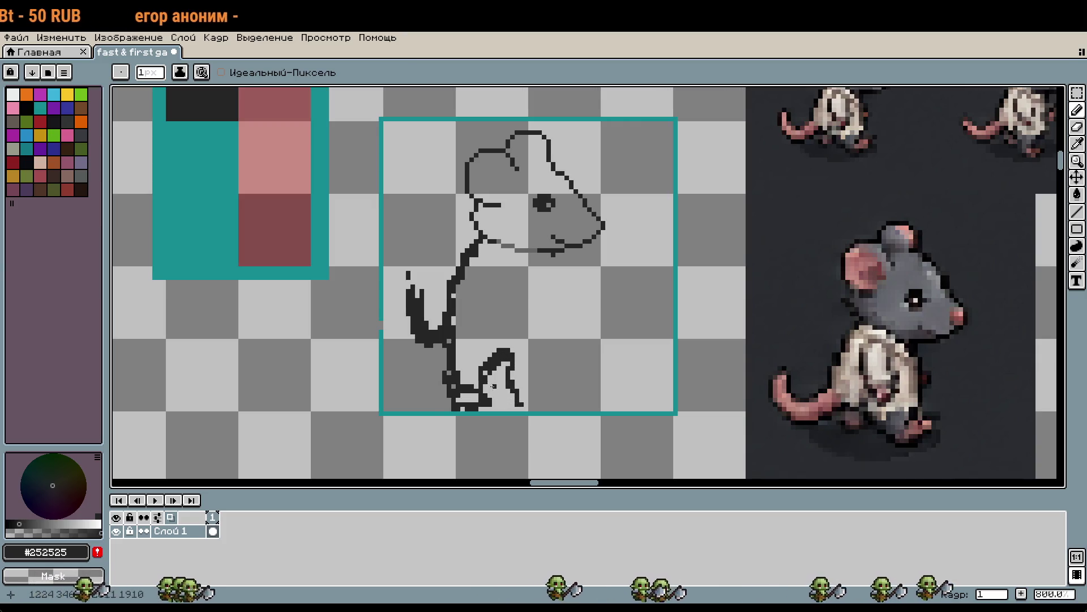
left_click_drag(520, 404, 558, 398)
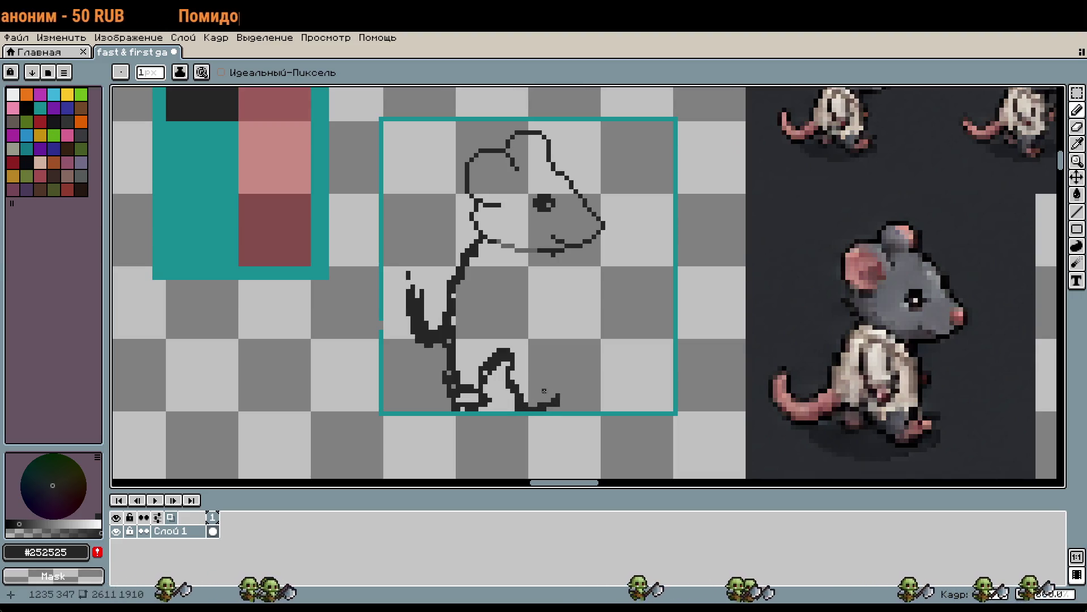
left_click_drag(547, 393, 542, 373)
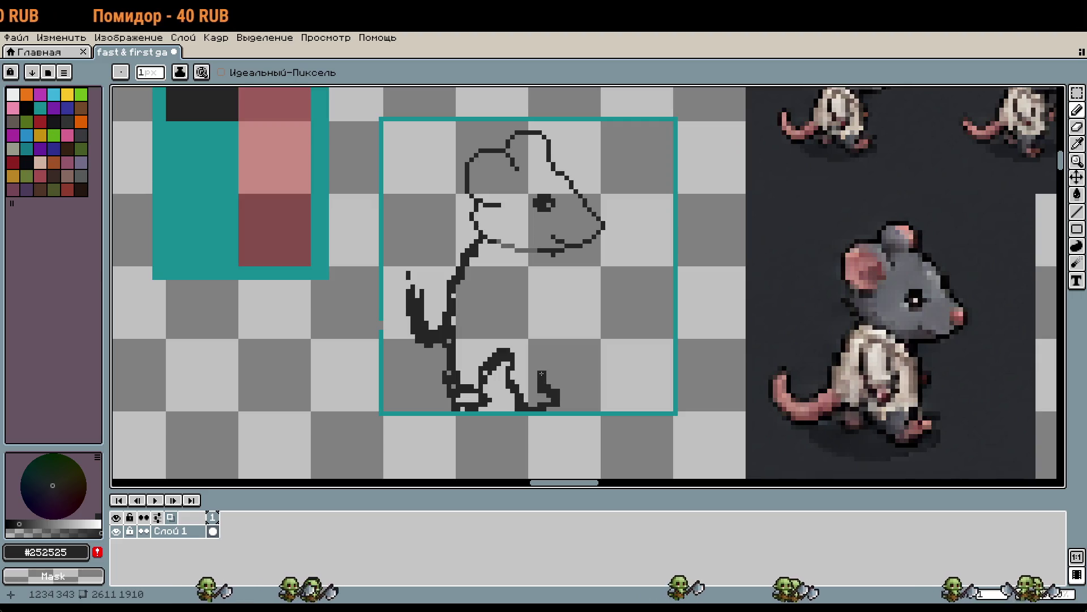
Draw and trim a chest line below the jaw, and extend the tail upward
left_click_drag(553, 252, 554, 312)
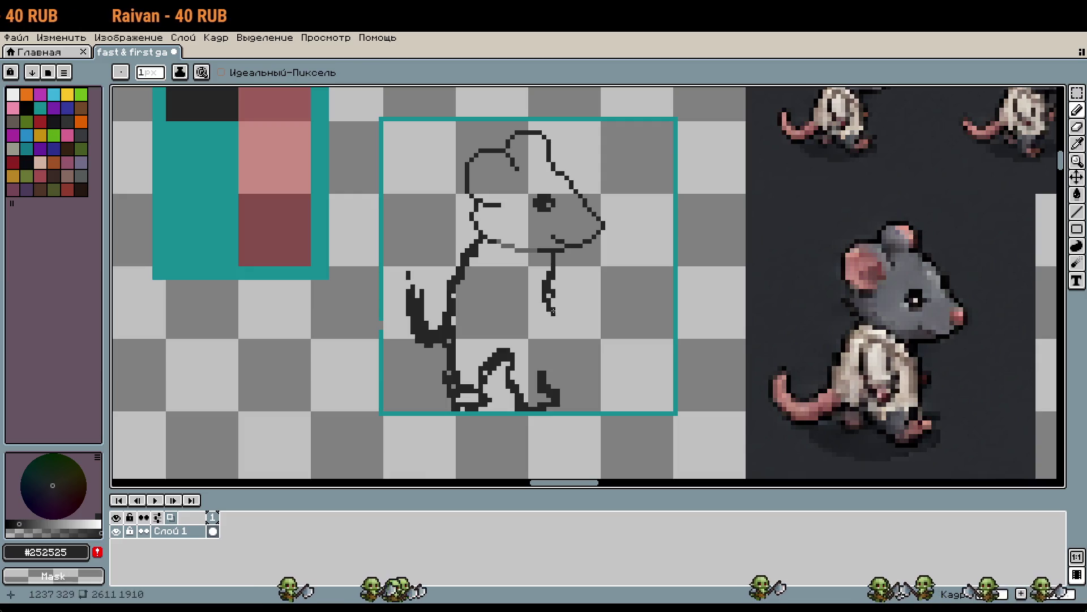
mouse_move(553, 306)
left_mouse_down()
mouse_move(552, 259)
mouse_move(556, 292)
left_mouse_up()
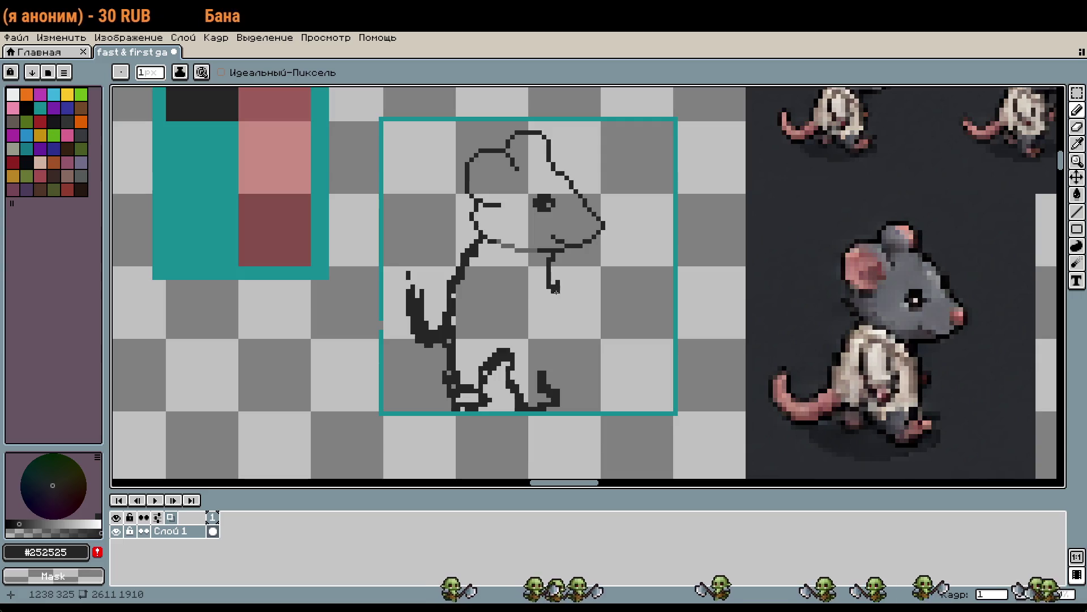
left_click_drag(556, 291, 550, 259)
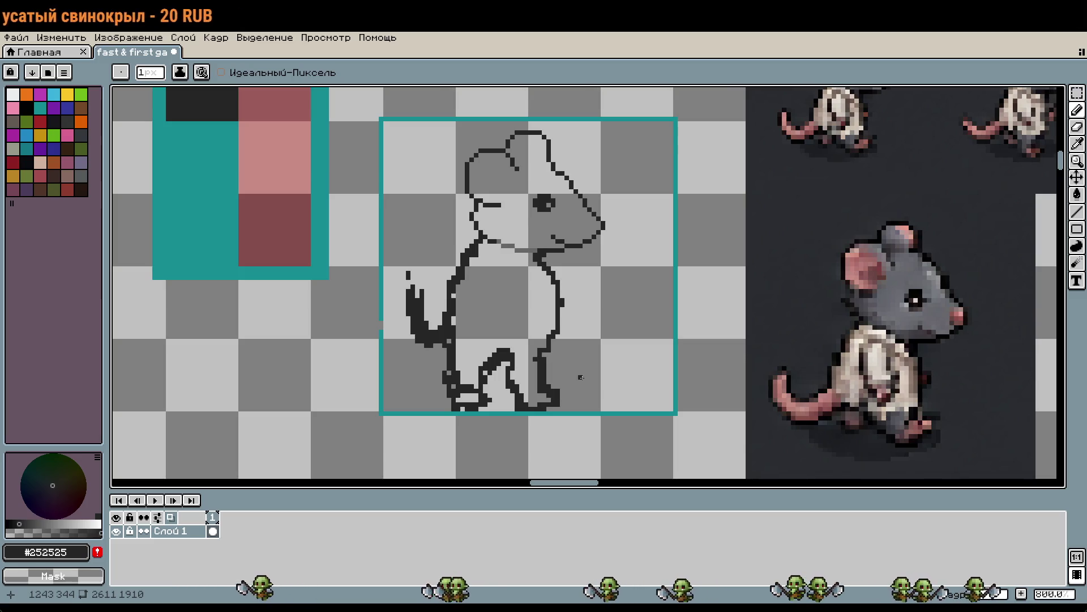
left_click_drag(417, 262, 411, 286)
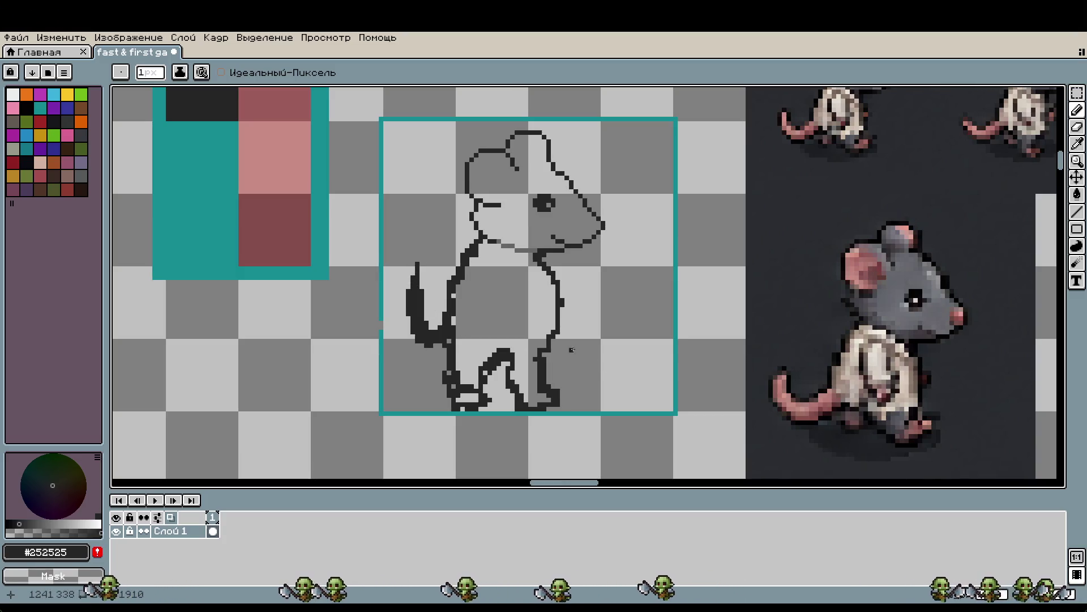
Select the tail with Rectangular Marquee and move it closer to the body
key("m")
left_click_drag(403, 258, 441, 361)
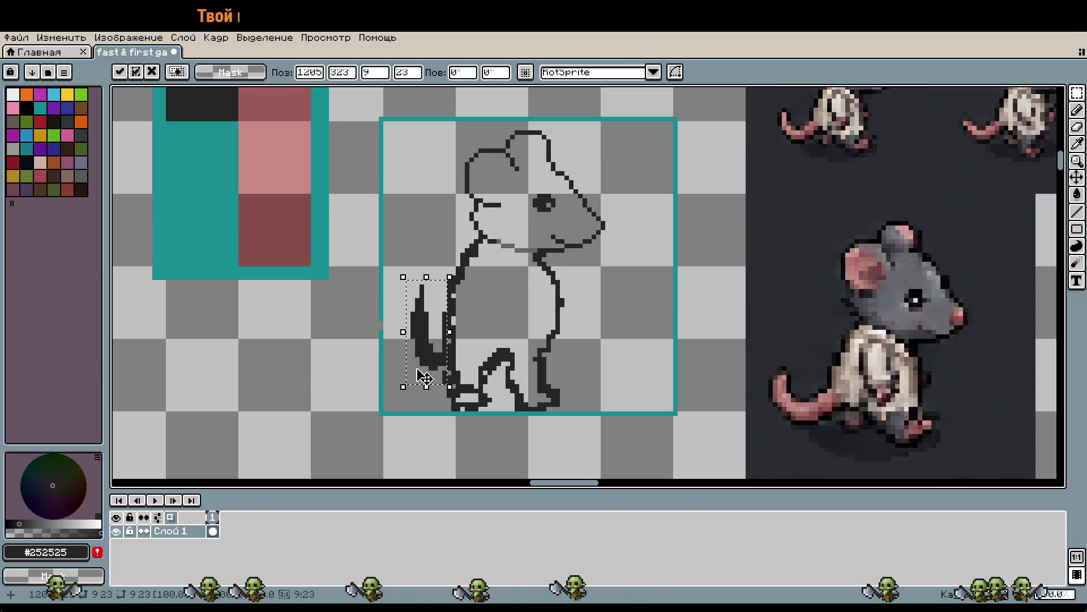
left_click(490, 353)
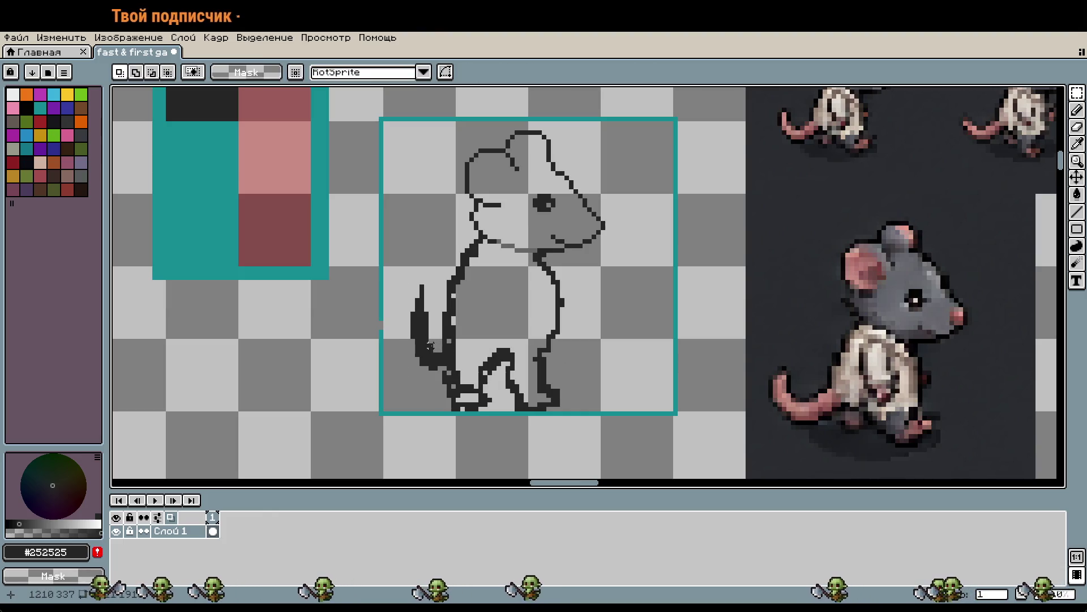
key("b")
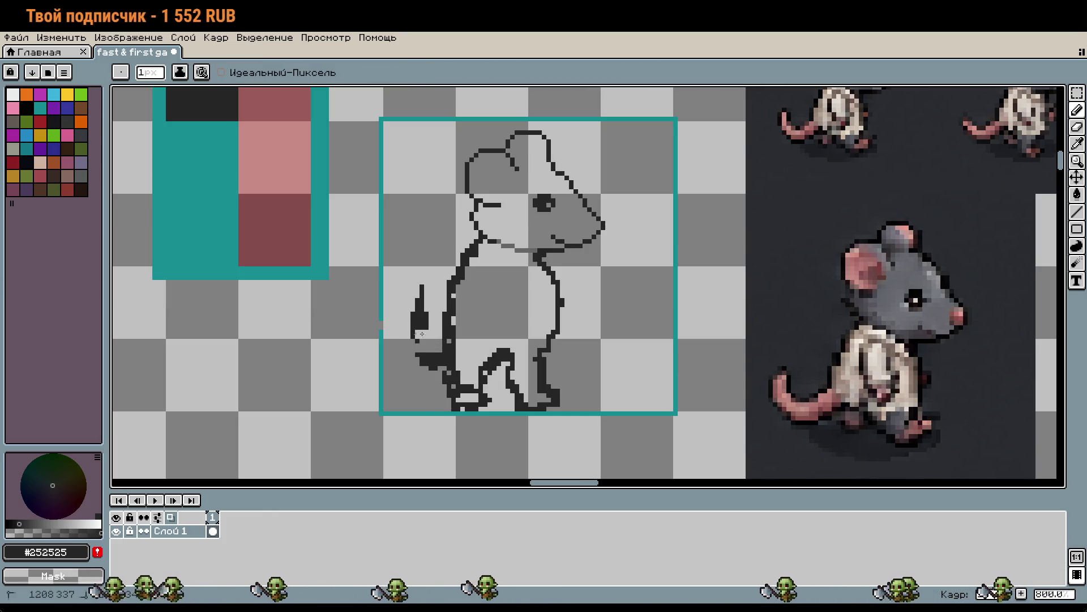
Undo the dark blob left of the body and redraw the tail curving up-left
key("ctrl+z")
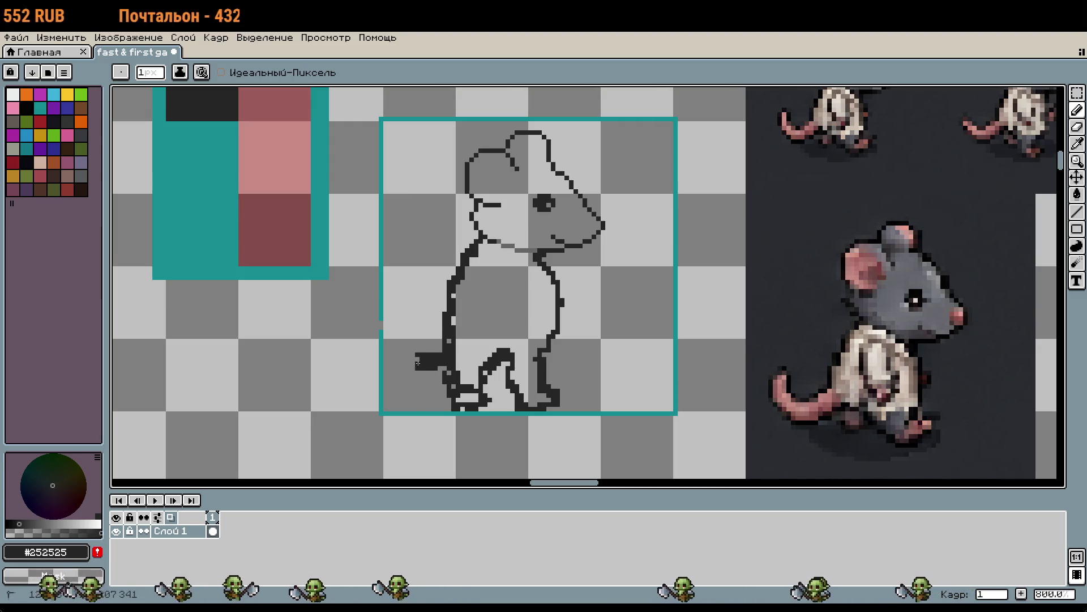
left_click_drag(407, 358, 407, 313)
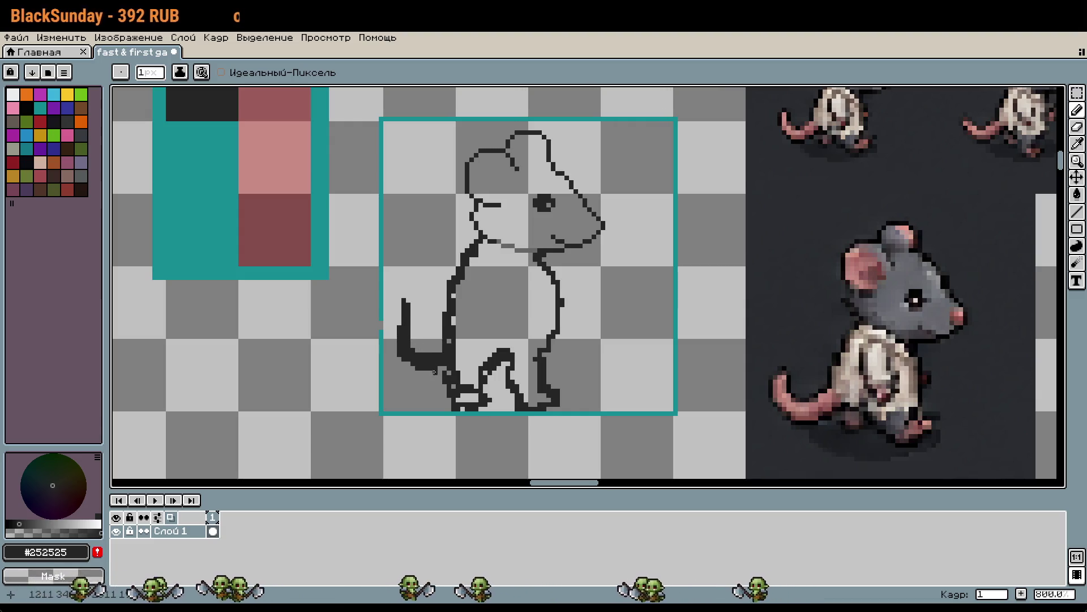
mouse_move(634, 183)
left_mouse_down()
mouse_move(660, 376)
mouse_move(697, 182)
left_mouse_up()
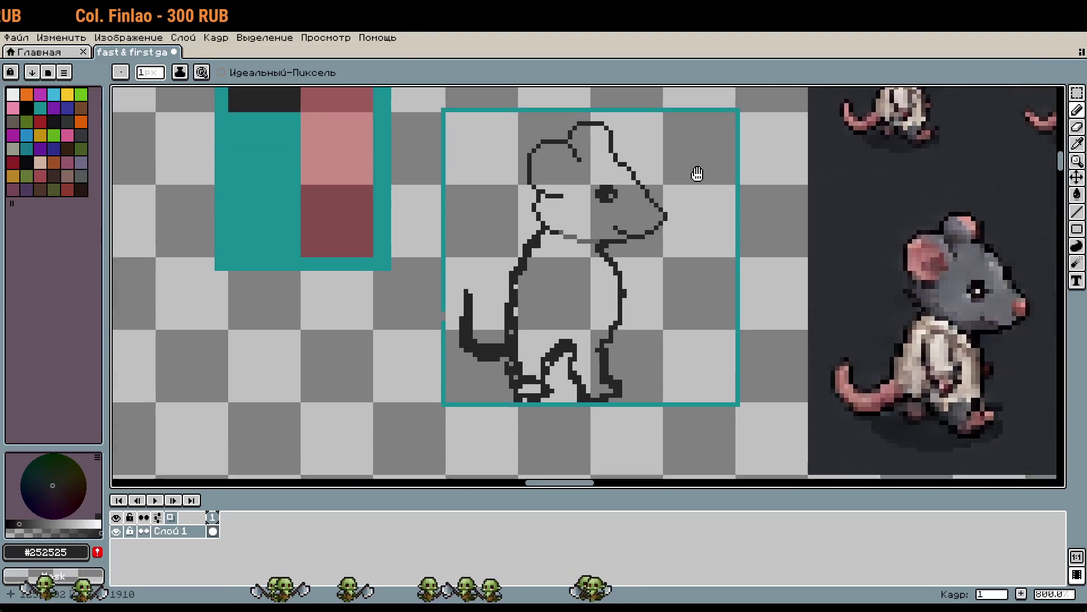
scroll(563, 355, "up", 1)
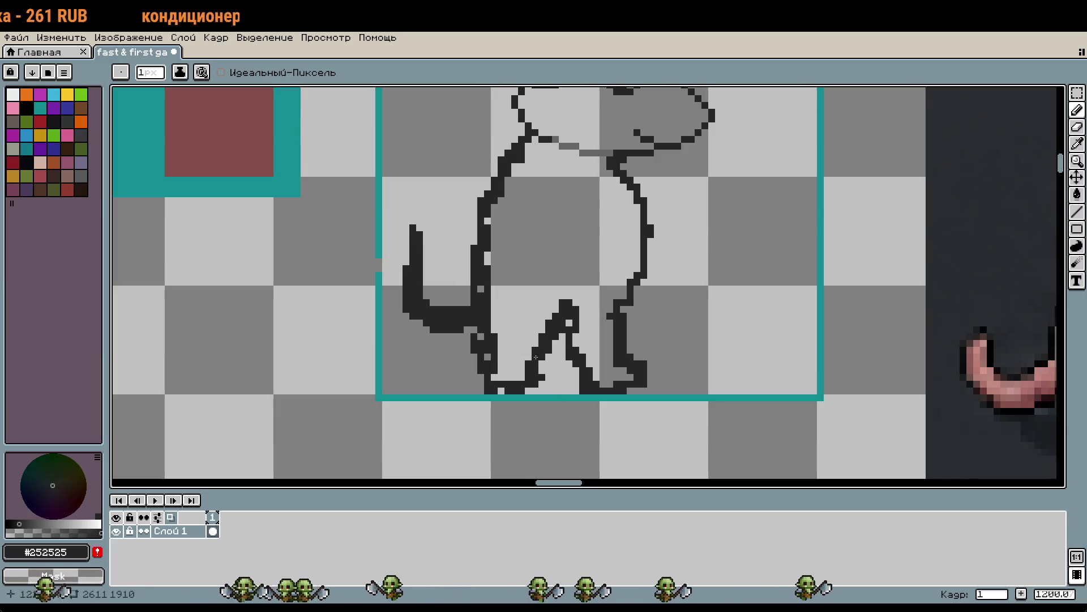
Erase the thick pixels along the bottom edge and thicken the front leg's left edge
mouse_move(498, 390)
left_mouse_down()
mouse_move(534, 388)
mouse_move(516, 383)
mouse_move(533, 353)
left_mouse_up()
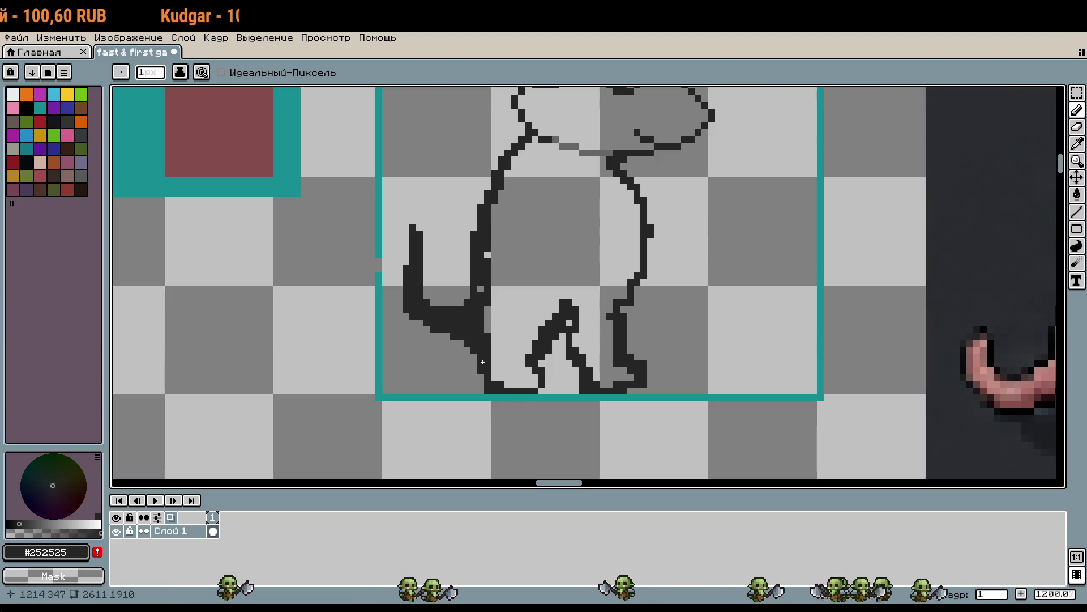
left_click_drag(583, 336, 561, 343)
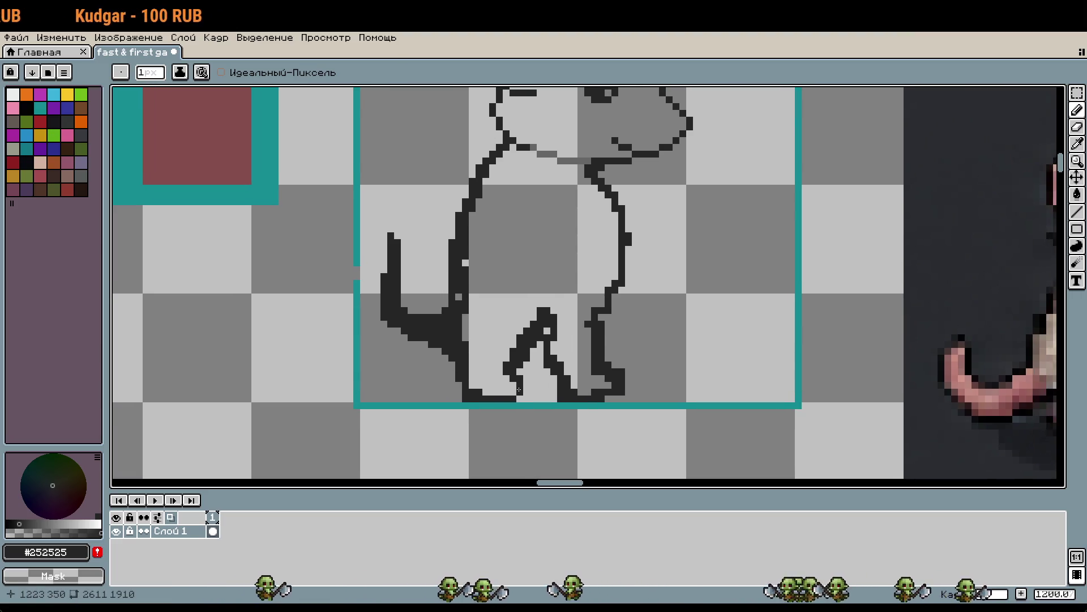
left_click_drag(508, 355, 510, 375)
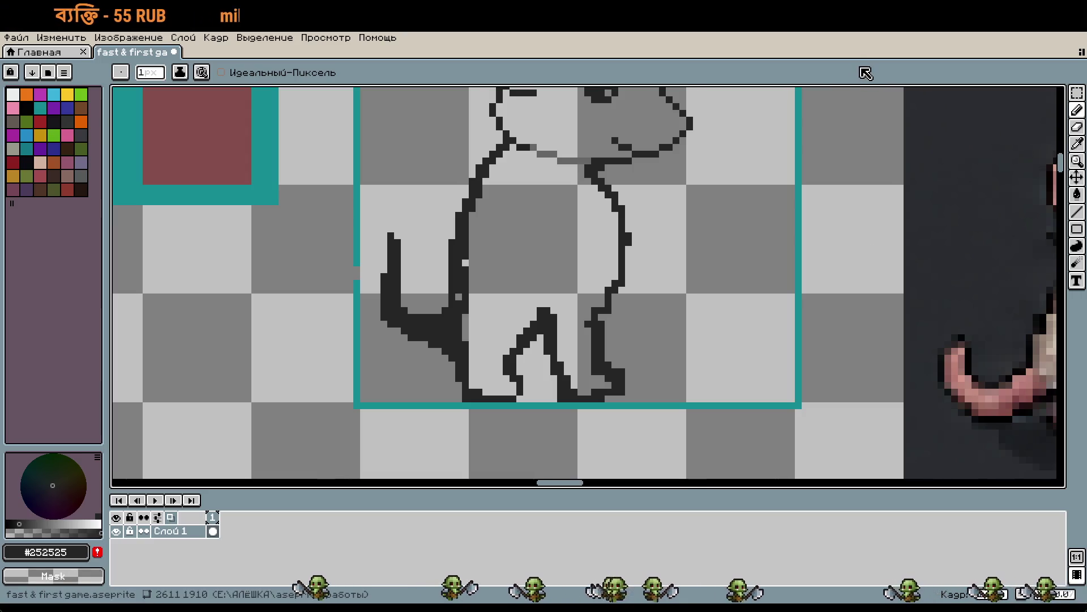
Return to the rat frame and wipe the tail, leg and body lines below the head with a wide eraser
scroll(736, 226, "down", 5)
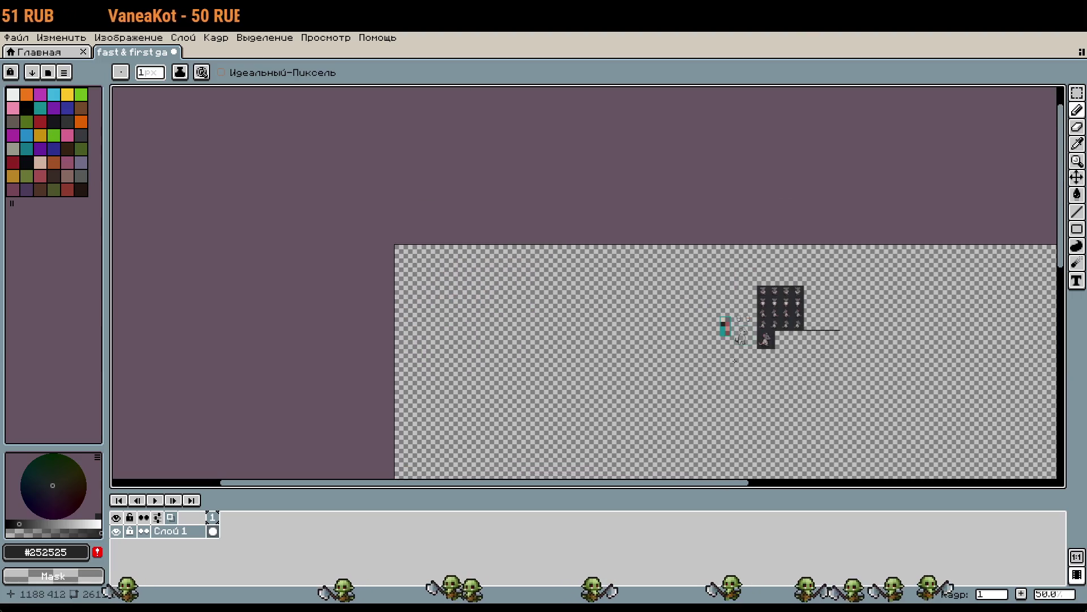
left_click_drag(864, 94, 805, 343)
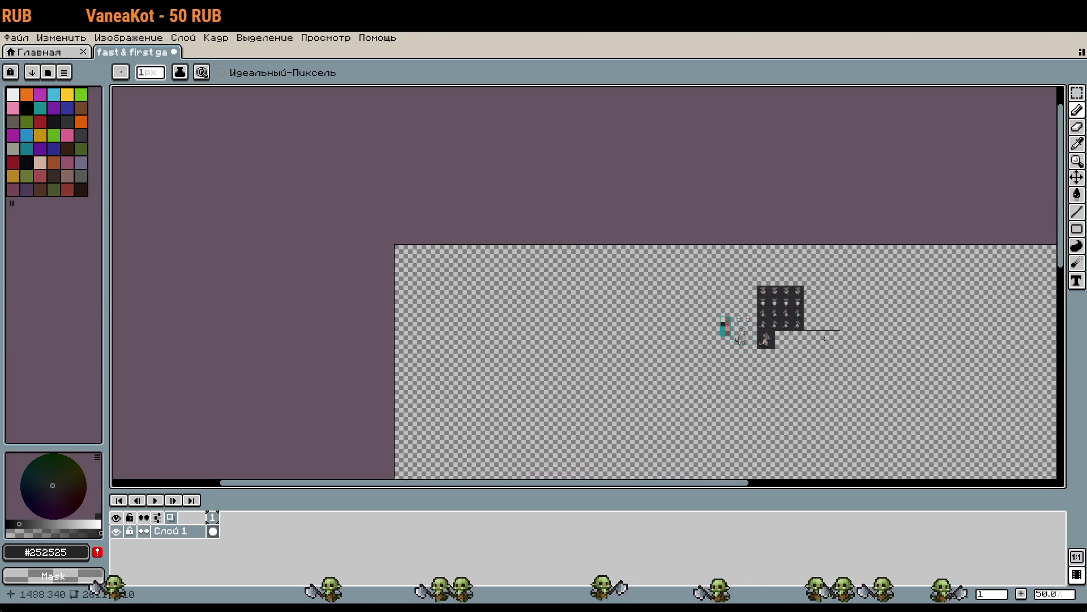
scroll(806, 342, "up", 6)
mouse_move(712, 339)
left_mouse_down()
mouse_move(851, 250)
mouse_move(897, 234)
left_mouse_up()
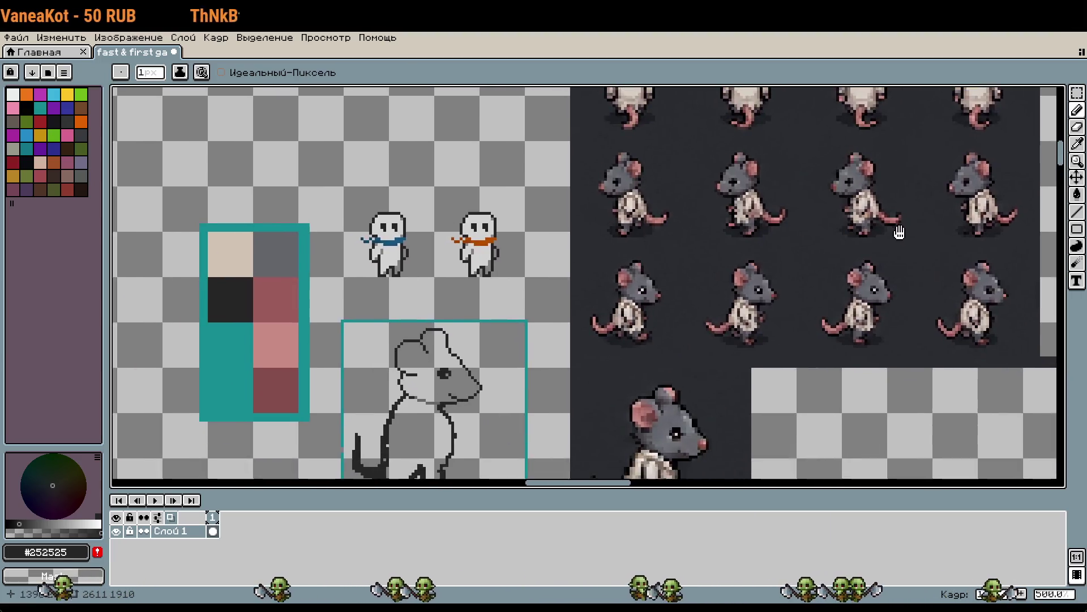
left_click_drag(597, 403, 719, 257)
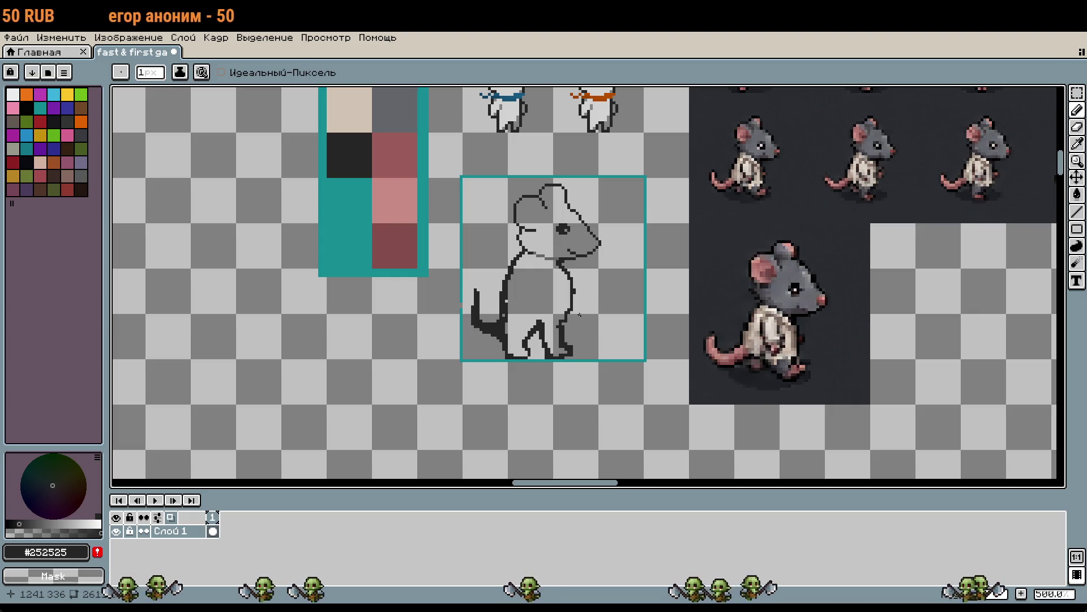
key("m")
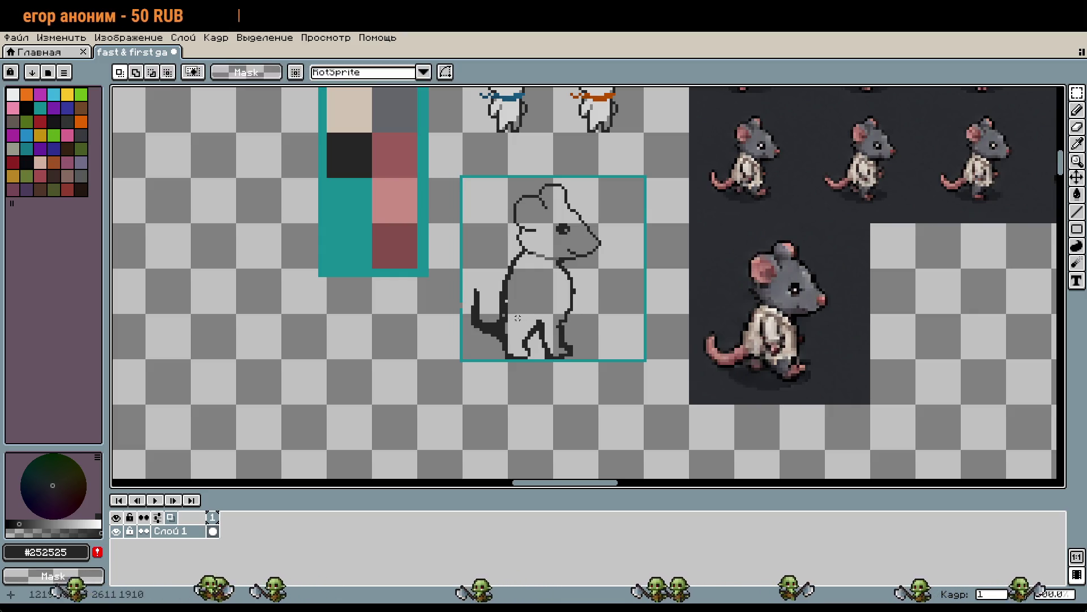
key("e")
mouse_move(560, 345)
left_mouse_down()
mouse_move(489, 306)
mouse_move(569, 308)
mouse_move(566, 351)
mouse_move(510, 354)
mouse_move(541, 347)
left_mouse_up()
left_click_drag(509, 272, 587, 287)
With the 1px Pencil, draw a new jaw line and start a chest stroke below it
key("v")
key("b")
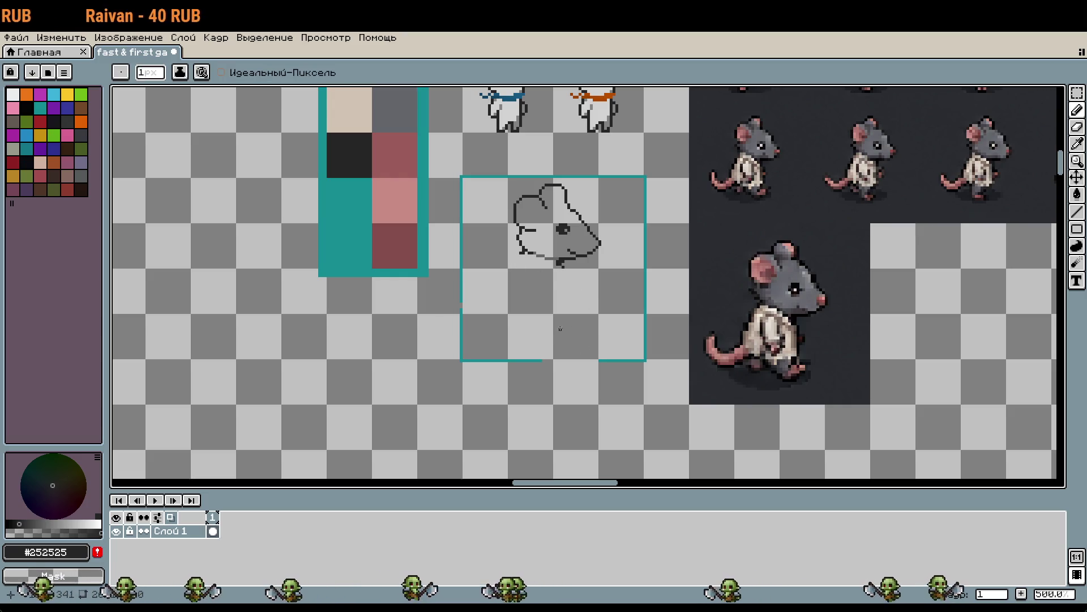
scroll(559, 320, "up", 2)
left_click_drag(600, 337, 607, 316)
scroll(600, 306, "up", 2)
scroll(601, 328, "up", 2)
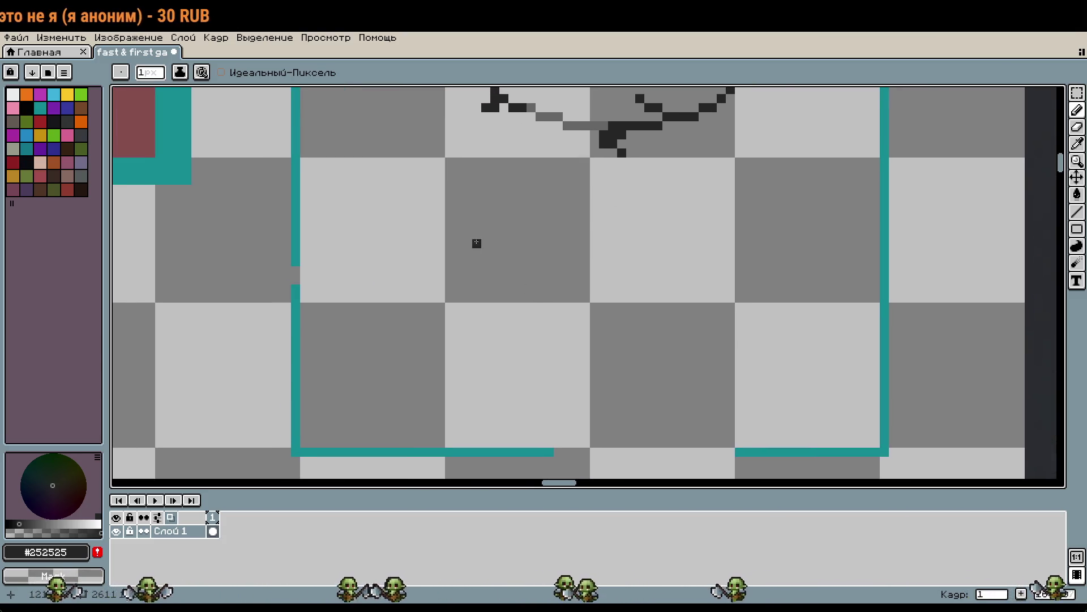
mouse_move(521, 198)
left_mouse_down()
mouse_move(531, 214)
mouse_move(606, 215)
left_mouse_up()
left_click_drag(514, 214, 479, 283)
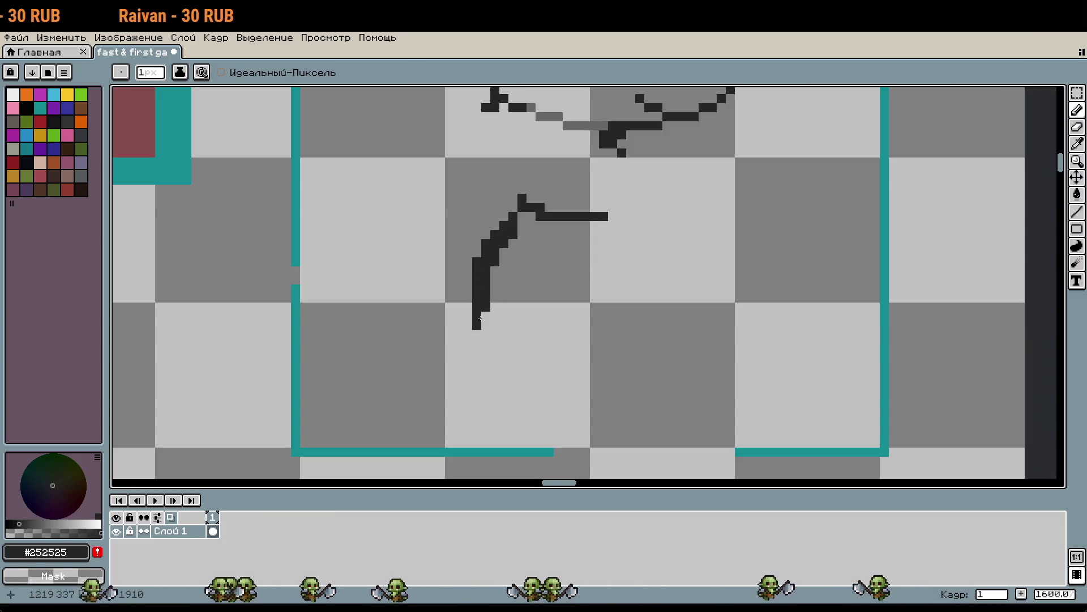
Draw the tail curving into the back, the back line down to the left foot, and the right side
mouse_move(386, 242)
left_mouse_down()
mouse_move(416, 324)
mouse_move(483, 339)
left_mouse_up()
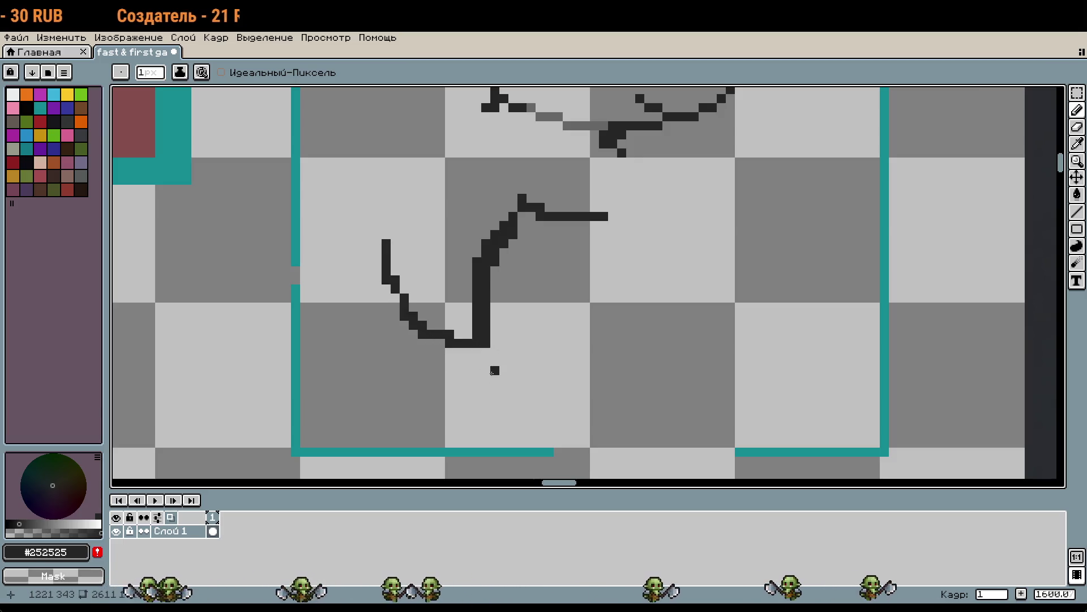
left_click(486, 351)
mouse_move(488, 352)
left_mouse_down()
mouse_move(486, 439)
mouse_move(527, 443)
mouse_move(558, 378)
mouse_move(583, 434)
mouse_move(604, 441)
mouse_move(632, 415)
left_mouse_up()
left_click(603, 415)
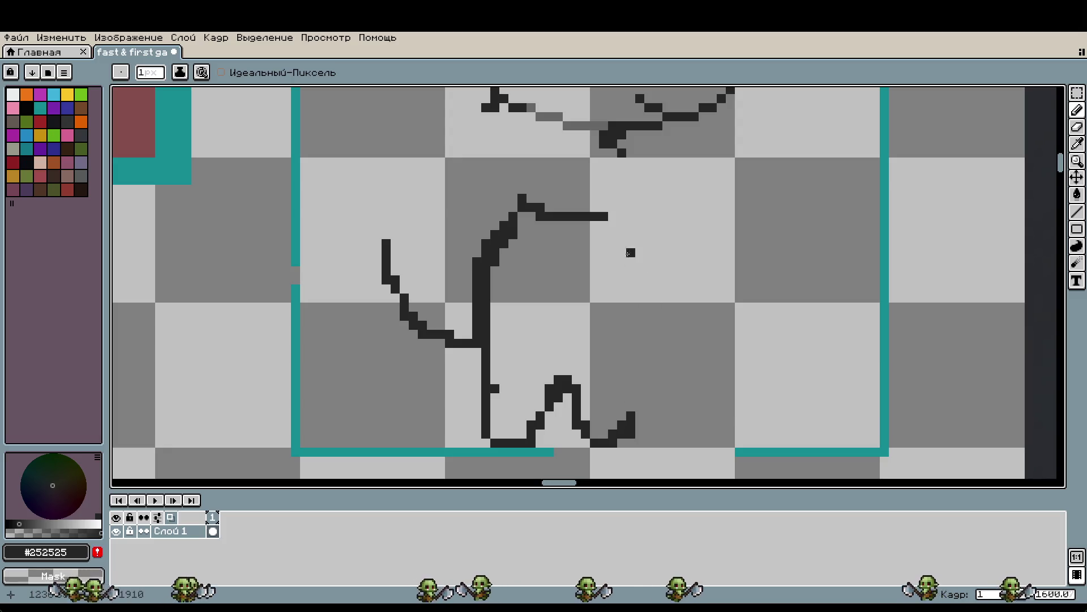
mouse_move(609, 218)
left_mouse_down()
mouse_move(644, 250)
mouse_move(649, 346)
mouse_move(633, 373)
mouse_move(636, 424)
left_mouse_up()
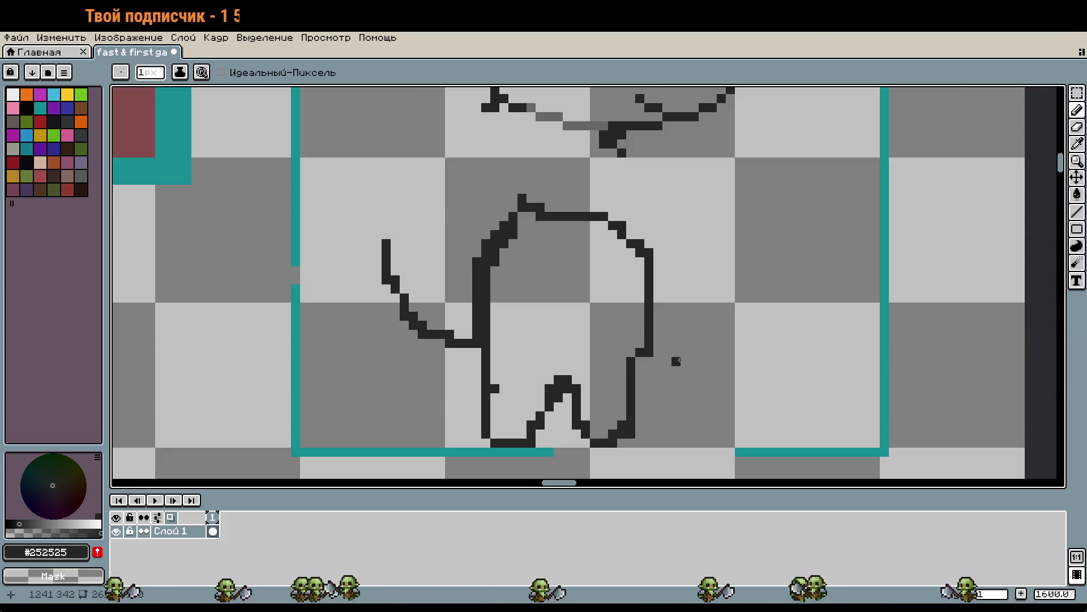
key("plus")
key("plus")
key("plus")
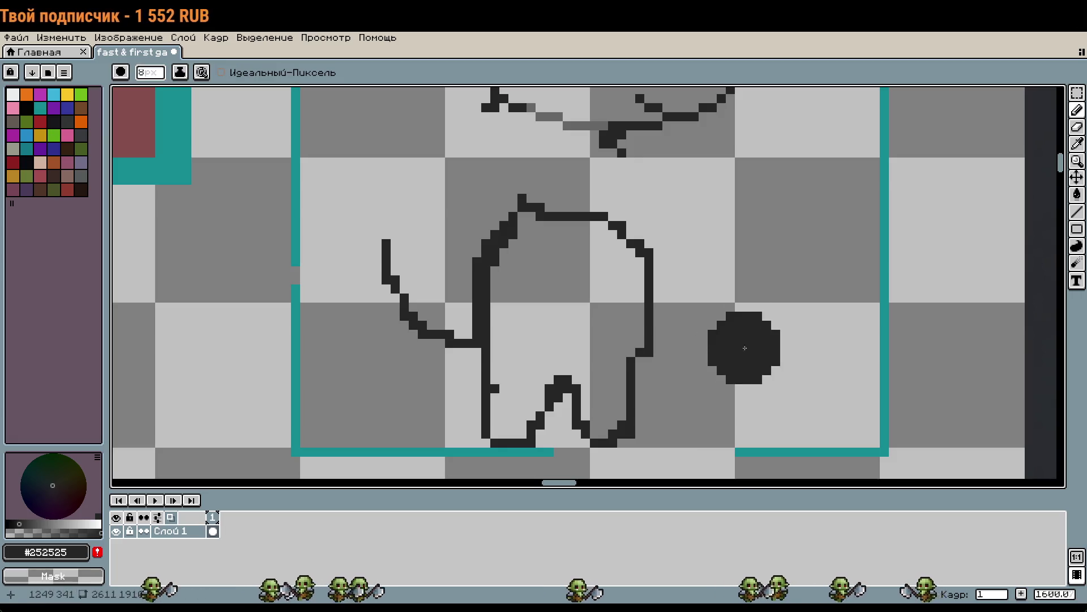
Undo the first body sketch strokes
key("ctrl+z")
key("ctrl+z")
key("ctrl+z")
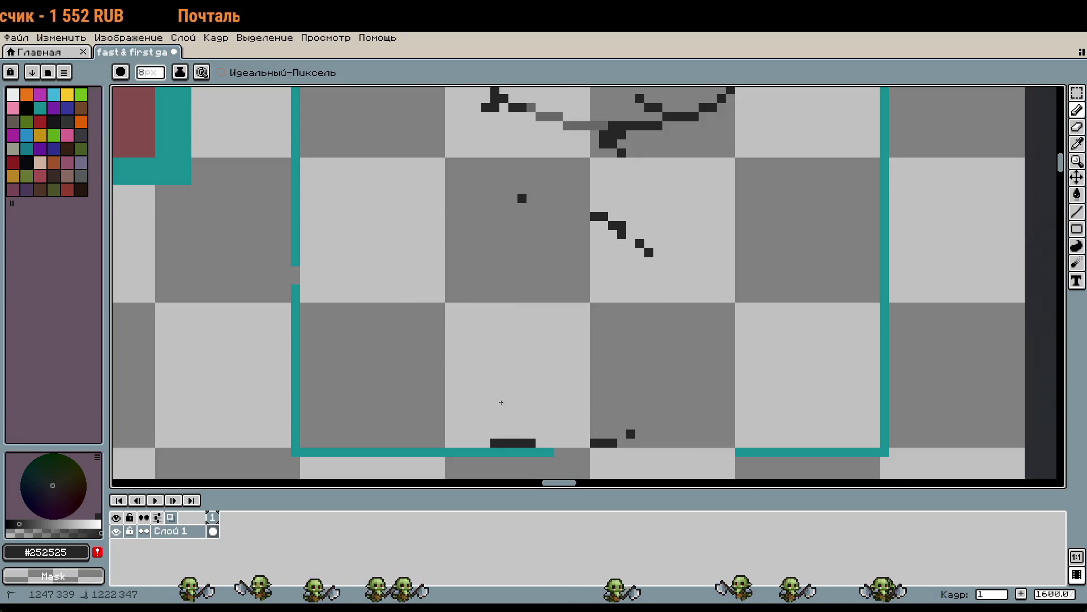
key("ctrl+z")
key("ctrl+z")
key("ctrl+z")
key("minus")
key("minus")
key("minus")
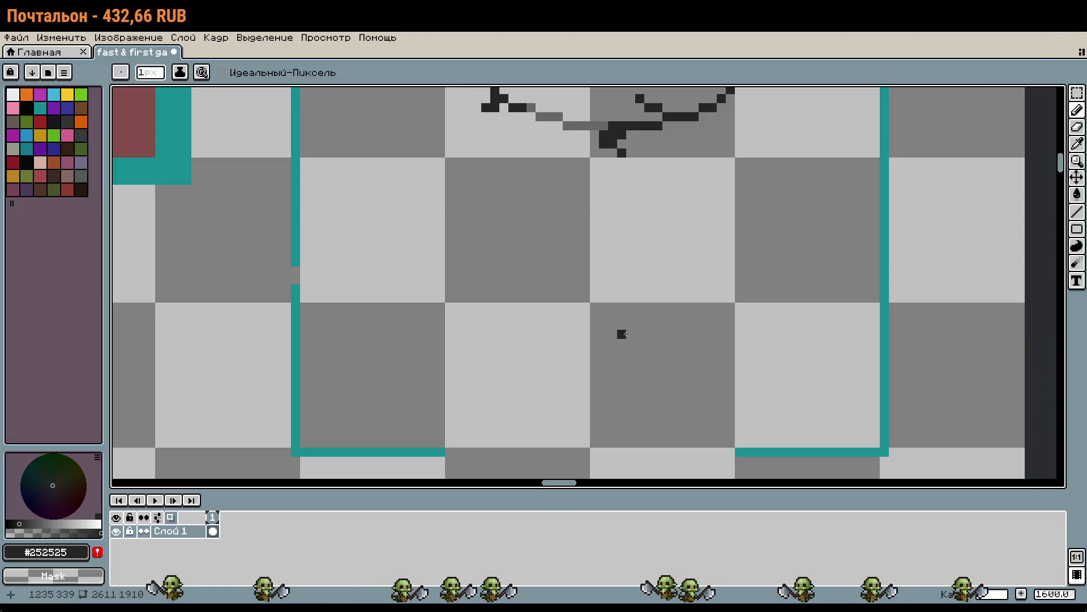
scroll(708, 424, "up", 2)
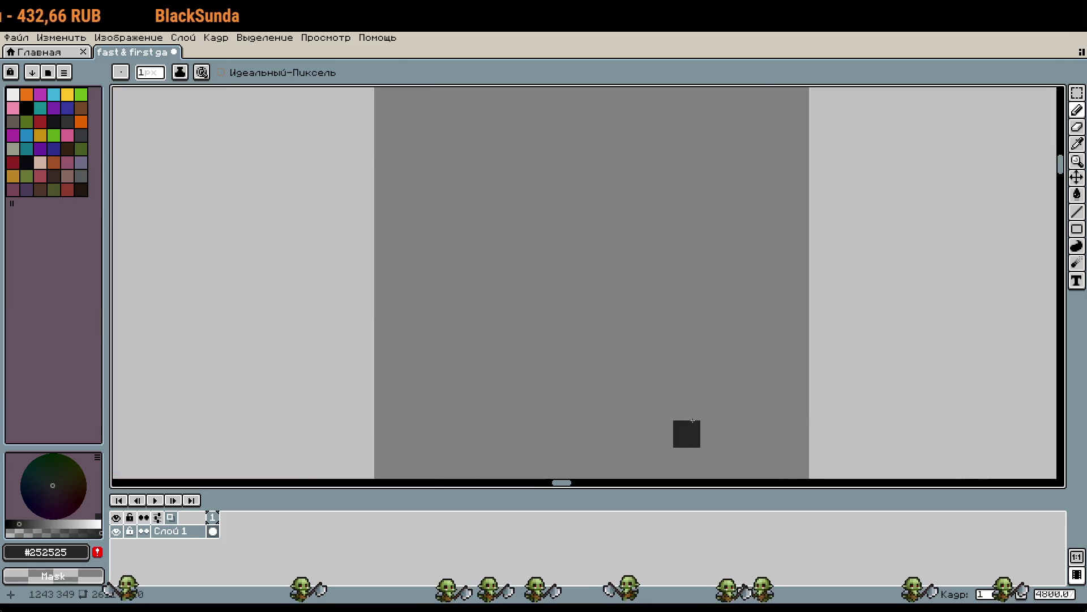
scroll(680, 391, "down", 1)
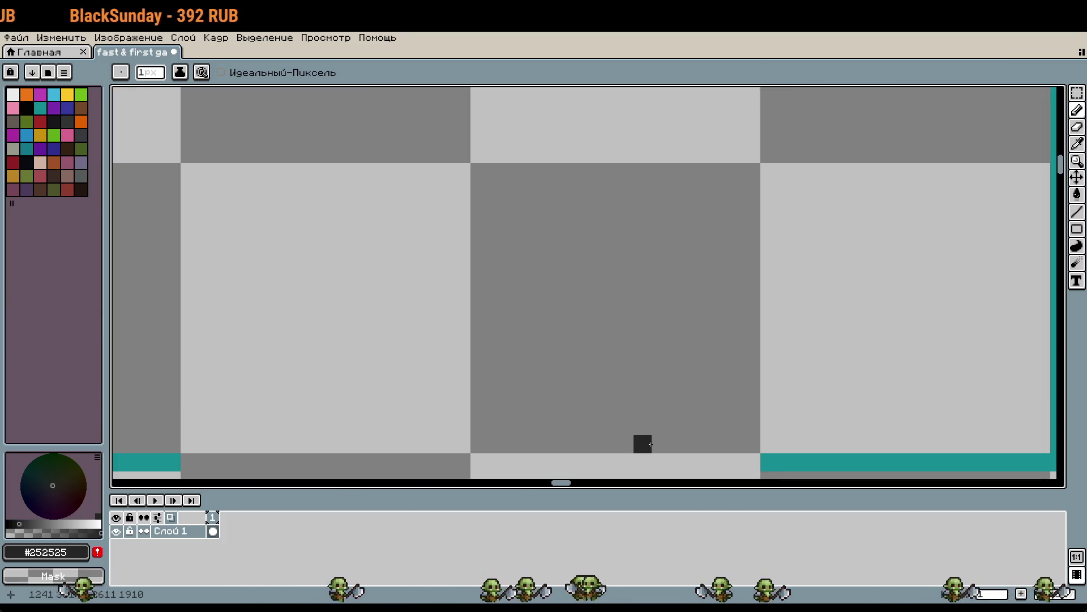
Draw the body's left side and a first attempt at the right leg pixels
left_click_drag(697, 426, 698, 408)
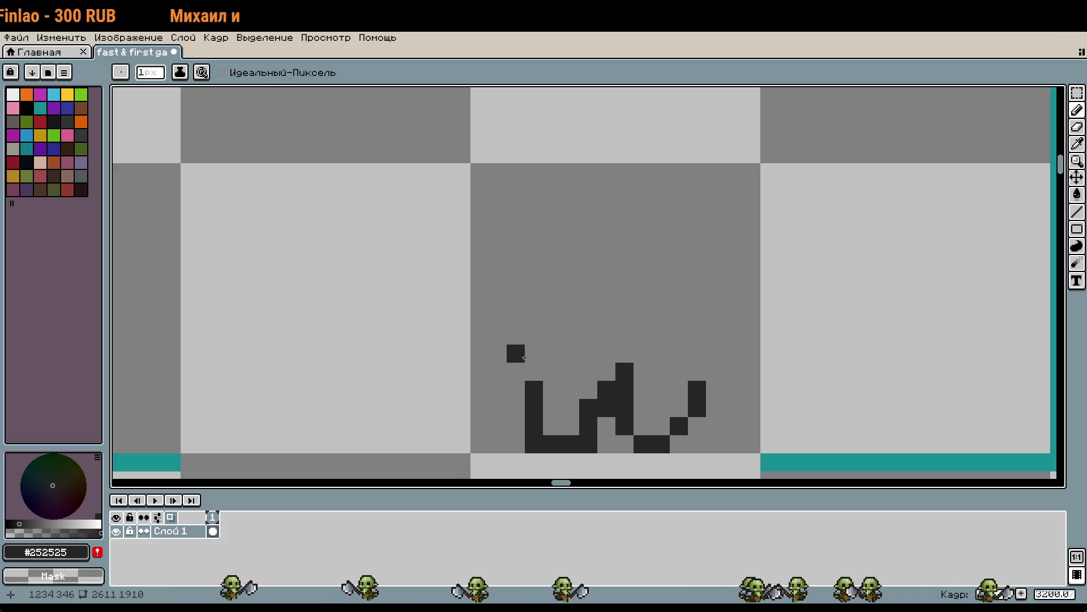
left_click_drag(515, 261, 536, 370)
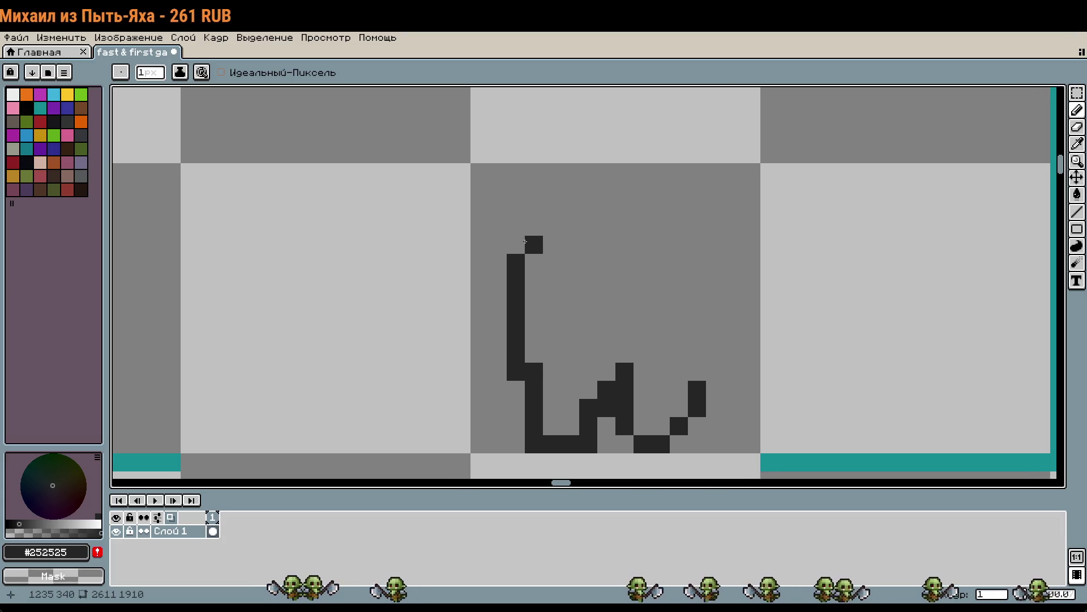
left_click(694, 372)
left_click(679, 354)
left_click(665, 434)
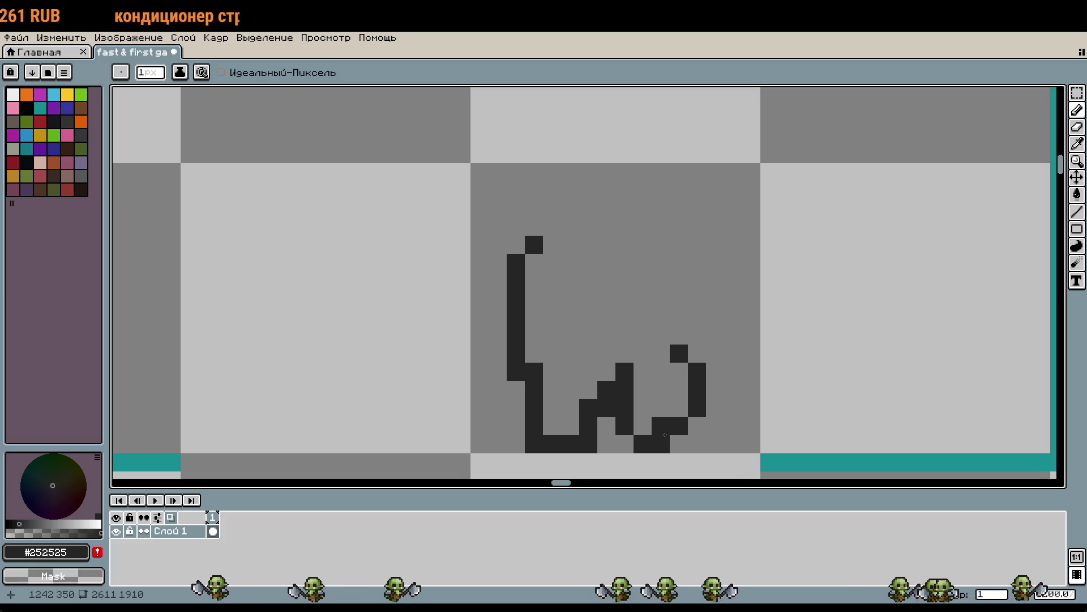
key("ctrl+z")
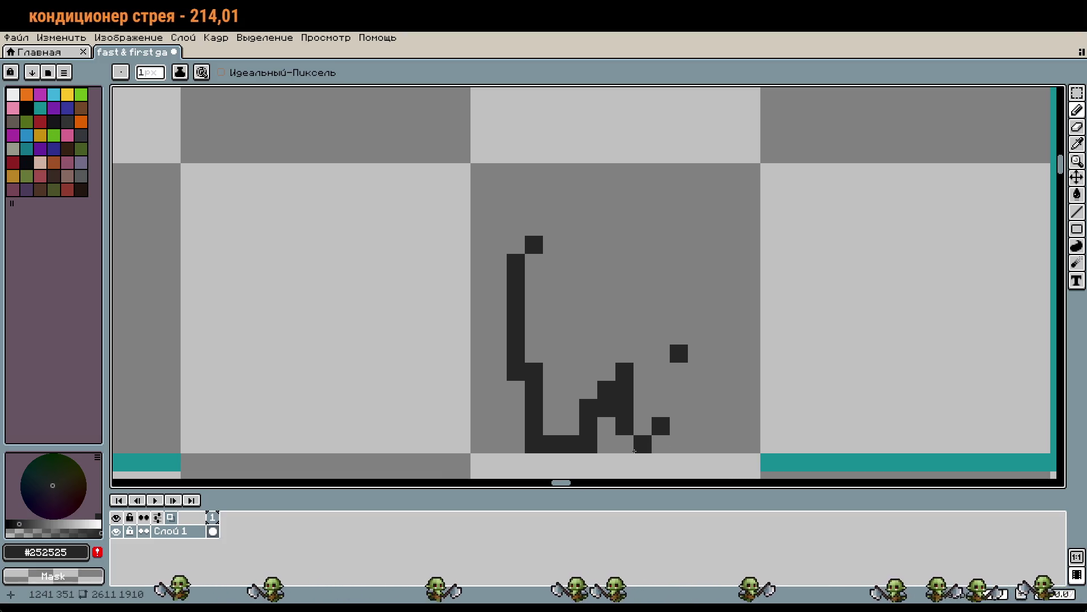
Redraw the right leg one column further right, erasing misplaced pixels with right-clicks
right_click(589, 447)
left_click(661, 444)
left_click(662, 409)
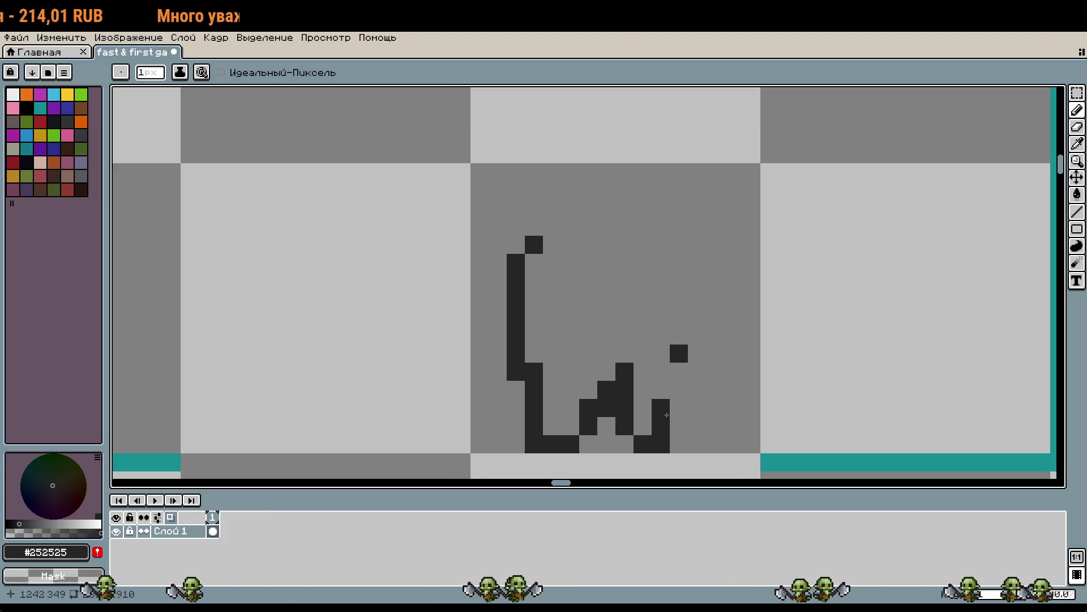
right_click(661, 408)
right_click(661, 426)
left_click_drag(679, 390, 679, 426)
left_click(643, 390)
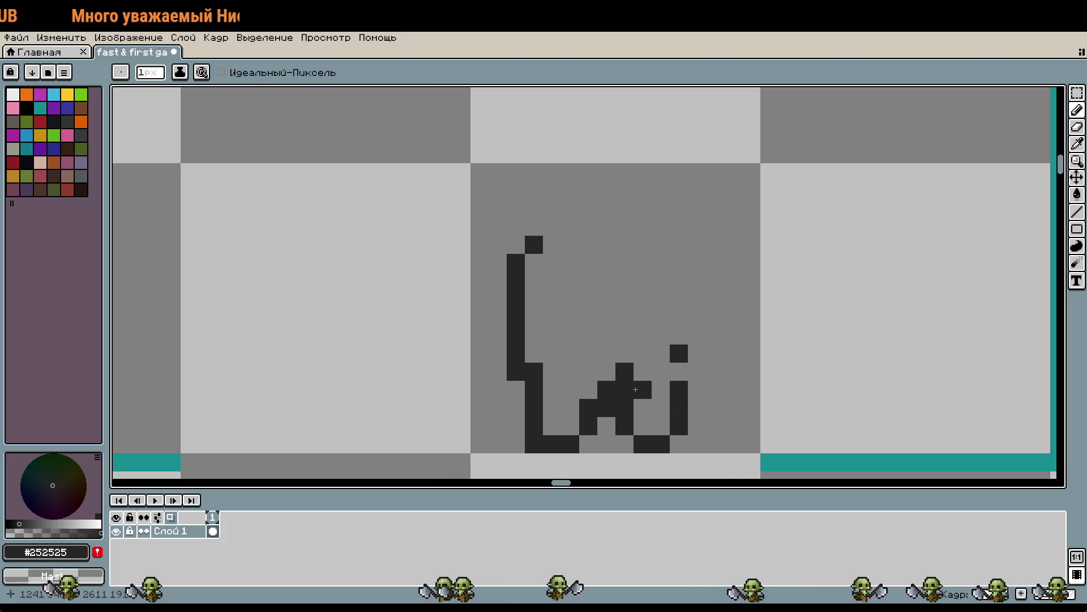
right_click(639, 391)
left_click(662, 373)
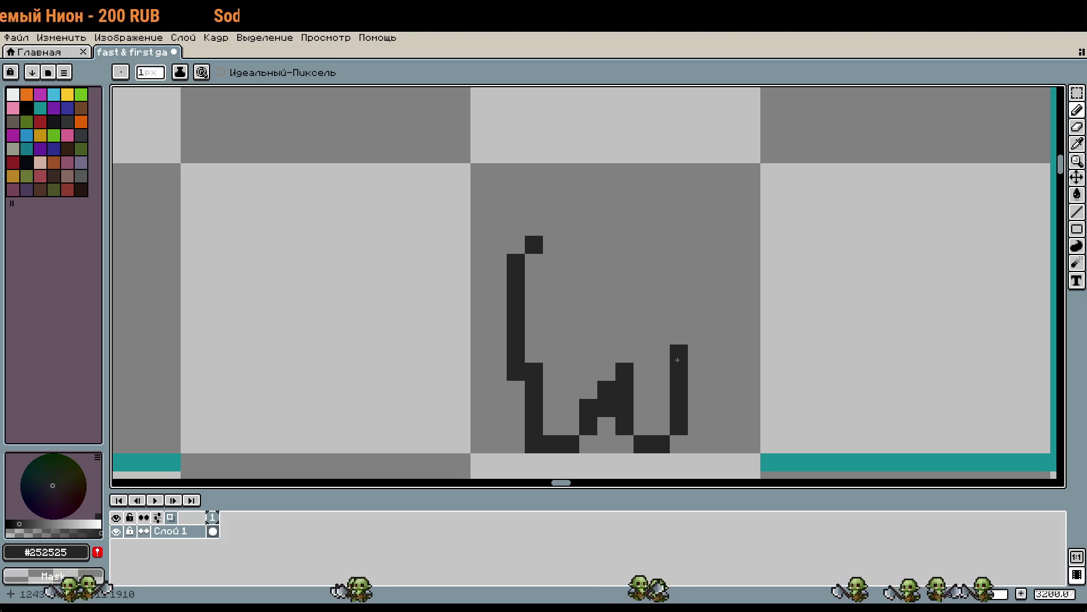
right_click(684, 361)
left_click(702, 340)
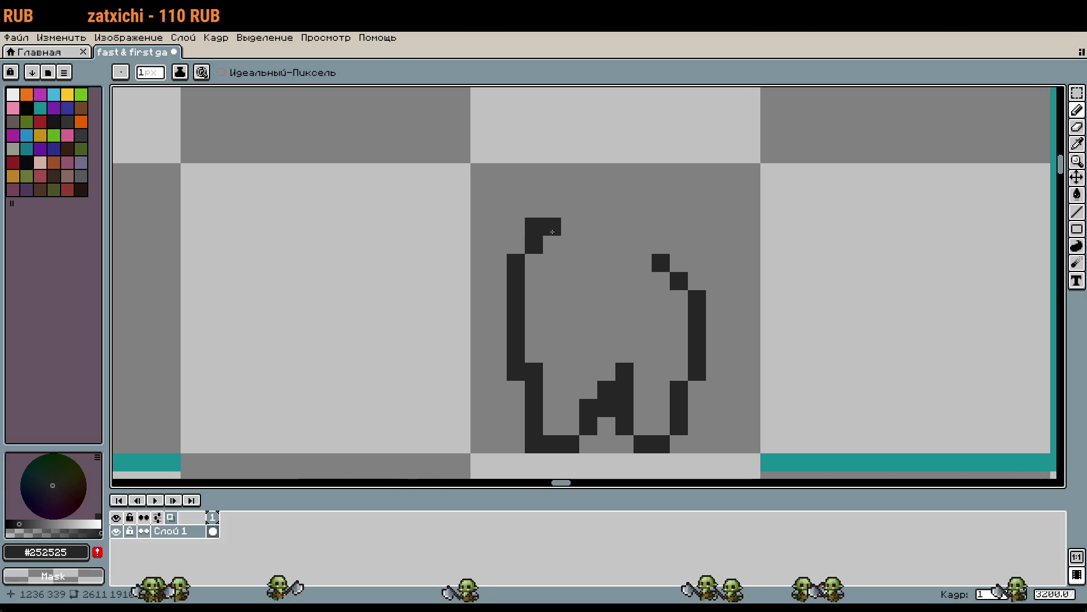
Draw the top outline and a hooked tail rising from the left side, then erase the feet's bottom row
mouse_move(587, 240)
left_mouse_down()
mouse_move(623, 245)
mouse_move(643, 263)
left_mouse_up()
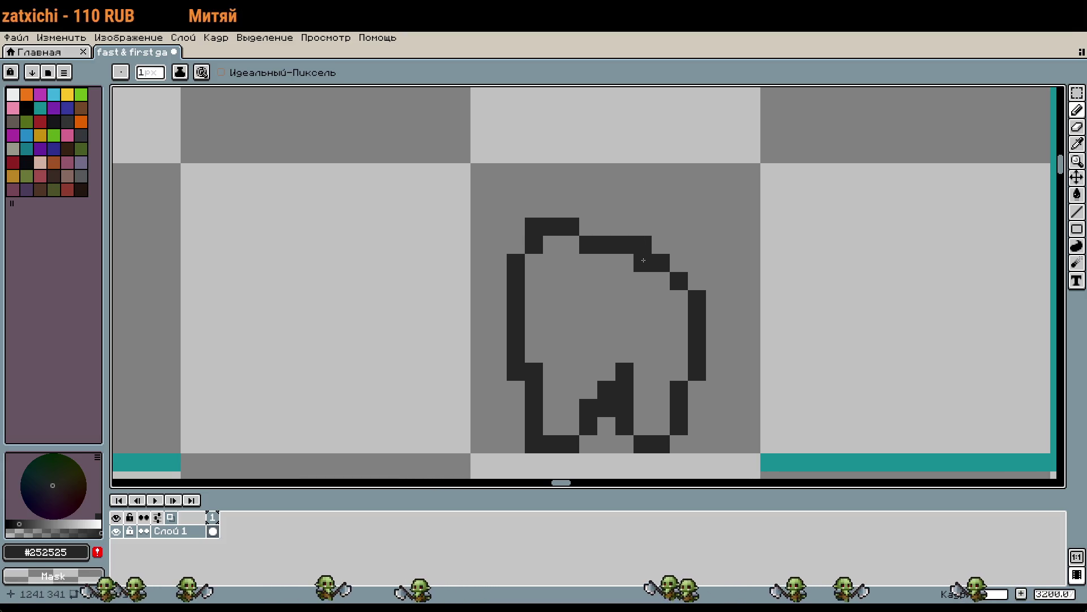
mouse_move(425, 299)
left_mouse_down()
mouse_move(425, 317)
mouse_move(507, 370)
left_mouse_up()
mouse_move(444, 327)
left_mouse_down()
mouse_move(431, 257)
mouse_move(407, 300)
left_mouse_up()
left_click(426, 244)
left_click(426, 227)
left_click(661, 400)
key("ctrl+z")
left_click(443, 244)
key("ctrl+z")
key("ctrl+z")
key("ctrl+z")
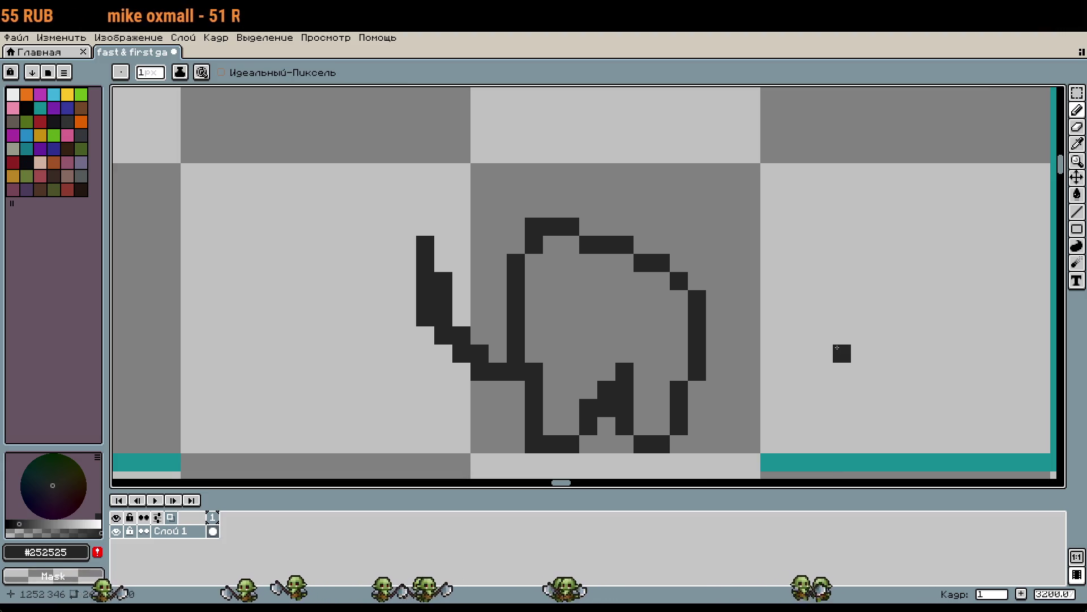
left_click_drag(696, 425, 501, 428)
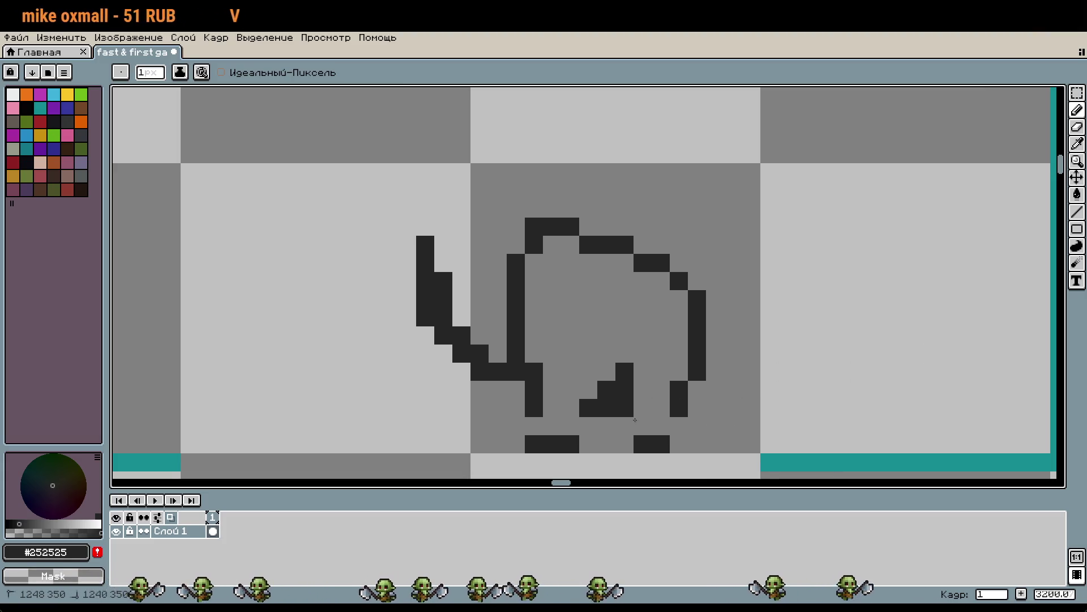
Undo the rest of the redrawn body, then zoom out to compare the head with the reference sprites
key("ctrl+z")
key("ctrl+z")
key("ctrl+z")
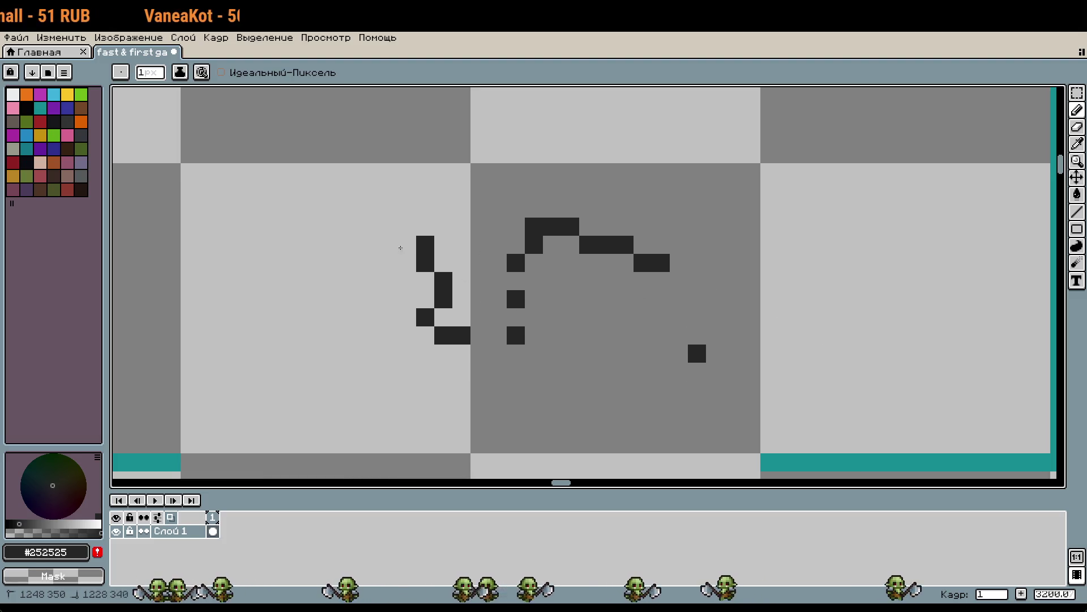
key("ctrl+z")
key("ctrl+z")
key("ctrl+z")
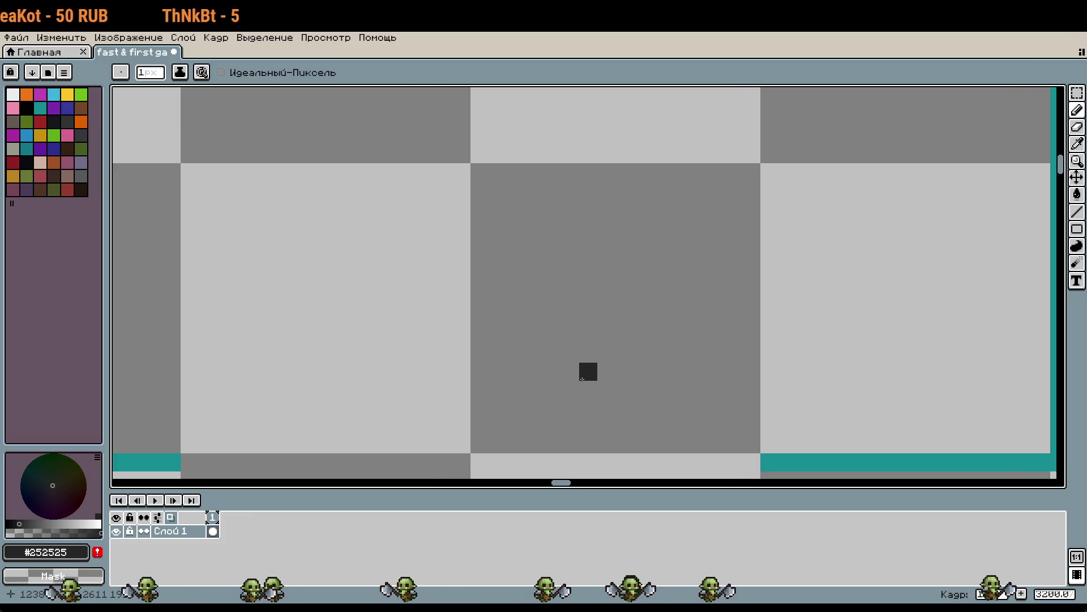
mouse_move(567, 368)
left_mouse_down()
mouse_move(583, 344)
mouse_move(751, 351)
left_mouse_up()
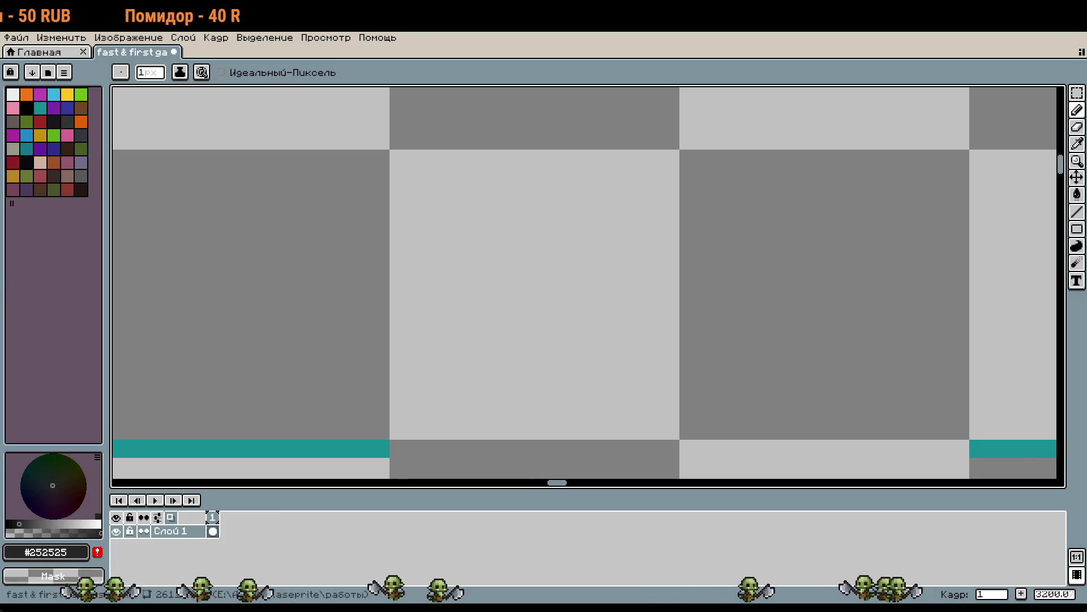
scroll(614, 286, "up", 1)
scroll(616, 335, "down", 1)
mouse_move(616, 335)
left_mouse_down()
mouse_move(623, 401)
mouse_move(620, 352)
left_mouse_up()
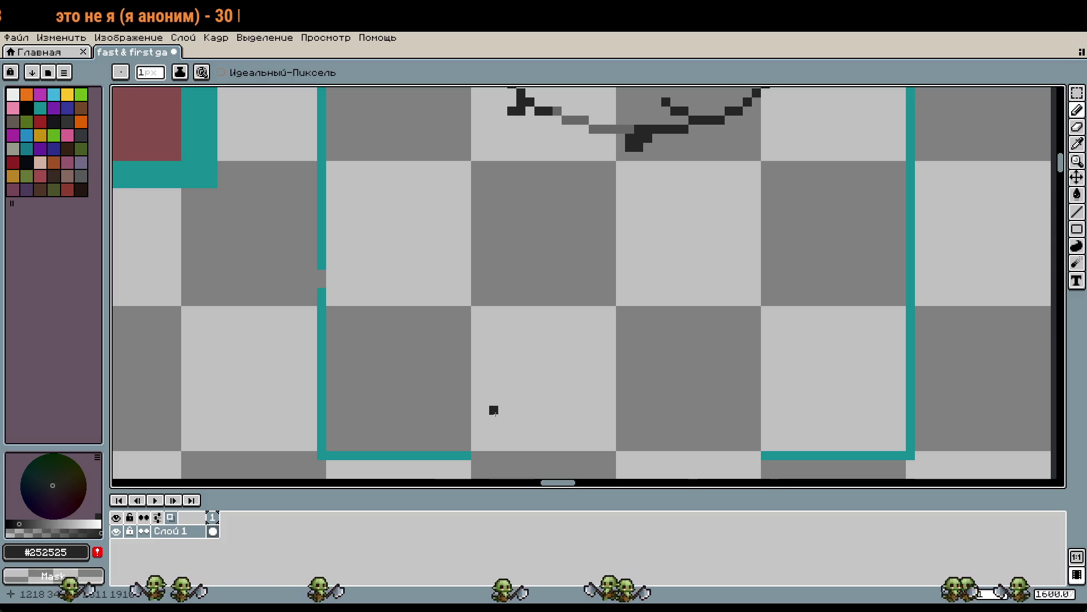
scroll(530, 374, "down", 4)
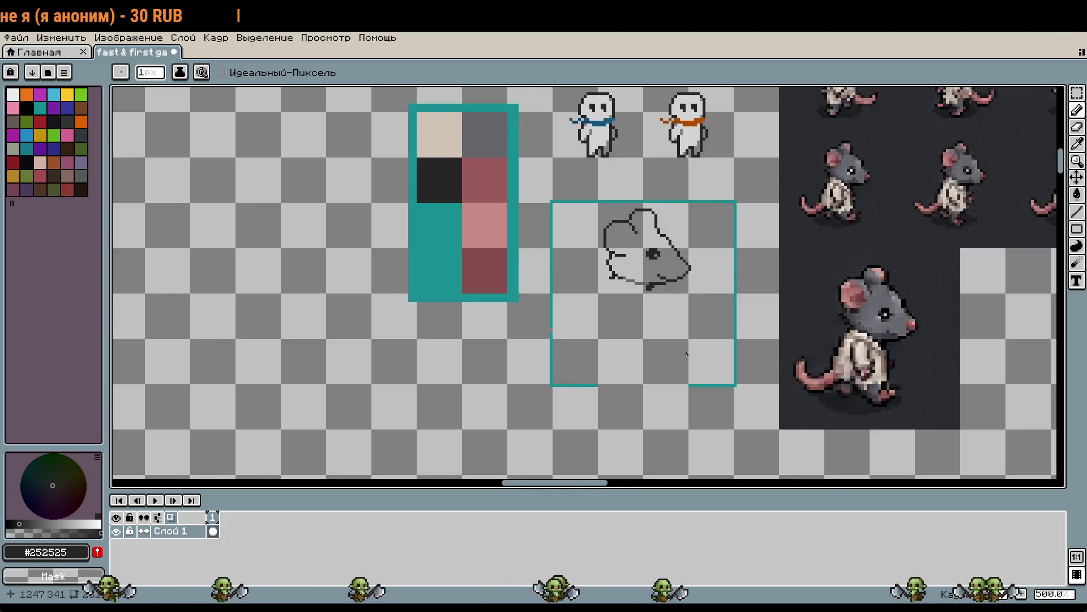
scroll(519, 327, "up", 3)
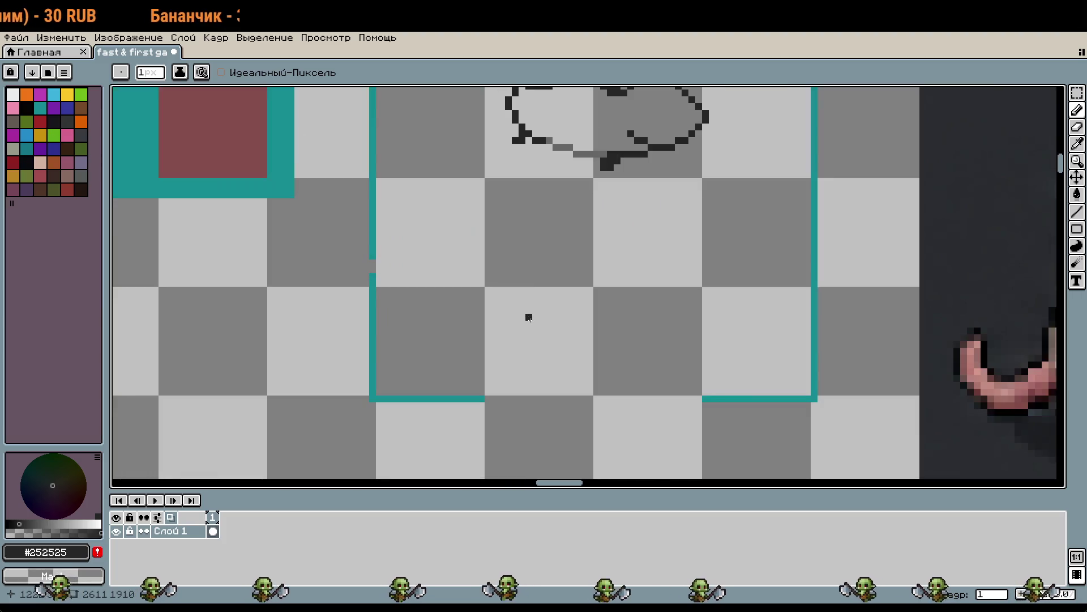
scroll(529, 317, "down", 2)
mouse_move(700, 349)
left_mouse_down()
mouse_move(550, 377)
mouse_move(821, 323)
left_mouse_up()
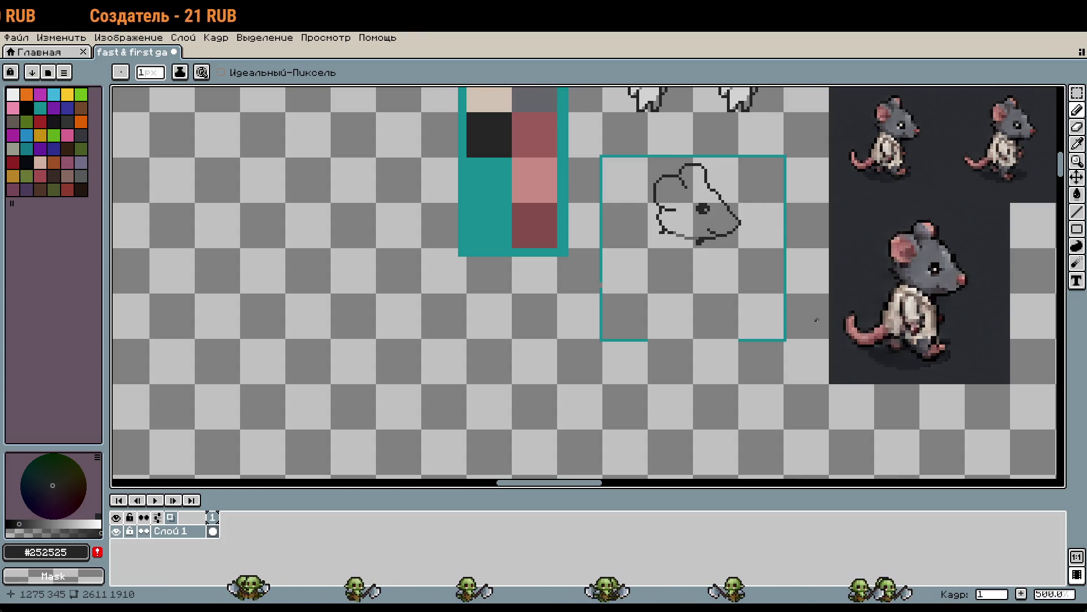
scroll(719, 297, "up", 4)
scroll(664, 324, "up", 1)
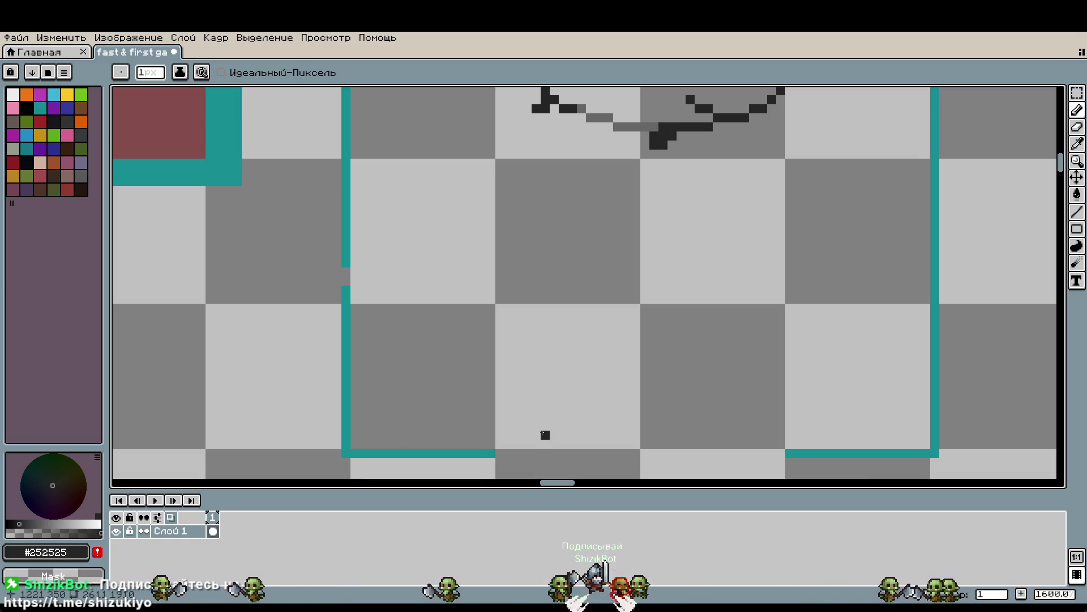
Draw a thin diagonal front leg line rising up-right, undoing the blocky attempts
left_click_drag(709, 353, 659, 348)
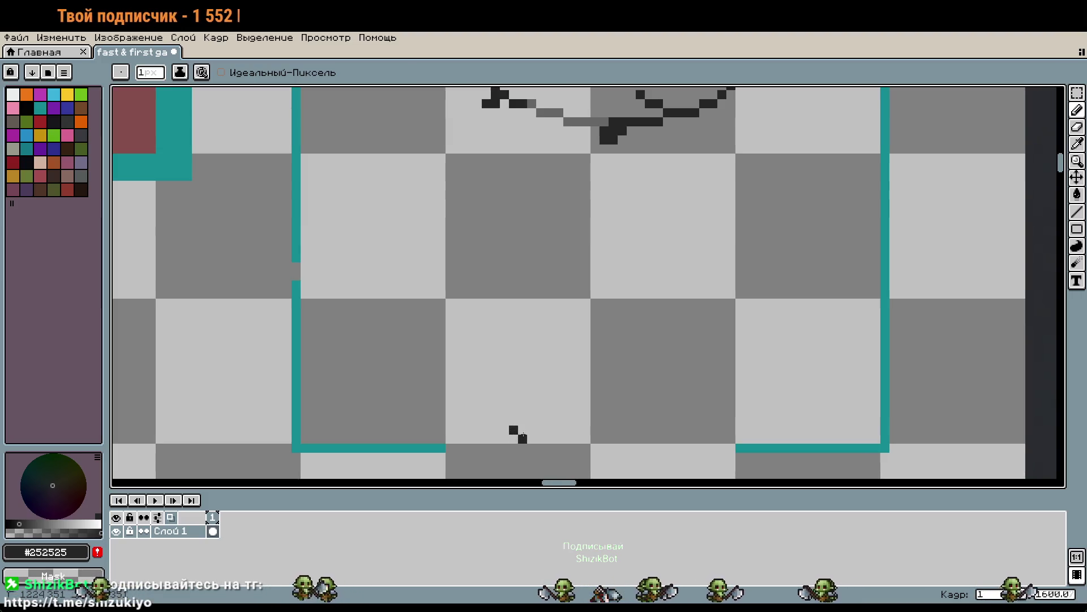
key("ctrl+z")
mouse_move(549, 412)
left_mouse_down()
mouse_move(512, 437)
mouse_move(541, 431)
mouse_move(568, 383)
left_mouse_up()
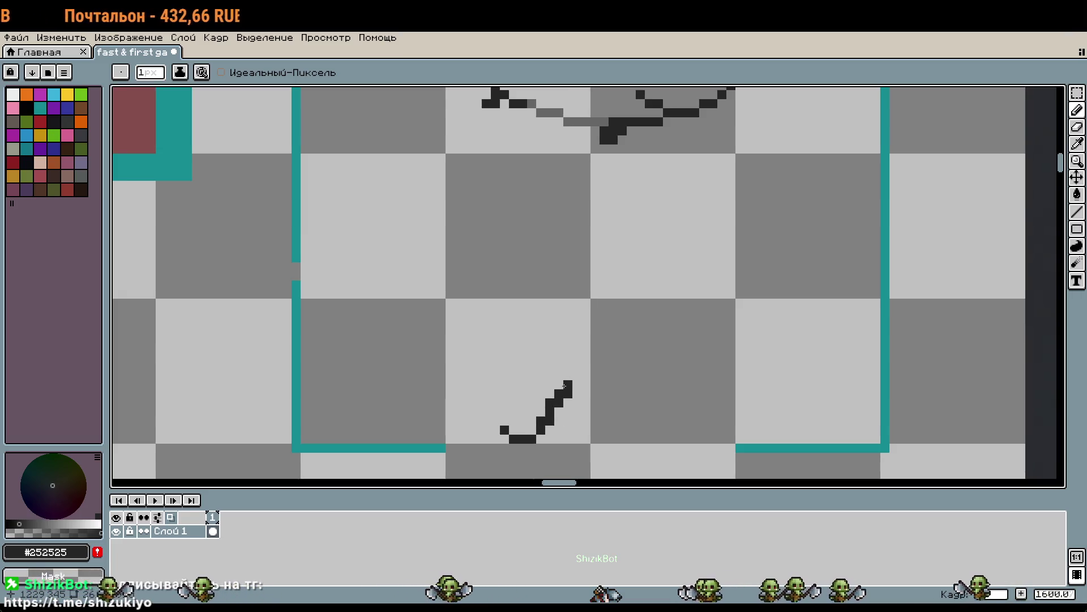
key("ctrl+z")
mouse_move(549, 433)
left_mouse_down()
mouse_move(568, 386)
mouse_move(596, 357)
left_mouse_up()
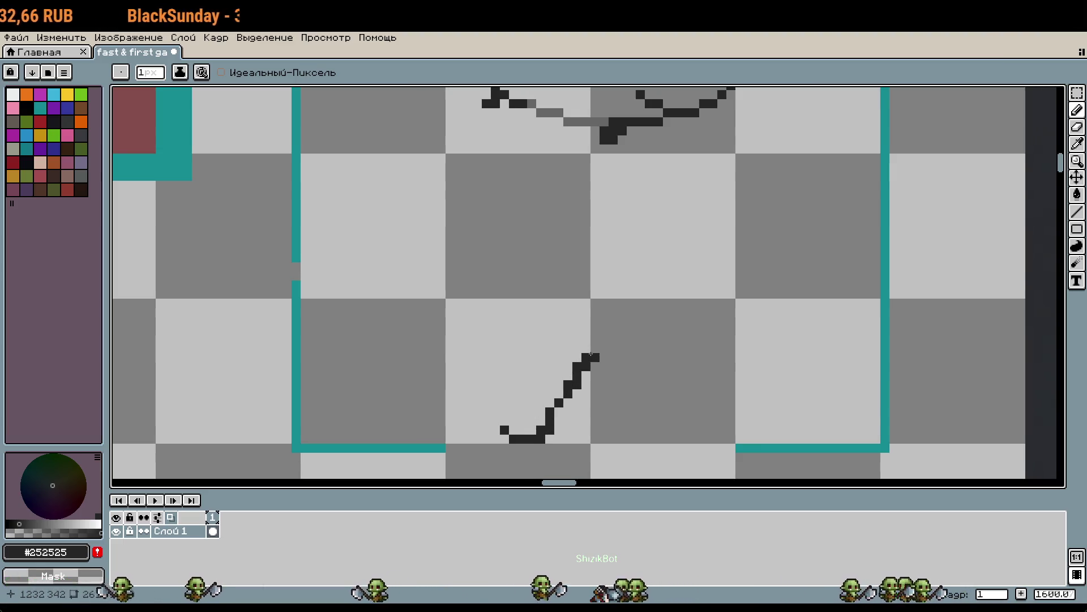
left_click_drag(559, 431, 558, 418)
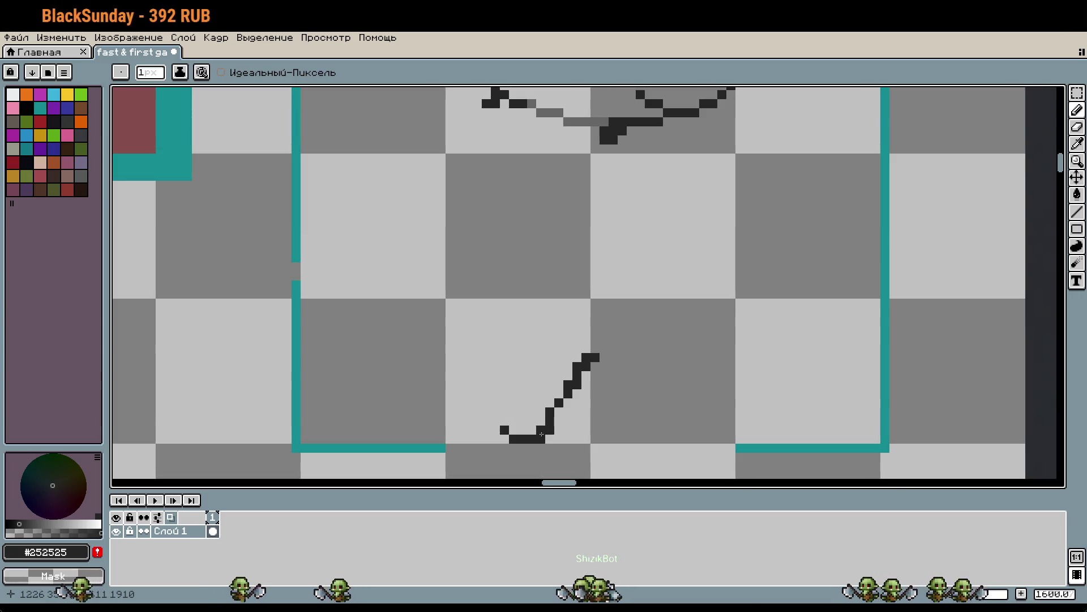
key("ctrl+z")
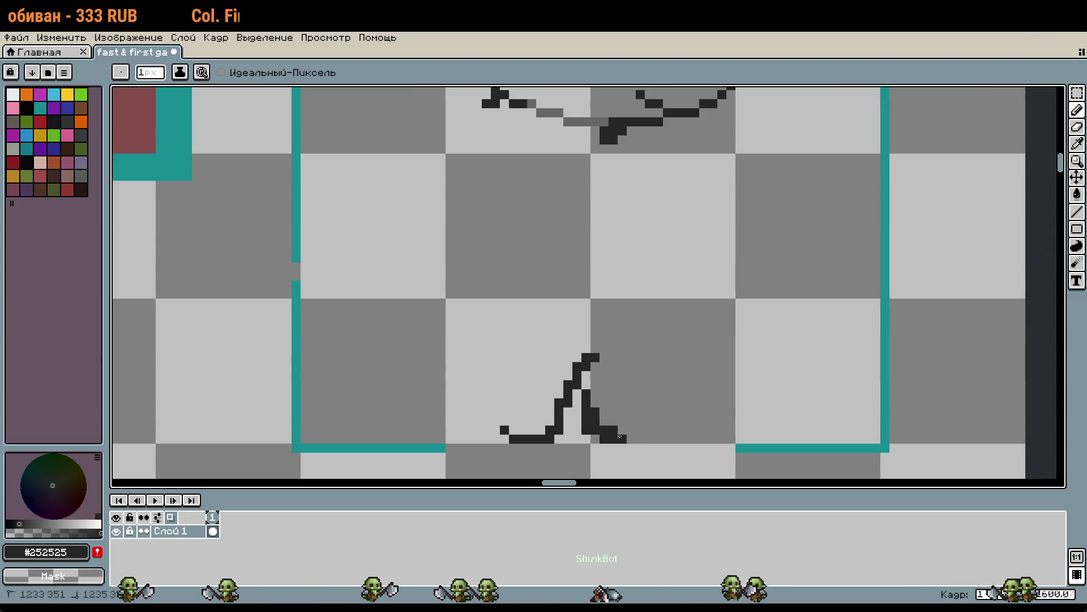
key("ctrl+z")
Add a short diagonal stroke for the second foot and a leg line up from the left foot
mouse_move(640, 433)
left_mouse_down()
mouse_move(640, 390)
mouse_move(599, 425)
left_mouse_up()
key("ctrl+z")
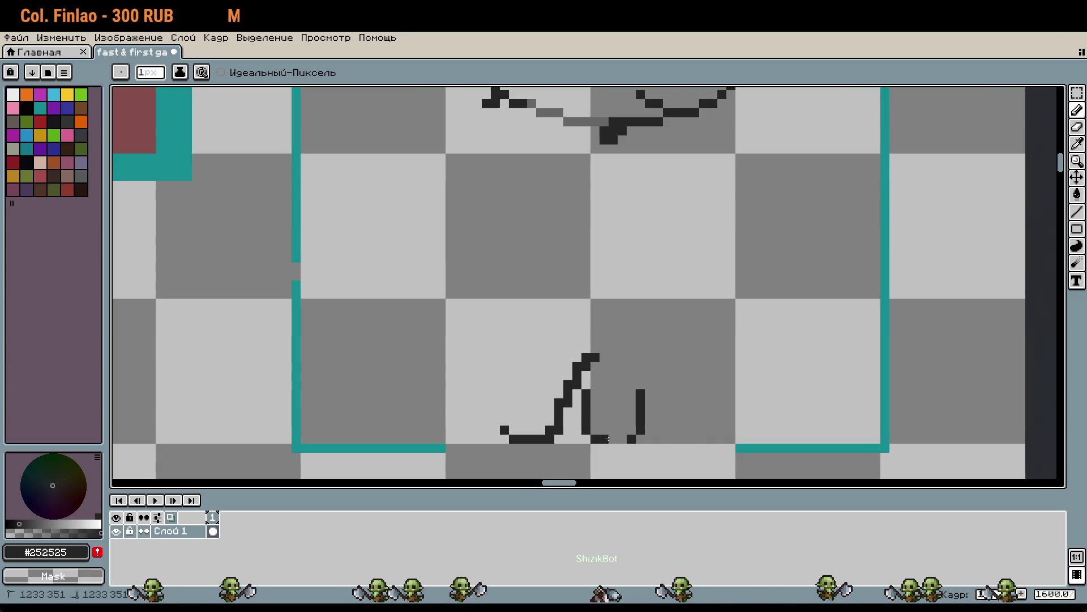
key("ctrl+z")
key("ctrl+z")
mouse_move(612, 433)
left_mouse_down()
mouse_move(631, 418)
mouse_move(630, 382)
left_mouse_up()
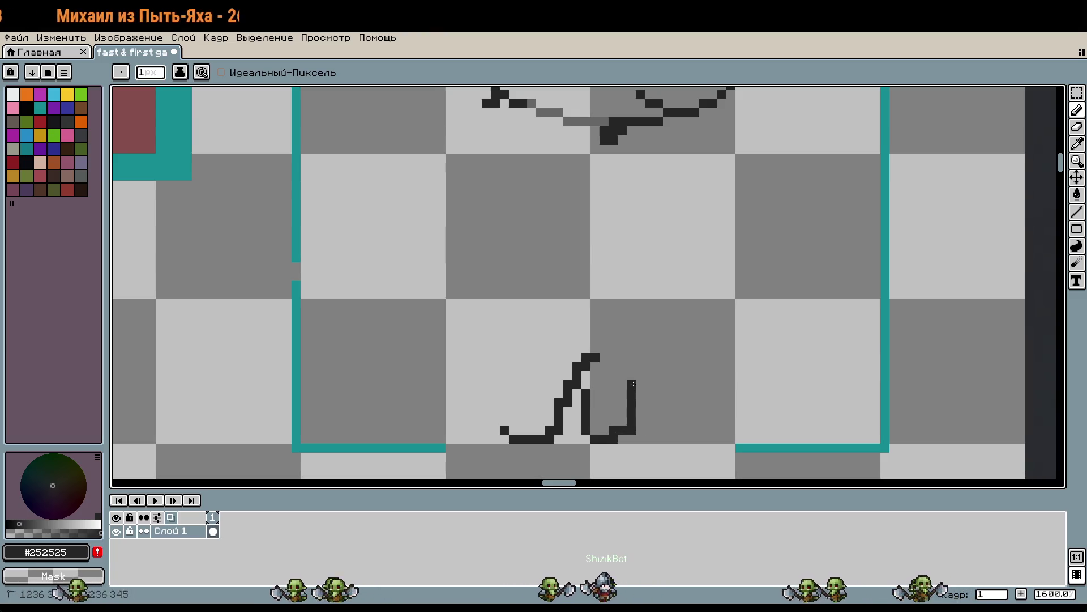
left_click_drag(504, 431, 494, 365)
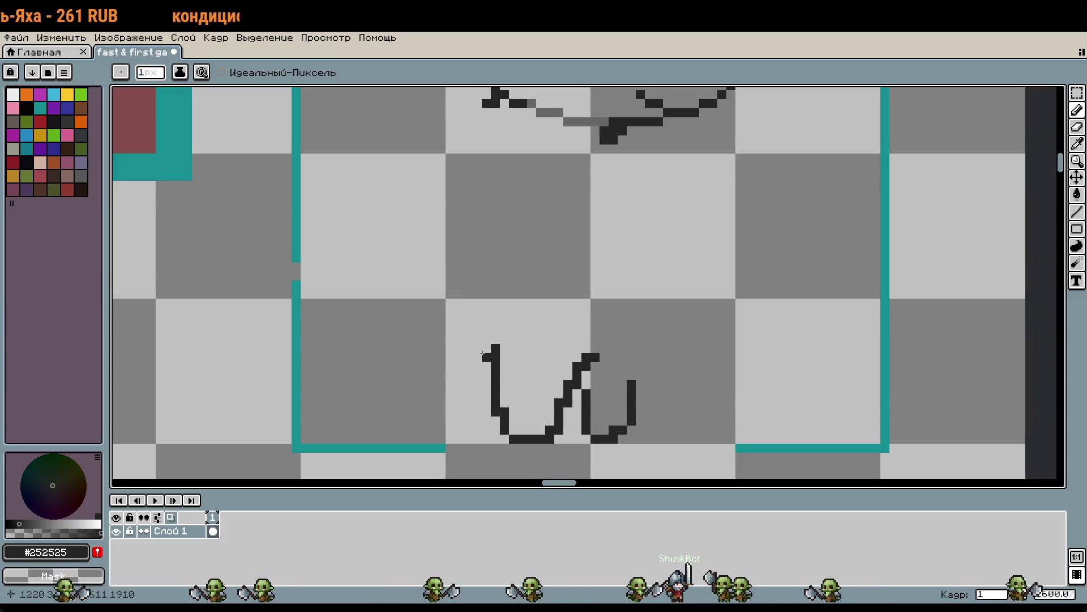
Draw a thick curved tail sweeping up on the left, filling its tip and smoothing its bend
mouse_move(378, 257)
left_mouse_down()
mouse_move(389, 337)
mouse_move(465, 363)
mouse_move(414, 374)
mouse_move(467, 371)
left_mouse_up()
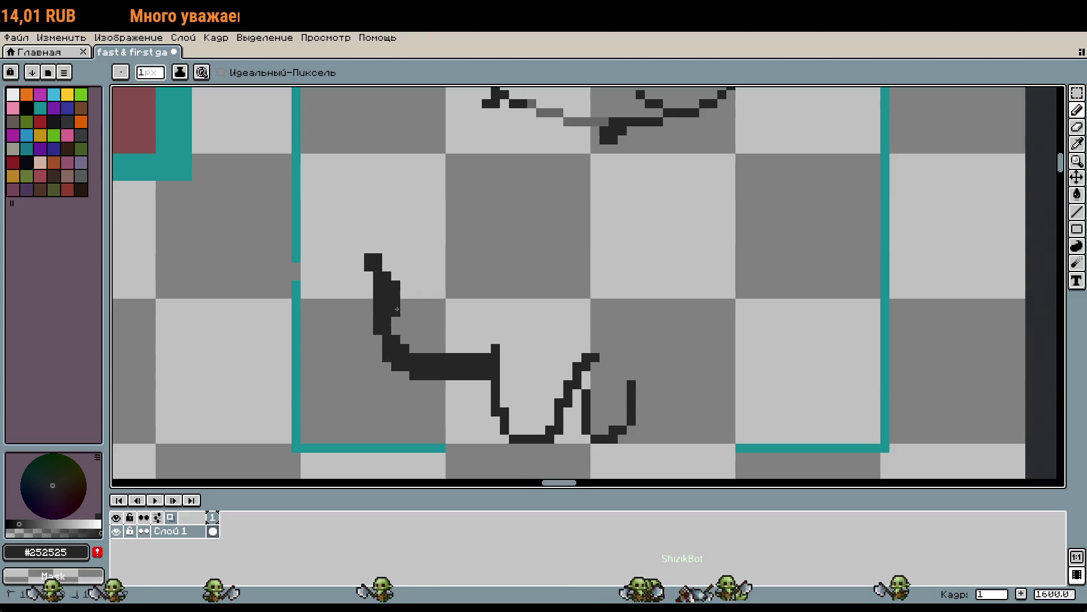
left_click_drag(374, 296, 387, 212)
left_click_drag(369, 250, 388, 232)
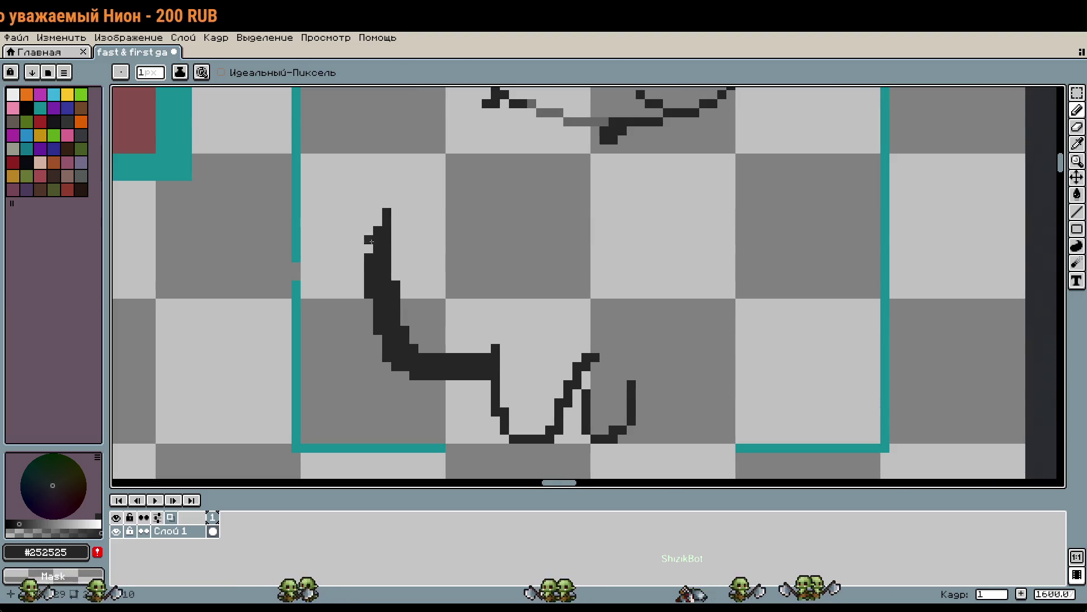
scroll(517, 306, "right", 2)
left_click_drag(424, 388, 443, 400)
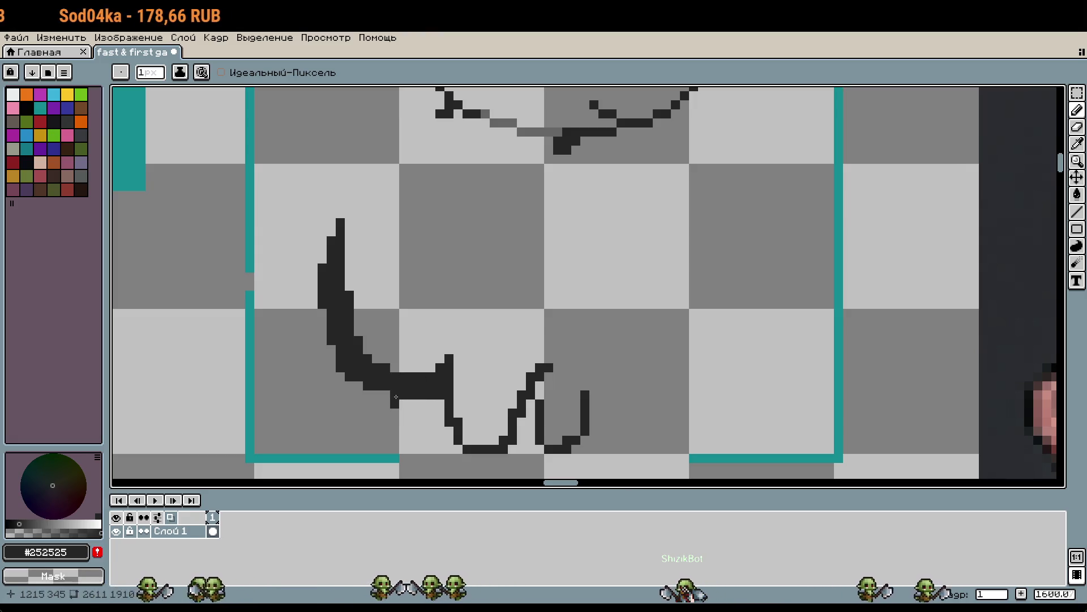
left_click(439, 395)
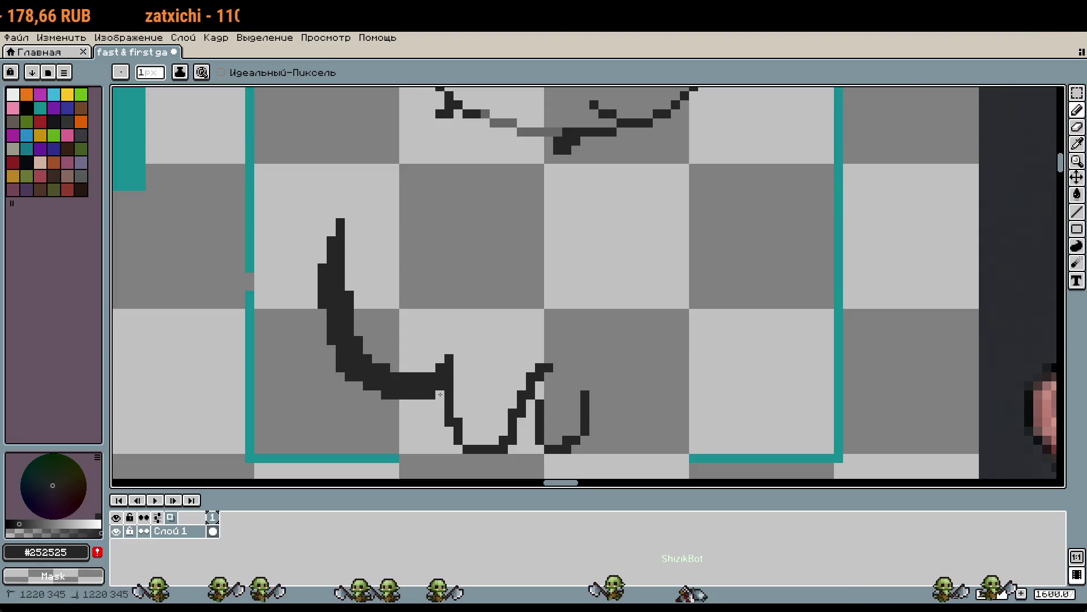
left_click_drag(431, 367, 447, 363)
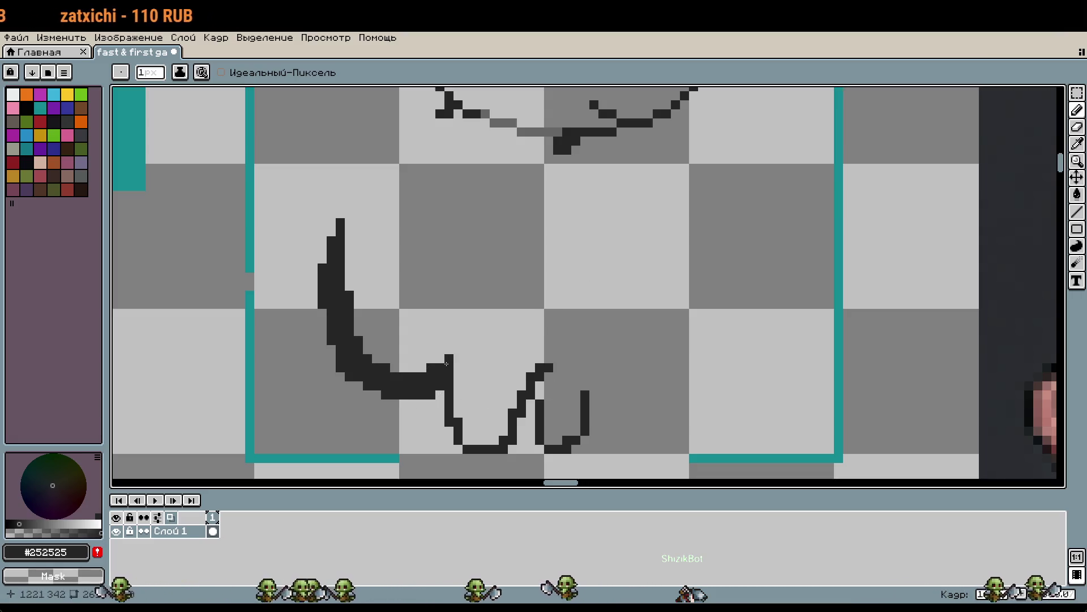
left_click_drag(600, 346, 602, 362)
left_click(603, 364)
Draw the back outline from the neck down toward the feet
key("ctrl+z")
mouse_move(442, 140)
left_mouse_down()
mouse_move(415, 184)
mouse_move(407, 244)
mouse_move(447, 368)
left_mouse_up()
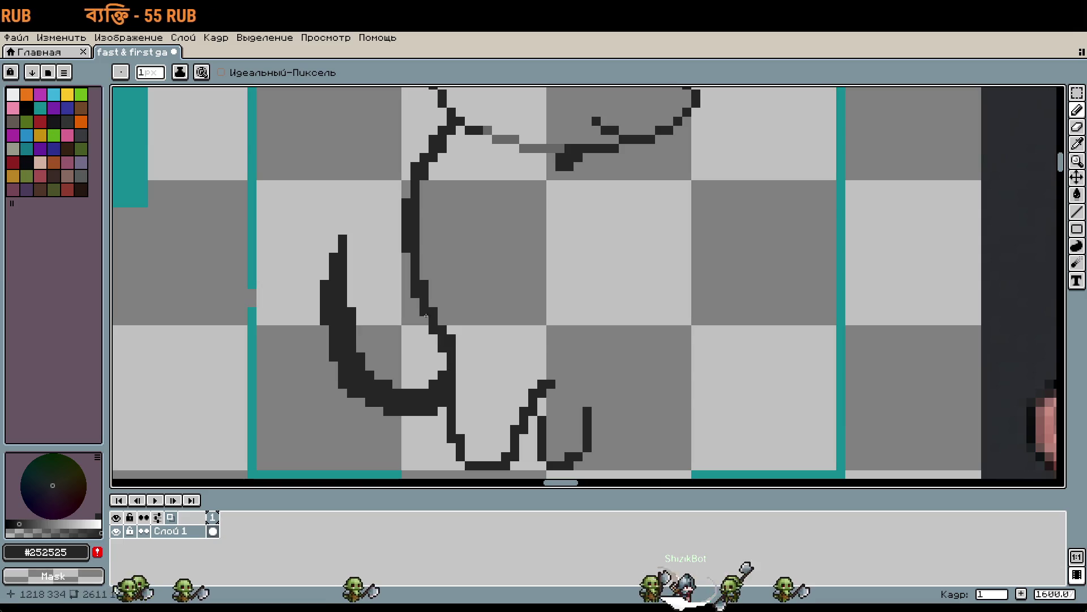
scroll(470, 294, "down", 1)
left_click_drag(476, 286, 490, 334)
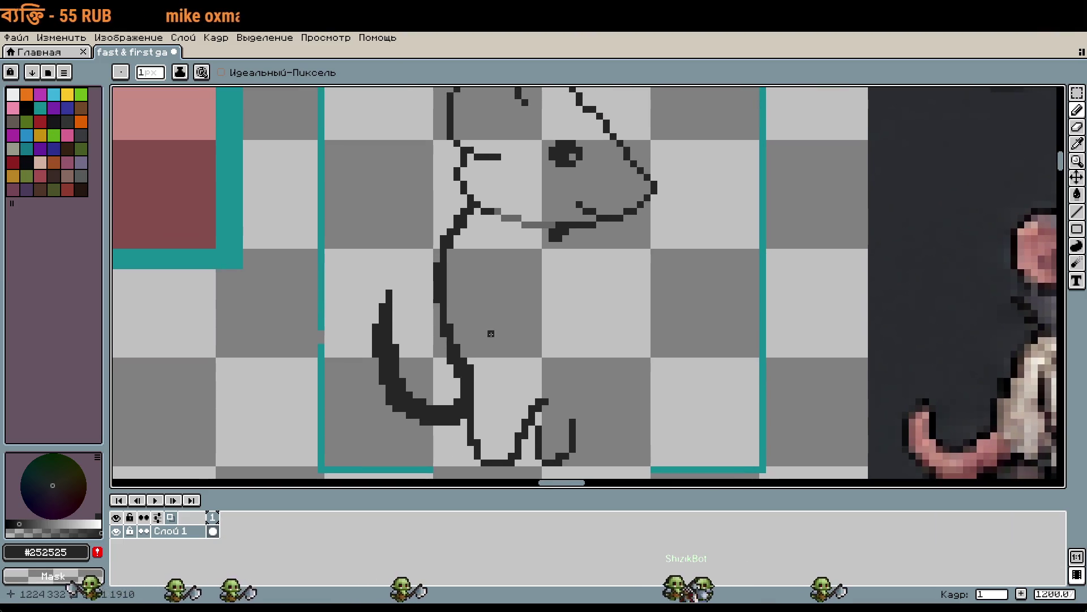
Select the rat's head with a rectangular marquee and move it slightly lower
key("m")
scroll(428, 265, "down", 1)
mouse_move(413, 136)
left_mouse_down()
mouse_move(466, 207)
mouse_move(587, 267)
left_mouse_up()
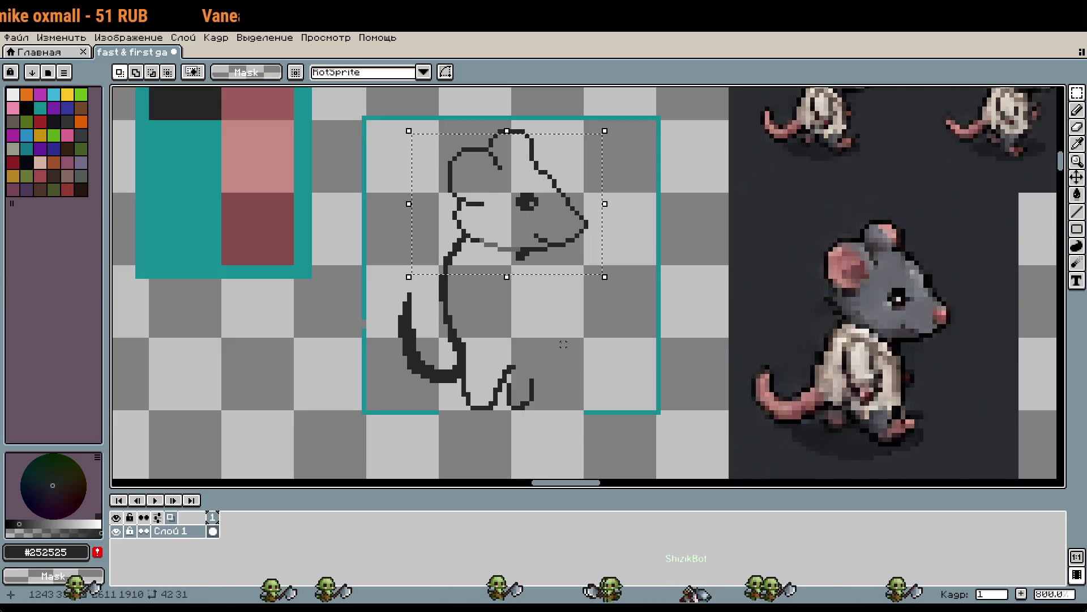
key("ctrl+t")
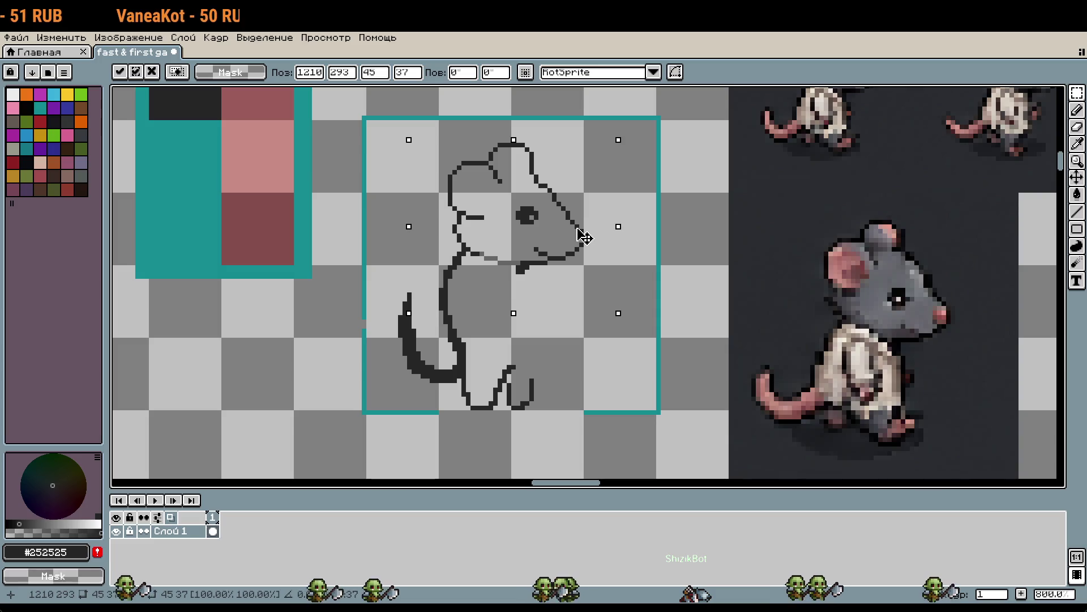
key("Return")
Select the tail strokes and lift them so the tail base sits higher against the body
scroll(521, 298, "up", 3)
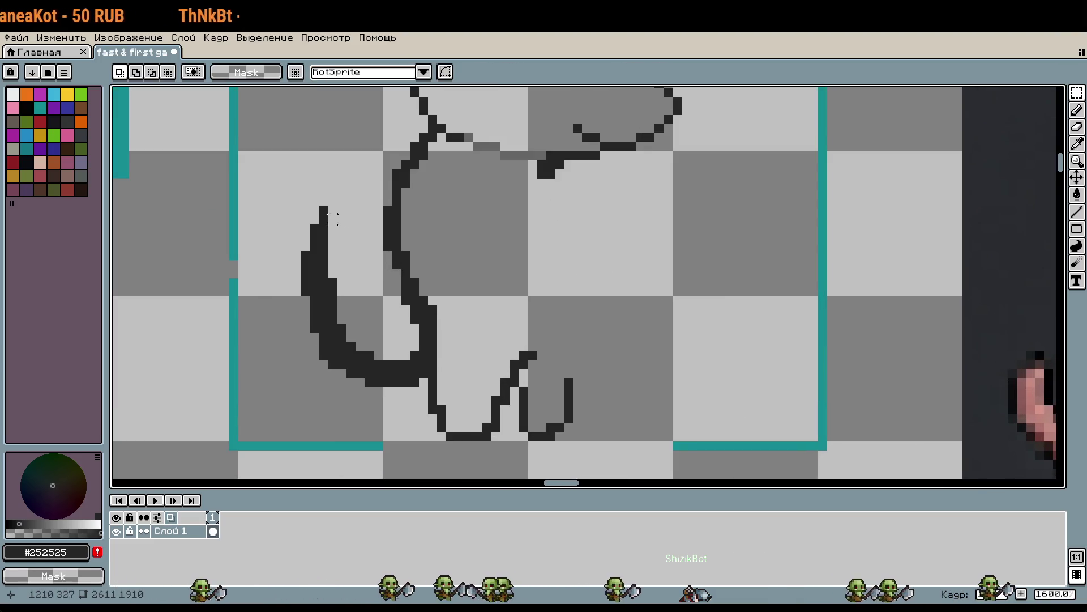
left_click_drag(281, 186, 365, 397)
key("ctrl+t")
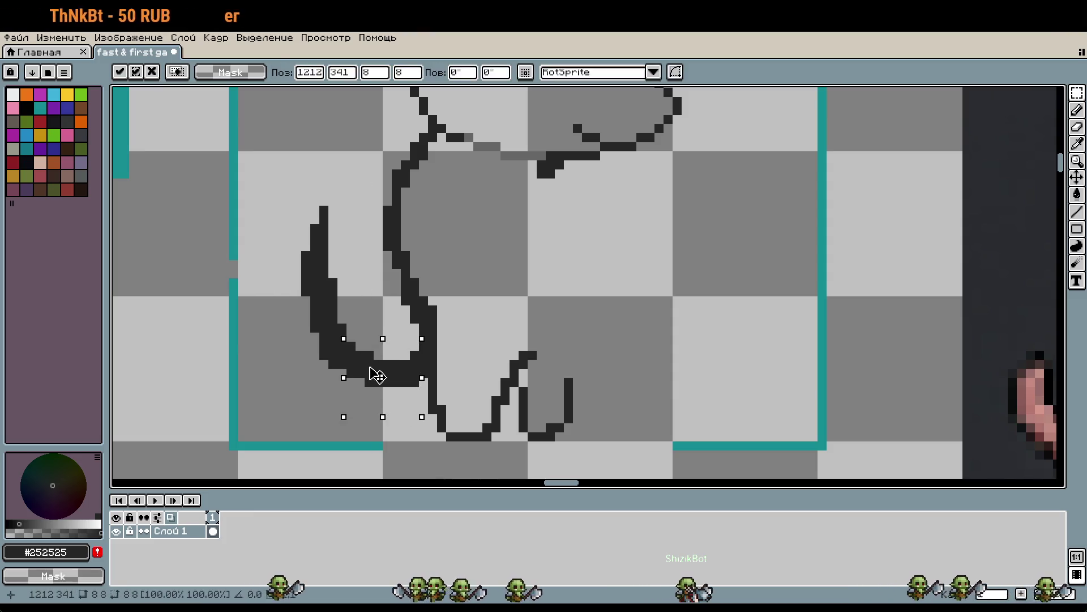
key("Return")
left_click_drag(422, 398, 326, 329)
mouse_move(296, 200)
left_mouse_down()
mouse_move(352, 364)
mouse_move(376, 382)
mouse_move(376, 347)
left_mouse_up()
key("Return")
left_click_drag(607, 313, 592, 333)
key("b")
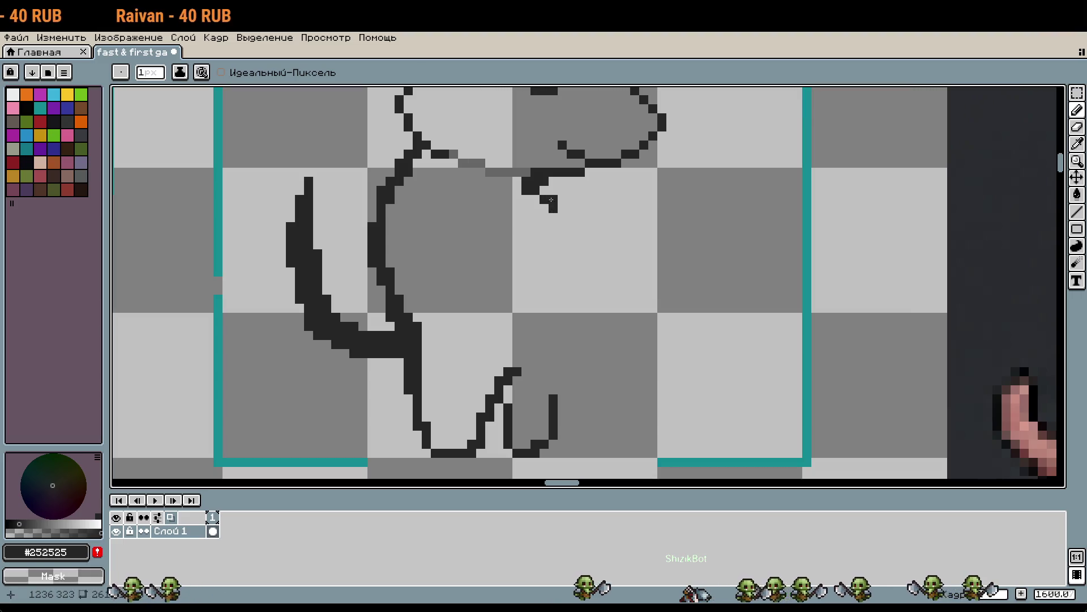
Extend the chest outline from under the jaw down to the top of the front leg
scroll(508, 243, "down", 5)
scroll(567, 339, "up", 4)
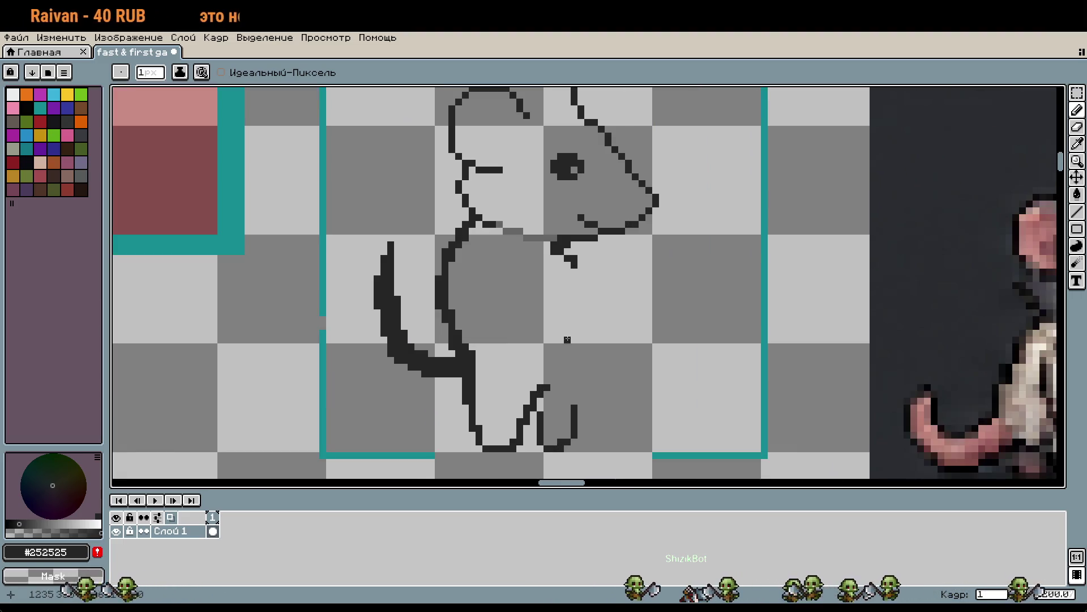
scroll(486, 299, "up", 1)
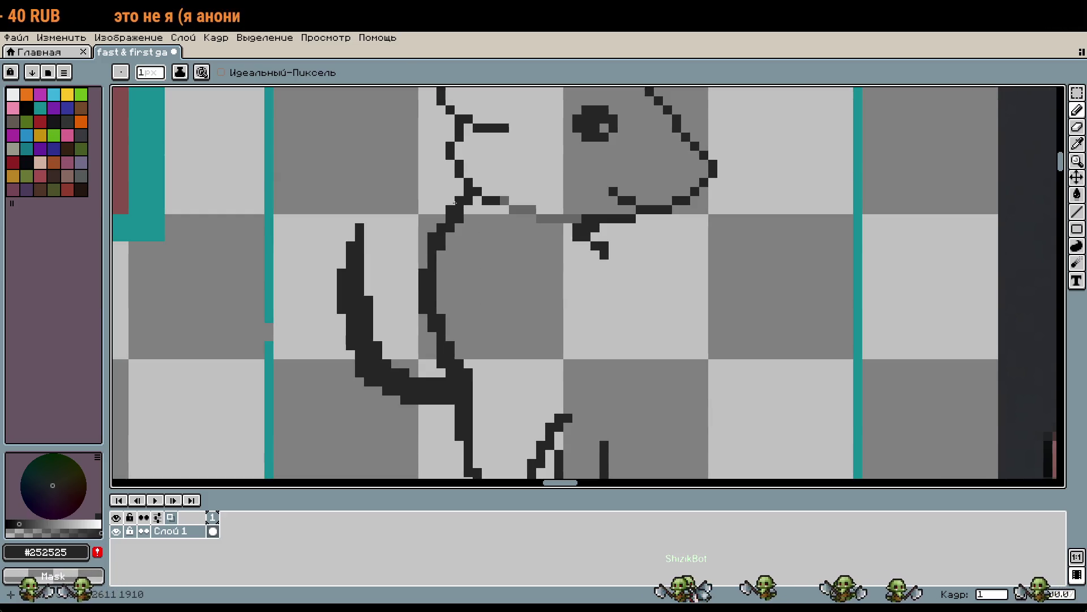
scroll(612, 258, "down", 2)
left_click(596, 405)
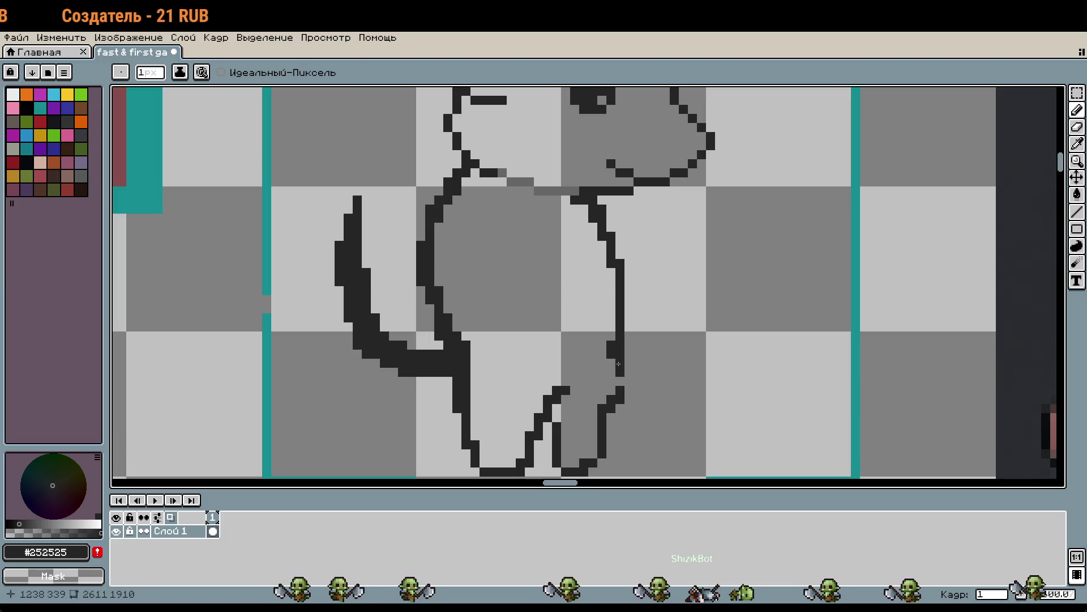
scroll(638, 382, "down", 4)
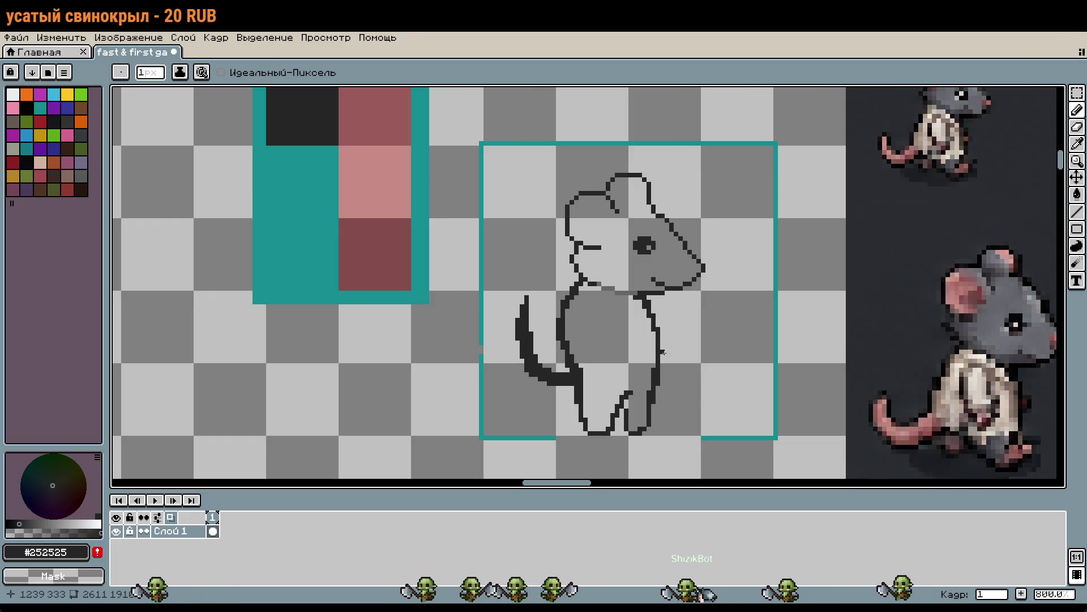
Pencil over the tail outline to thicken it
left_click_drag(666, 352, 663, 319)
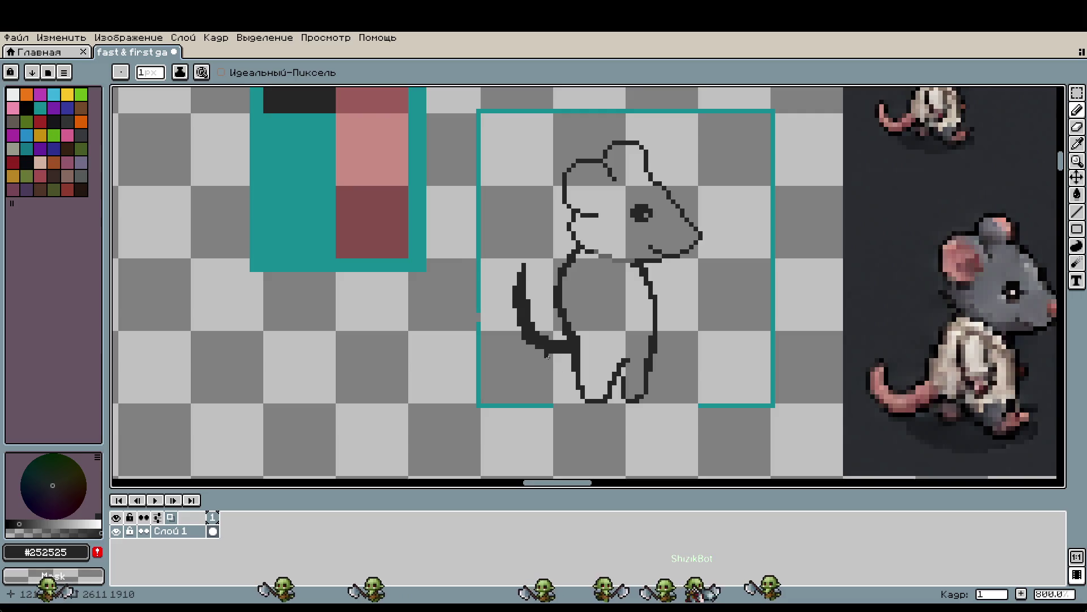
scroll(546, 337, "up", 2)
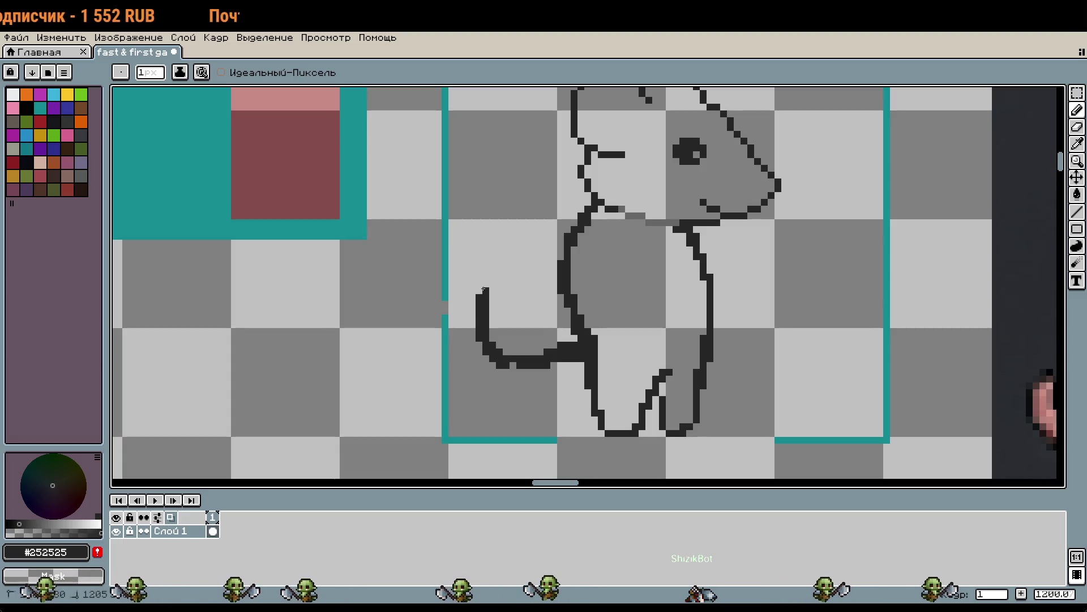
left_click_drag(495, 338, 520, 355)
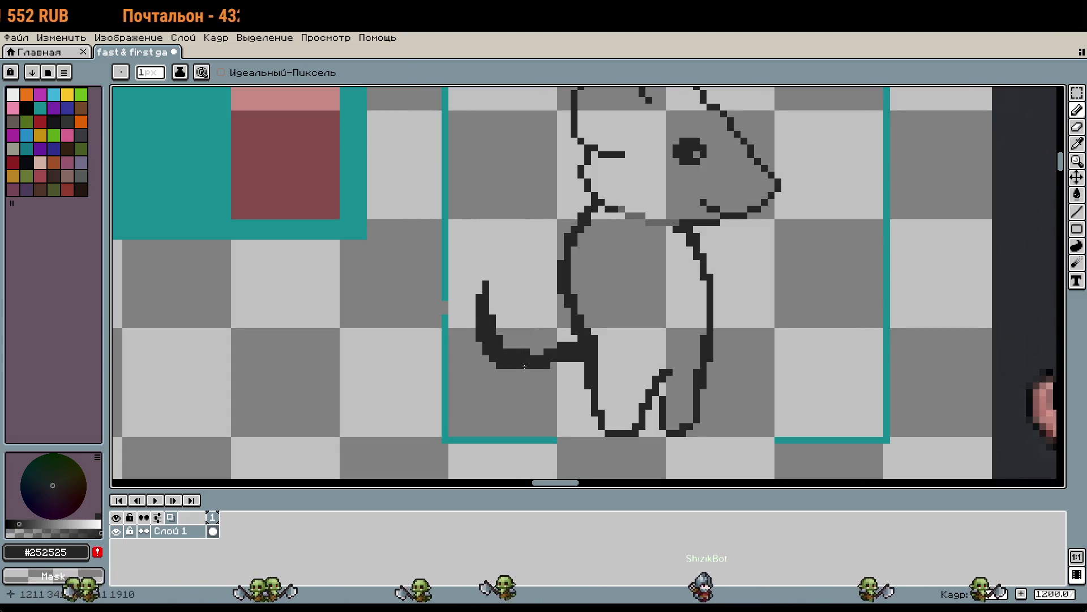
scroll(689, 358, "down", 1)
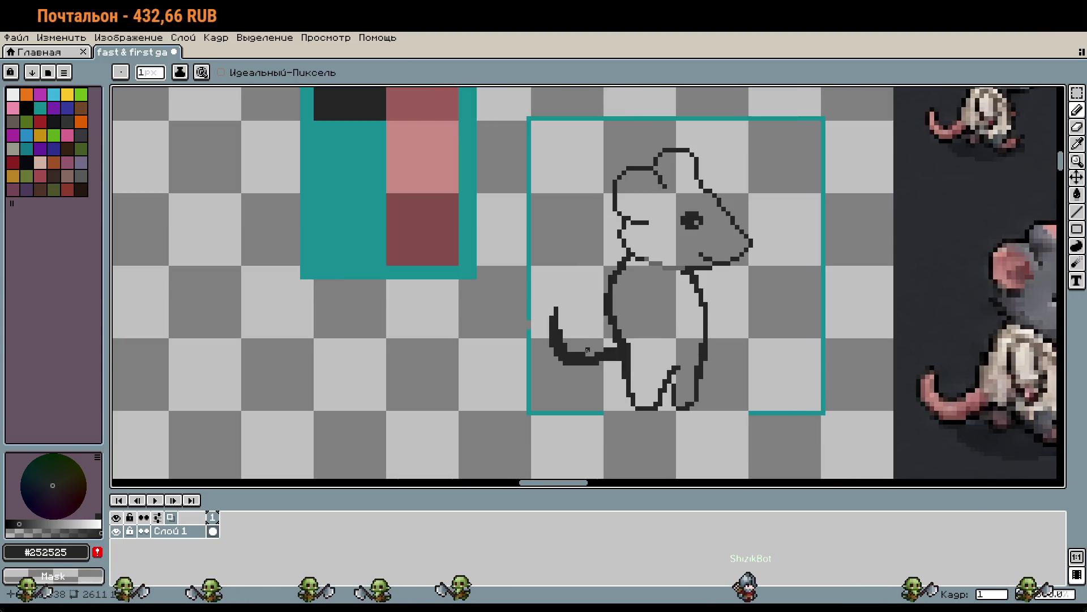
Marquee-select the tail and shift it slightly closer to the body
key("m")
left_click_drag(542, 304, 589, 376)
left_click(587, 408)
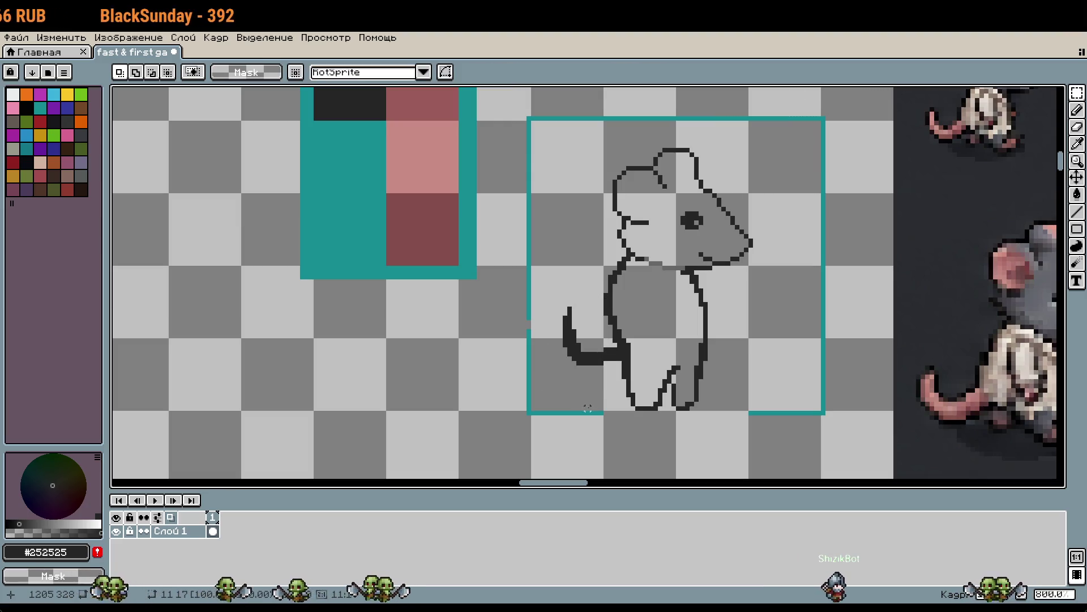
key("b")
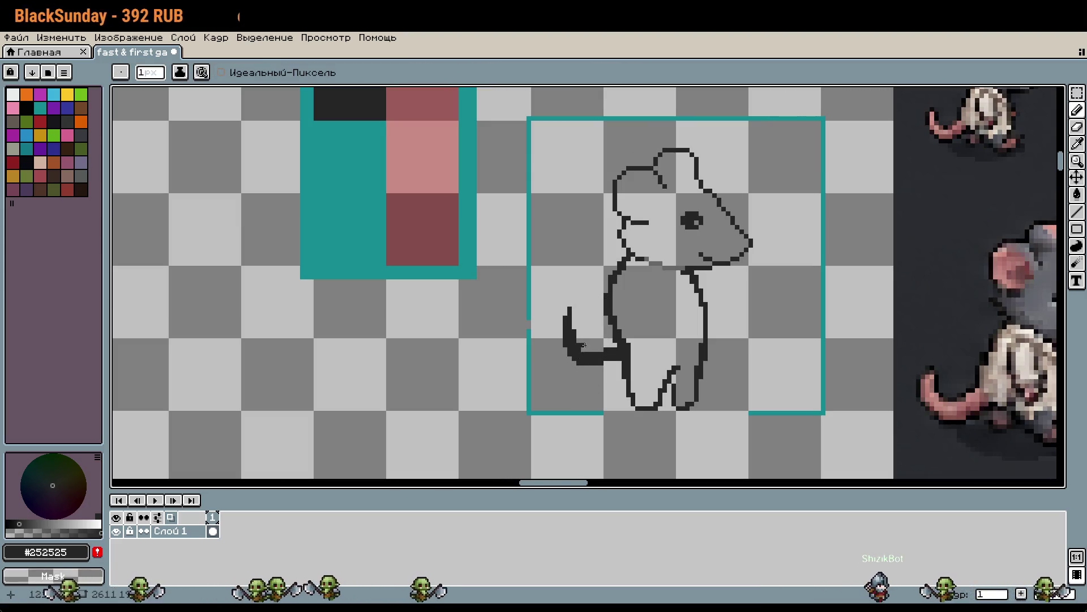
scroll(583, 344, "up", 2)
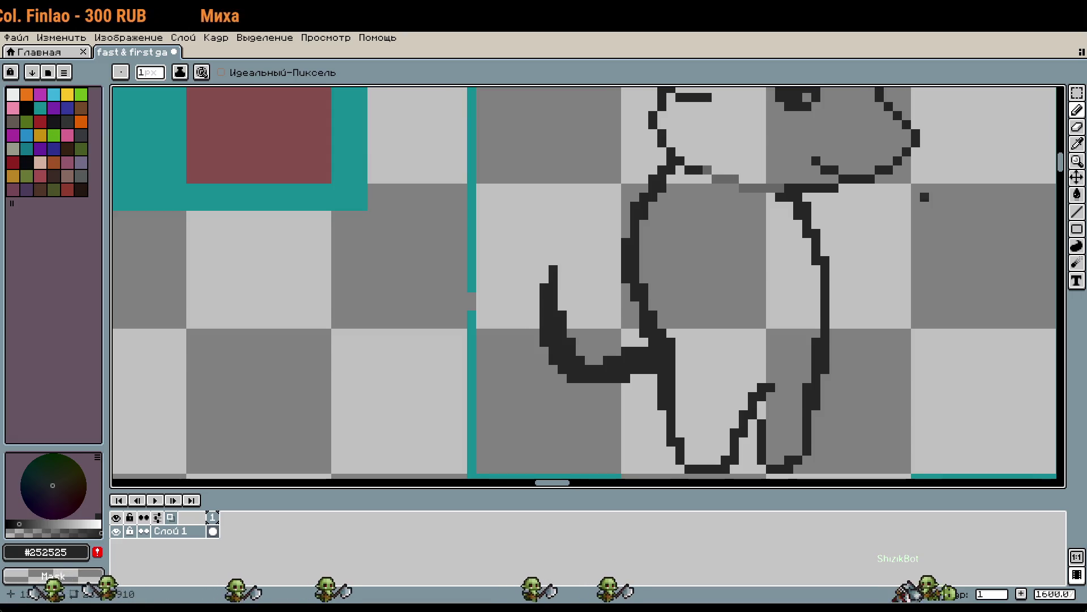
scroll(766, 264, "down", 1)
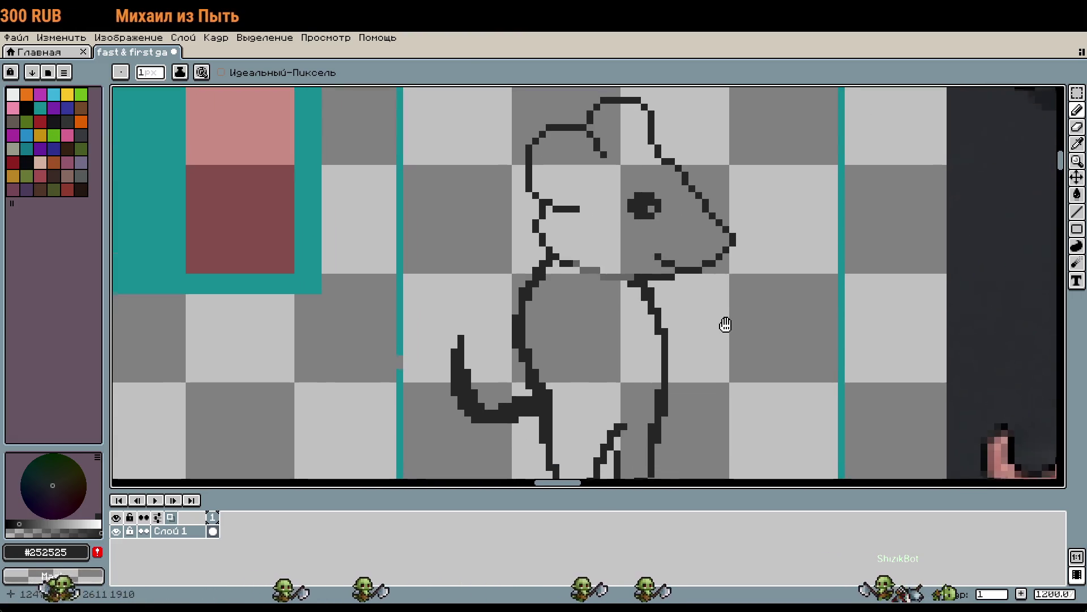
left_click_drag(725, 324, 726, 292)
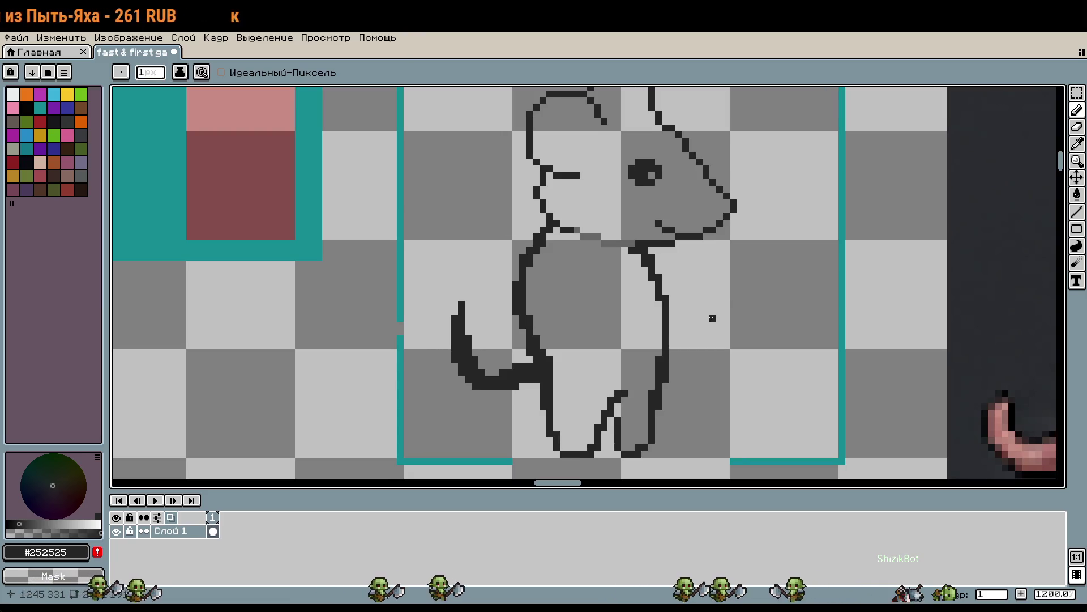
Draw the oval foreleg on the belly, extending the arm stroke down across it
left_click_drag(580, 277, 583, 326)
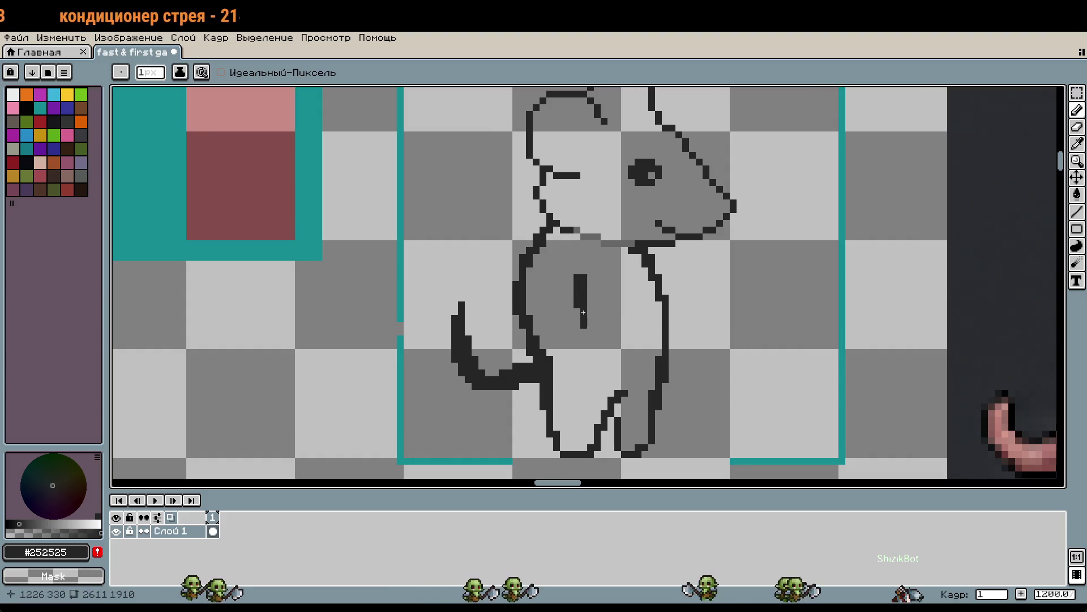
left_click_drag(603, 281, 611, 334)
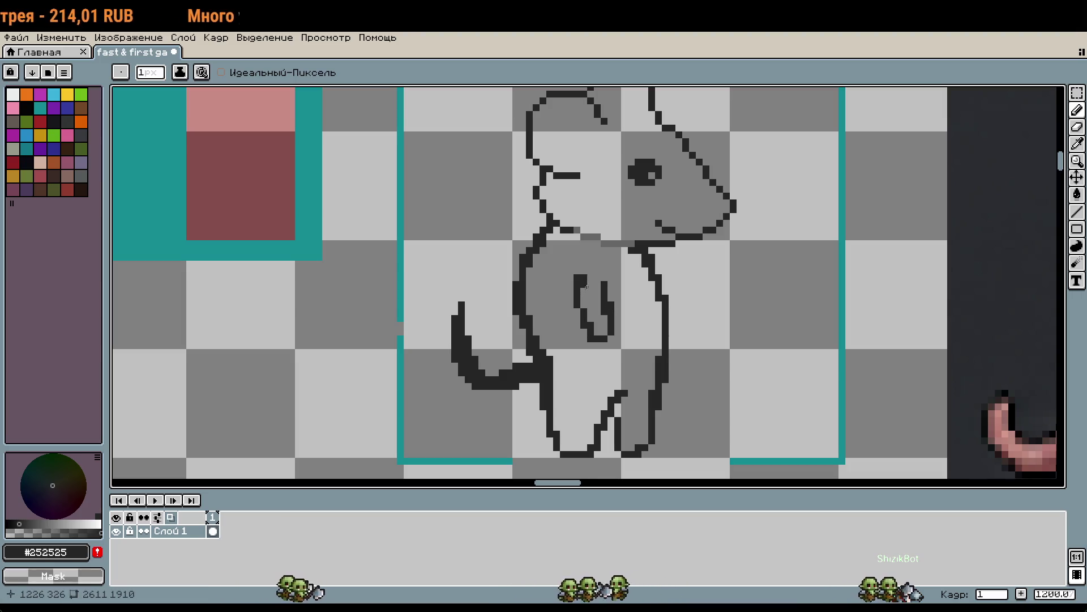
left_click_drag(709, 337, 698, 319)
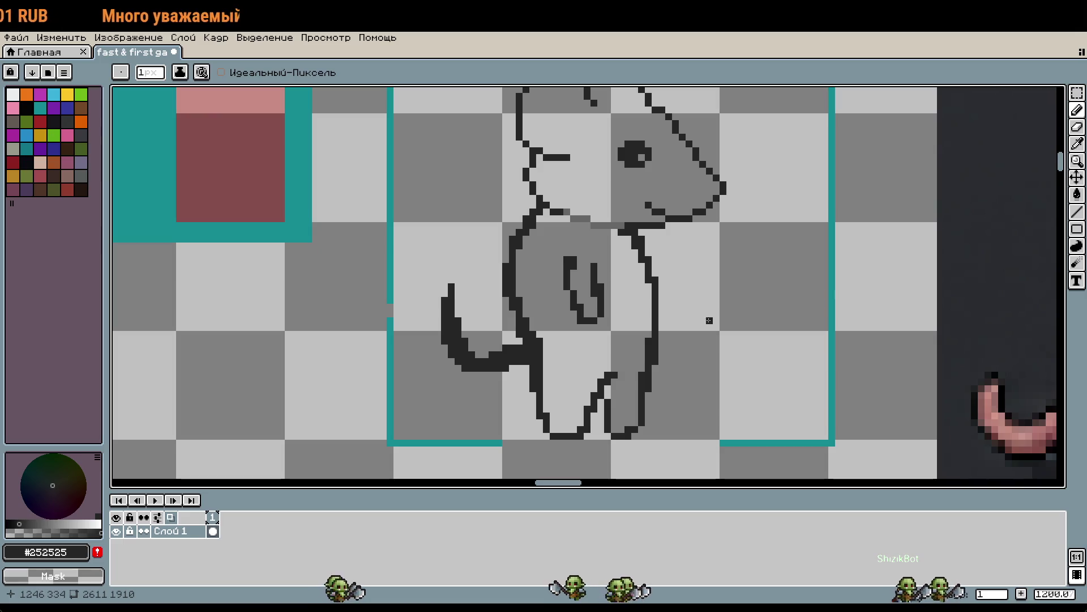
mouse_move(589, 327)
left_mouse_down()
mouse_move(617, 335)
mouse_move(621, 325)
left_mouse_up()
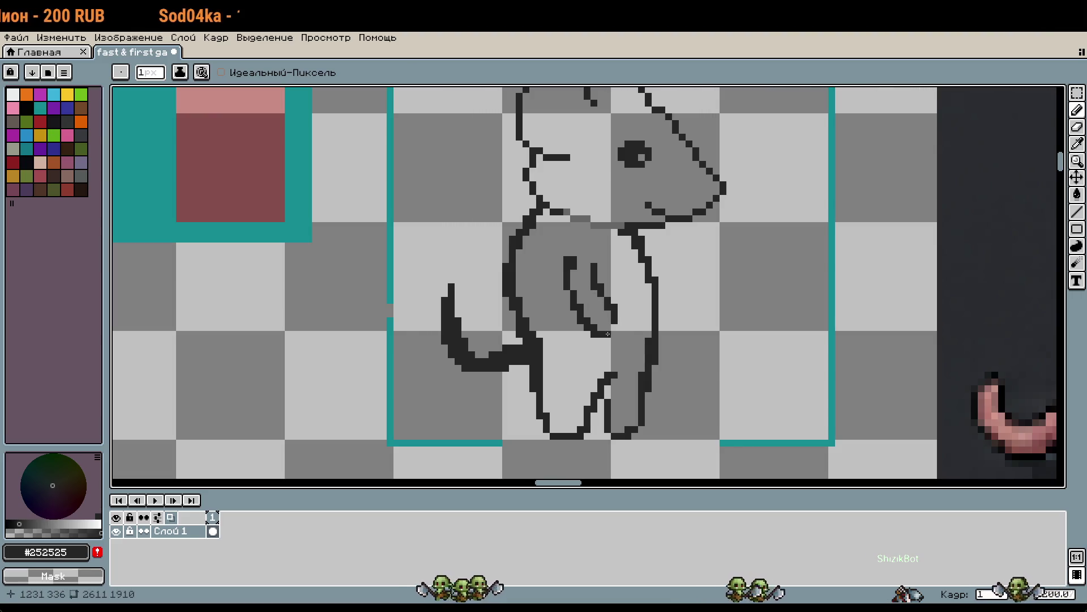
scroll(607, 335, "down", 1)
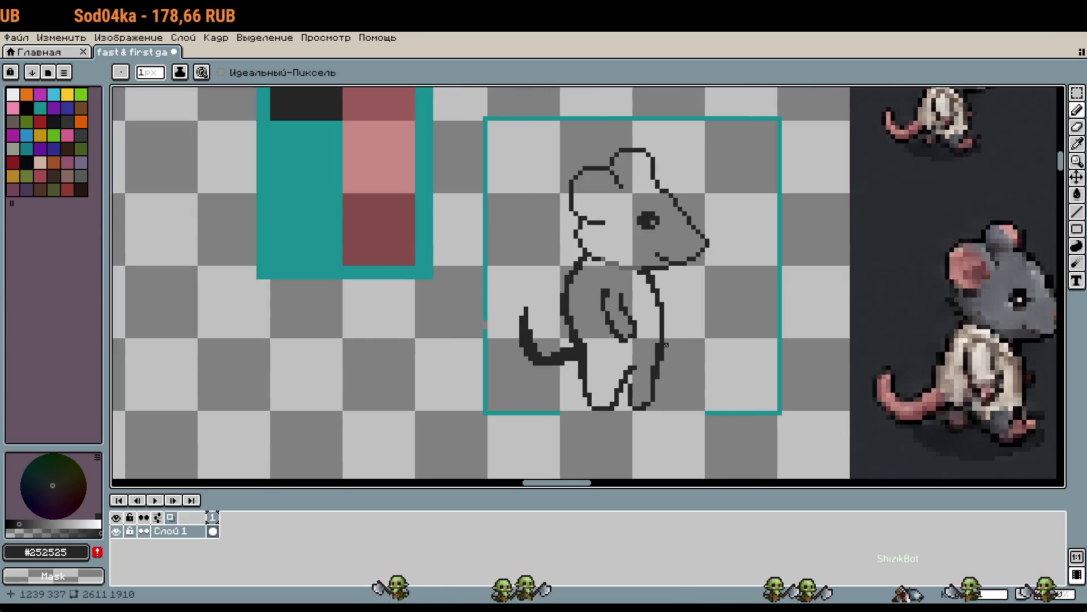
scroll(666, 345, "up", 1)
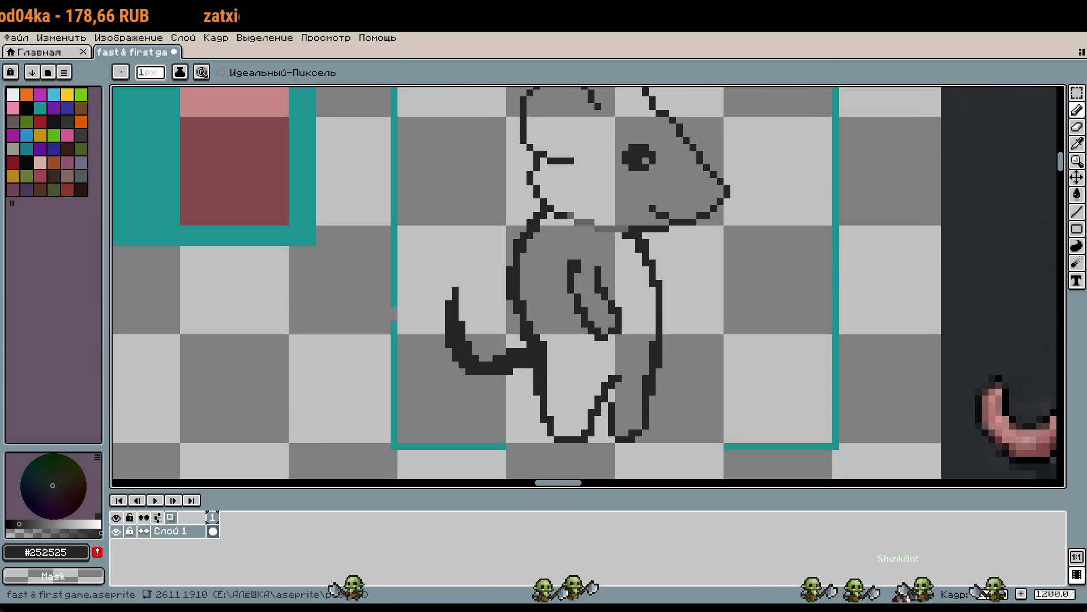
scroll(670, 319, "up", 3)
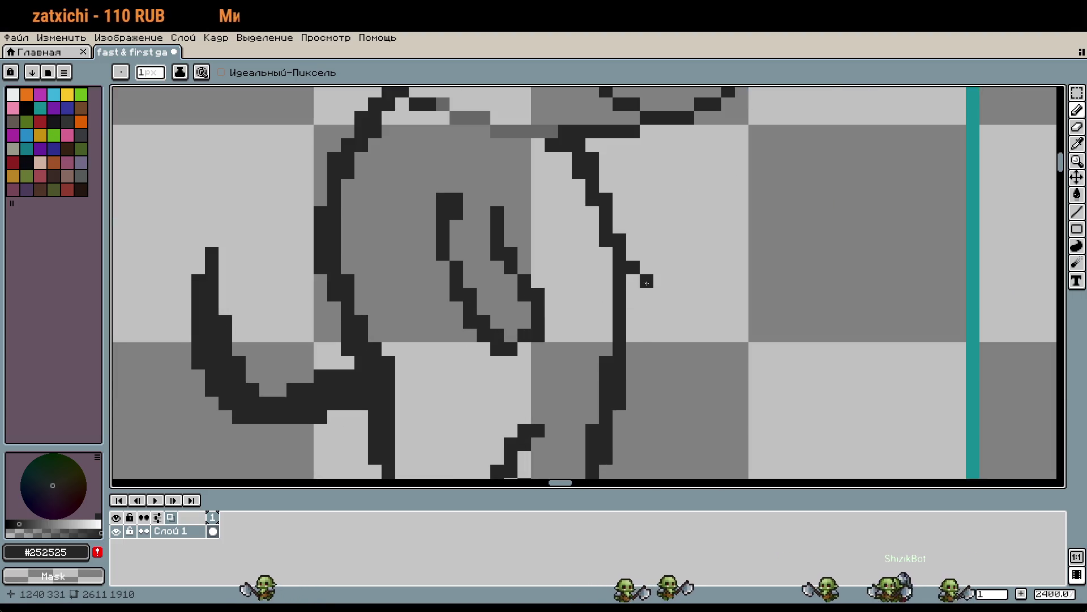
scroll(636, 319, "down", 2)
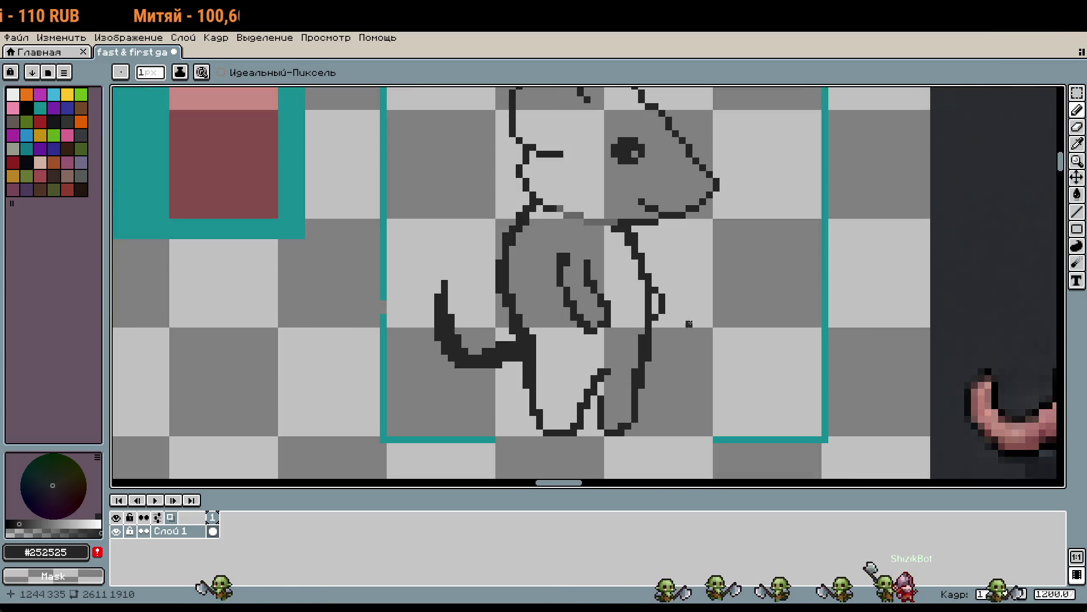
scroll(709, 337, "down", 1)
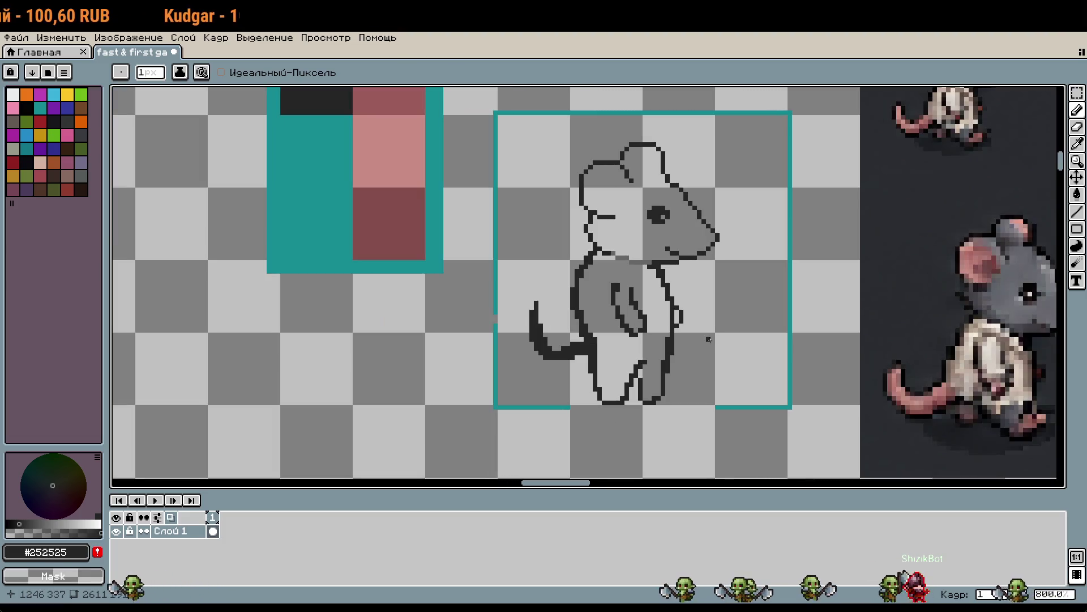
scroll(622, 357, "up", 3)
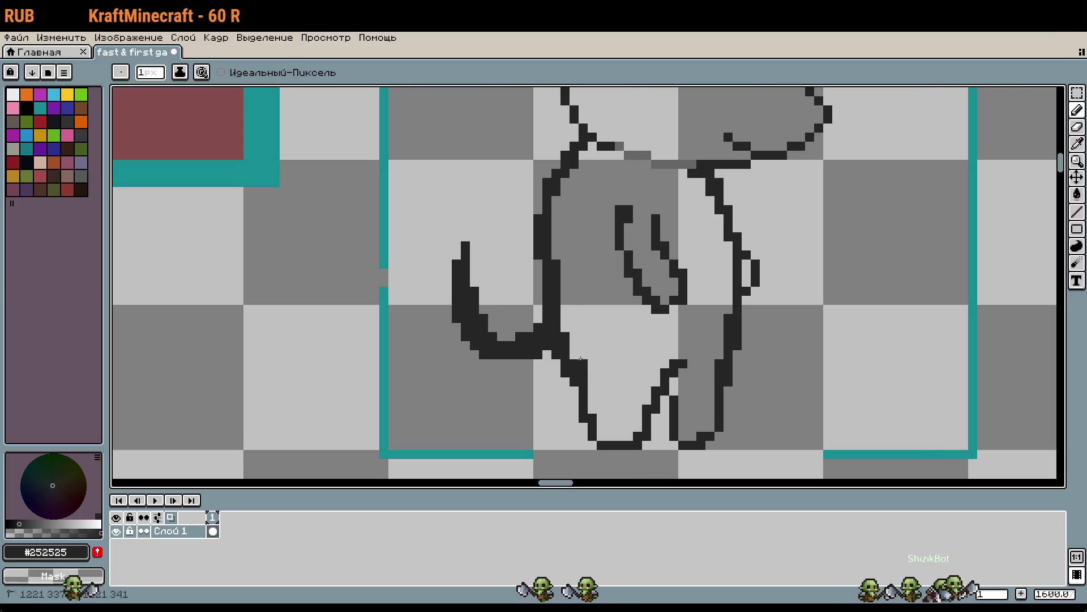
scroll(600, 375, "down", 3)
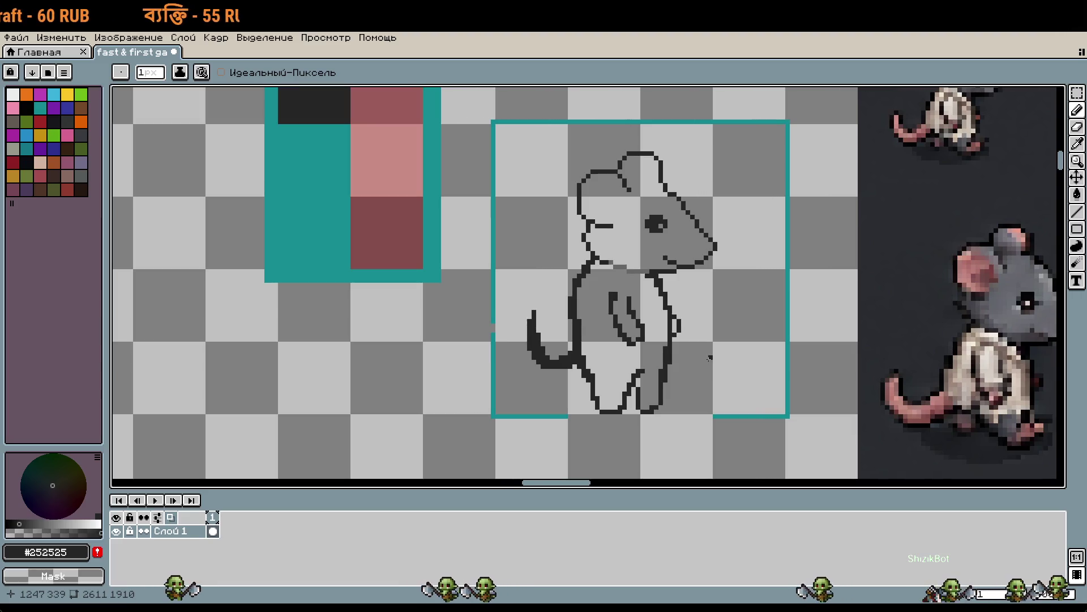
scroll(709, 358, "up", 3)
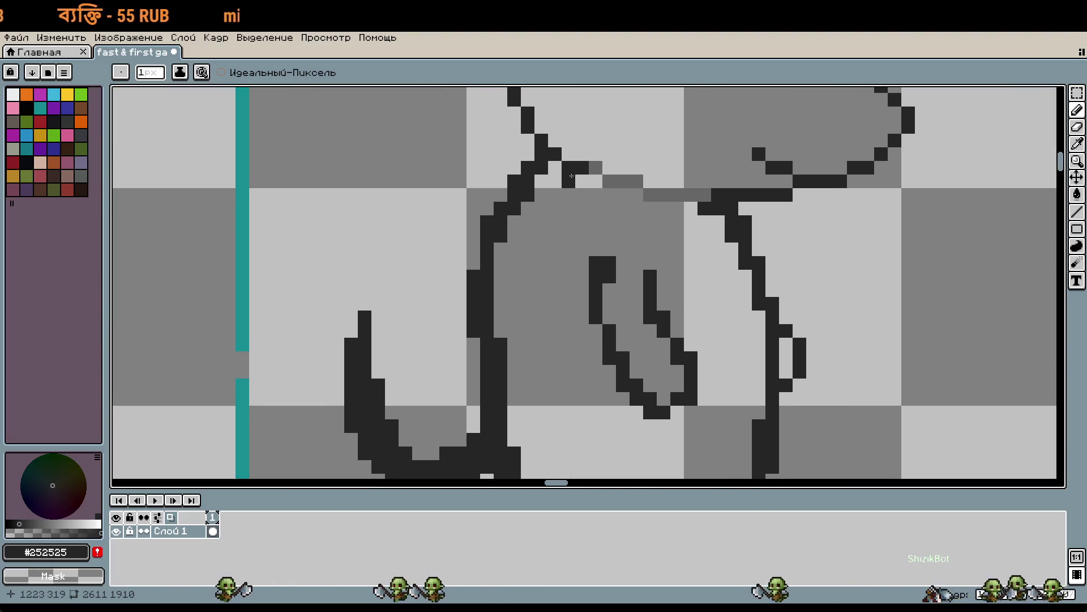
Add a dark pixel where the tail meets the body, discarding a stray back selection
key("m")
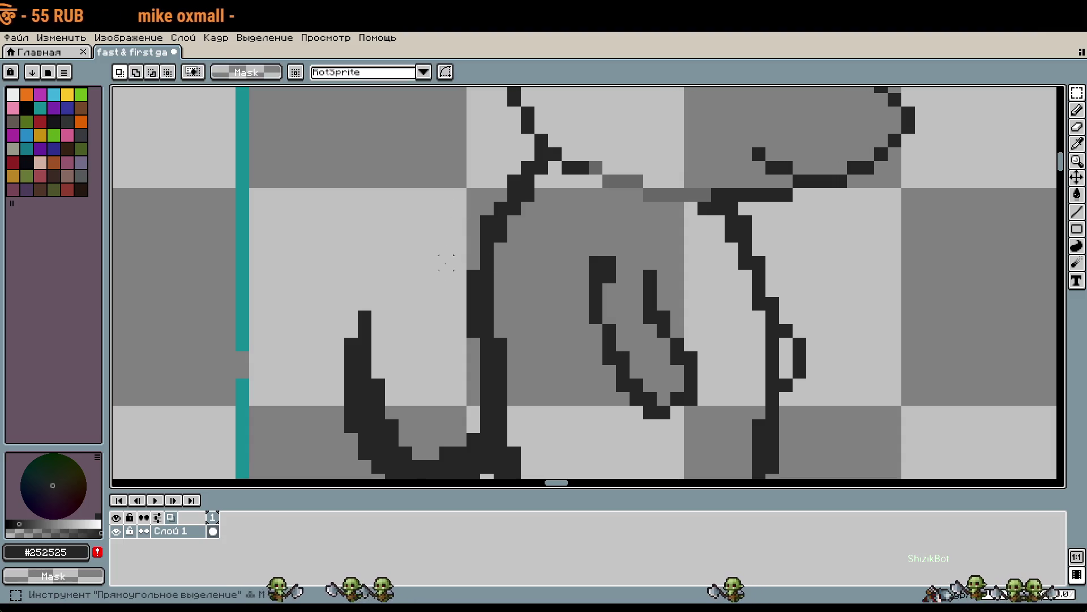
left_click_drag(460, 331, 561, 160)
left_click(527, 267)
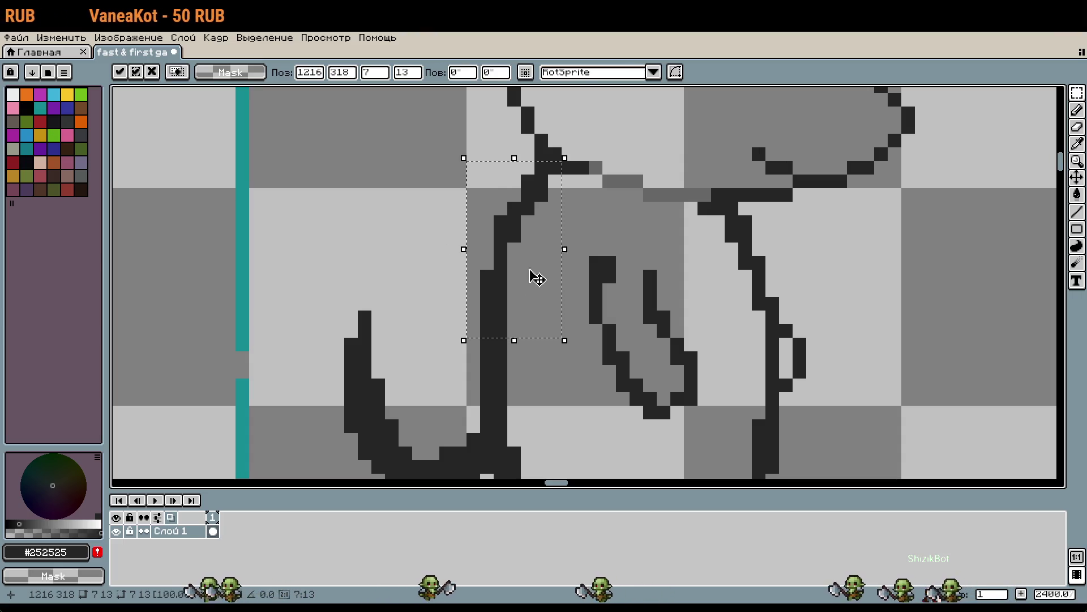
key("ctrl+d")
scroll(532, 306, "down", 2)
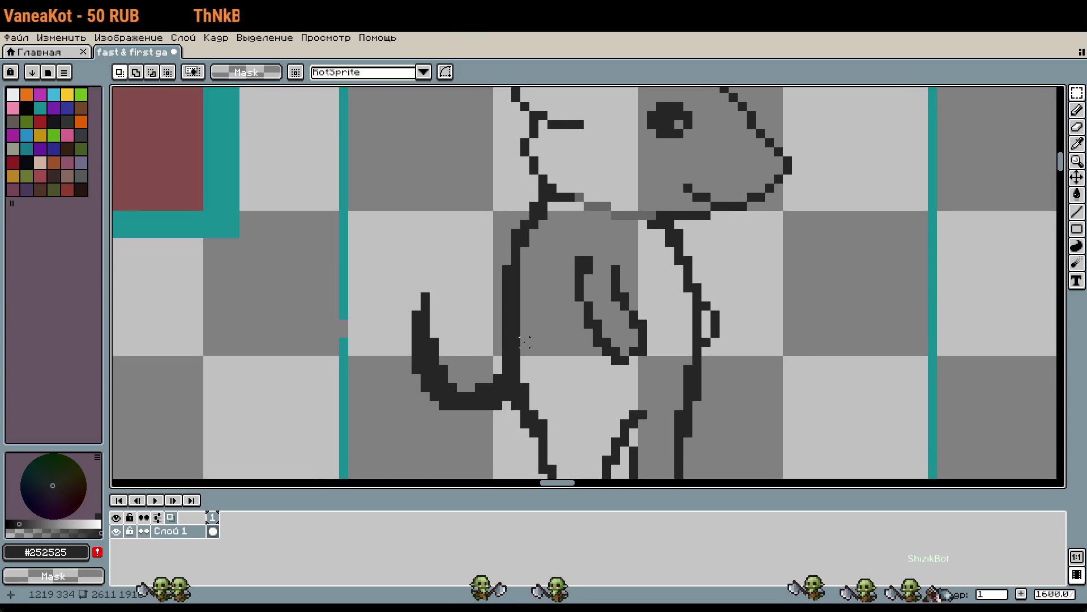
key("b")
scroll(525, 341, "up", 3)
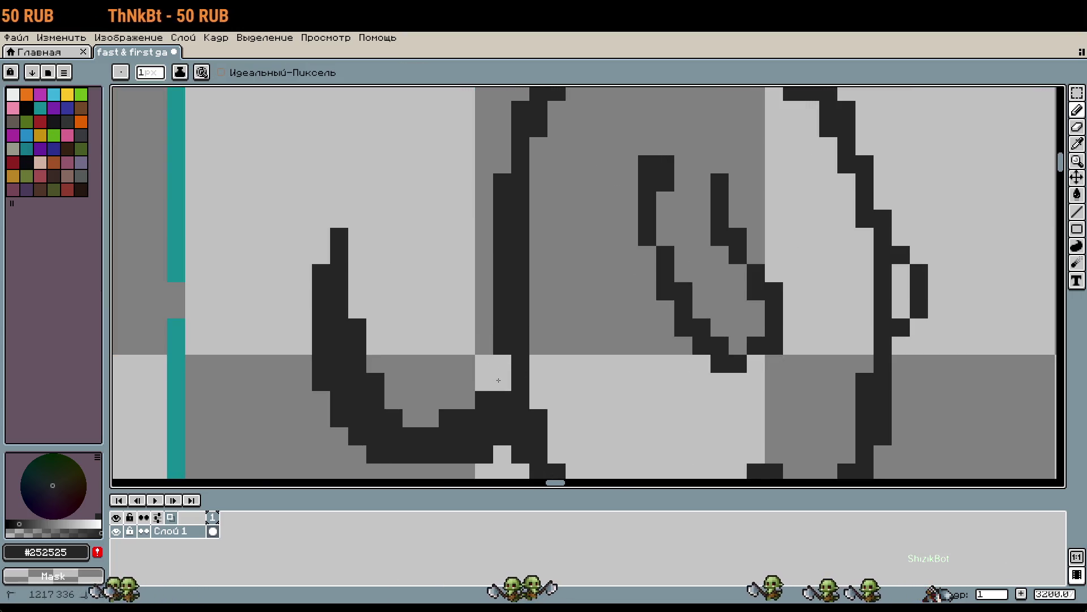
scroll(555, 285, "down", 1)
left_click(554, 284)
Marquee-select the rat's legs and nudge them one pixel left
scroll(555, 285, "down", 2)
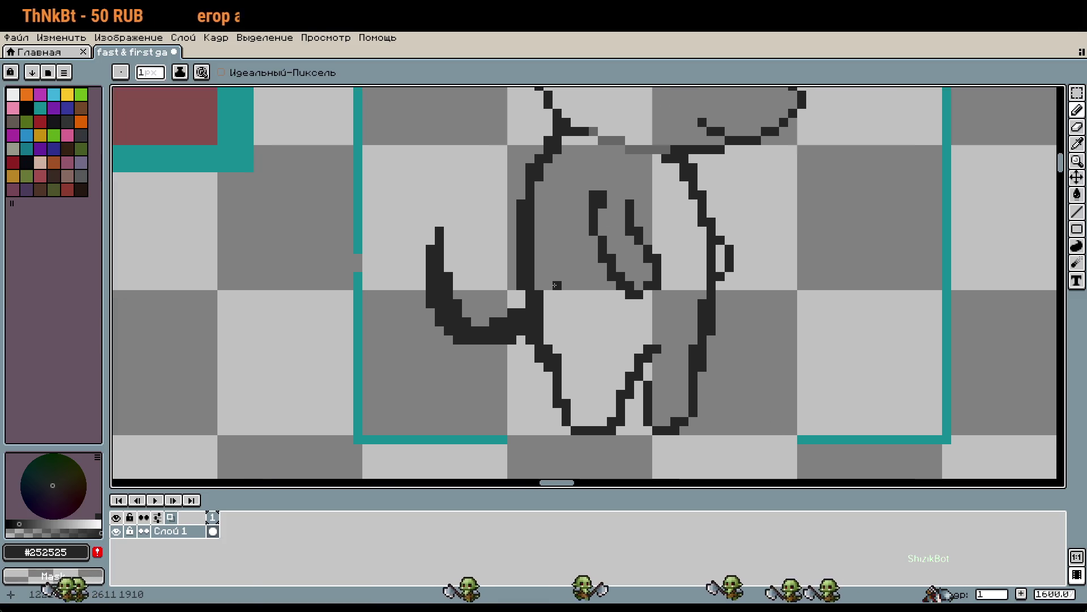
scroll(637, 324, "down", 1)
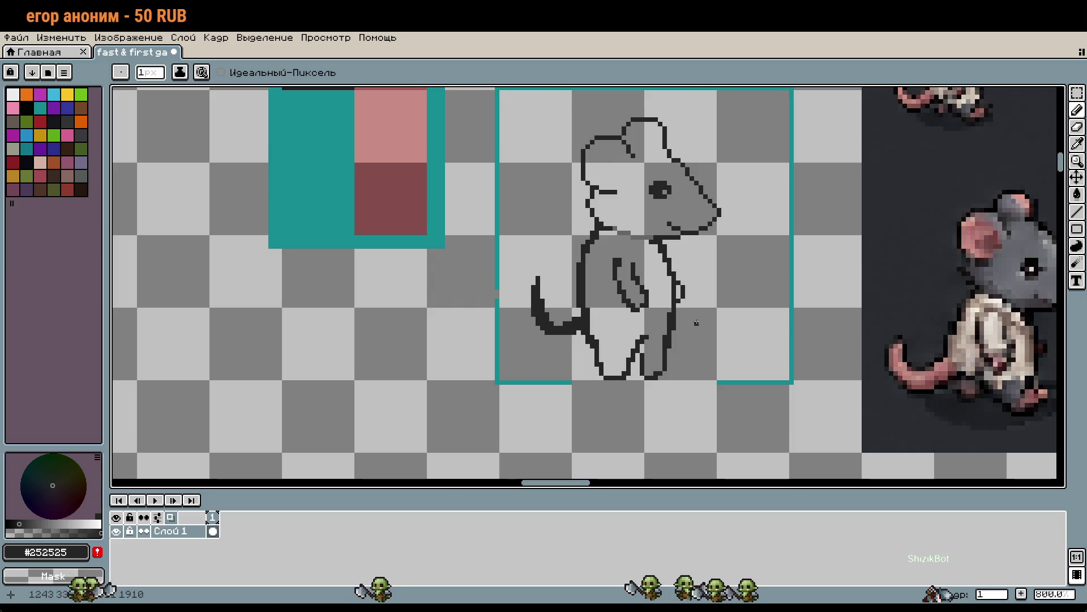
left_click_drag(704, 335, 716, 376)
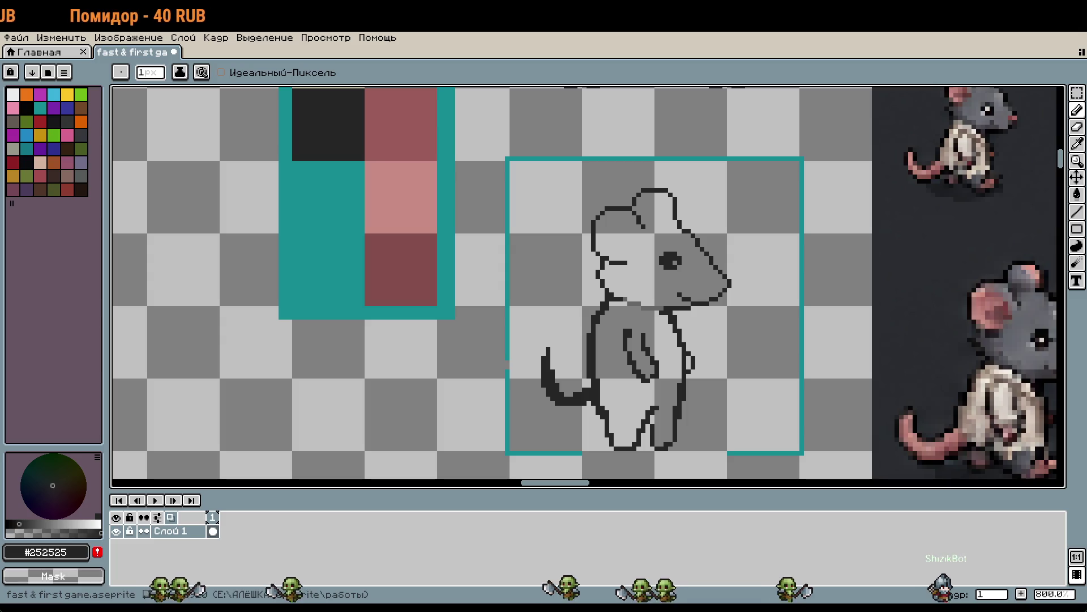
left_click_drag(699, 286, 656, 247)
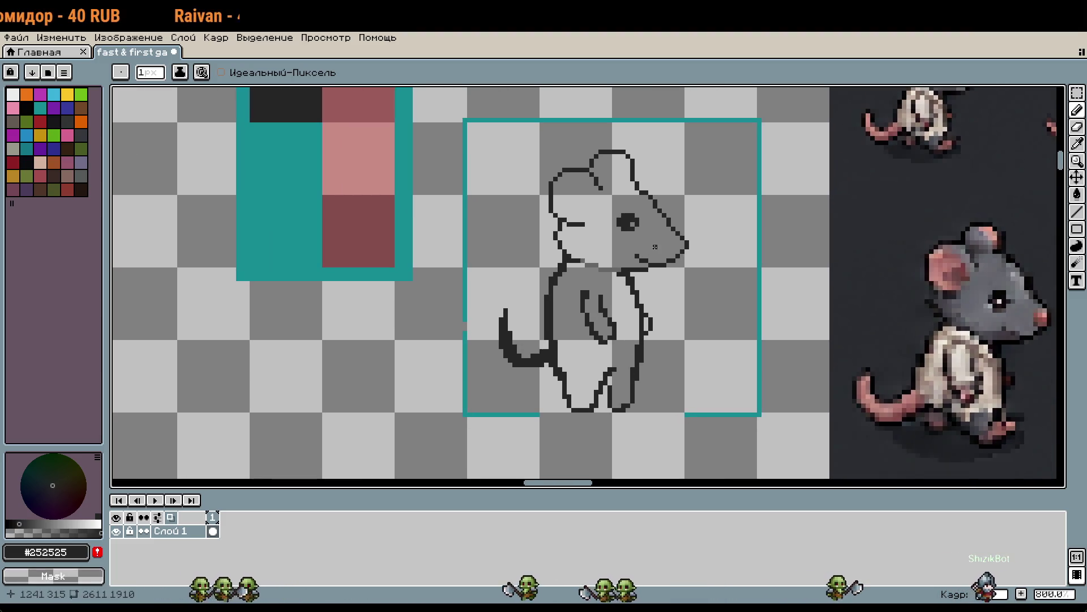
scroll(632, 385, "up", 1)
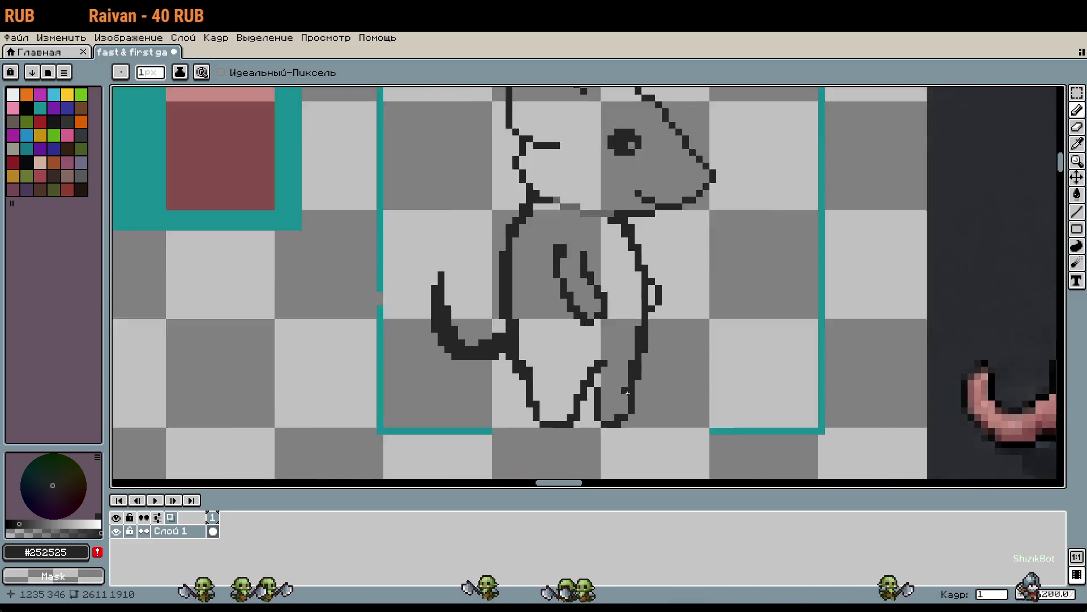
scroll(628, 392, "up", 3)
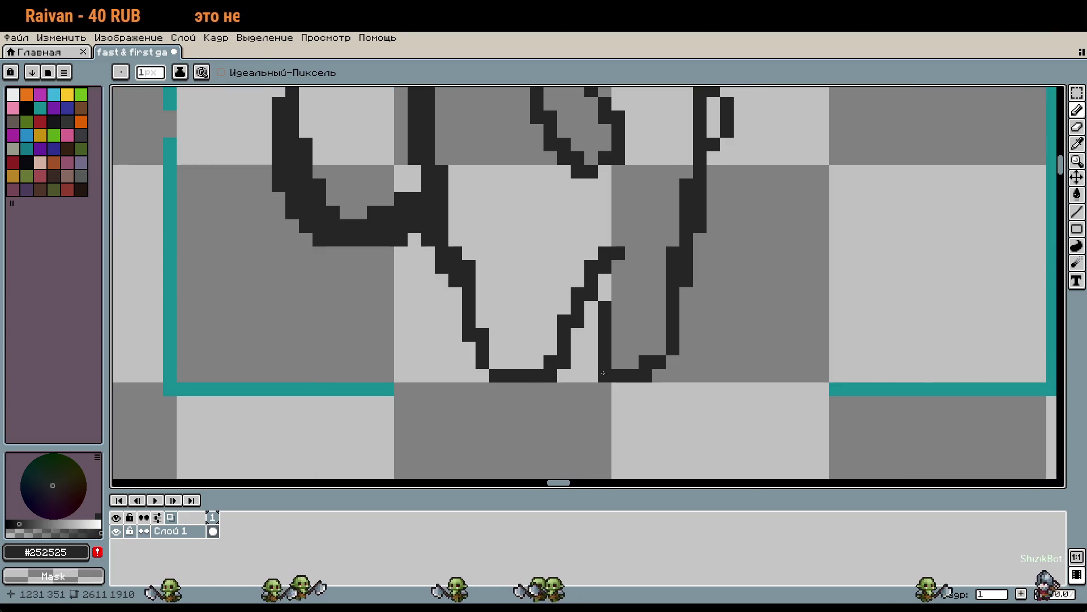
key("m")
mouse_move(530, 233)
left_mouse_down()
mouse_move(606, 381)
mouse_move(627, 385)
left_mouse_up()
key("Left")
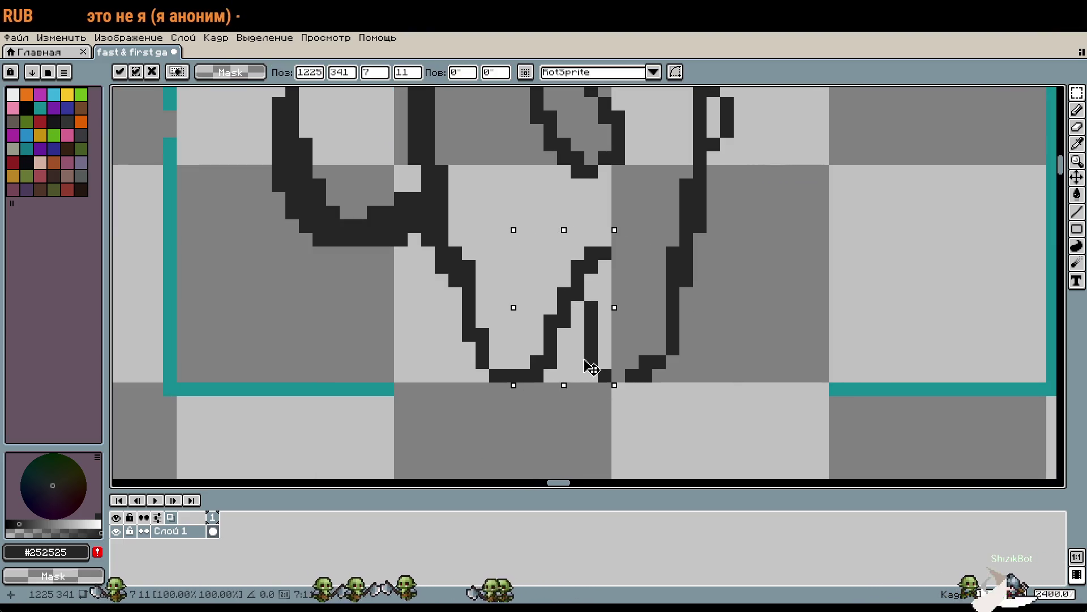
key("b")
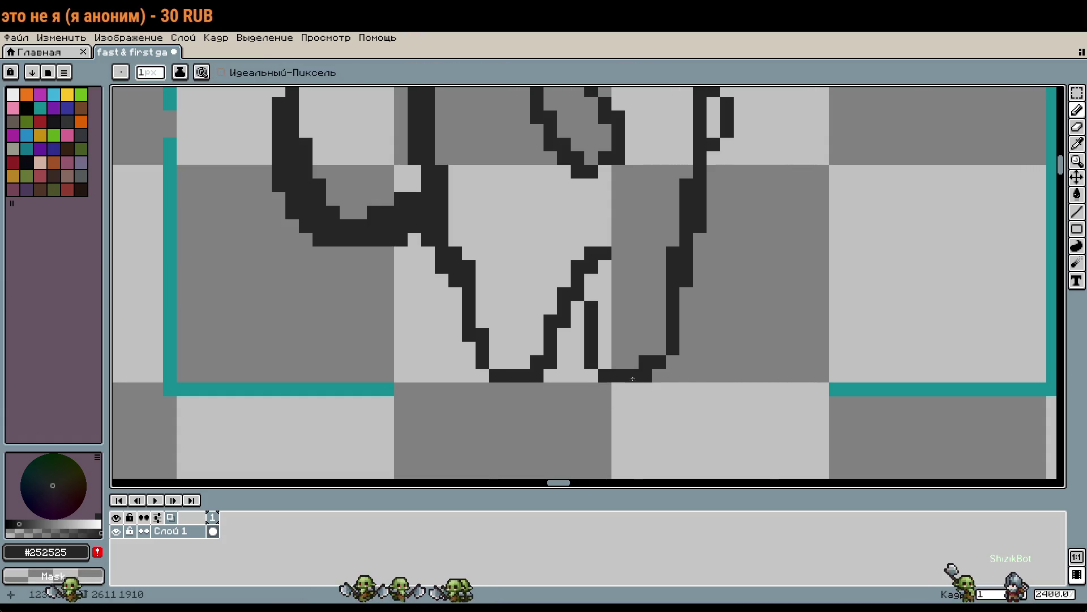
Redraw the inner leg outline one pixel further right and erase the old pixels
scroll(624, 378, "down", 3)
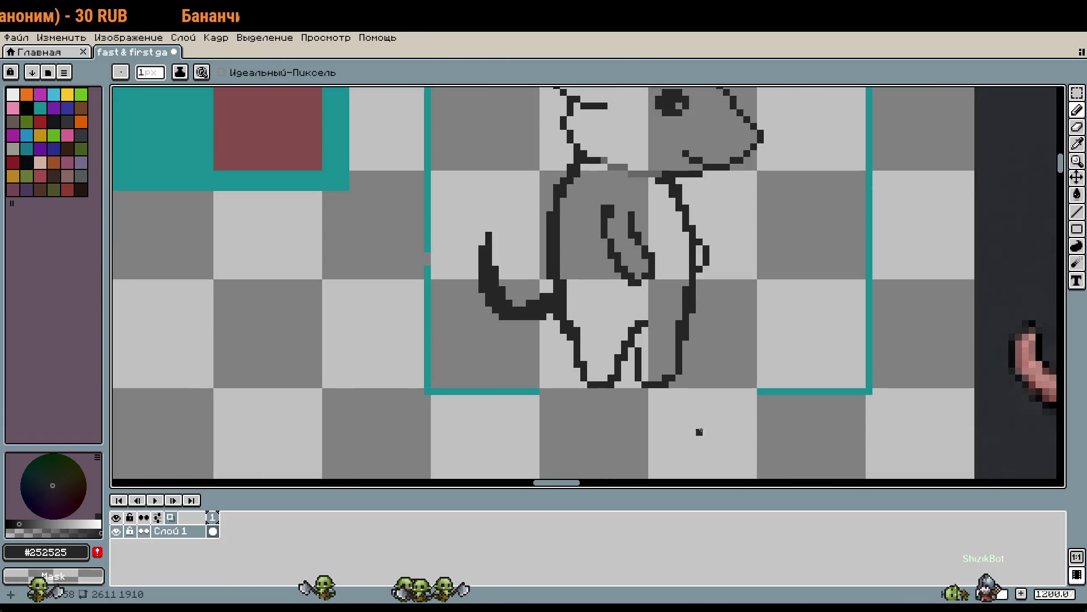
scroll(693, 432, "up", 2)
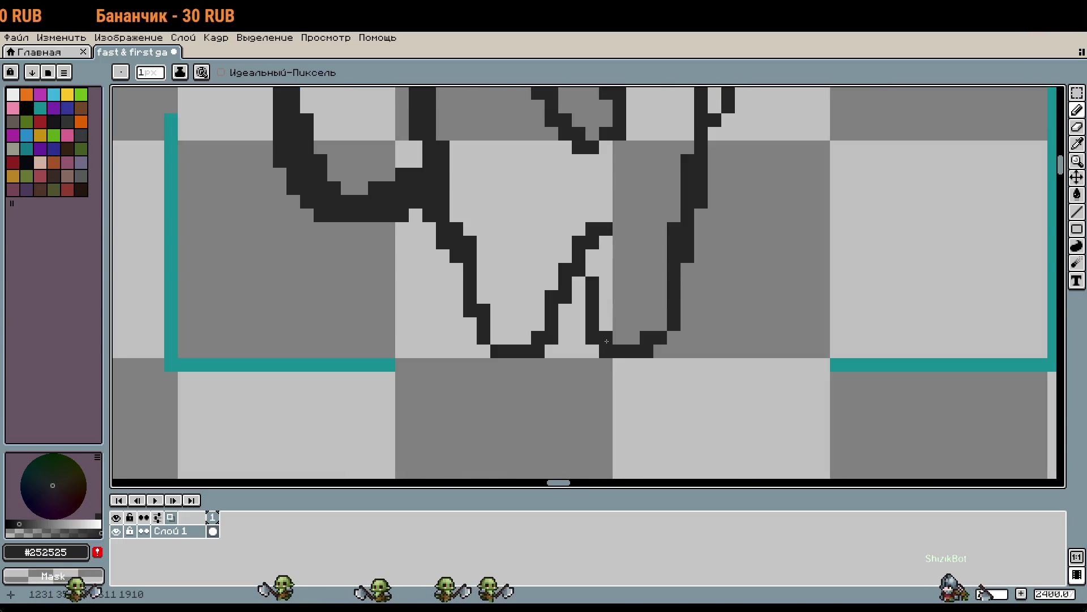
left_click(592, 275)
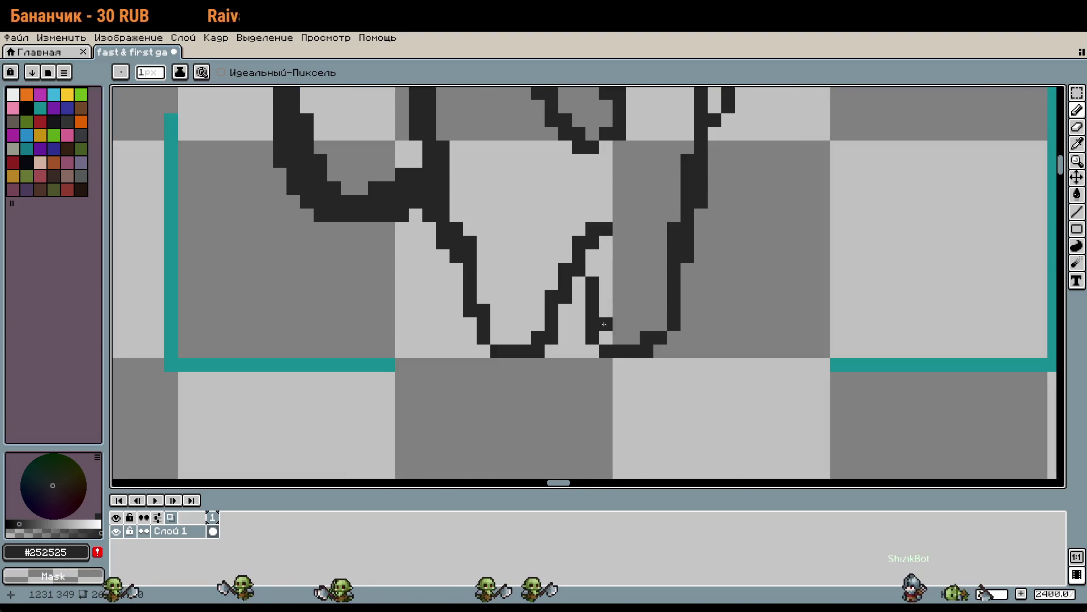
left_click_drag(606, 281, 603, 356)
right_click(593, 284)
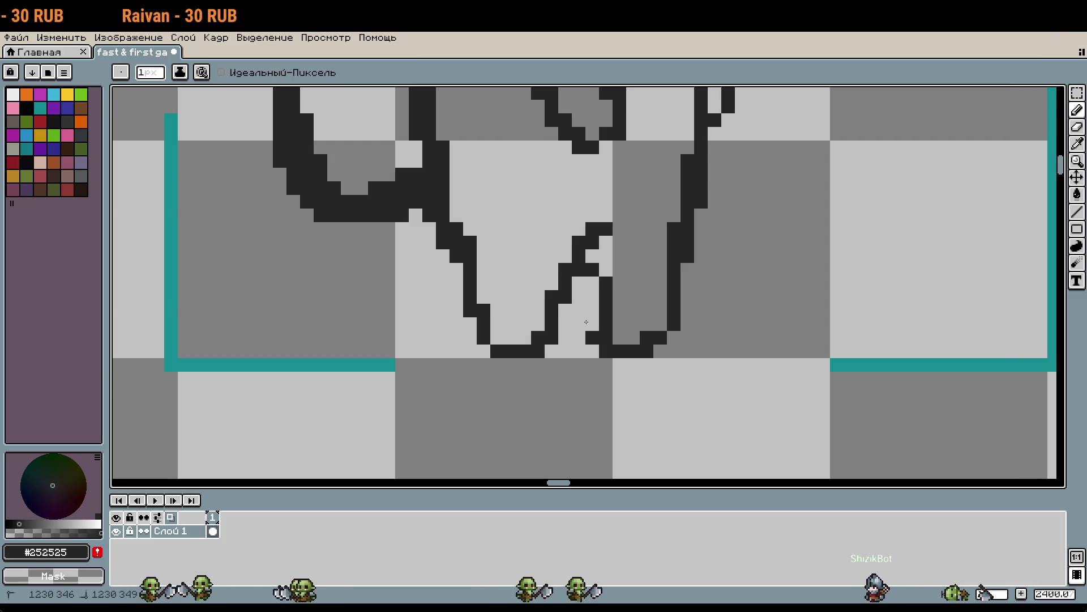
scroll(675, 404, "down", 2)
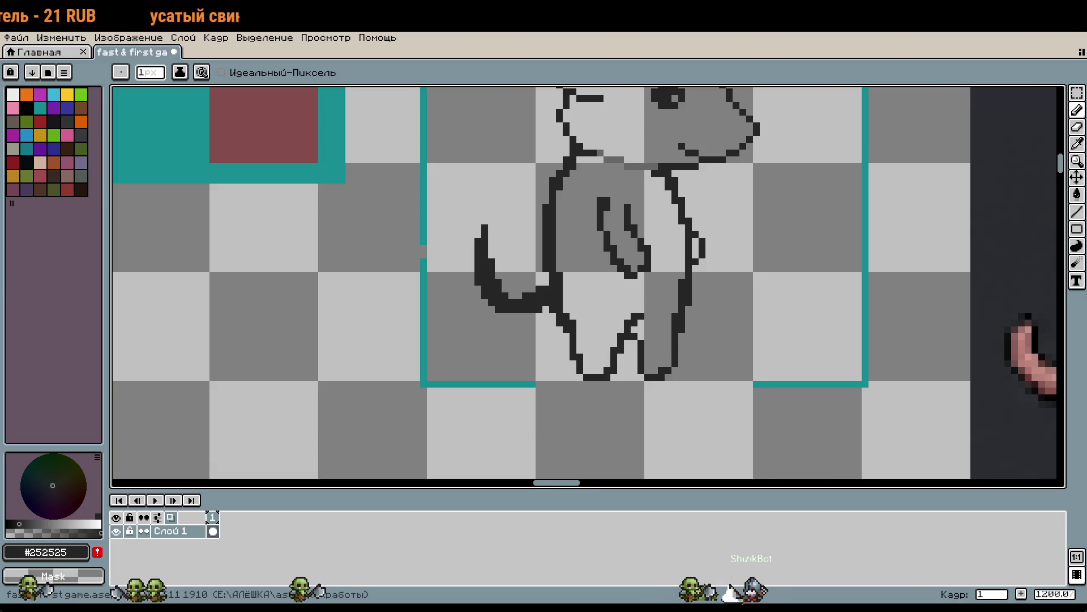
scroll(831, 270, "down", 3)
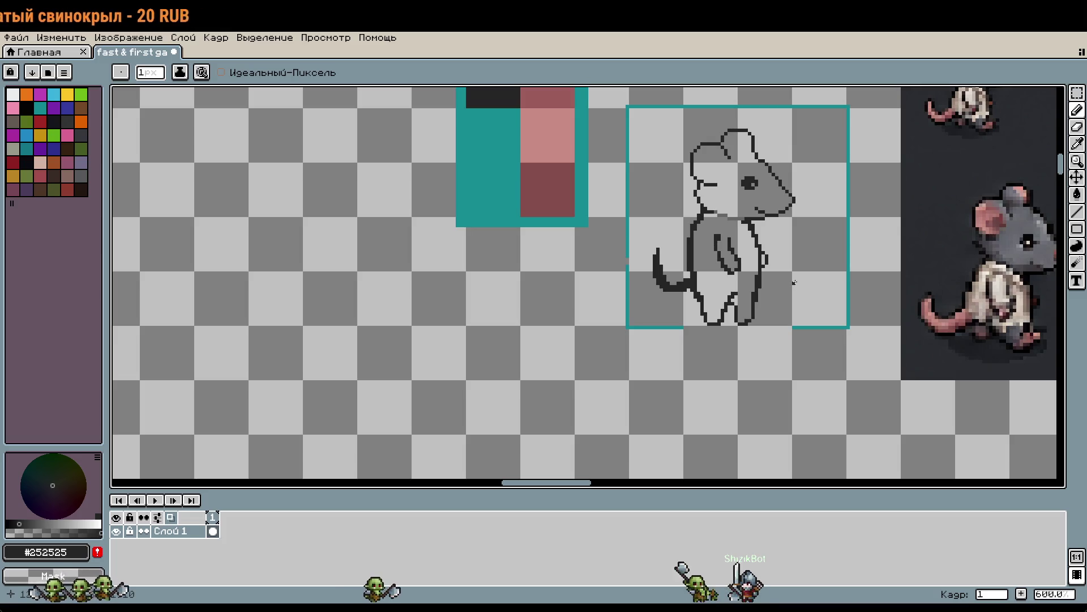
left_click_drag(794, 274, 752, 317)
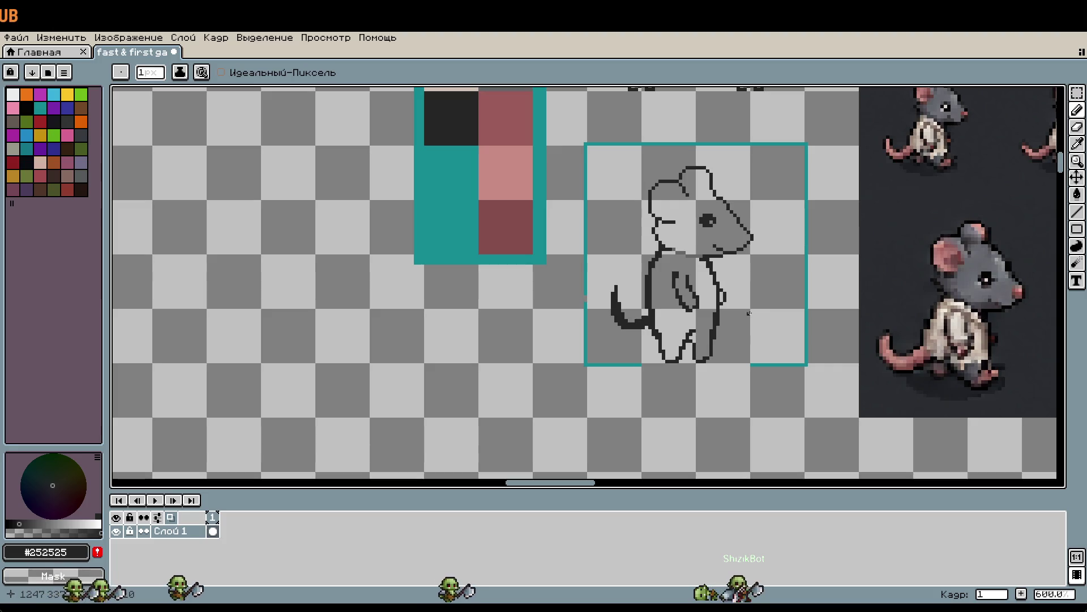
scroll(748, 313, "up", 1)
scroll(749, 308, "up", 1)
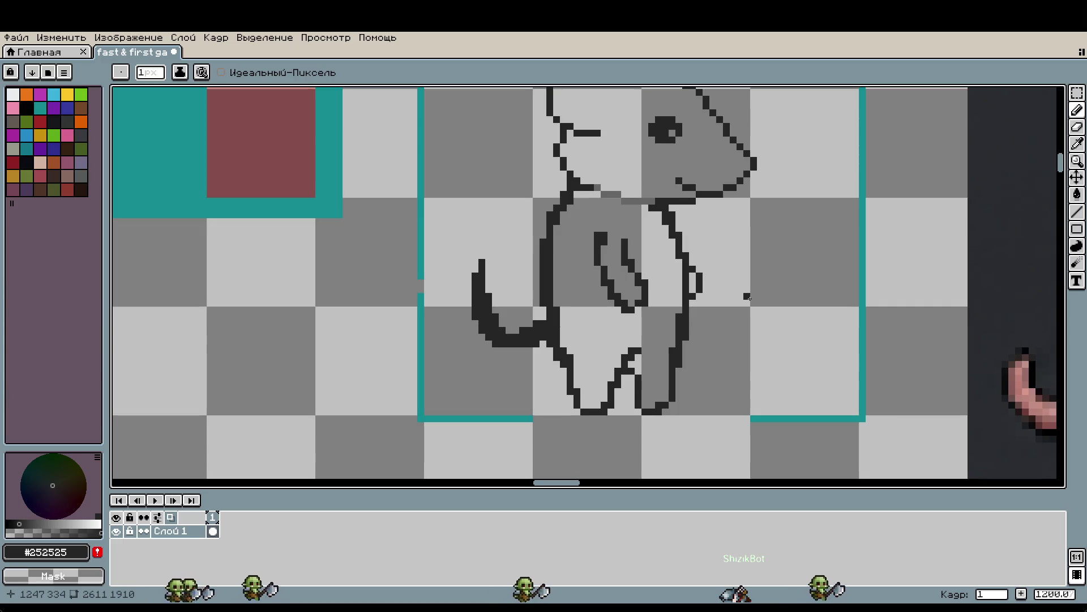
scroll(751, 297, "down", 1)
left_click_drag(753, 297, 697, 305)
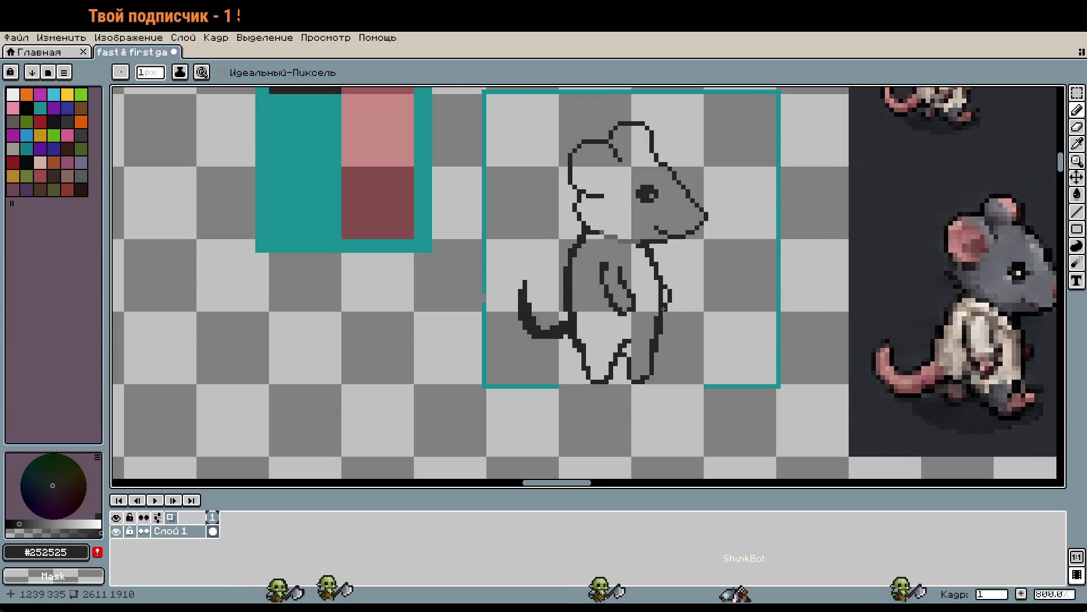
scroll(674, 314, "down", 1)
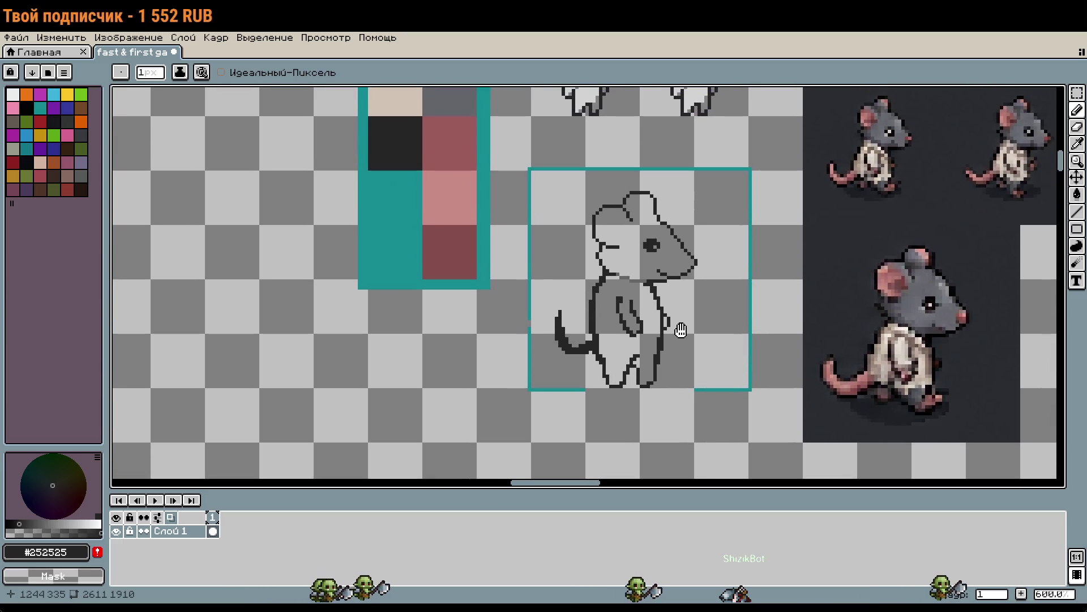
key("m")
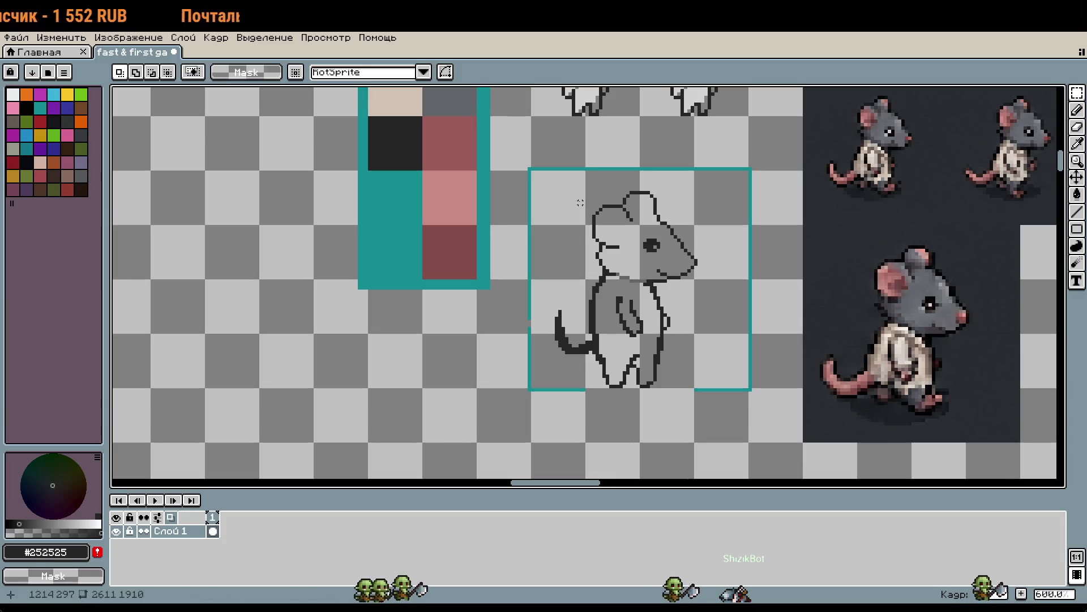
Select the 64x64 rat frame, paste a copy, and drop it on empty canvas to the left
left_click_drag(530, 168, 587, 225)
mouse_move(529, 169)
left_mouse_down()
mouse_move(692, 334)
mouse_move(721, 384)
left_mouse_up()
scroll(721, 384, "down", 3)
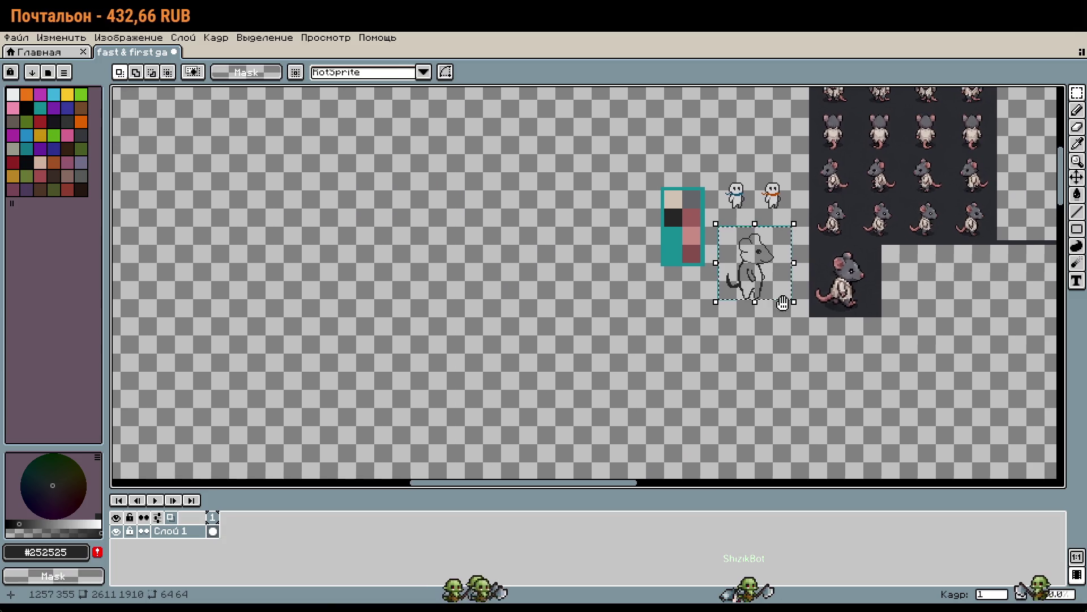
key("ctrl+v")
left_click_drag(451, 282, 446, 215)
scroll(400, 175, "up", 3)
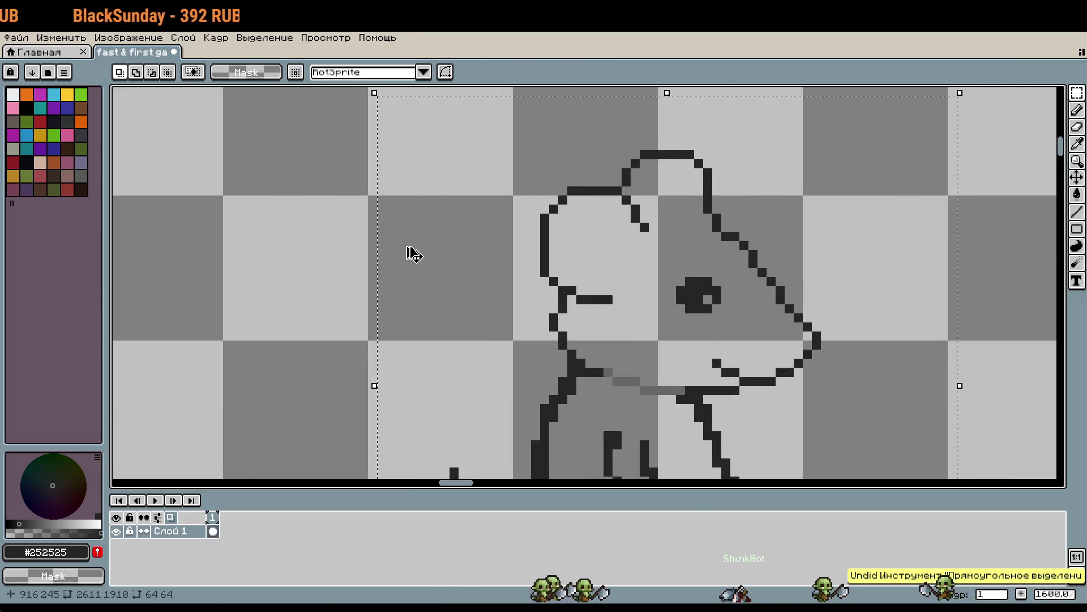
mouse_move(419, 197)
left_mouse_down()
mouse_move(424, 177)
mouse_move(401, 181)
left_mouse_up()
scroll(332, 198, "up", 3)
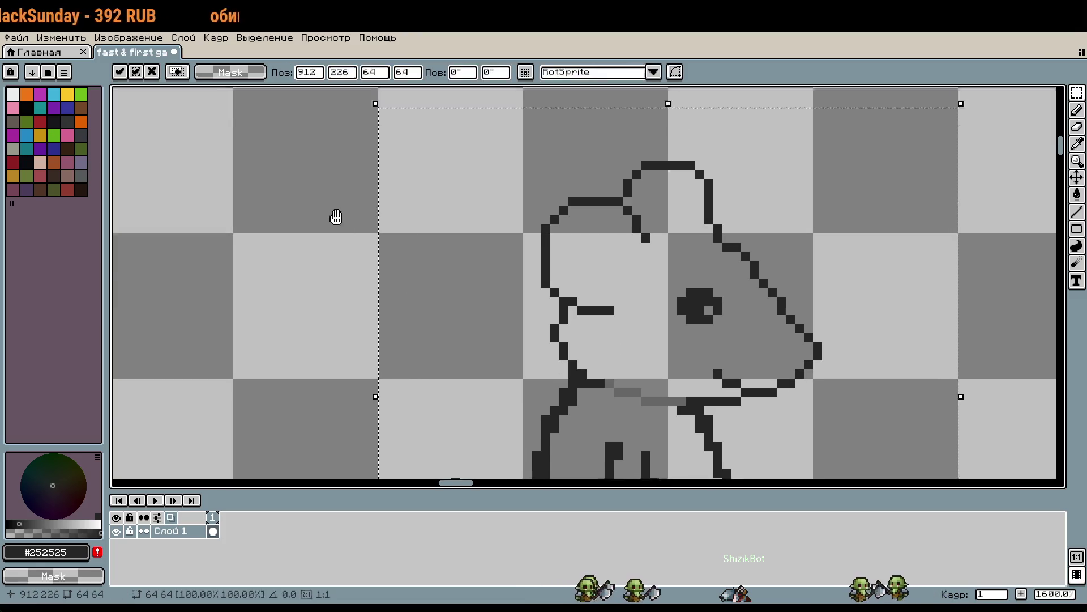
left_click_drag(427, 328, 453, 296)
key("Return")
Return to the framed rat and pick up the teal frame colour for the Pencil
scroll(626, 377, "down", 3)
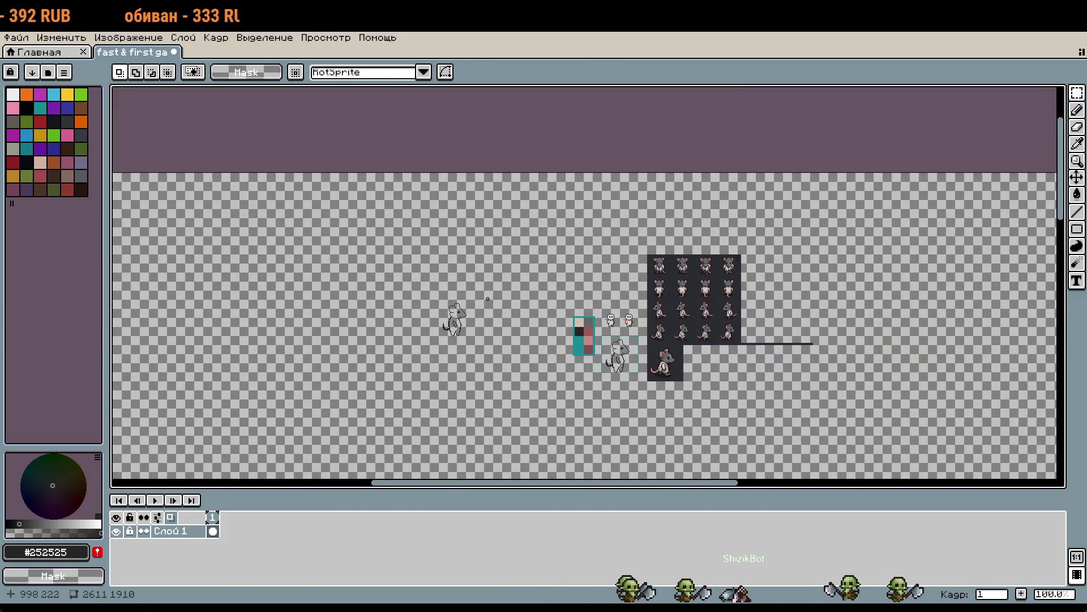
scroll(449, 316, "up", 2)
left_click_drag(733, 414, 606, 276)
scroll(647, 299, "up", 1)
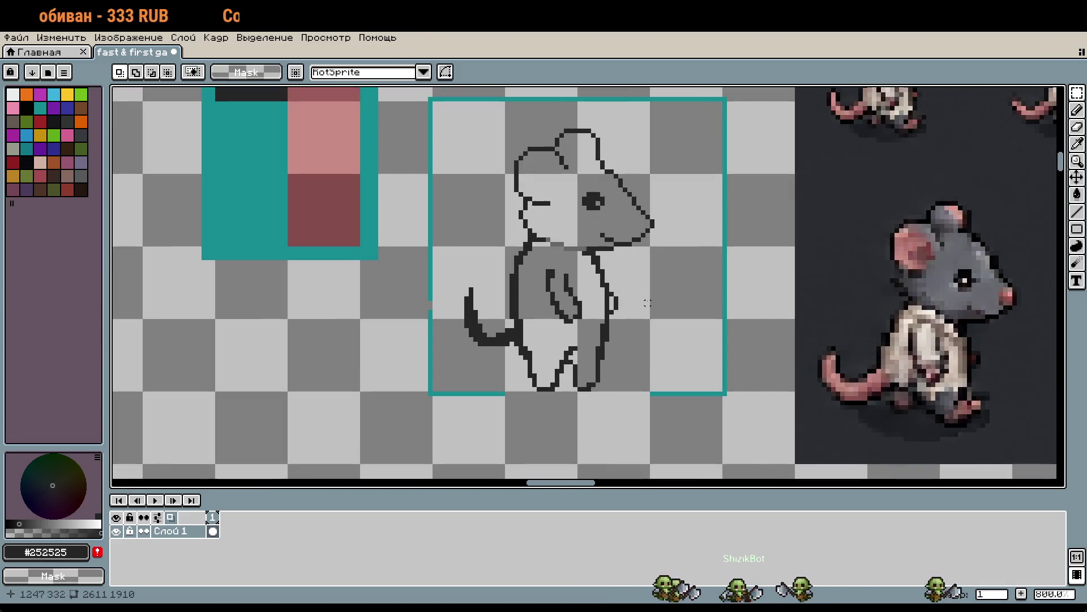
key("b")
scroll(430, 288, "up", 1)
left_click(427, 274, "alt")
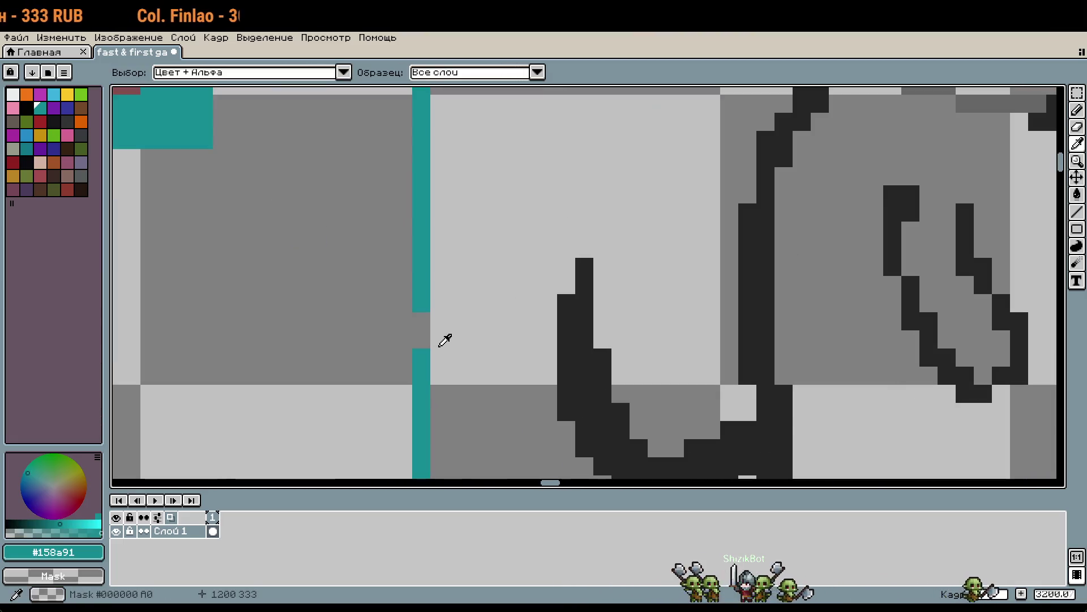
Fill the gap in the teal frame line and extend its bottom border to the right
scroll(430, 334, "up", 1)
left_click(425, 338)
scroll(539, 369, "down", 1)
left_click_drag(538, 321, 767, 325)
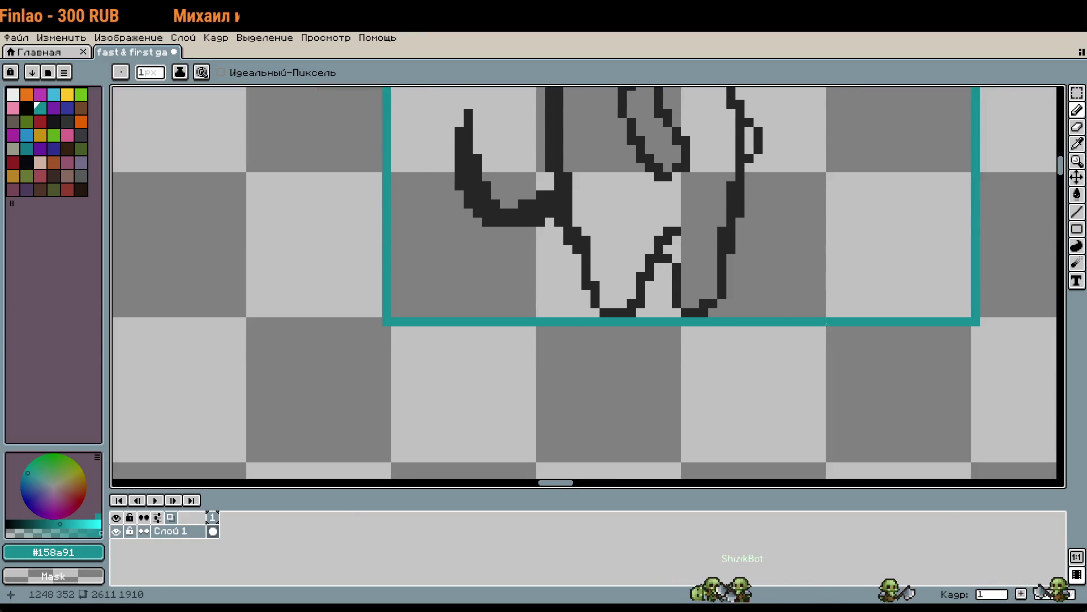
Sample the dark outline colour and add outline pixels along the rat's inner leg
scroll(826, 325, "down", 2)
scroll(799, 363, "up", 1)
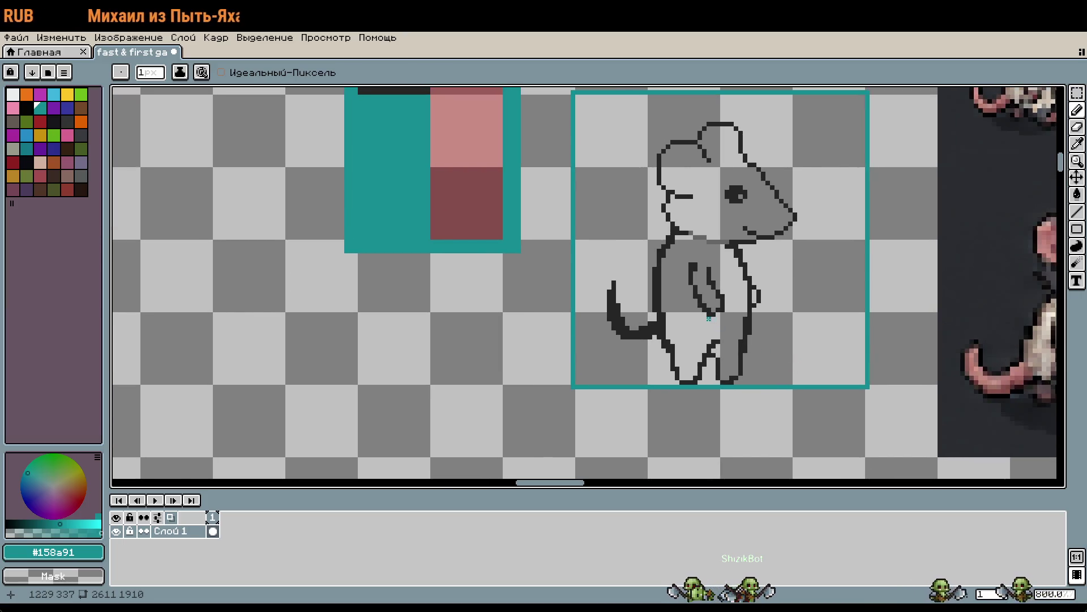
scroll(709, 318, "up", 3)
left_click(782, 359, "alt")
scroll(793, 362, "down", 4)
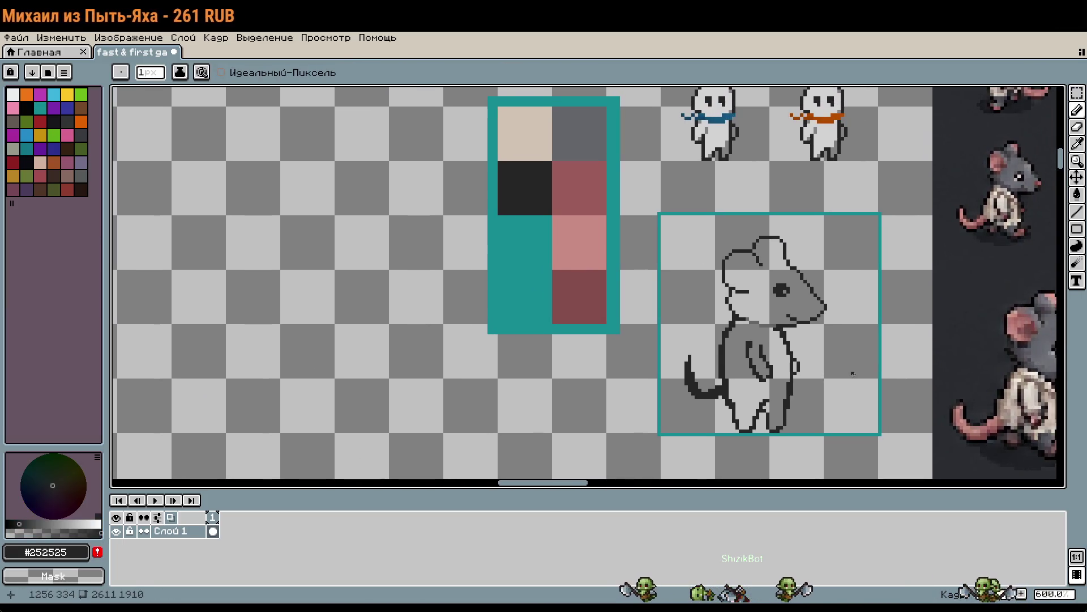
left_click_drag(852, 373, 780, 307)
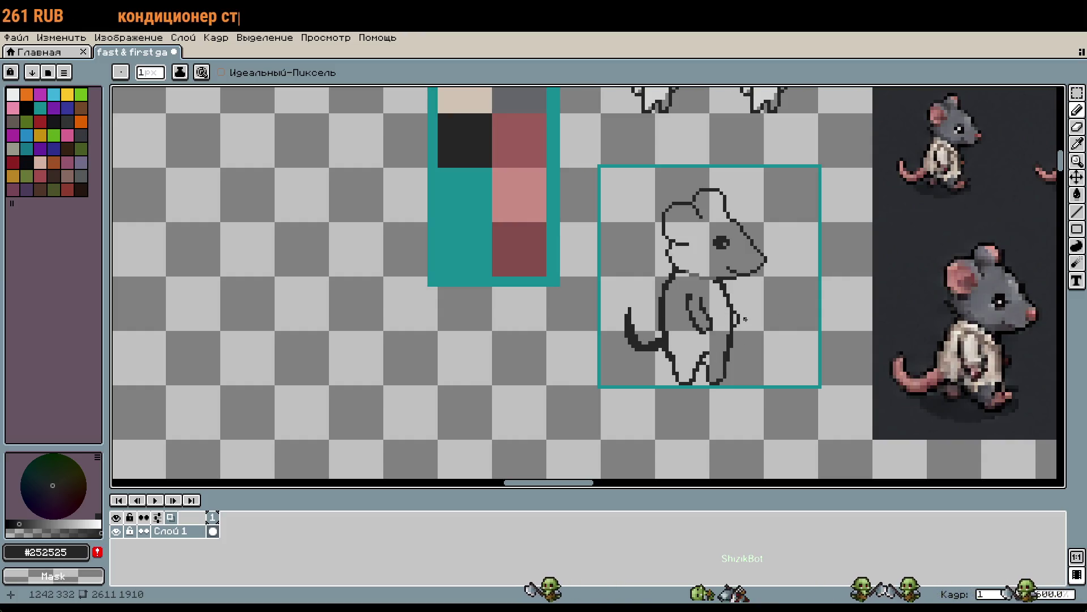
scroll(759, 370, "up", 2)
scroll(745, 332, "up", 3)
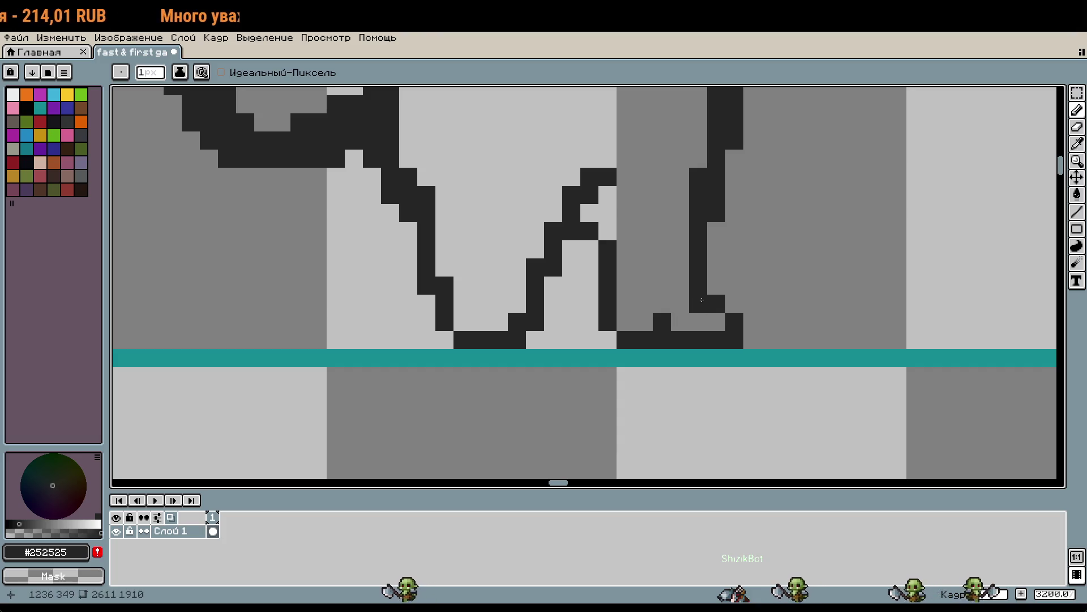
scroll(677, 341, "down", 1)
scroll(679, 342, "up", 1)
left_click(686, 323)
left_click(669, 323)
right_click(674, 342)
left_click(674, 343)
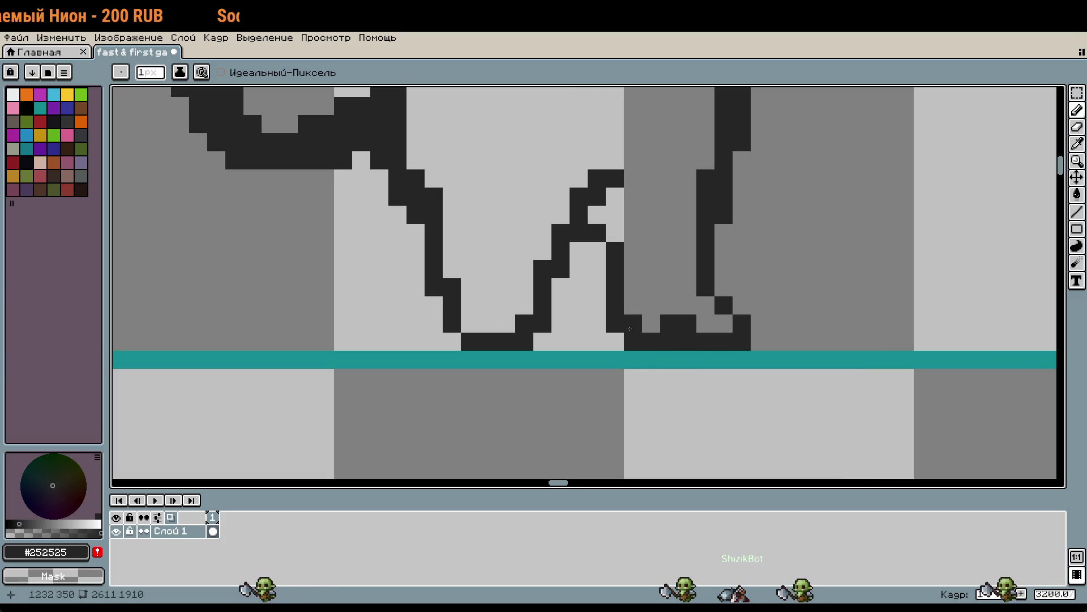
Reshape the front foot outline, adding dark pixels and erasing stray ones
right_click(616, 320)
right_click(633, 341)
left_click(634, 329)
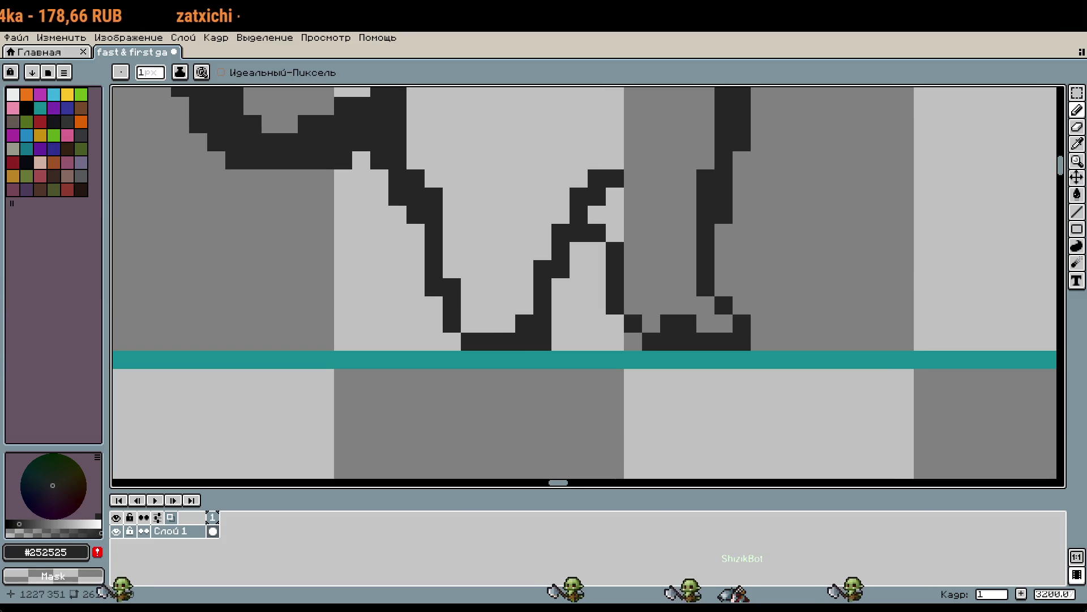
left_click(560, 324)
right_click(560, 323)
left_click(561, 306)
left_click(579, 323)
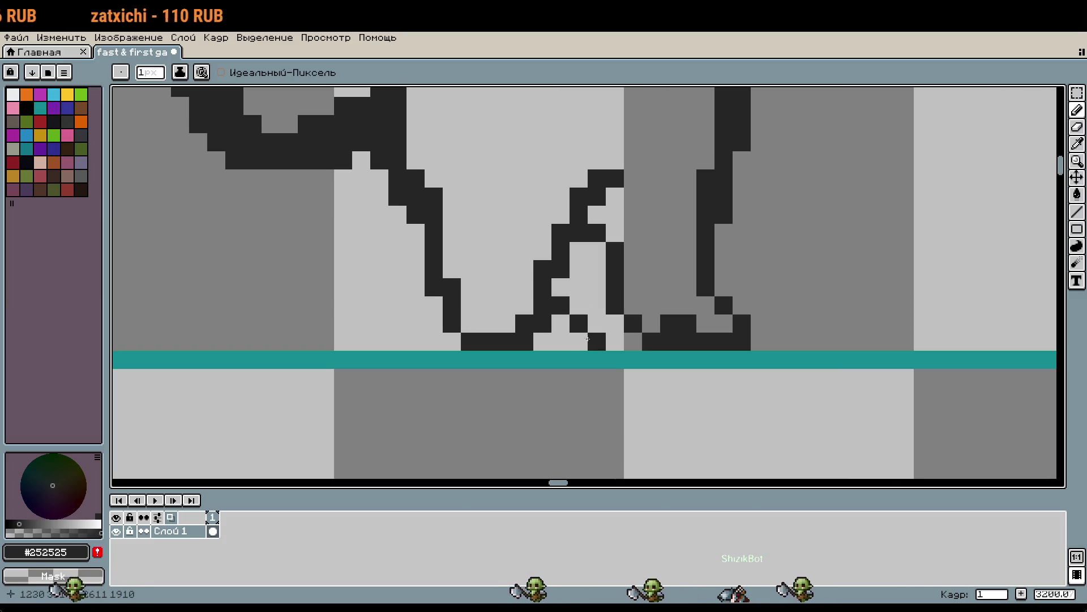
left_click_drag(578, 341, 542, 342)
right_click(543, 324)
right_click(524, 323)
Clean up the back foot's base outline, restoring the accidentally erased teal border
left_click(705, 360)
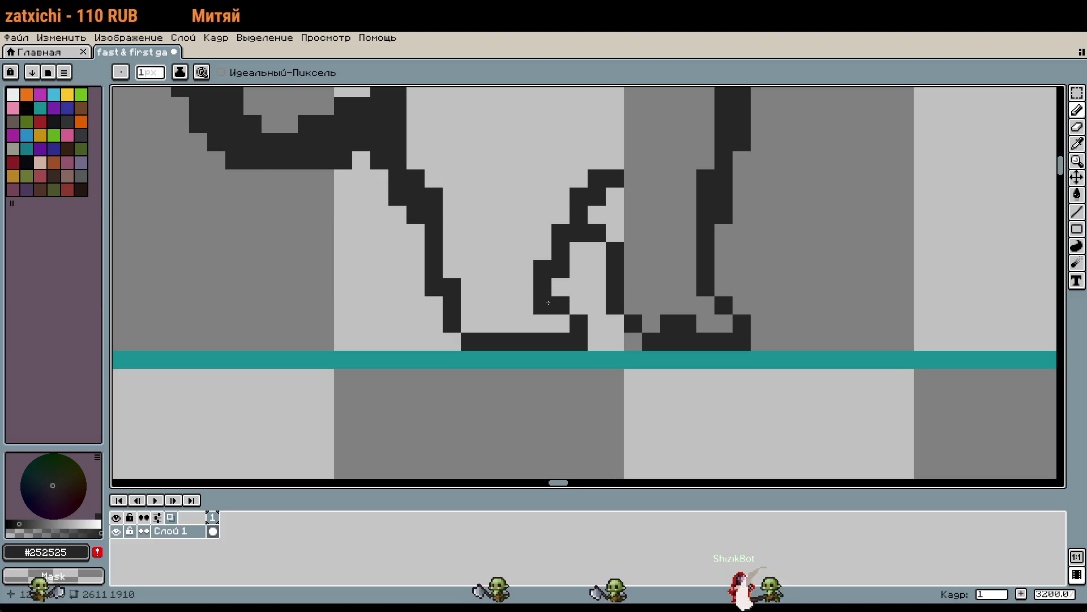
right_click(578, 341)
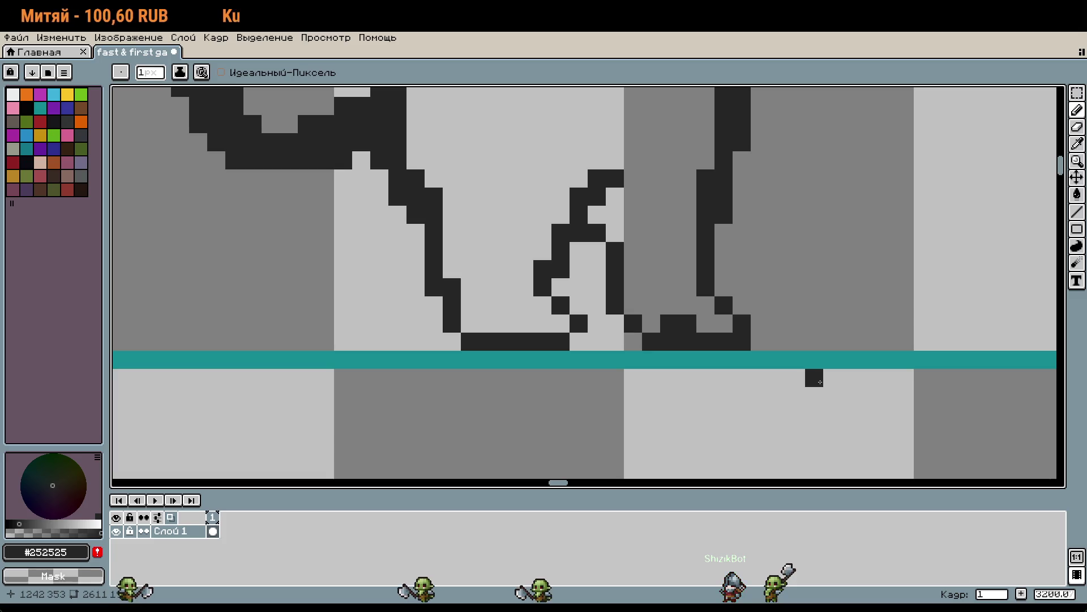
right_click(741, 359)
right_click(744, 343)
key("ctrl+z")
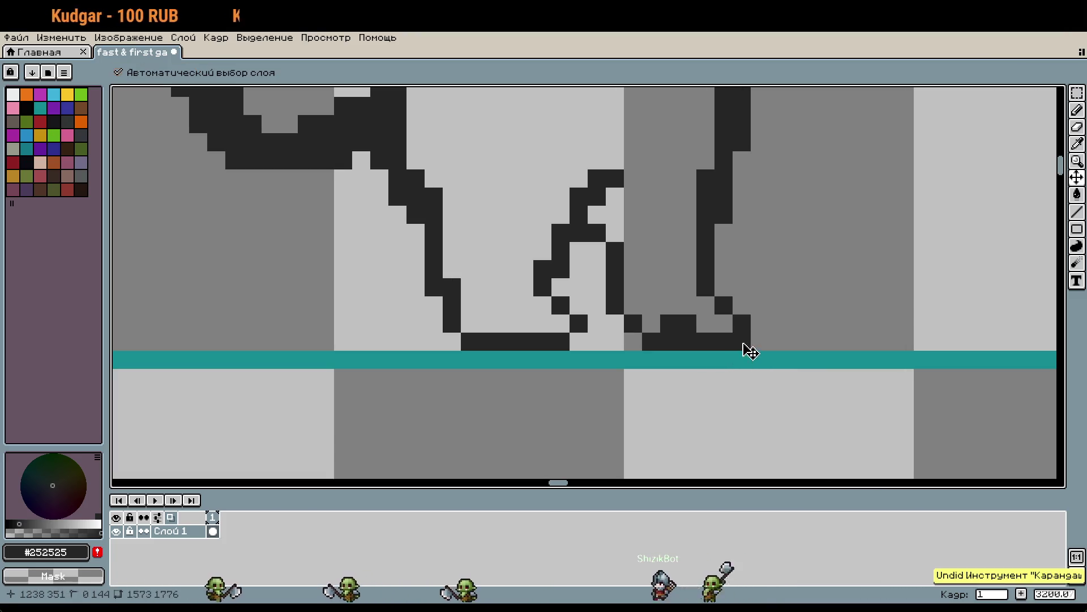
scroll(804, 264, "up", 3)
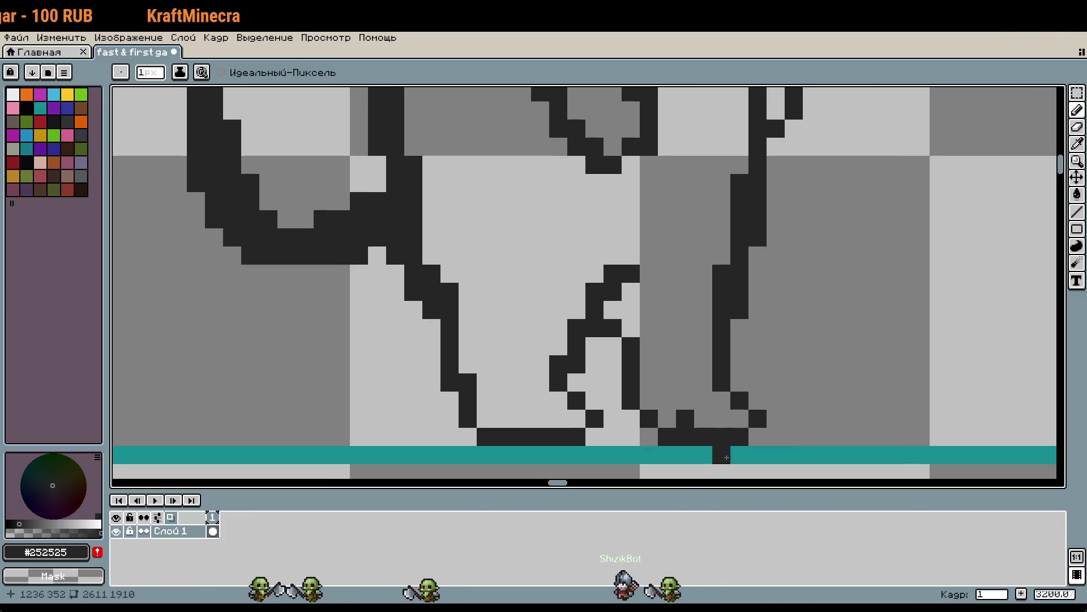
left_click(504, 419)
scroll(714, 322, "down", 1)
scroll(787, 301, "up", 3)
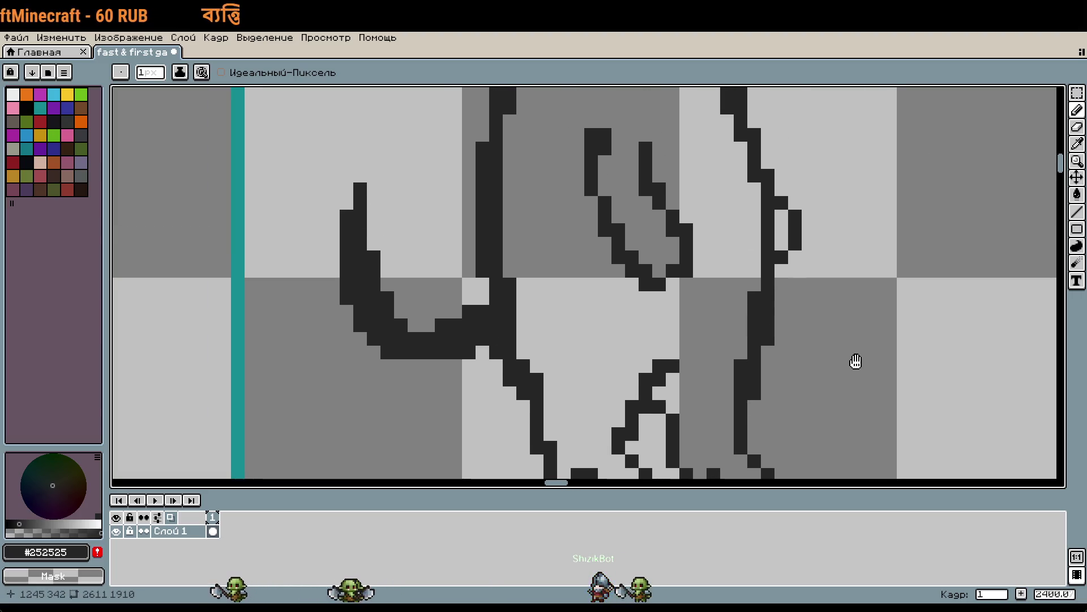
scroll(847, 349, "down", 1)
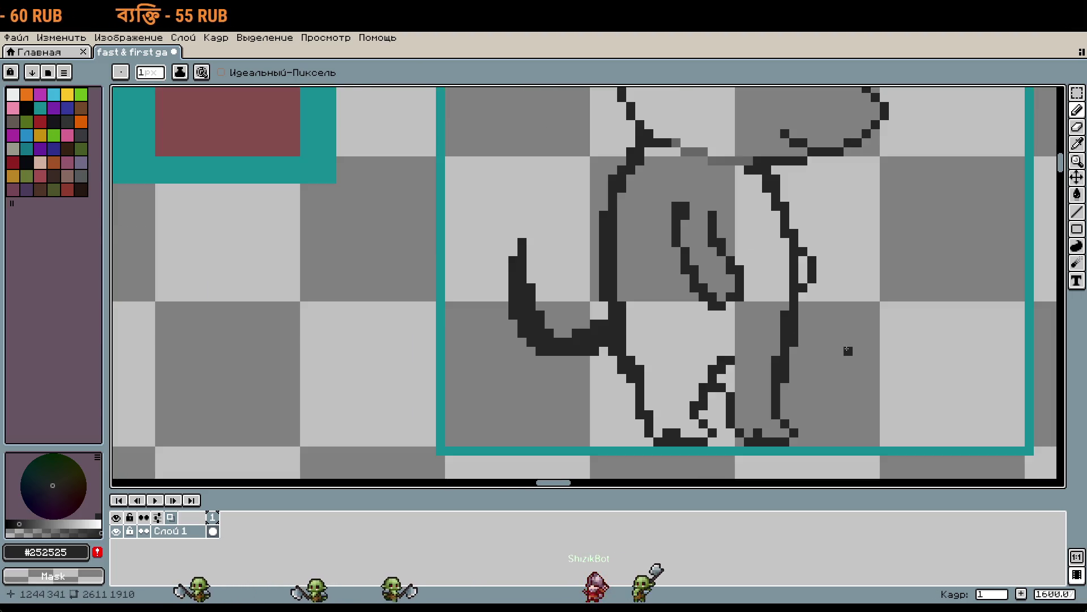
scroll(894, 245, "down", 2)
scroll(712, 400, "up", 1)
scroll(713, 401, "up", 1)
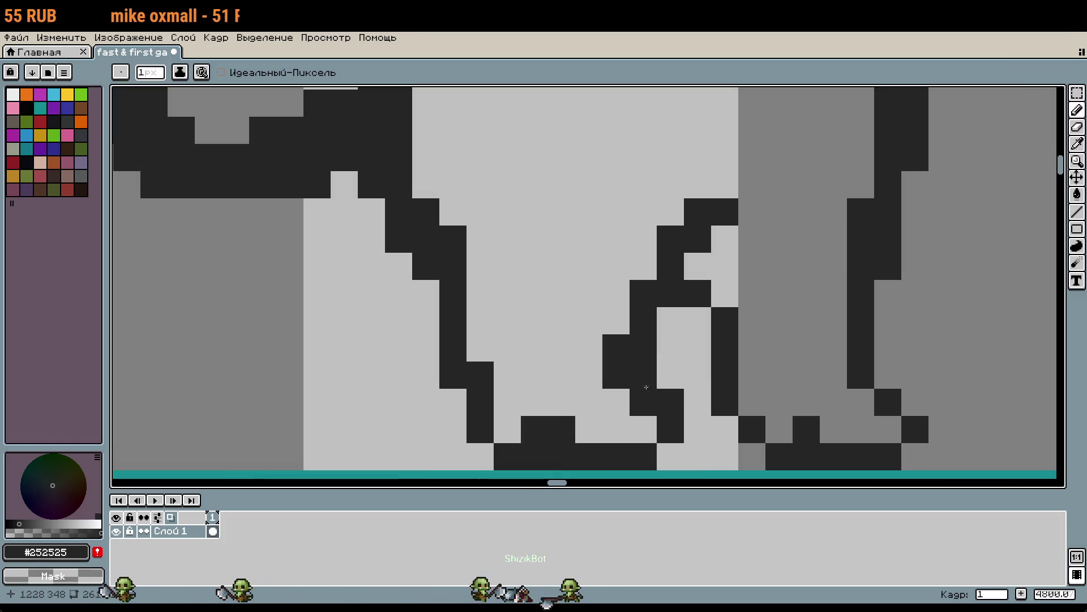
scroll(761, 395, "down", 1)
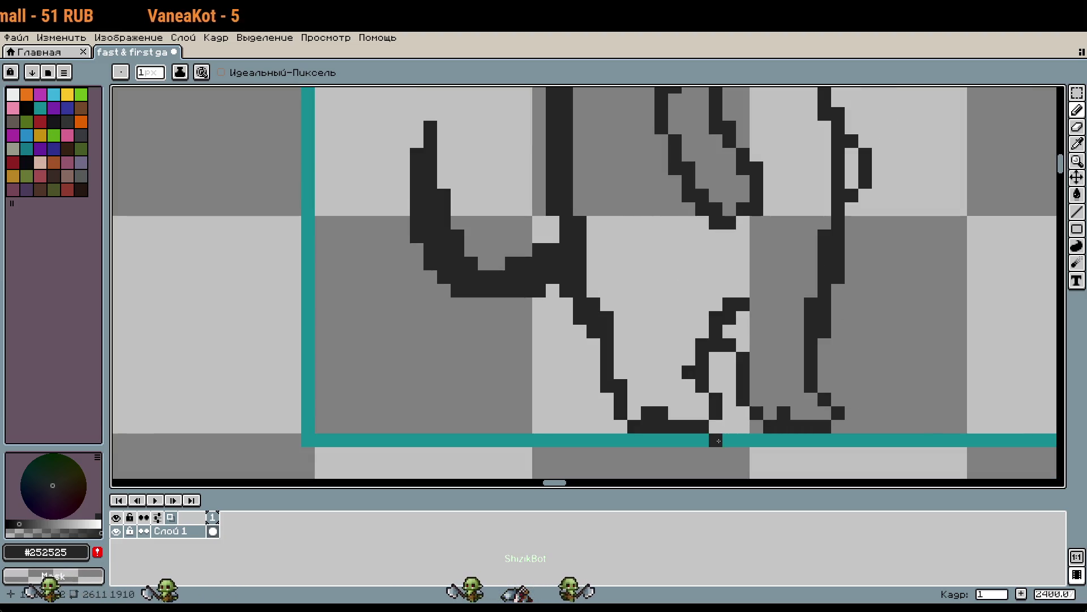
Shift a 3x3 patch of foot pixels left using a rectangular selection
key("m")
mouse_move(710, 394)
left_mouse_down()
mouse_move(667, 351)
mouse_move(684, 381)
left_mouse_up()
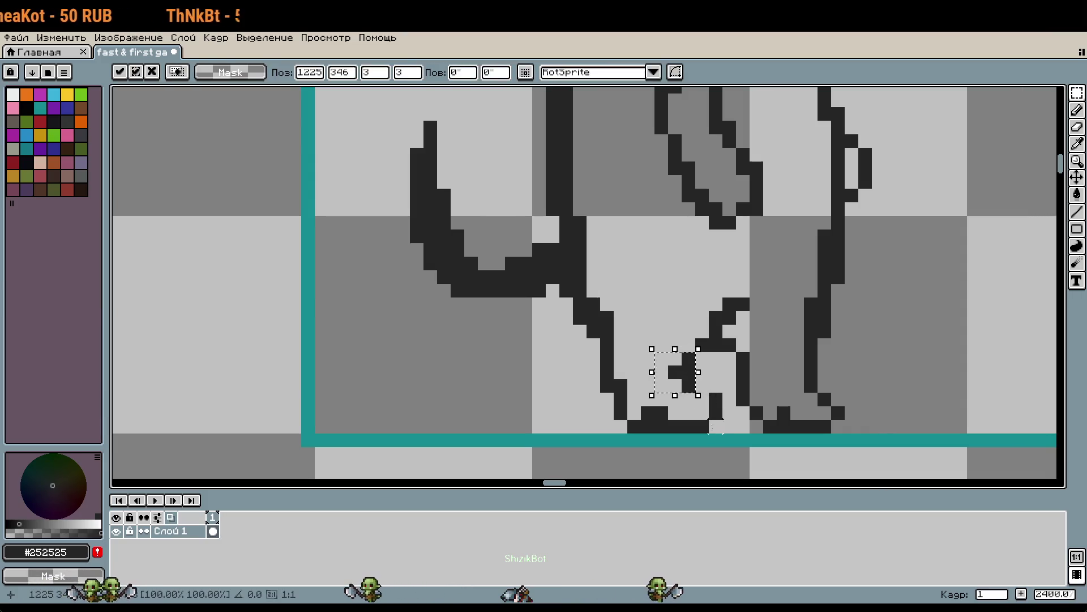
key("b")
scroll(717, 396, "up", 1)
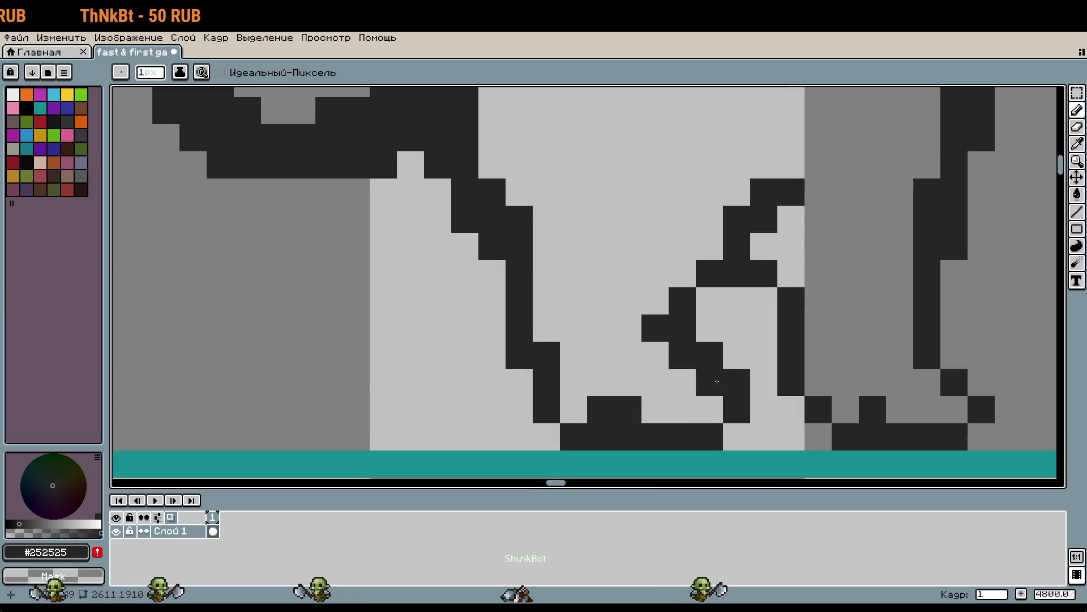
scroll(720, 353, "down", 1)
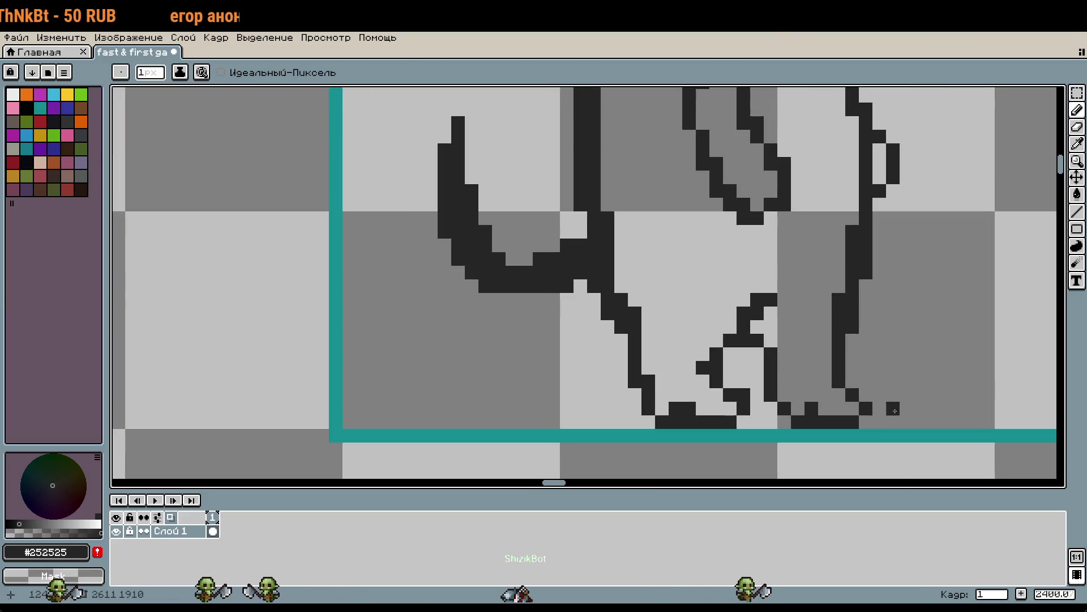
scroll(894, 411, "down", 1)
scroll(792, 380, "up", 1)
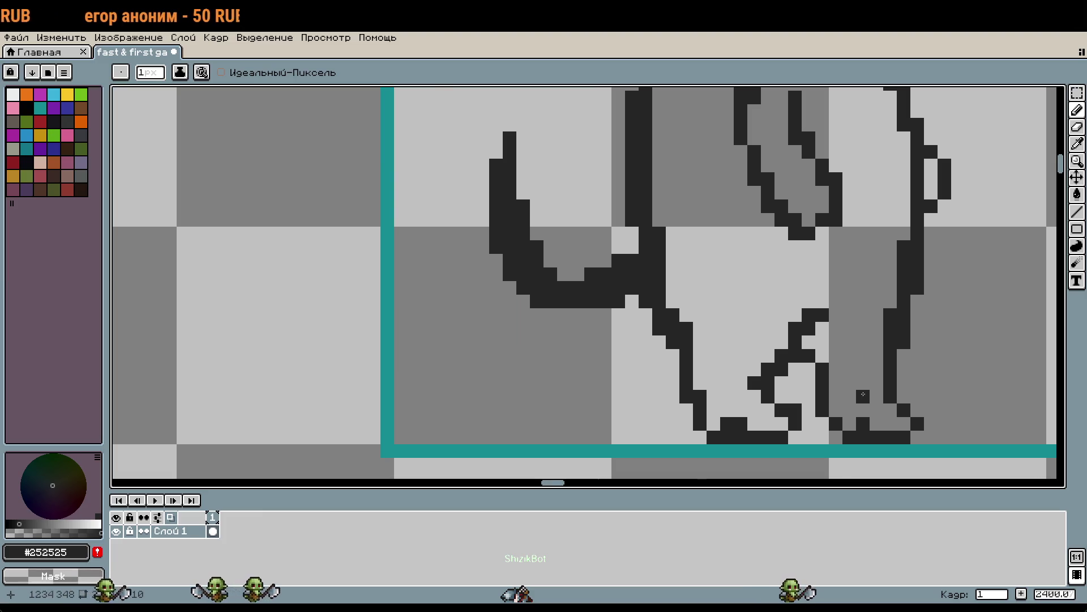
scroll(881, 393, "down", 1)
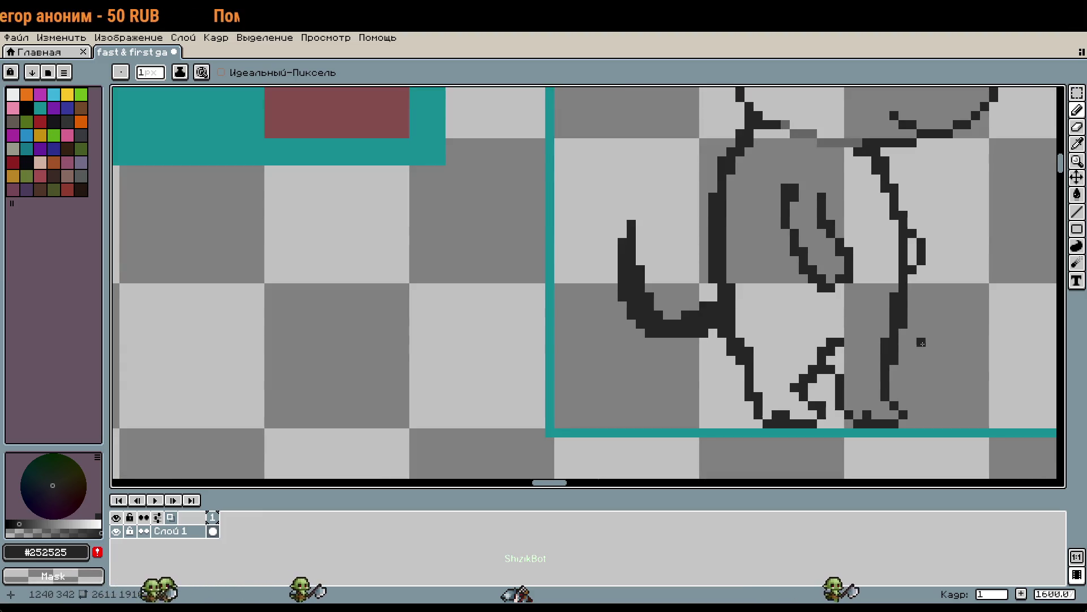
scroll(736, 337, "up", 2)
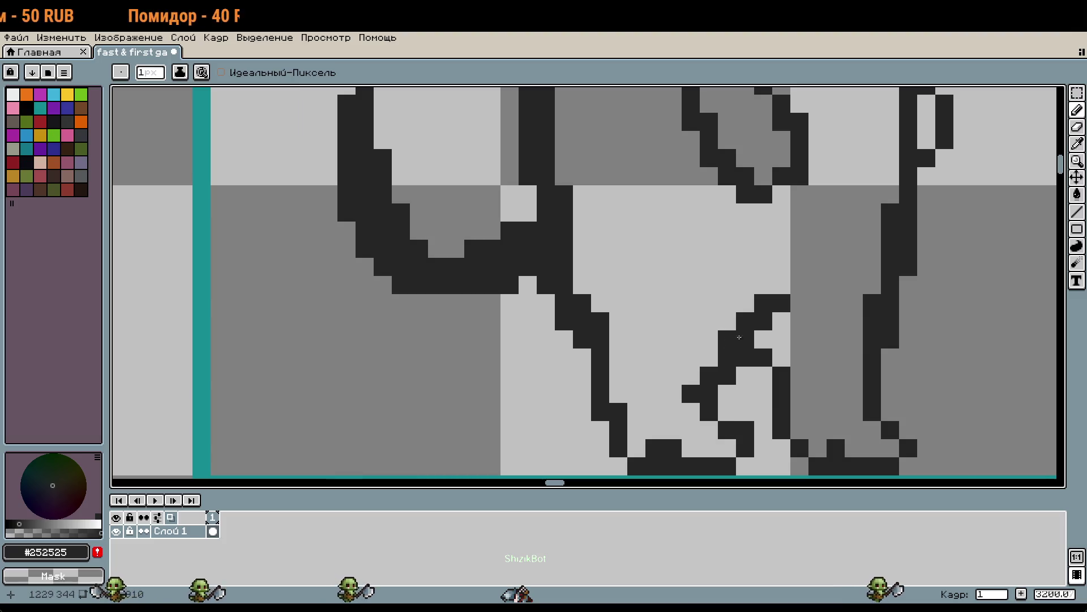
scroll(840, 409, "down", 2)
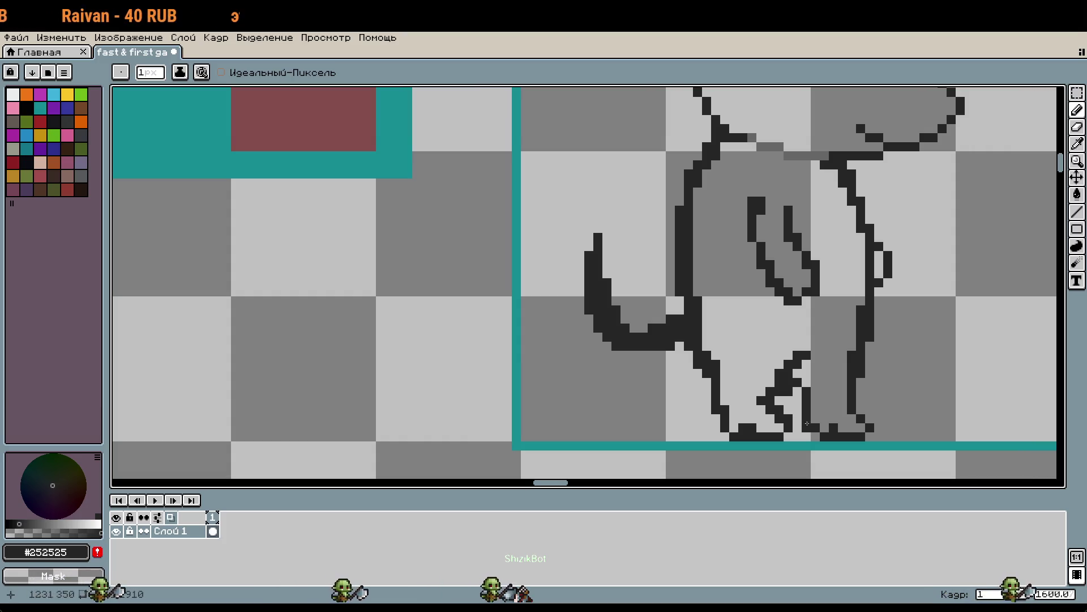
Try dark pixels on the back foot and undo both attempts
left_click(888, 382)
key("ctrl+z")
left_click(869, 409)
key("ctrl+z")
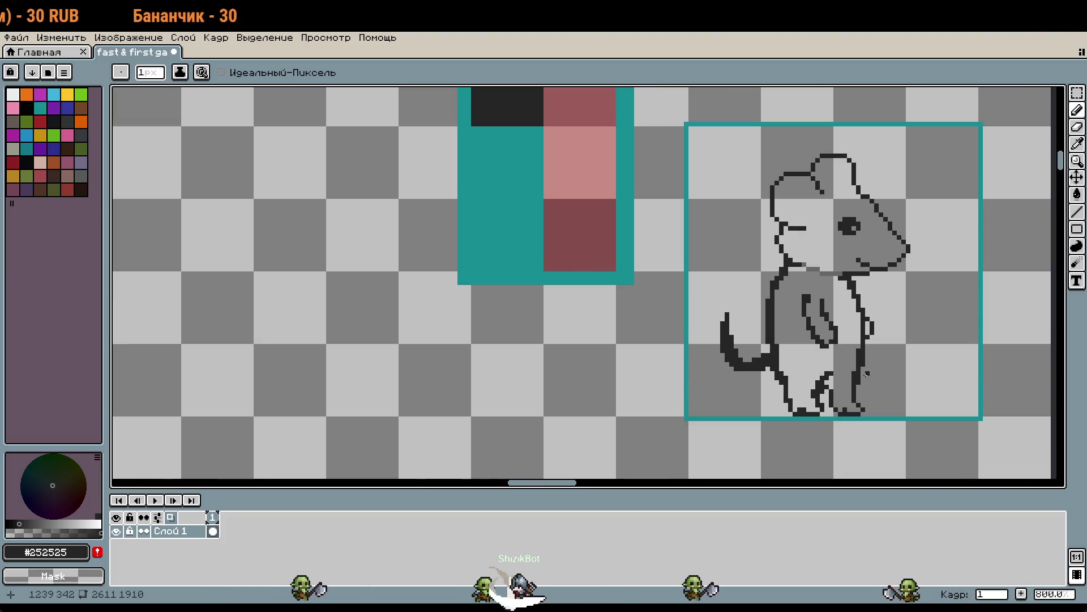
Check the reference rat sprites, then zoom out to the sketch beside the palette swatches
scroll(859, 357, "down", 1)
scroll(859, 357, "down", 1)
left_click_drag(859, 358, 821, 589)
left_click_drag(843, 476, 788, 228)
scroll(762, 391, "up", 7)
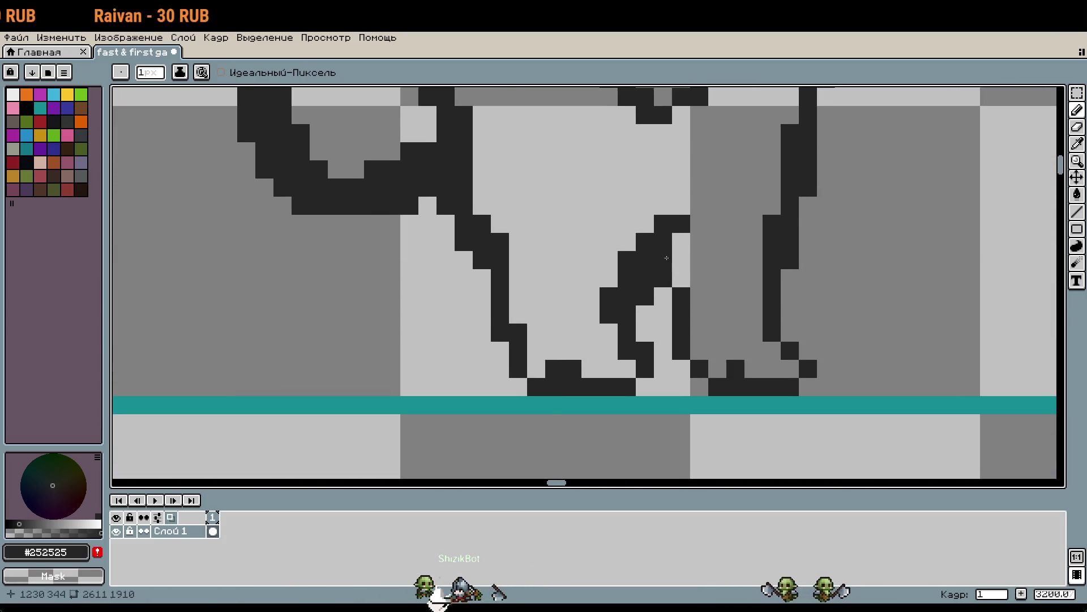
scroll(778, 295, "down", 5)
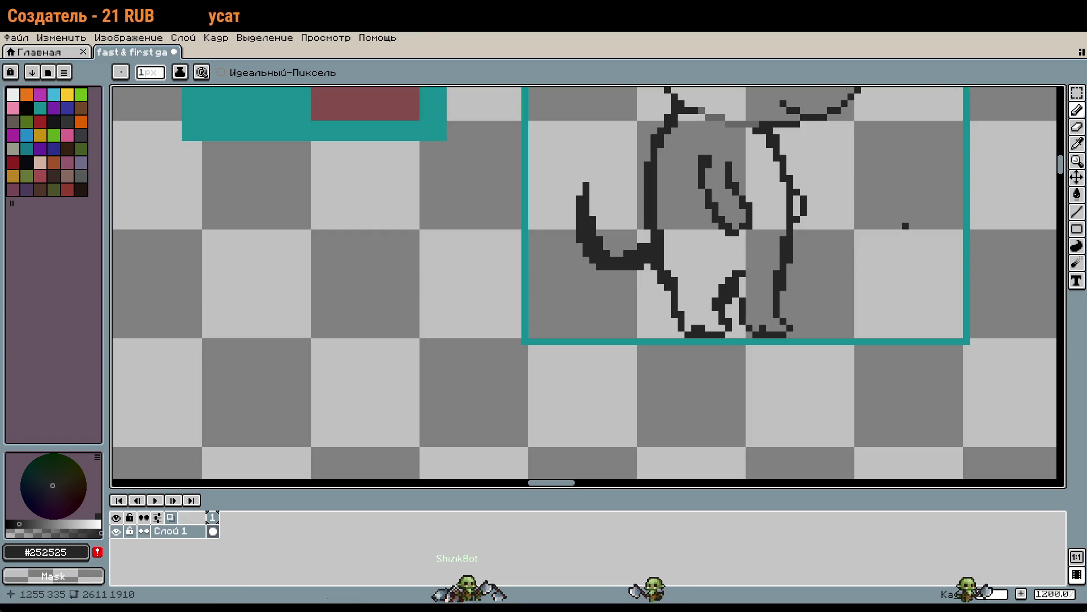
scroll(793, 283, "up", 10)
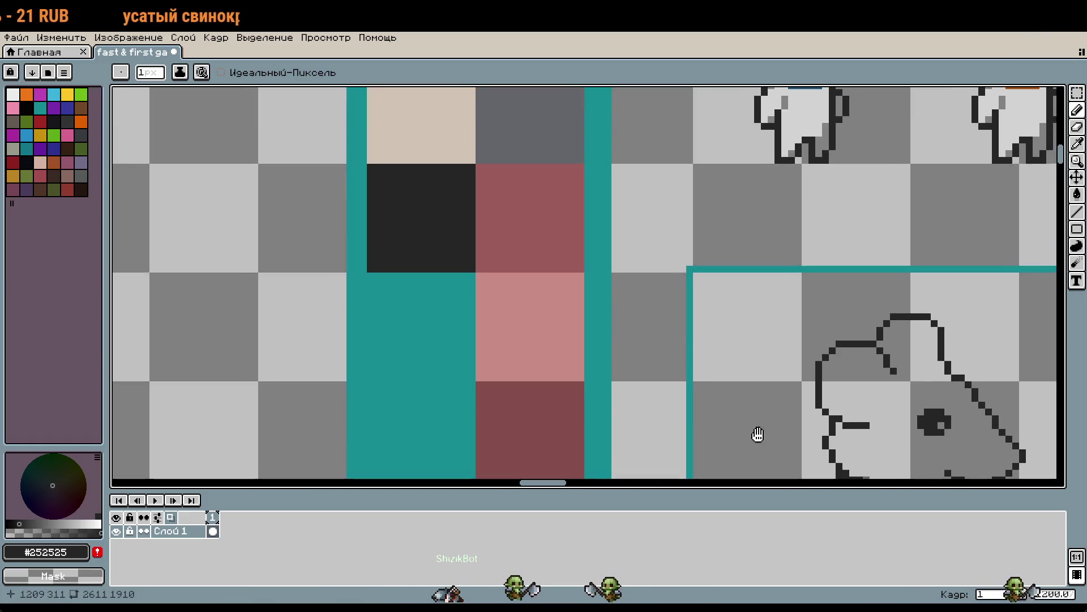
scroll(758, 438, "left", 3)
Pick the grey body colour and bucket-fill the rat's body with it
left_click(566, 199, "alt")
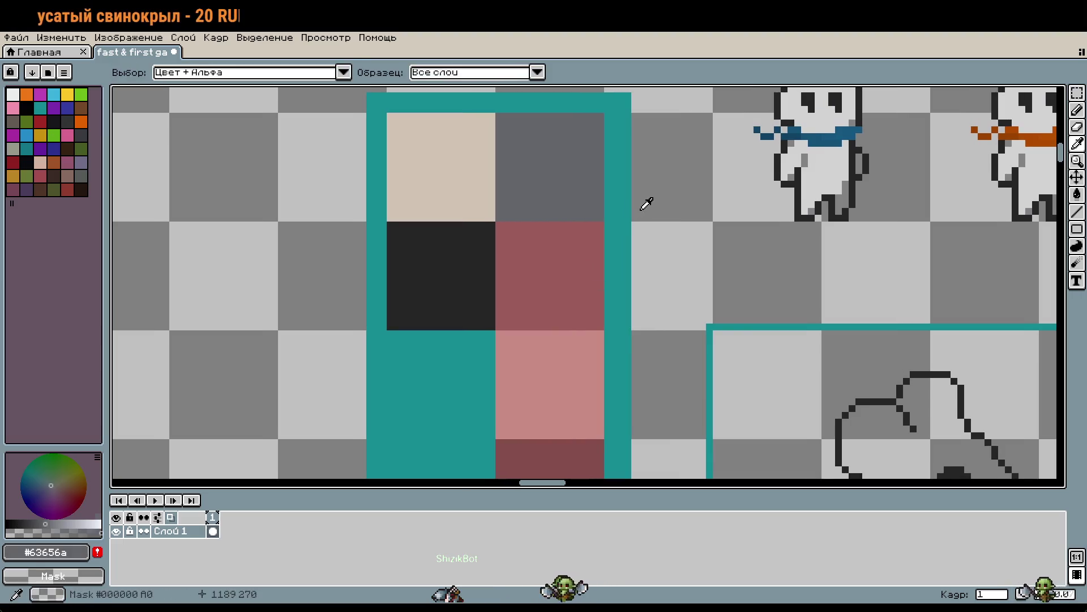
scroll(750, 340, "down", 5)
scroll(749, 340, "right", 4)
scroll(694, 265, "down", 3)
scroll(694, 264, "right", 1)
key("g")
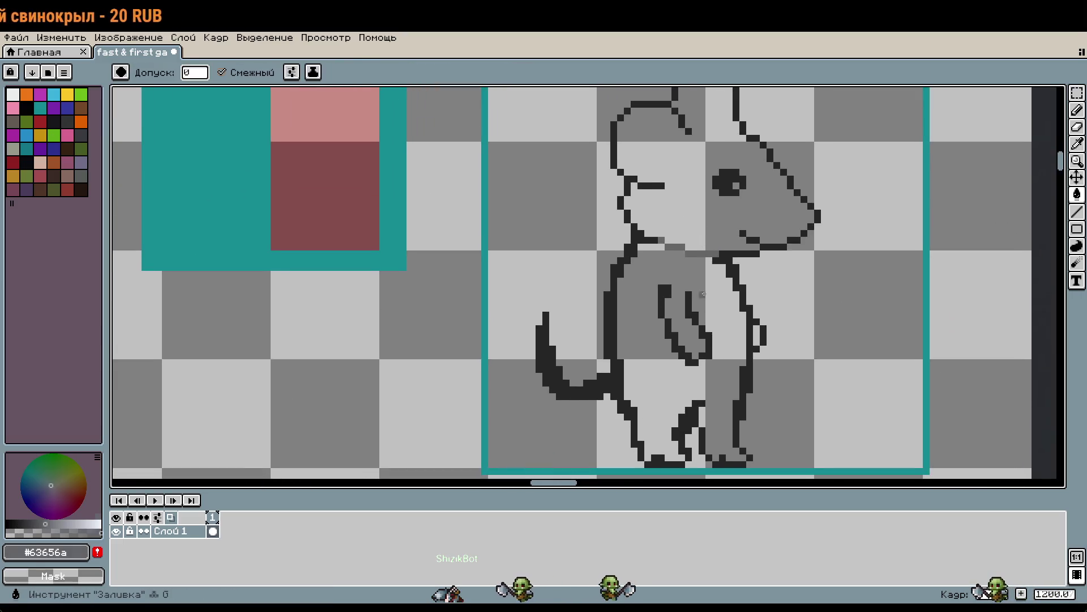
left_click(707, 291)
Fill the rat's head with grey, redoing the fill after an undo
scroll(651, 392, "down", 2)
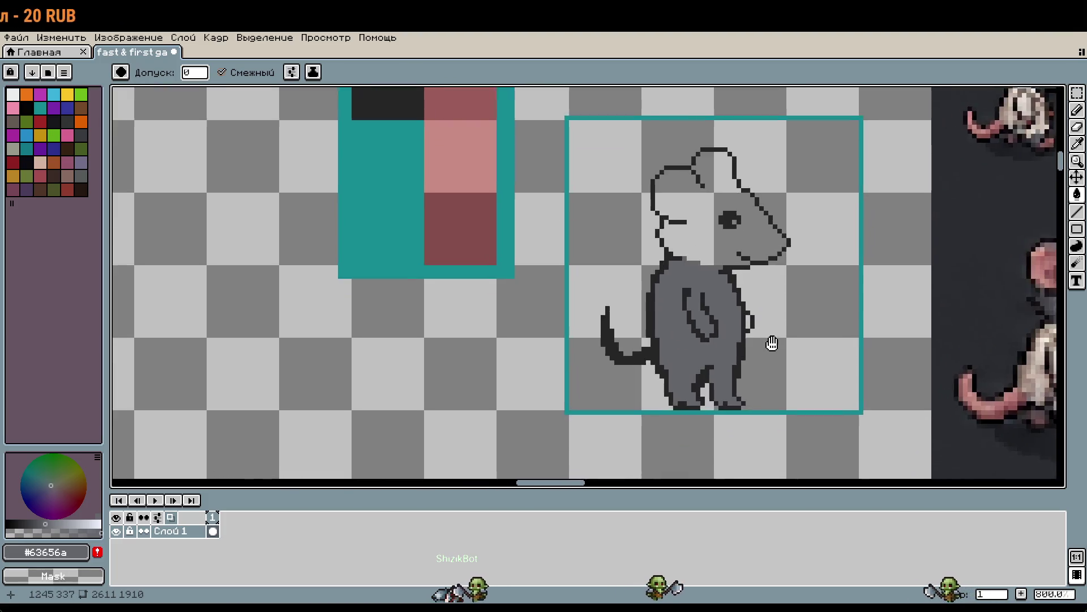
left_click(644, 193)
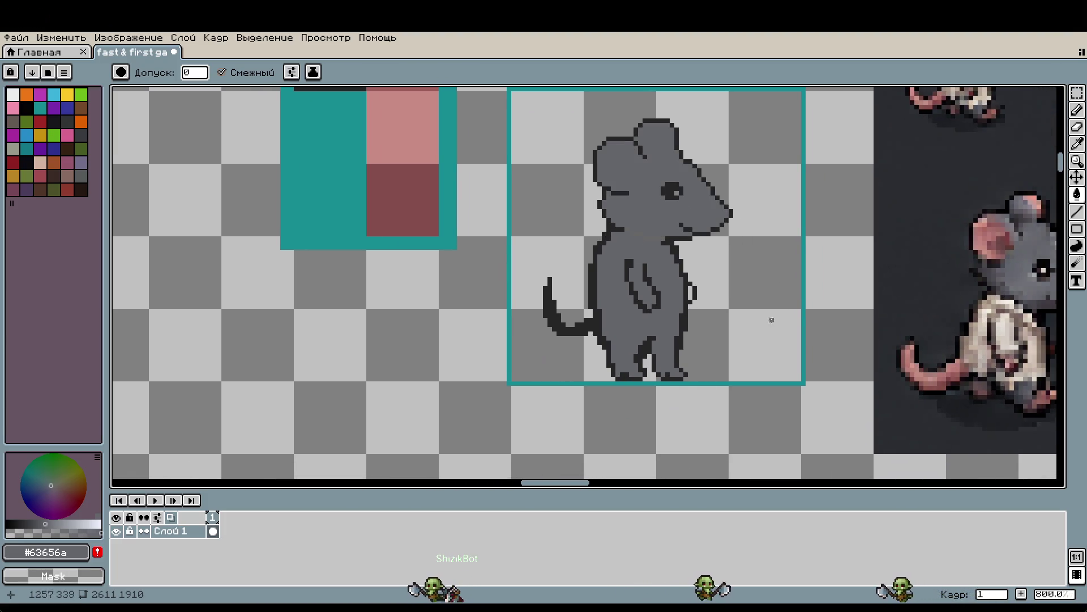
key("ctrl+z")
left_click_drag(701, 287, 713, 367)
left_click(698, 287)
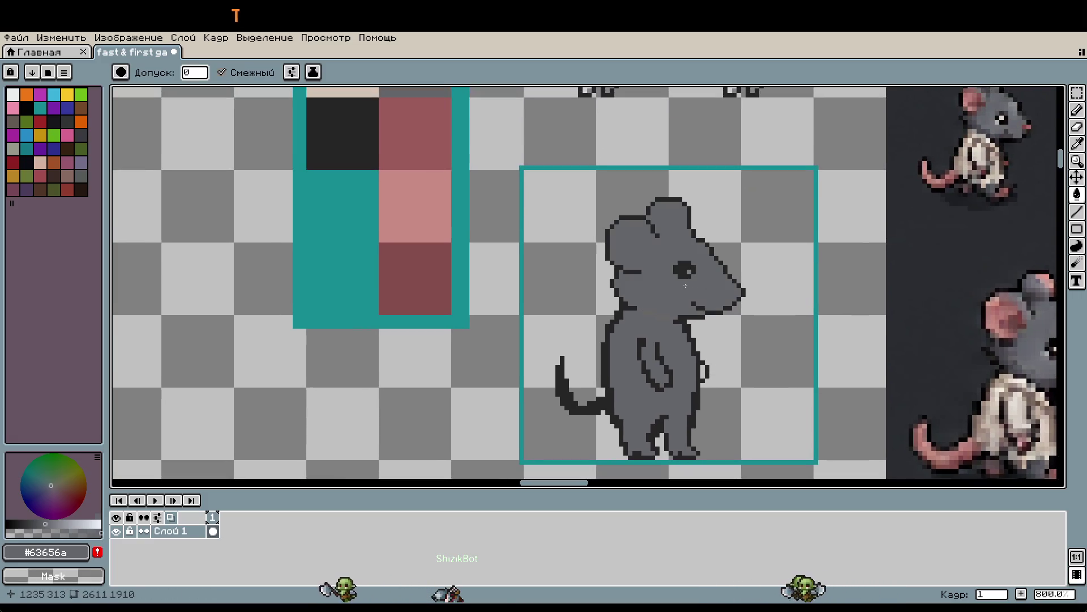
key("b")
scroll(664, 301, "up", 3)
scroll(651, 295, "left", 3)
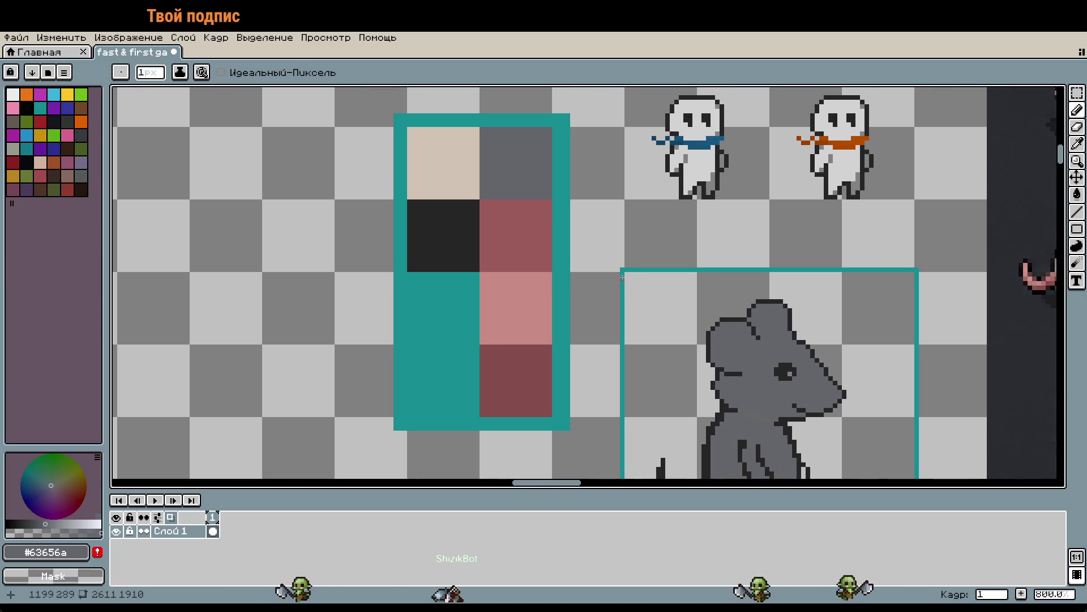
scroll(651, 354, "right", 5)
scroll(650, 355, "down", 2)
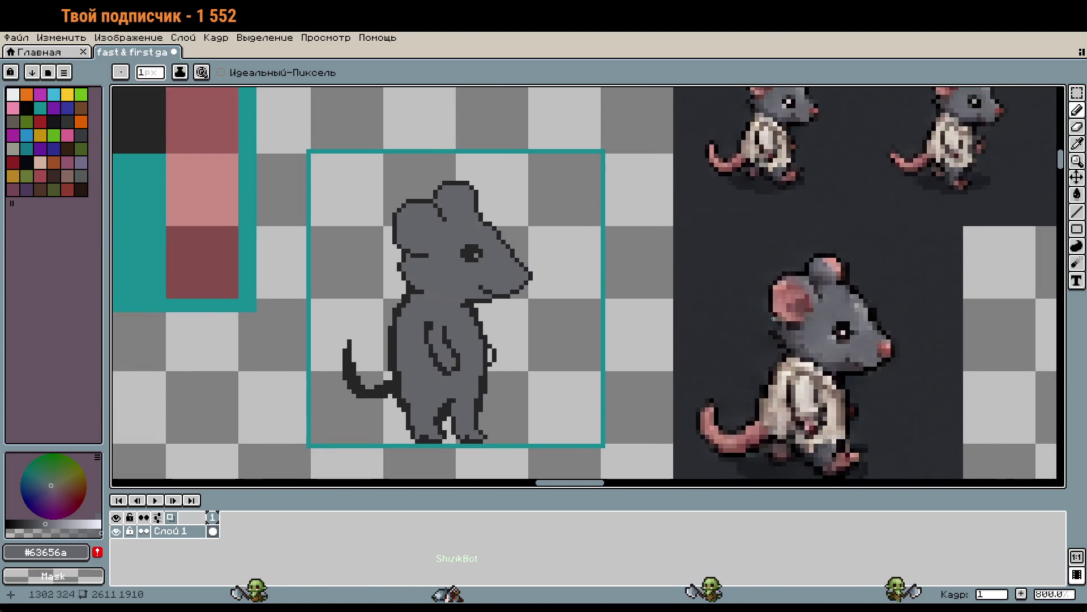
scroll(822, 340, "up", 3)
key("ctrl+z")
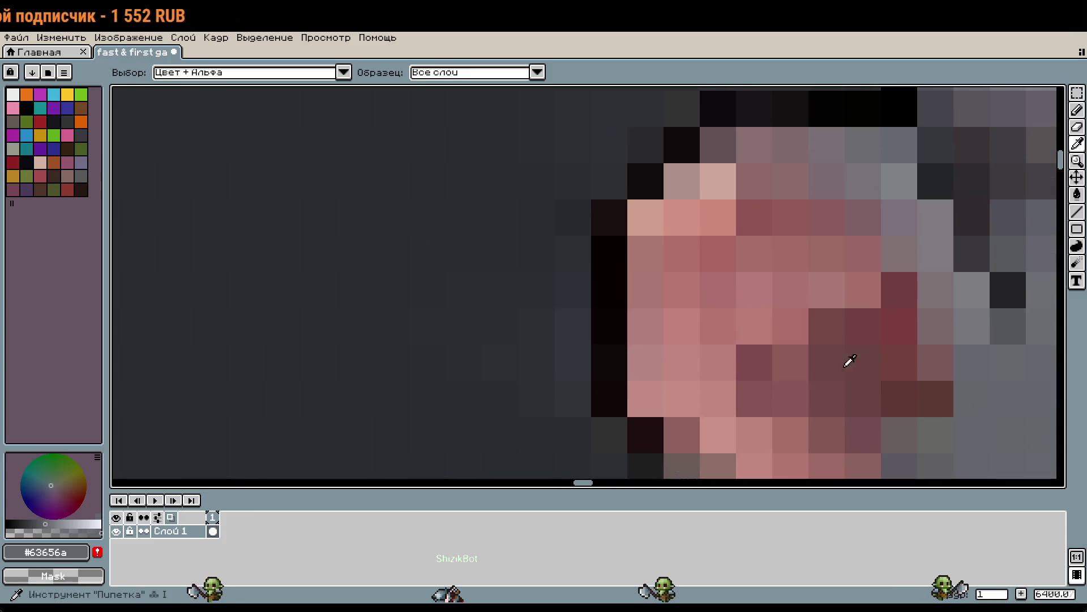
Pick pink from the reference mouse's nose and draw the inner ear shapes
left_click(672, 372, "alt")
scroll(673, 371, "down", 2)
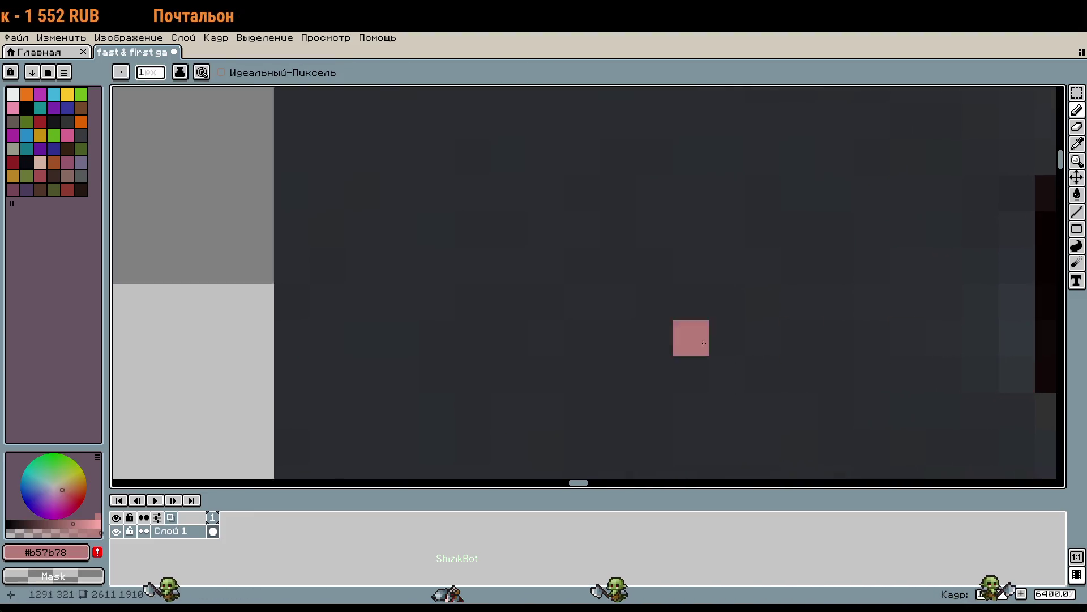
scroll(845, 328, "left", 8)
scroll(704, 327, "up", 1)
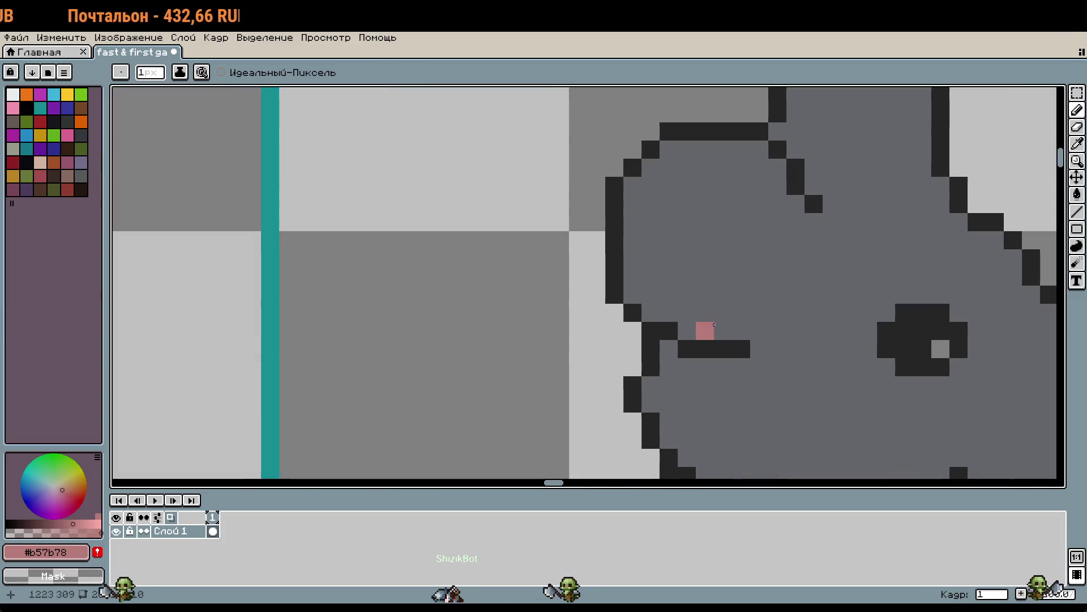
scroll(759, 289, "left", 3)
mouse_move(691, 291)
left_mouse_down()
mouse_move(705, 303)
mouse_move(651, 311)
left_mouse_up()
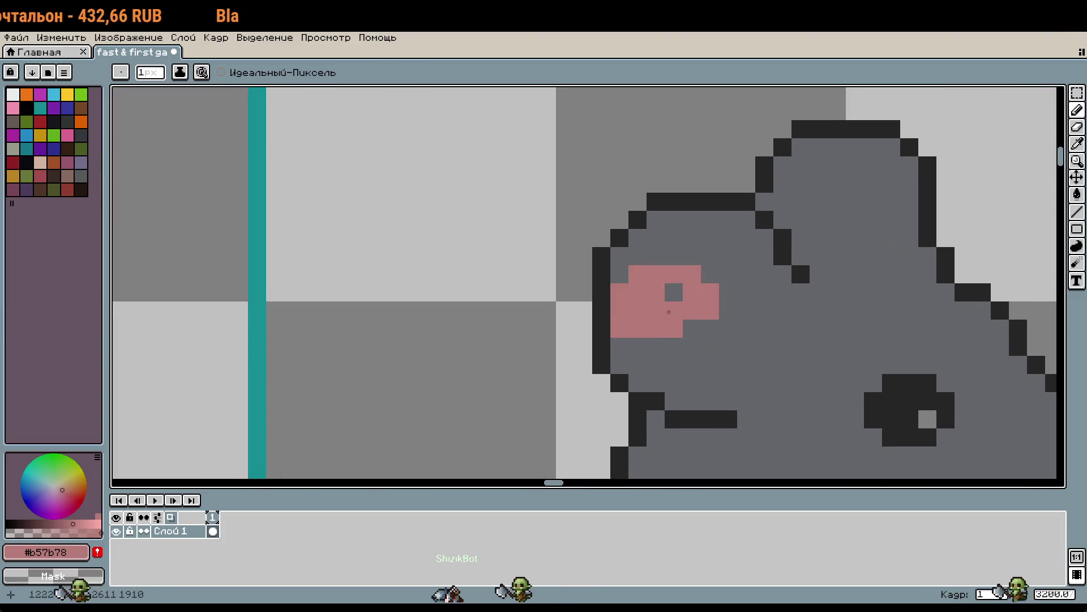
key("ctrl+z")
left_click_drag(710, 238, 637, 328)
mouse_move(640, 254)
left_mouse_down()
mouse_move(683, 242)
mouse_move(731, 247)
mouse_move(752, 284)
left_mouse_up()
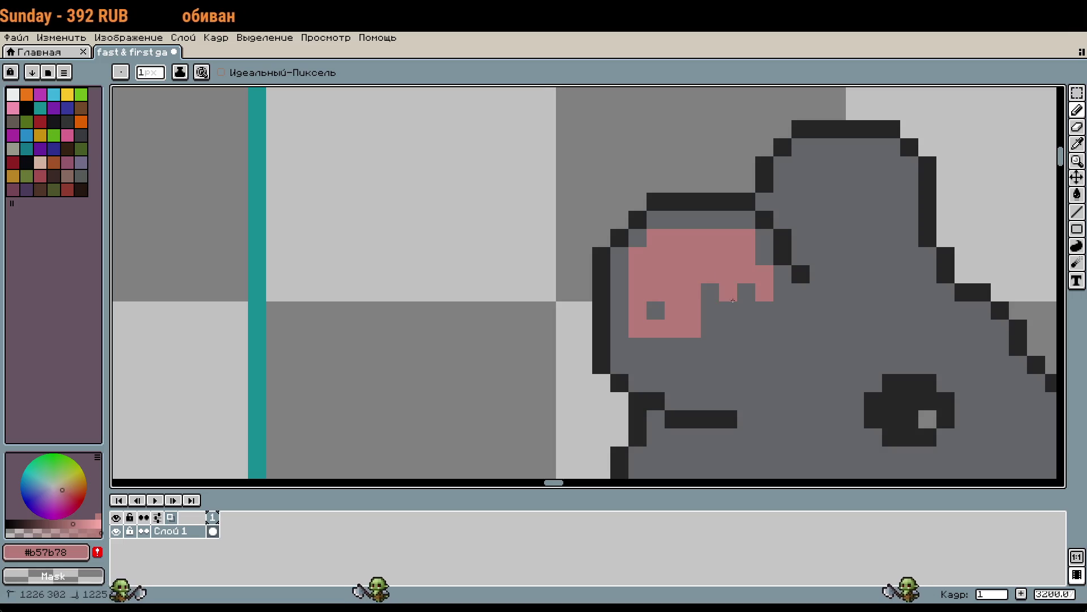
mouse_move(637, 362)
left_mouse_down()
mouse_move(701, 354)
mouse_move(746, 303)
mouse_move(734, 357)
left_mouse_up()
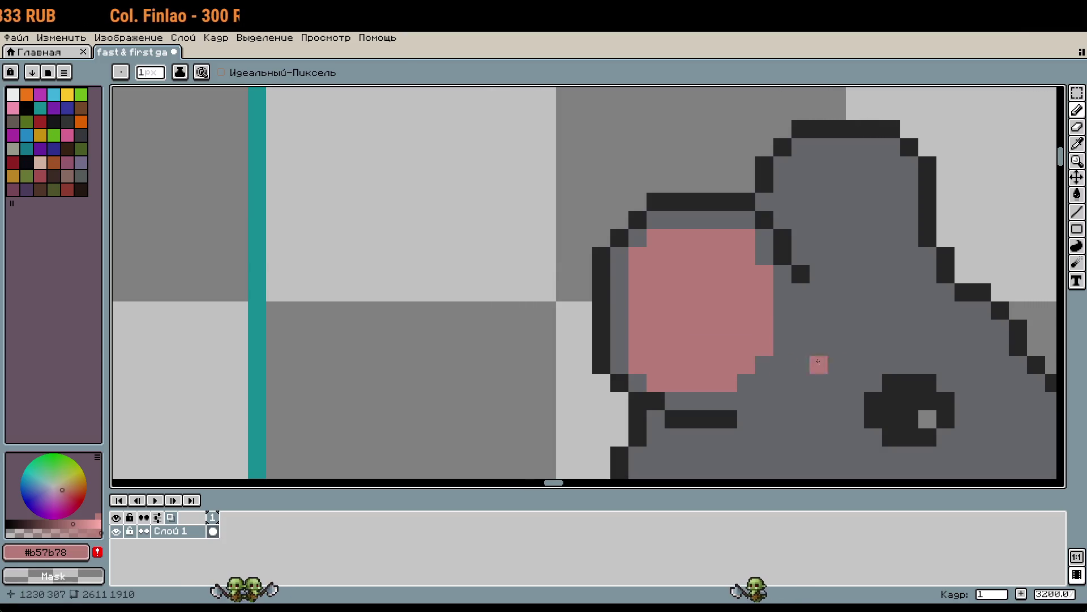
Fill the remaining gaps in the pink inner ears
scroll(815, 274, "up", 3)
scroll(815, 274, "right", 3)
mouse_move(762, 224)
left_mouse_down()
mouse_move(785, 233)
mouse_move(835, 225)
mouse_move(823, 242)
left_mouse_up()
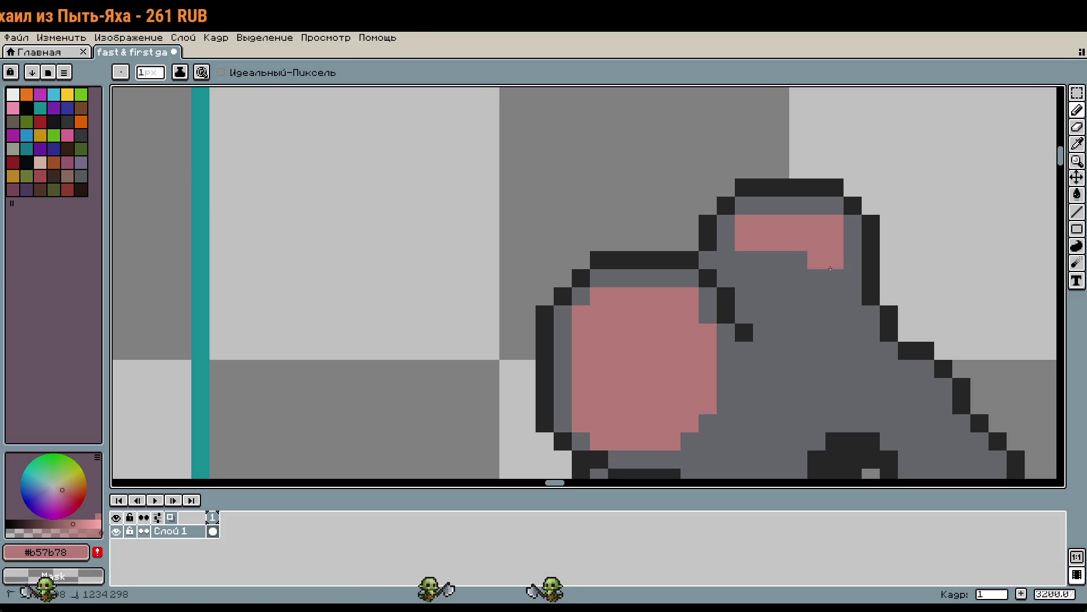
scroll(777, 258, "down", 3)
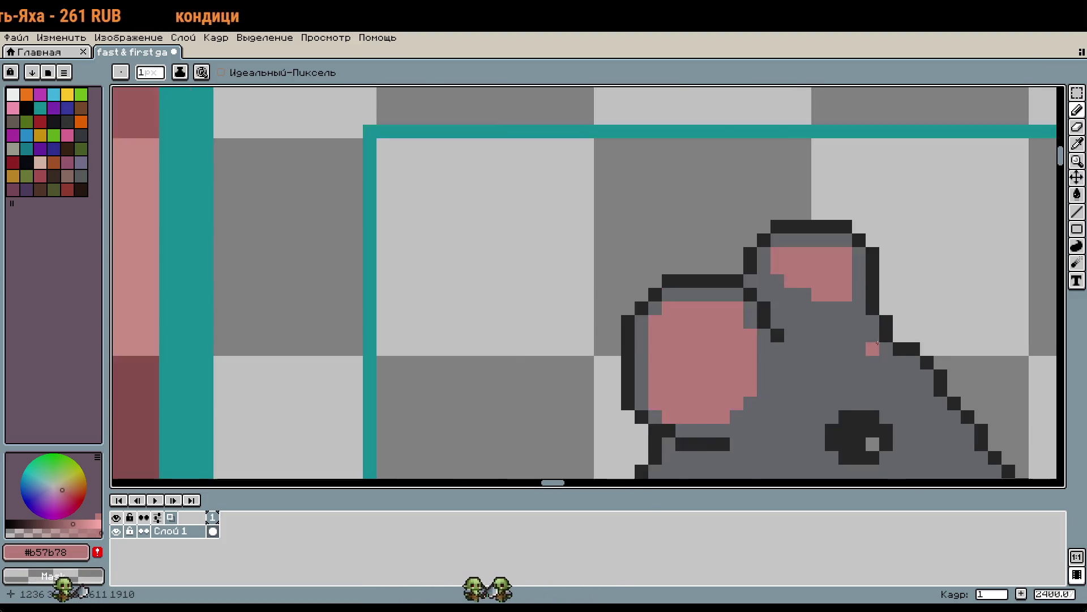
scroll(787, 343, "up", 2)
Sample the grey body colour and trim the pink ear edges back to grey
left_click(806, 328, "alt")
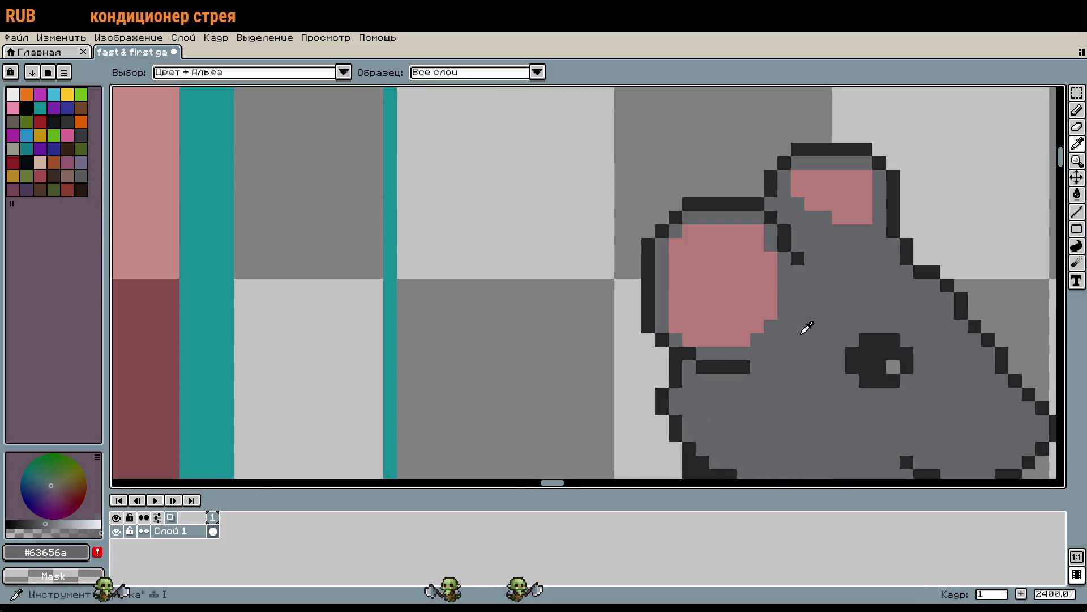
mouse_move(782, 311)
left_mouse_down()
mouse_move(689, 341)
mouse_move(682, 243)
mouse_move(754, 230)
left_mouse_up()
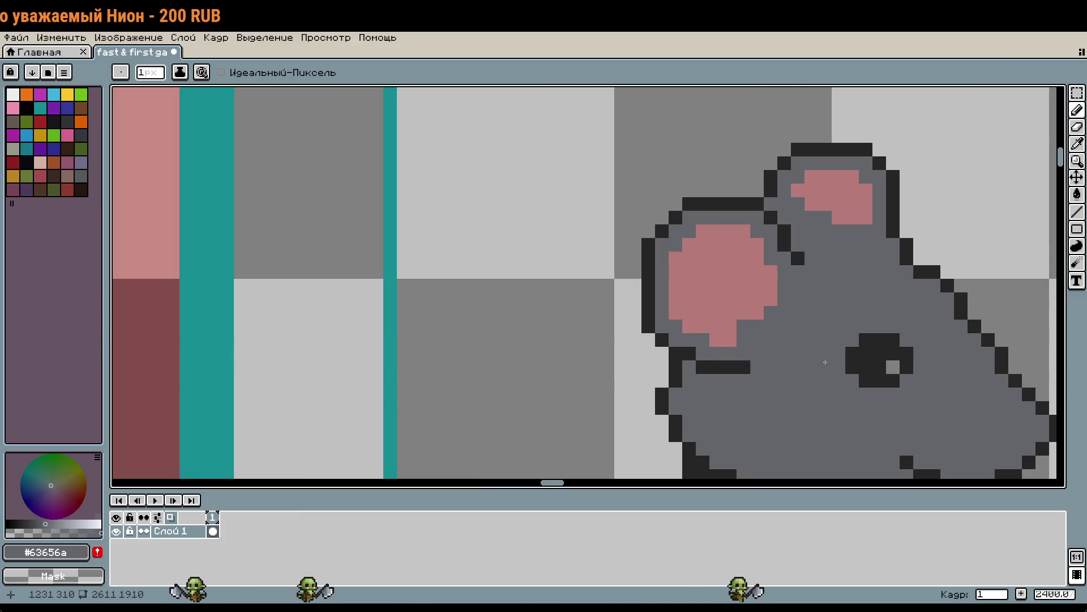
scroll(771, 340, "up", 1)
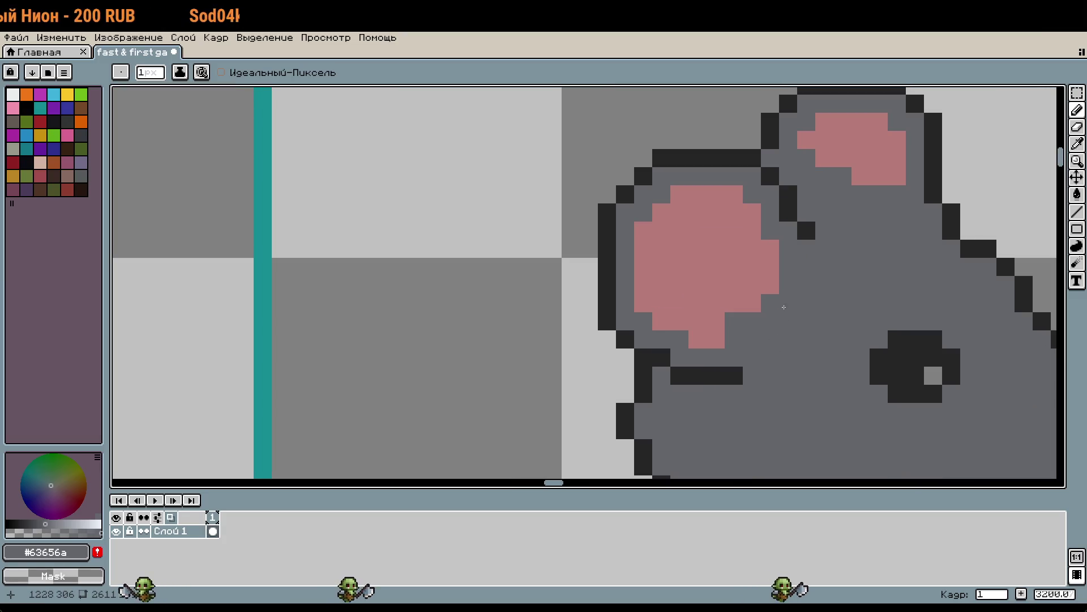
left_click(756, 306)
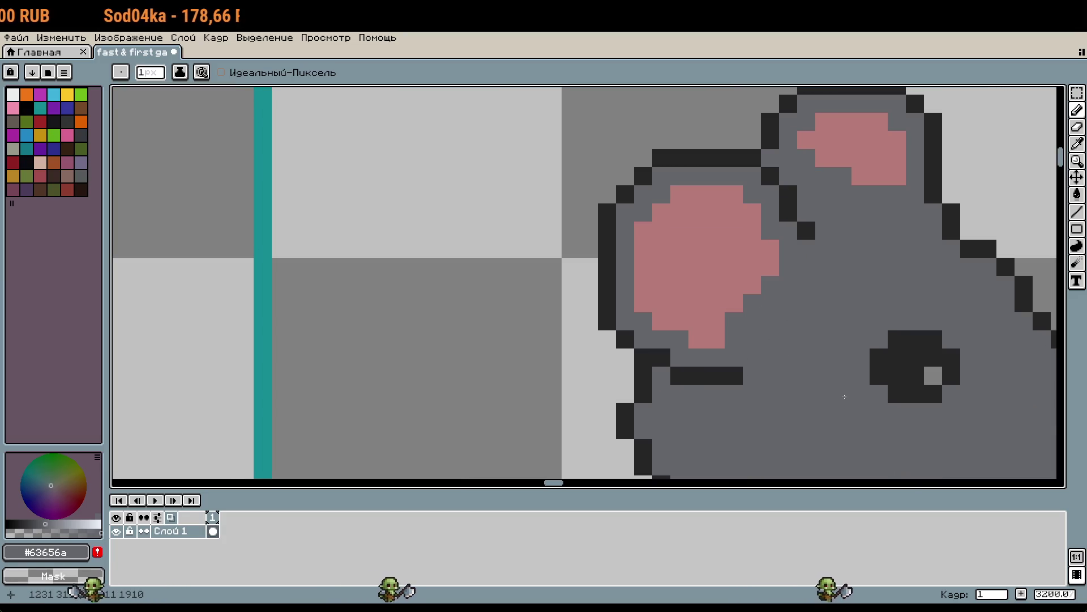
scroll(845, 397, "down", 1)
scroll(834, 327, "down", 3)
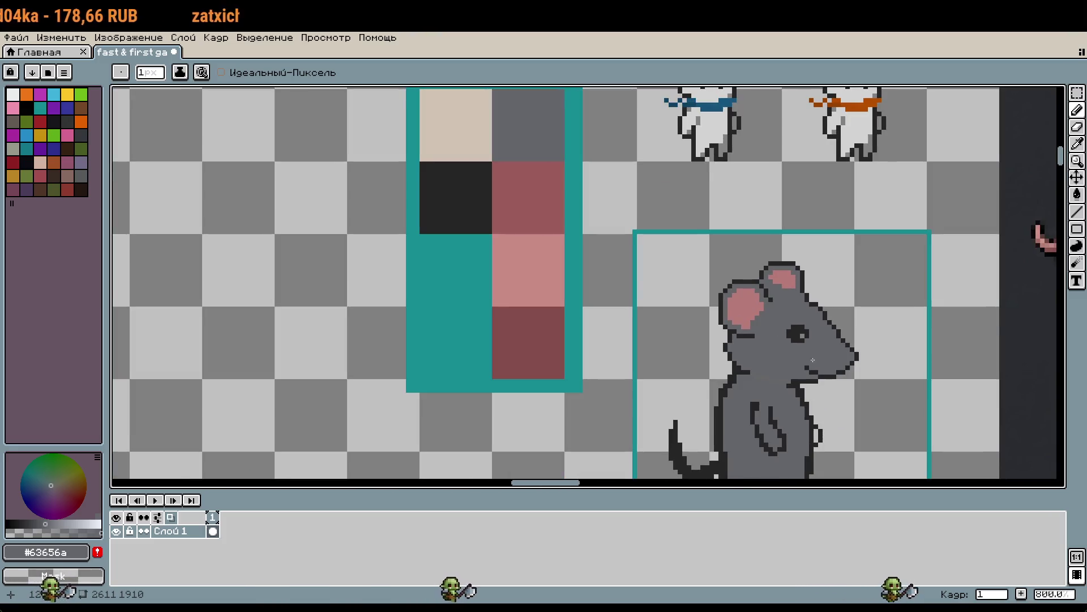
Paint the rat's snout tip with the light pink swatch, undoing an extra stroke
mouse_move(839, 340)
left_mouse_down()
mouse_move(597, 251)
mouse_move(606, 219)
mouse_move(614, 242)
mouse_move(764, 338)
left_mouse_up()
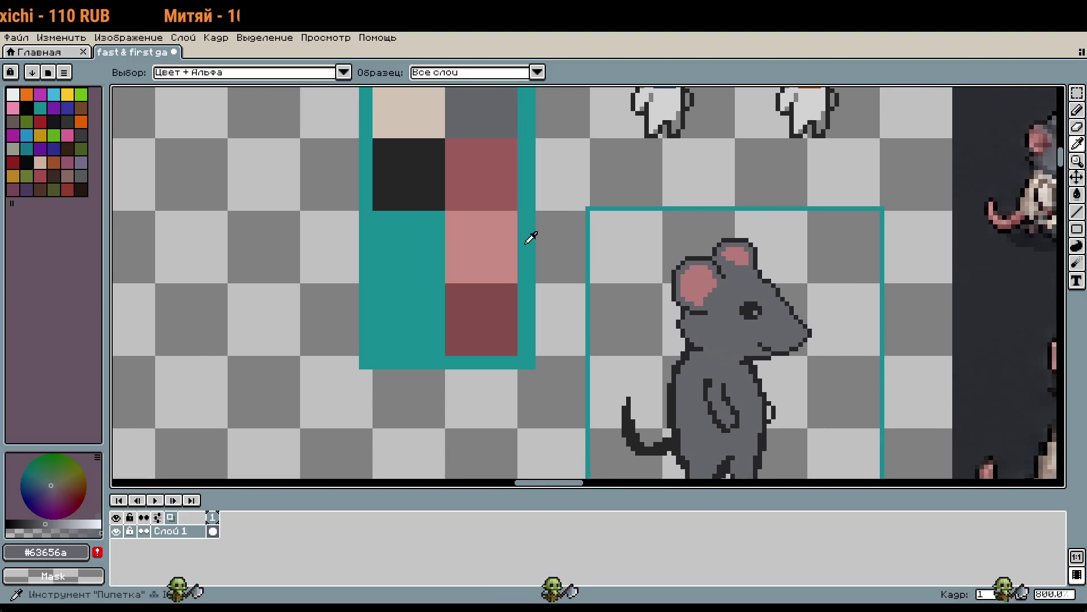
left_click(481, 246, "alt")
scroll(861, 360, "up", 4)
left_click_drag(578, 229, 552, 207)
scroll(551, 207, "down", 4)
scroll(650, 259, "up", 1)
key("ctrl+z")
key("m")
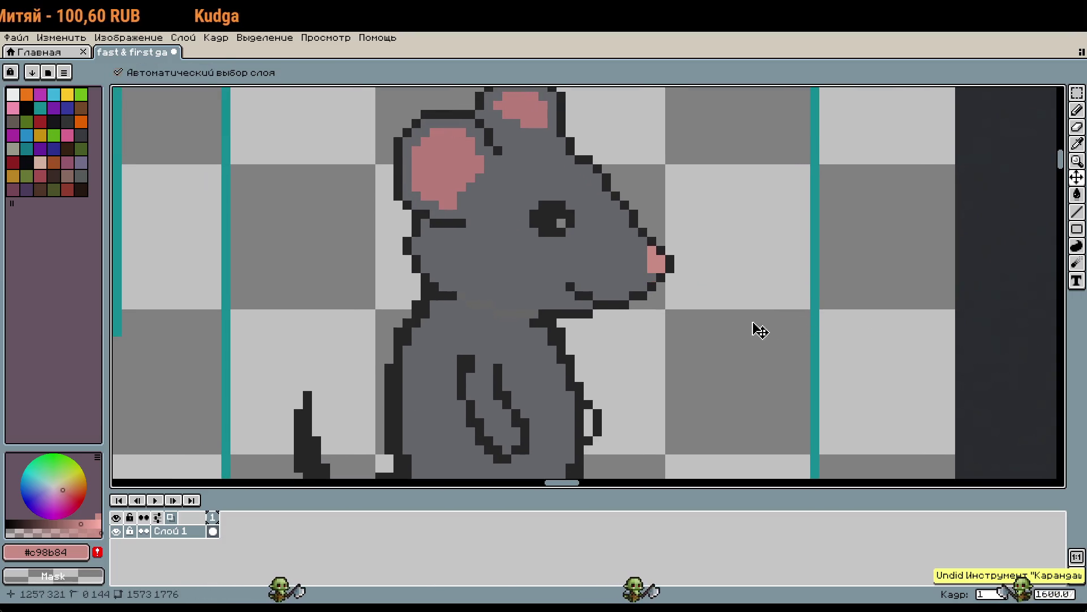
key("b")
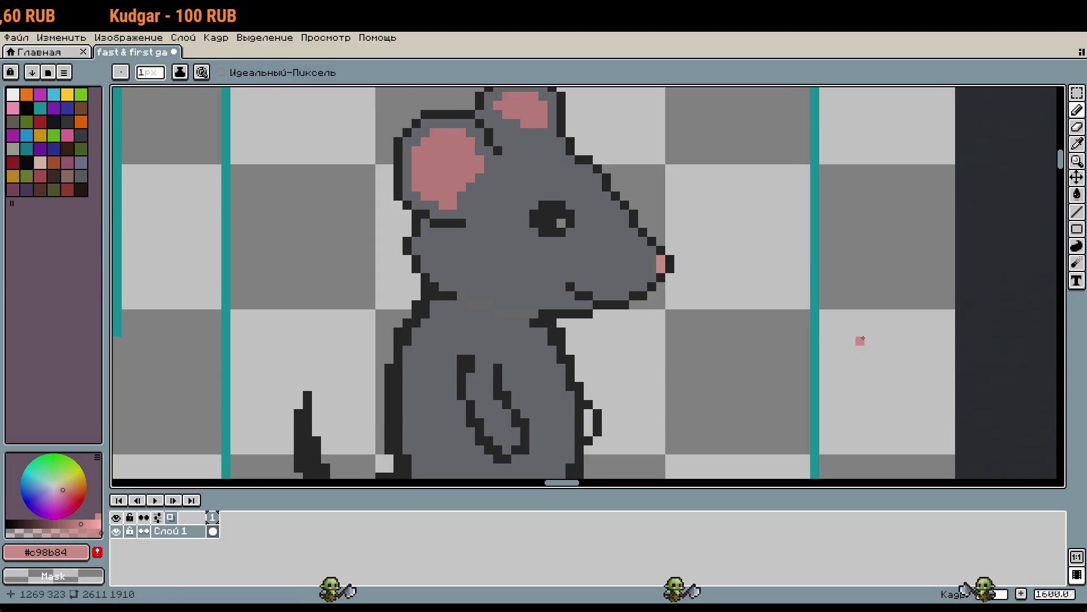
scroll(855, 341, "down", 3)
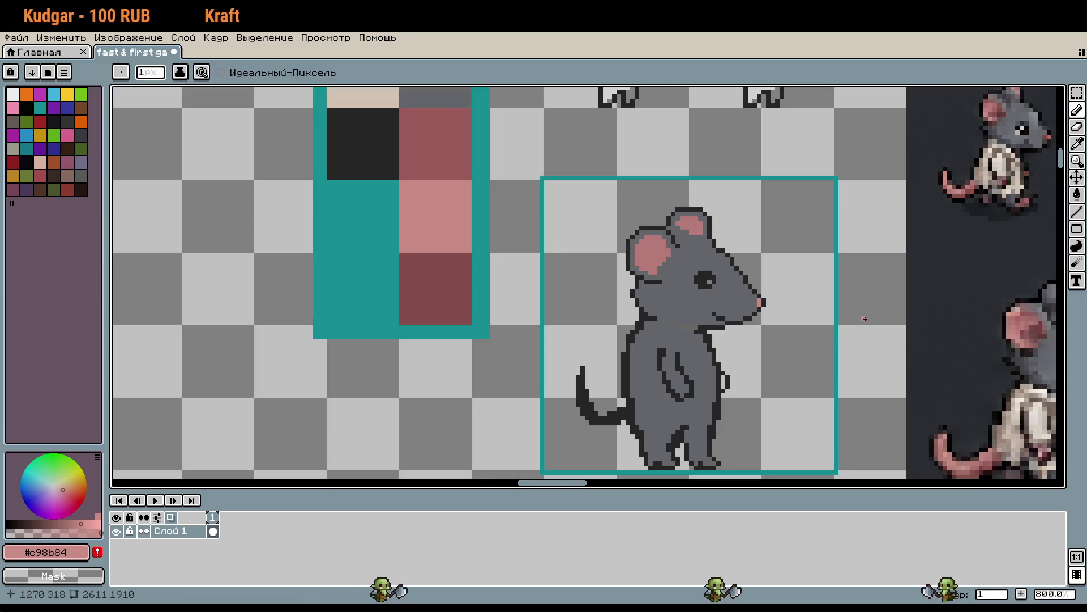
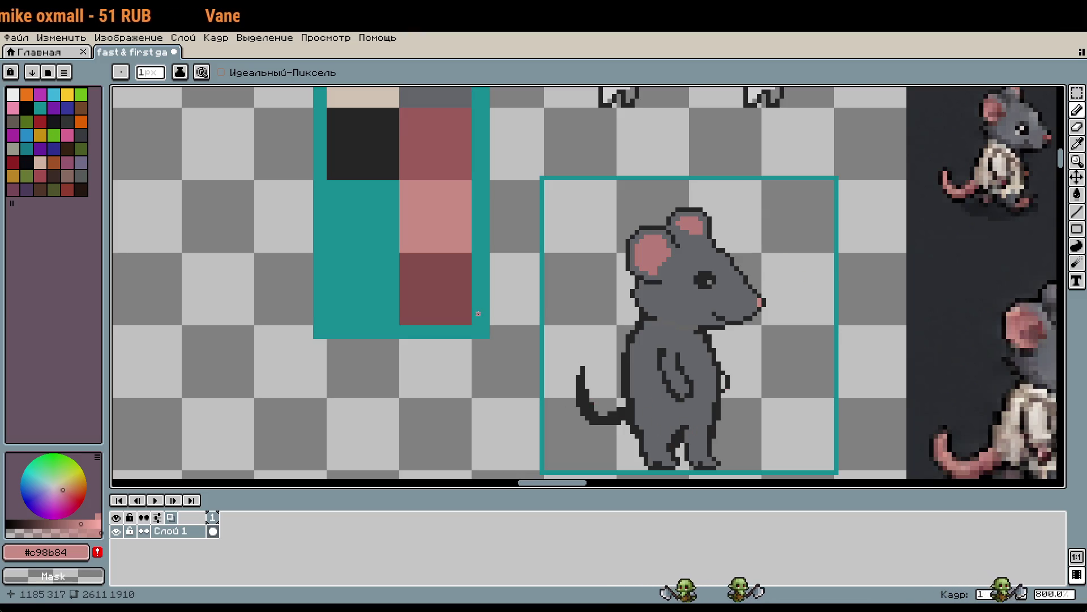
Paint the curled tail dark red #854e4c, thickening its upper part and left edge
left_click(461, 279, "alt")
scroll(619, 376, "up", 1)
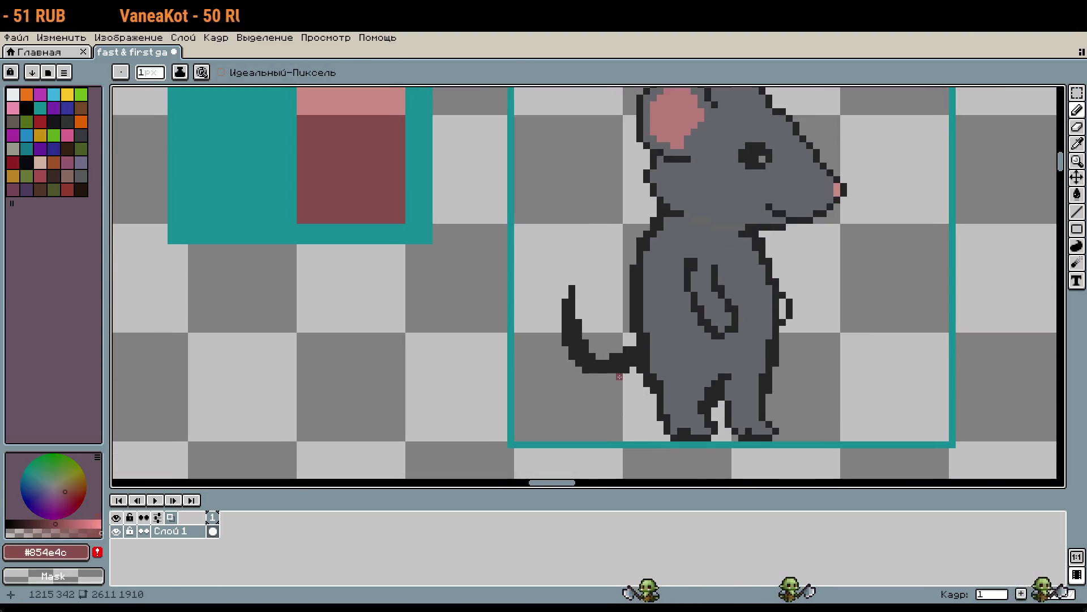
scroll(619, 377, "up", 1)
scroll(630, 370, "up", 2)
scroll(627, 368, "down", 1)
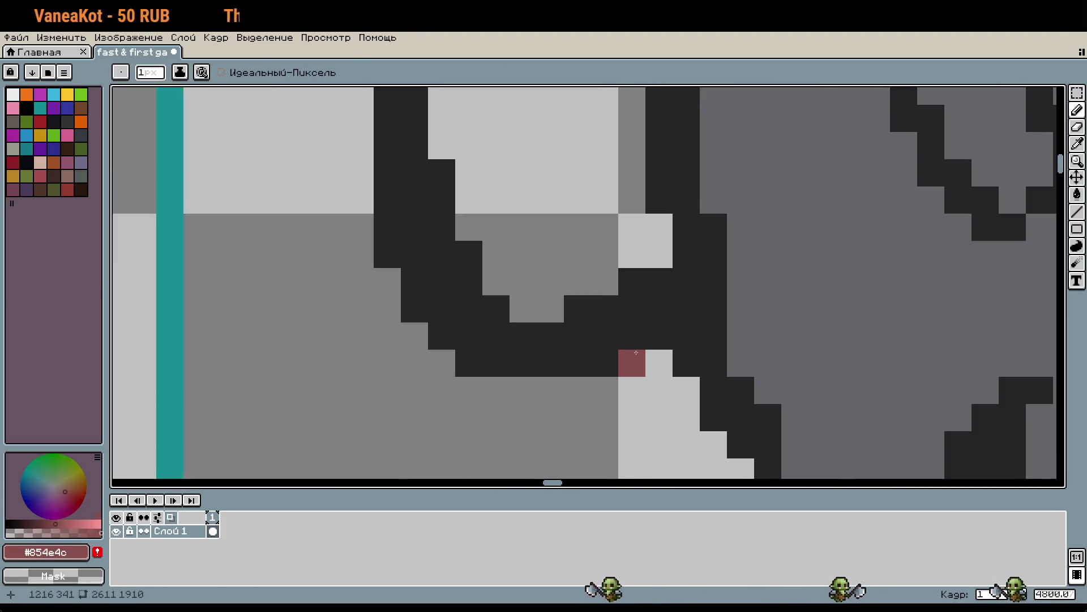
mouse_move(654, 308)
left_mouse_down()
mouse_move(592, 334)
mouse_move(550, 334)
left_mouse_up()
mouse_move(518, 286)
left_mouse_down()
mouse_move(499, 258)
mouse_move(488, 159)
left_mouse_up()
left_click(524, 251)
scroll(549, 289, "down", 2)
scroll(549, 289, "up", 1)
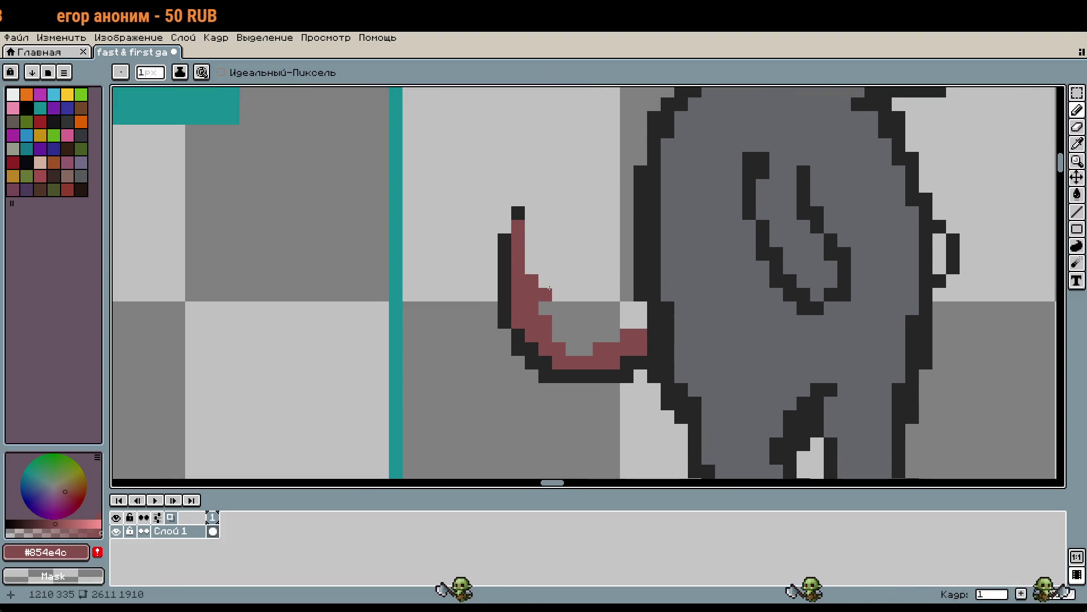
Redraw the tail's dark #252525 outline along its curve, underside and left side
left_click(504, 243, "alt")
left_click_drag(532, 223, 532, 272)
left_click_drag(518, 334, 529, 338)
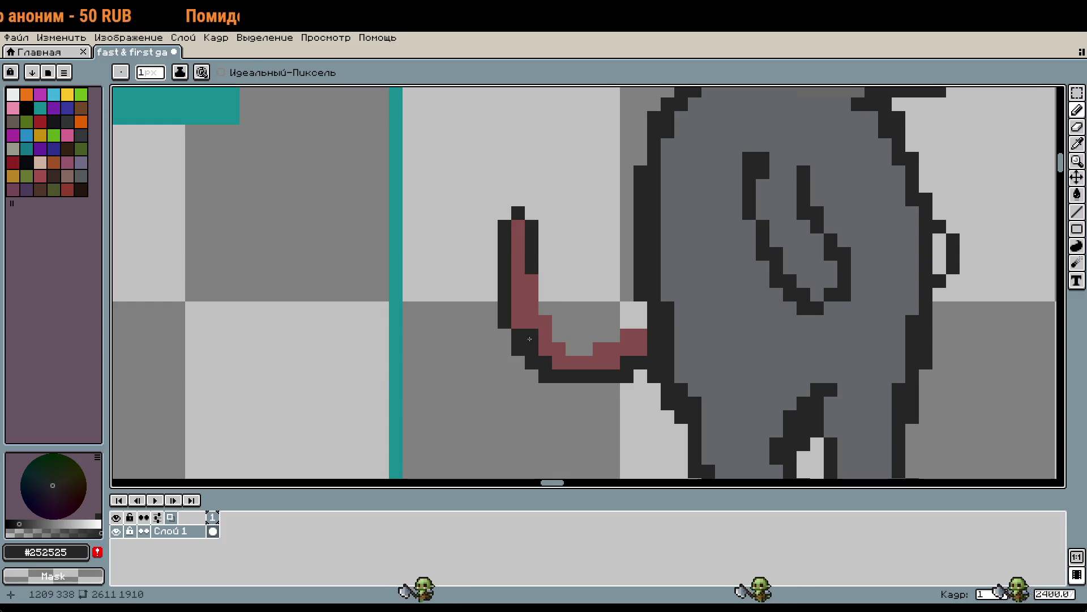
mouse_move(547, 285)
left_mouse_down()
mouse_move(562, 322)
mouse_move(615, 324)
mouse_move(637, 310)
left_mouse_up()
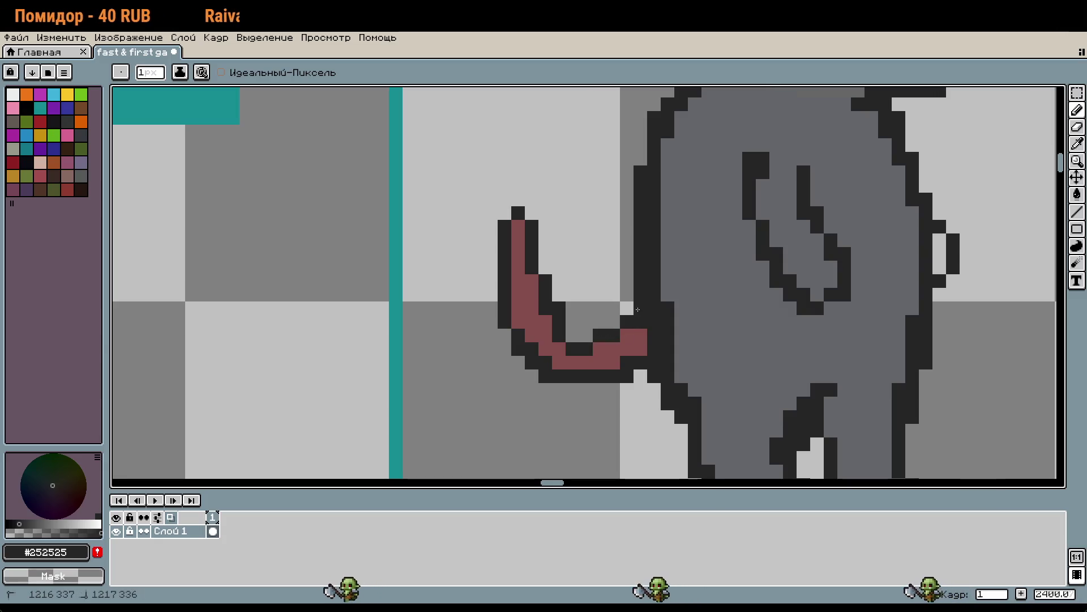
scroll(682, 353, "down", 2)
scroll(652, 323, "down", 1)
scroll(624, 298, "up", 3)
scroll(623, 298, "down", 2)
scroll(626, 309, "up", 2)
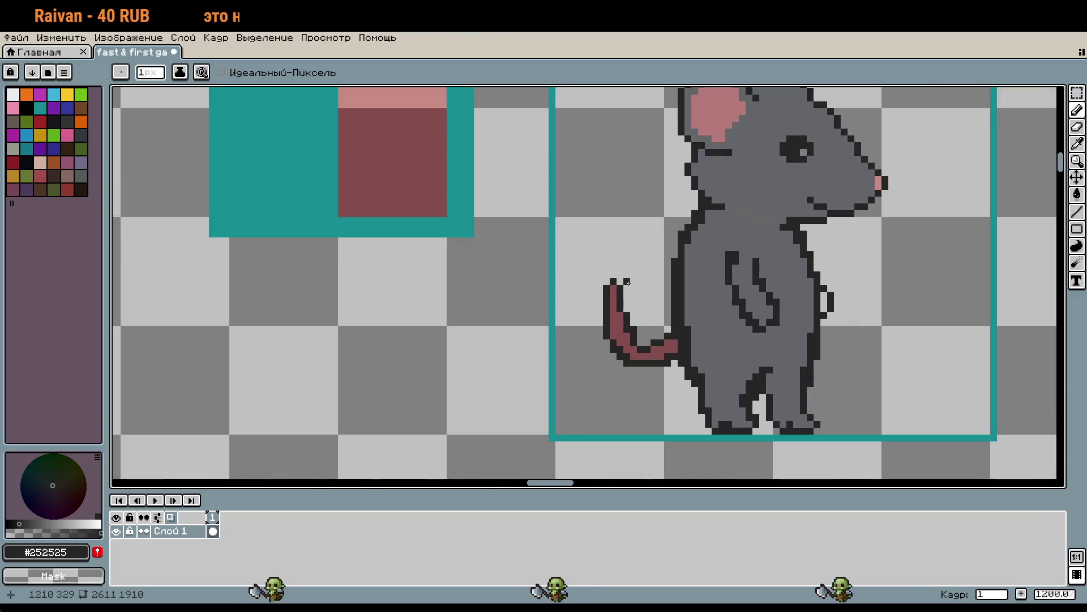
mouse_move(572, 348)
left_mouse_down()
mouse_move(572, 281)
mouse_move(585, 253)
left_mouse_up()
Touch up the tail tip with dark red fill and darker top outline pixels
left_click(599, 266, "alt")
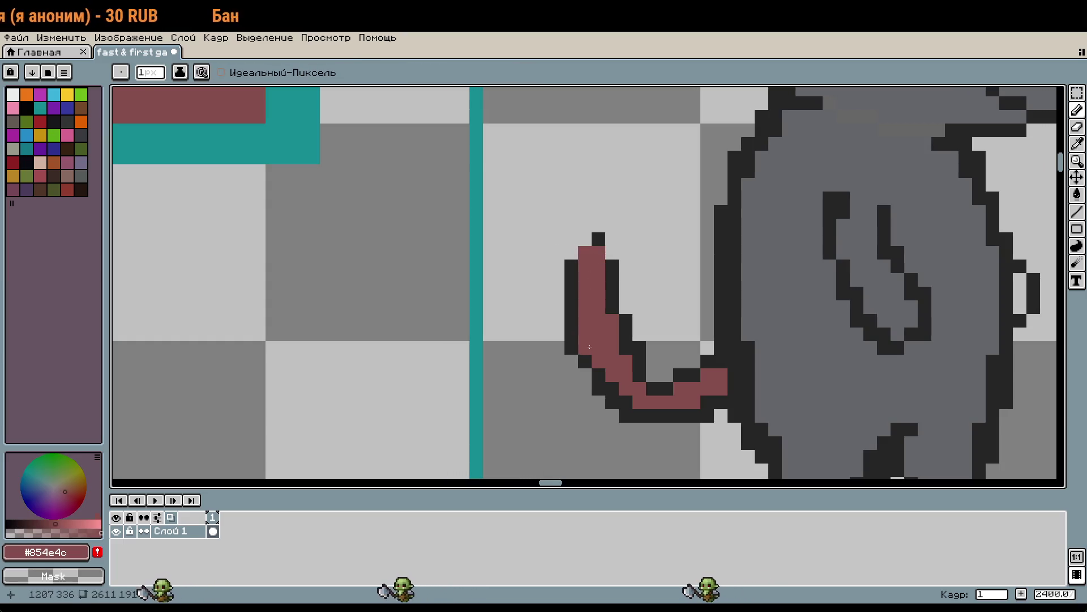
left_click(614, 250, "alt")
left_click_drag(584, 252, 603, 254)
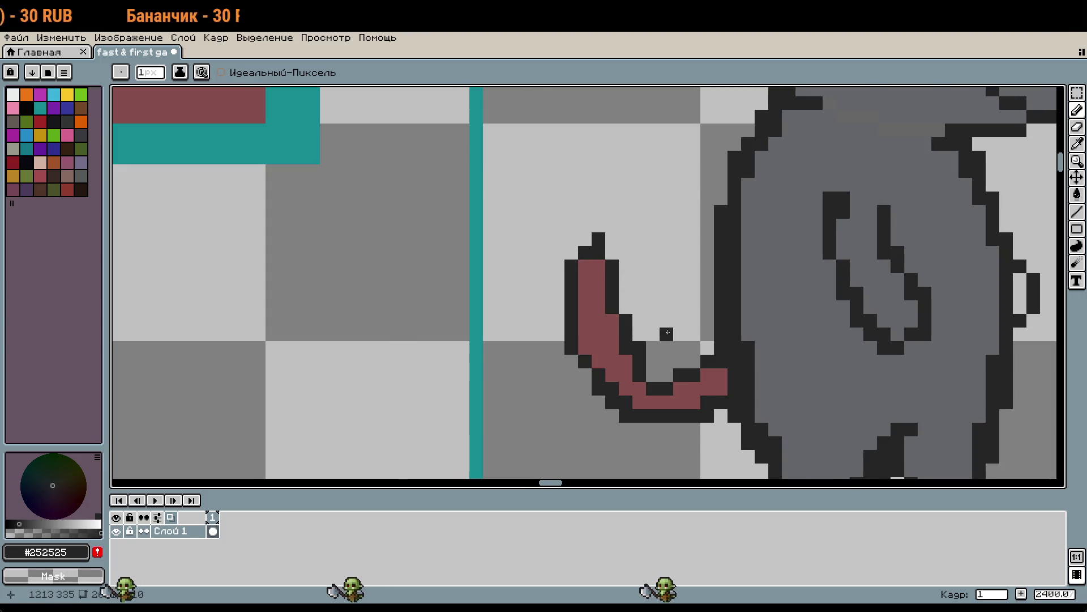
scroll(669, 331, "down", 3)
scroll(648, 275, "up", 3)
left_click(648, 274, "alt")
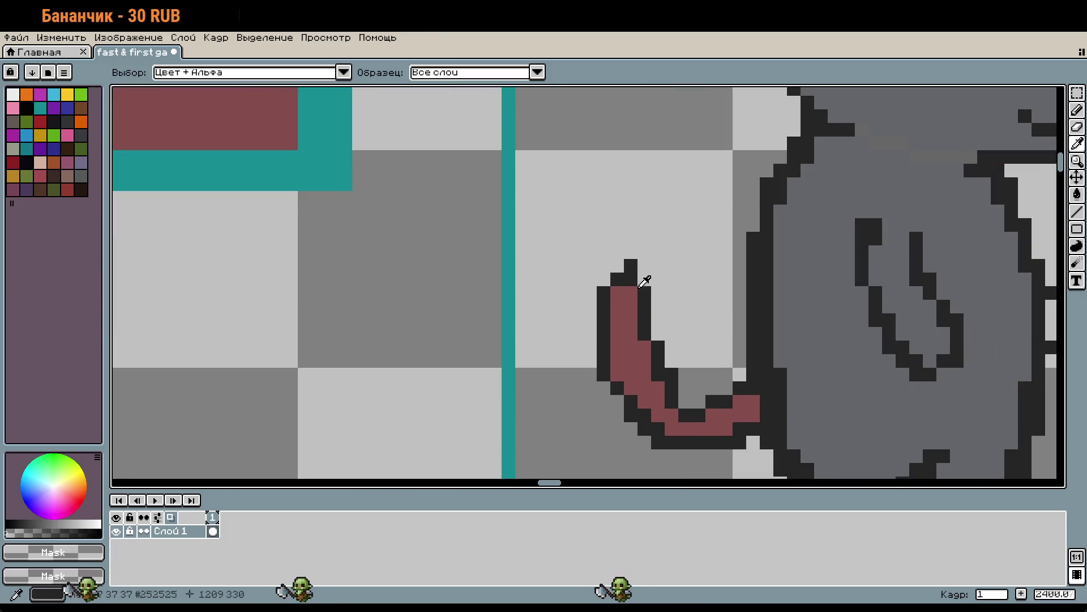
left_click(639, 286, "alt")
left_click(642, 281)
left_click(631, 265, "alt")
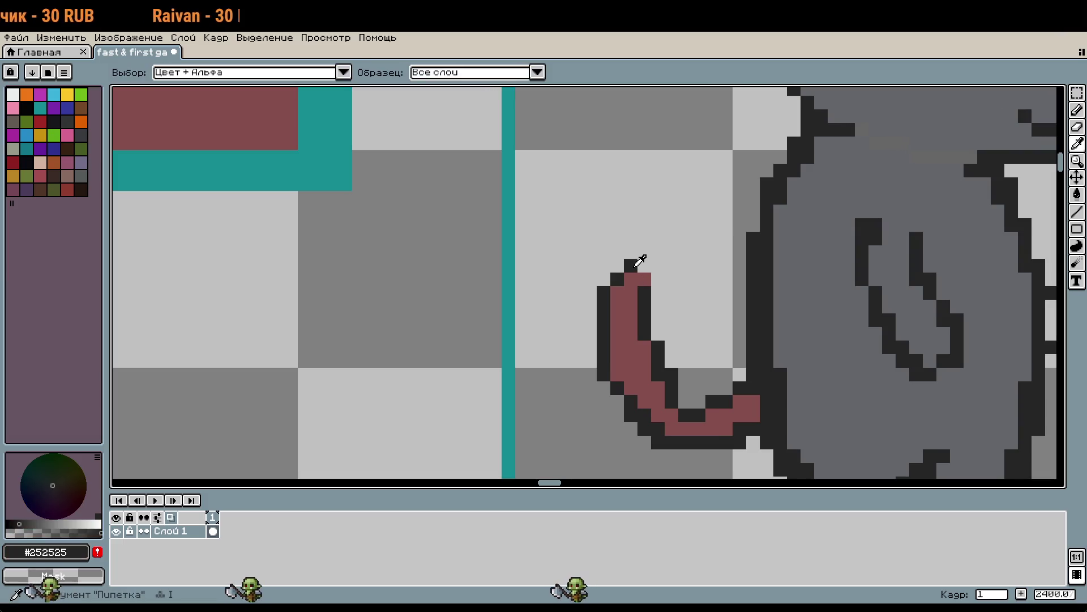
scroll(701, 296, "down", 3)
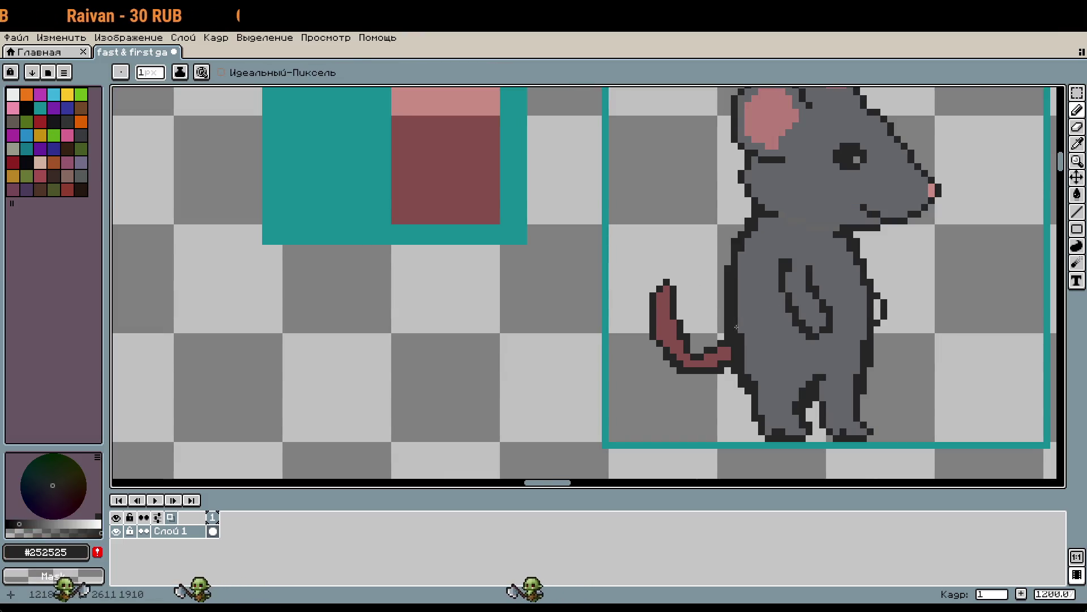
scroll(737, 327, "up", 2)
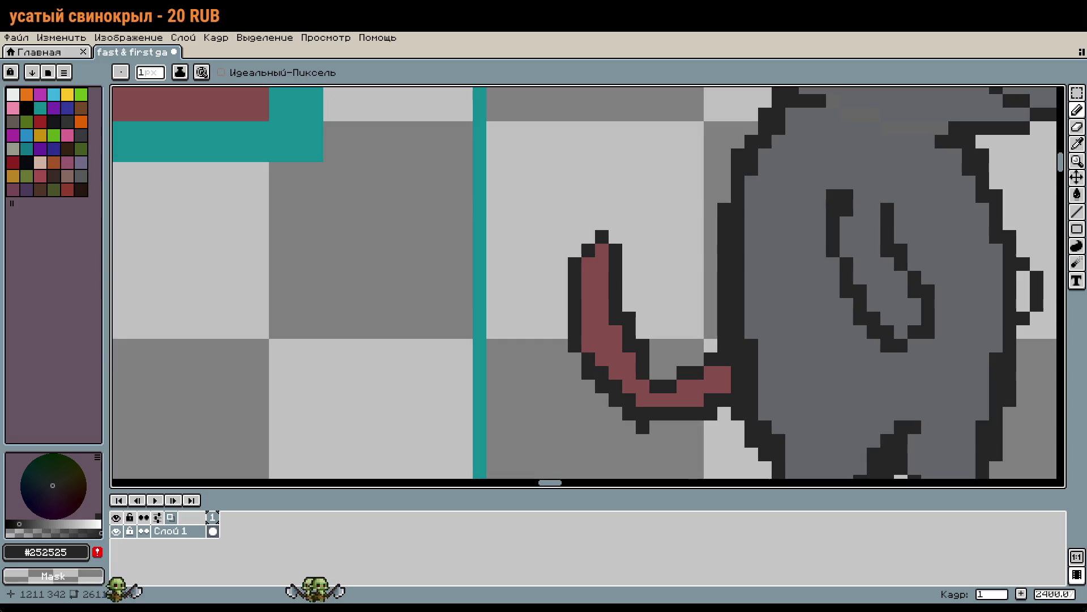
Recolour a dark tail pixel red and undo a stray red pixel beside the tail
left_click(648, 381, "alt")
left_click(652, 399)
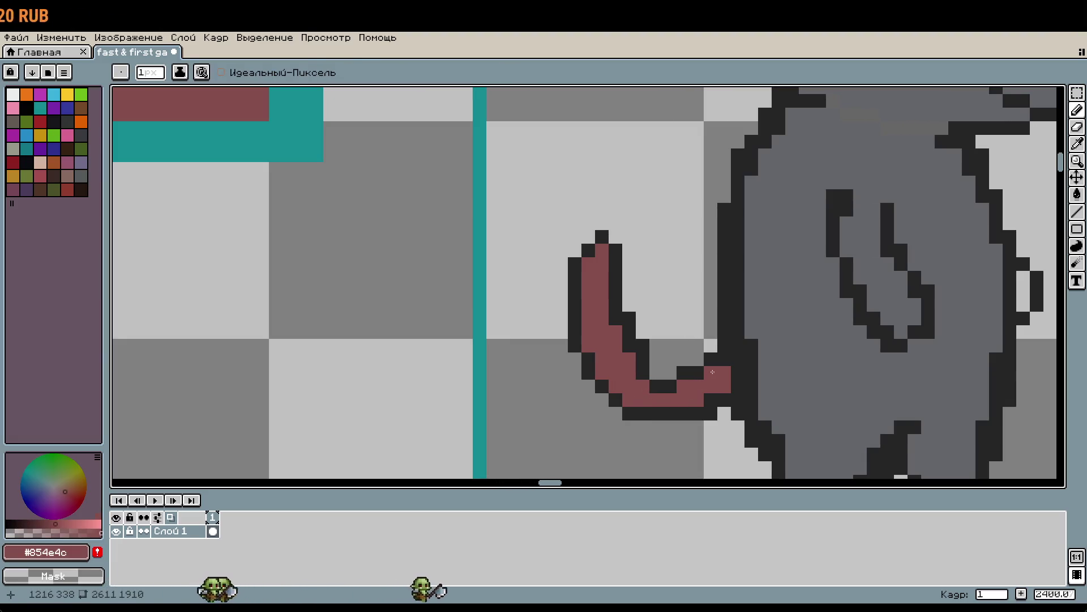
scroll(772, 355, "down", 1)
scroll(667, 323, "up", 1)
key("alt")
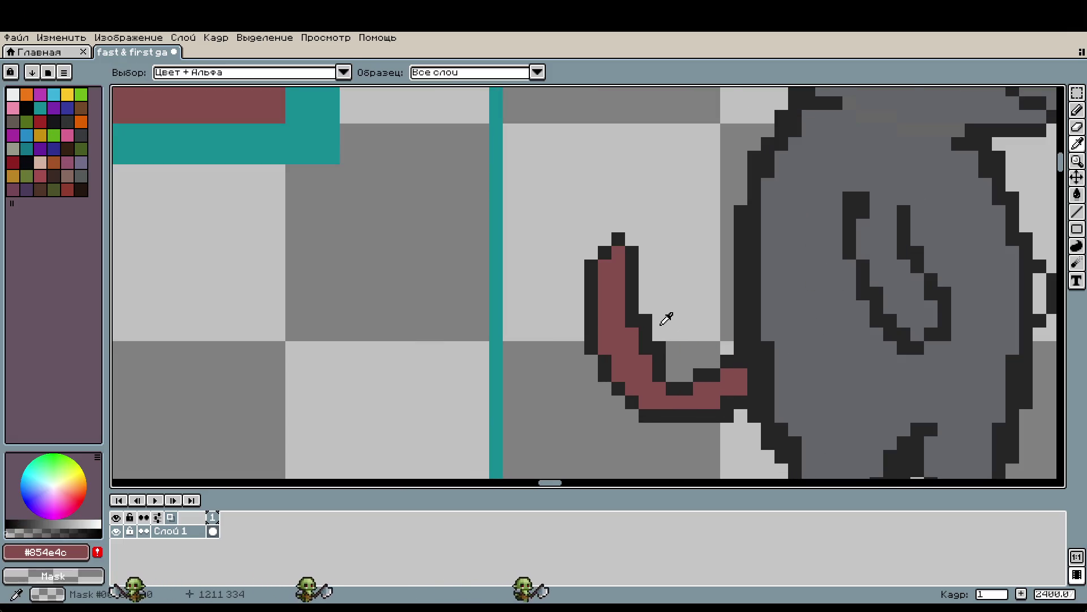
left_click(657, 320)
key("ctrl+z")
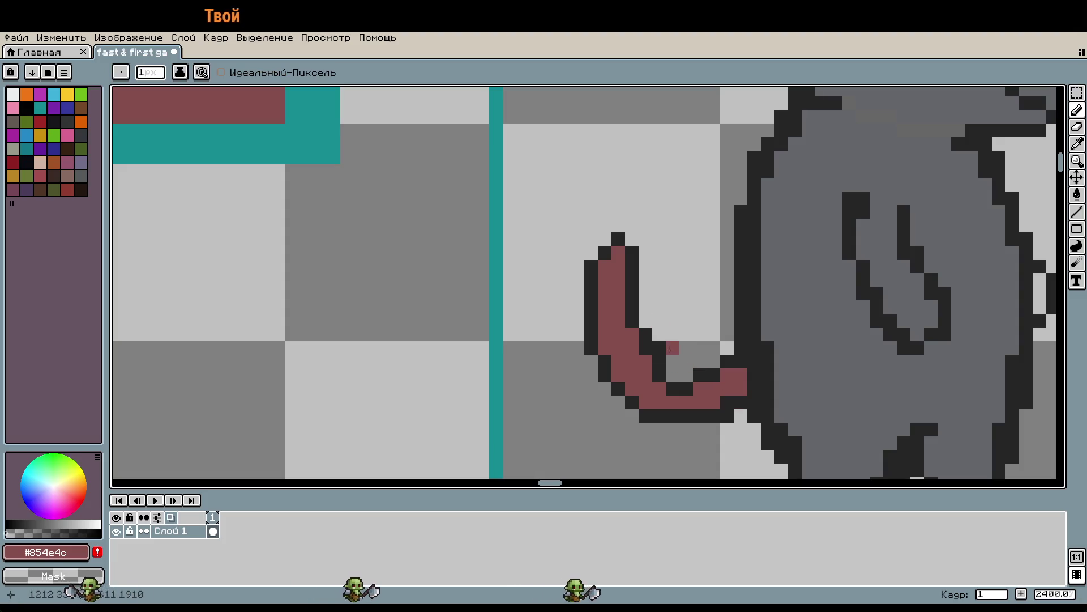
Paint dark red where the tail joins the body at its base
scroll(836, 415, "down", 1)
mouse_move(818, 376)
left_mouse_down()
mouse_move(648, 393)
mouse_move(527, 379)
left_mouse_up()
scroll(527, 380, "down", 1)
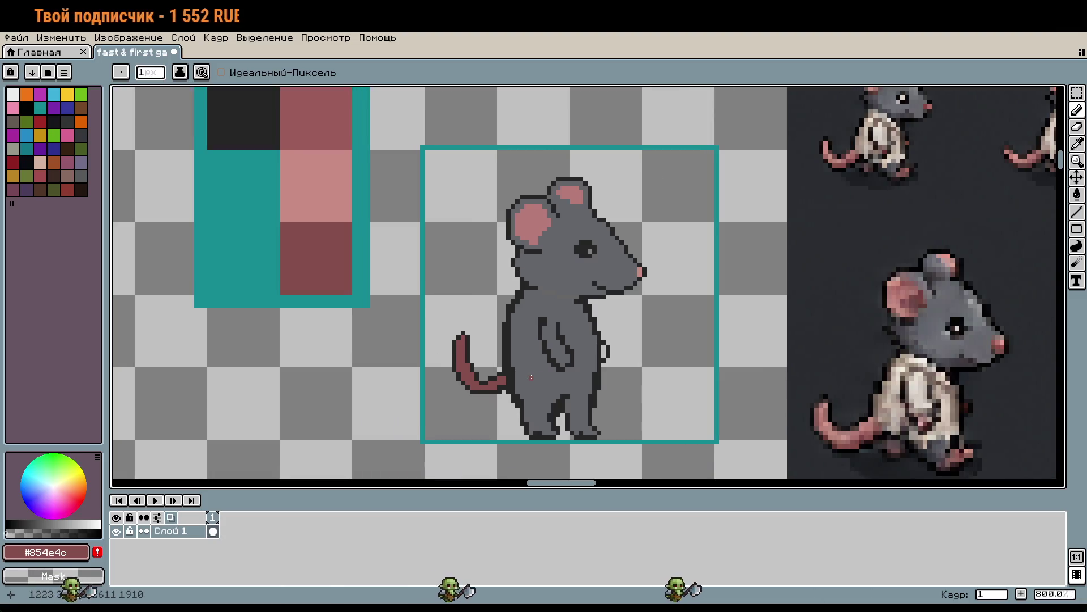
scroll(531, 377, "up", 3)
left_click_drag(467, 349, 482, 338)
left_click(451, 397)
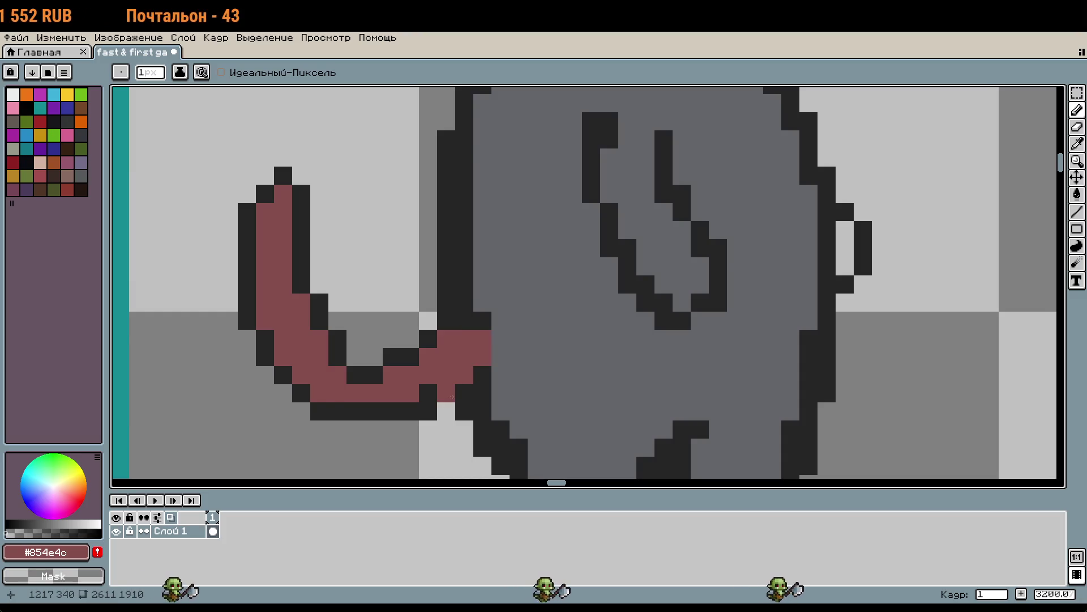
scroll(451, 397, "down", 1)
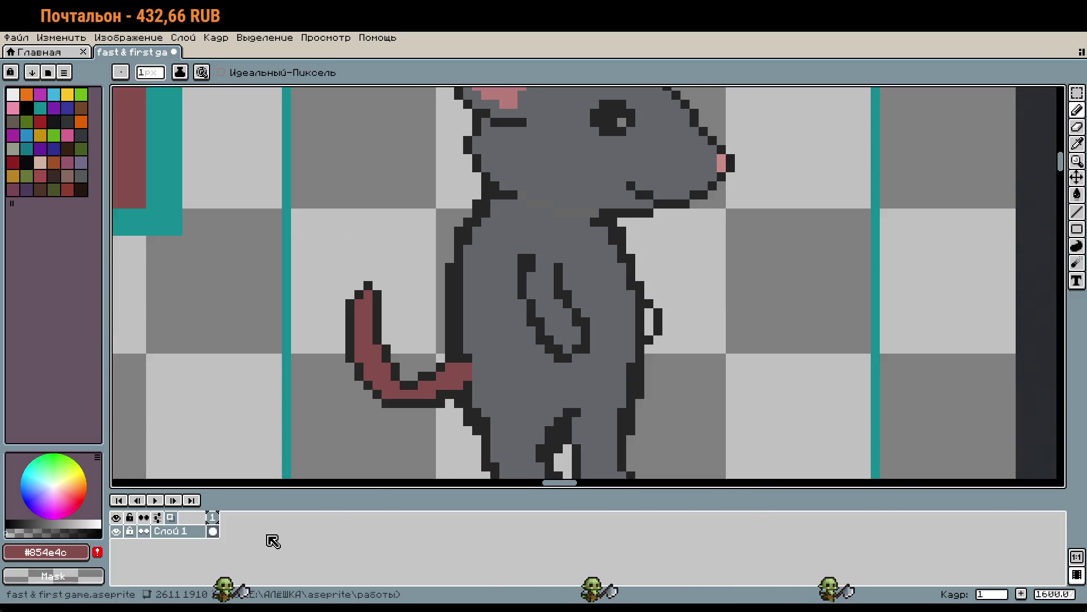
scroll(595, 407, "down", 1)
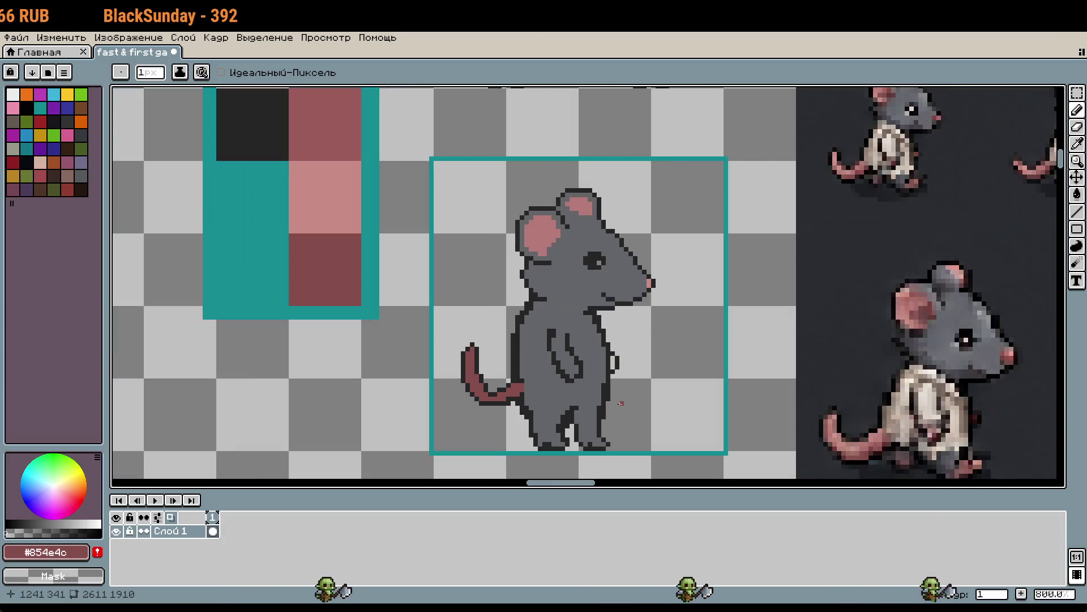
Select the rat's head and move it 2 px right and 1 px down
left_click_drag(499, 176, 681, 327)
left_click(630, 300)
left_click_drag(629, 300, 637, 306)
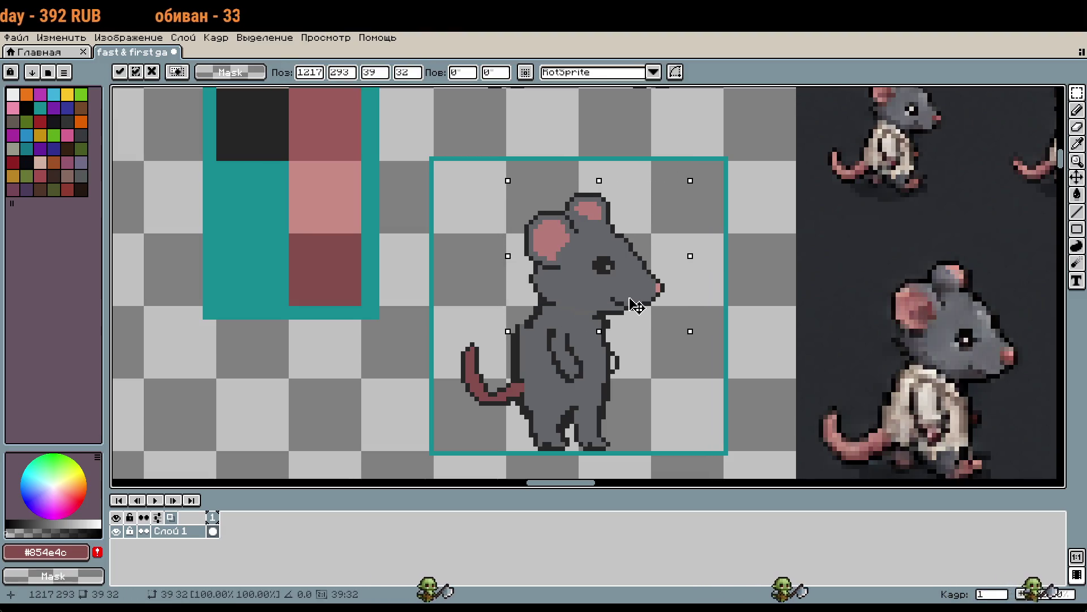
Drop the moved head, thicken the back outline diagonally and erase a stray outline pixel
key("ctrl+d")
key("i")
scroll(512, 307, "up", 1)
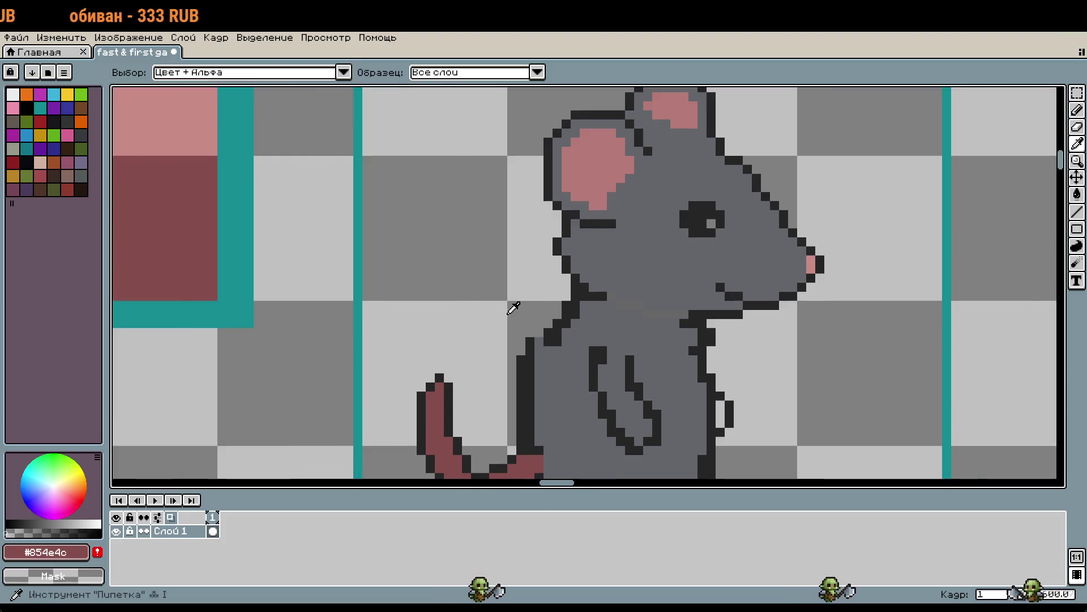
left_click(553, 331)
scroll(553, 332, "up", 1)
key("b")
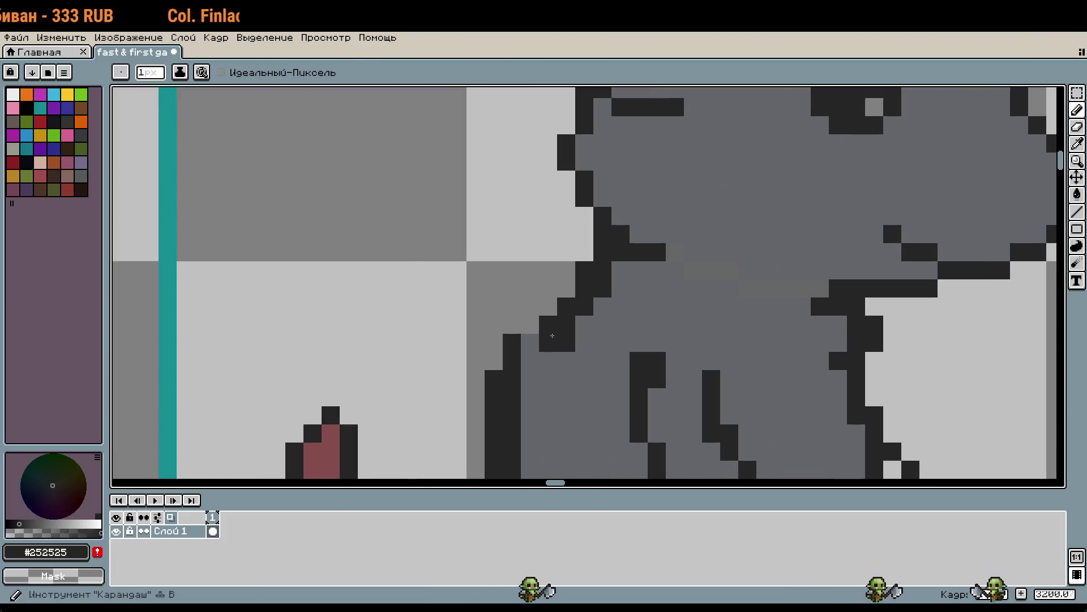
left_click_drag(548, 307, 522, 364)
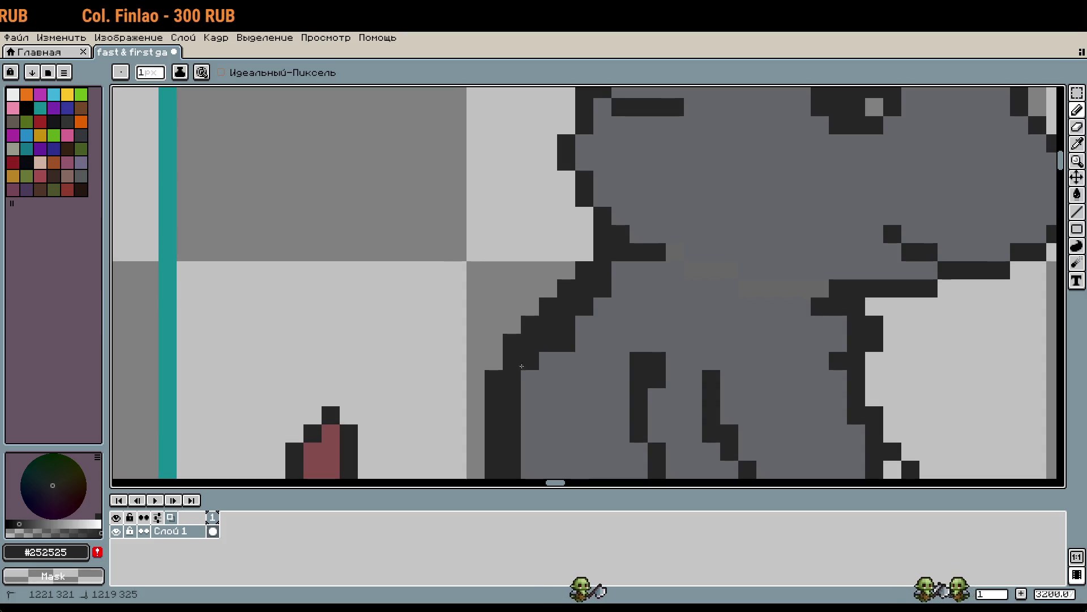
left_click_drag(584, 383, 620, 306)
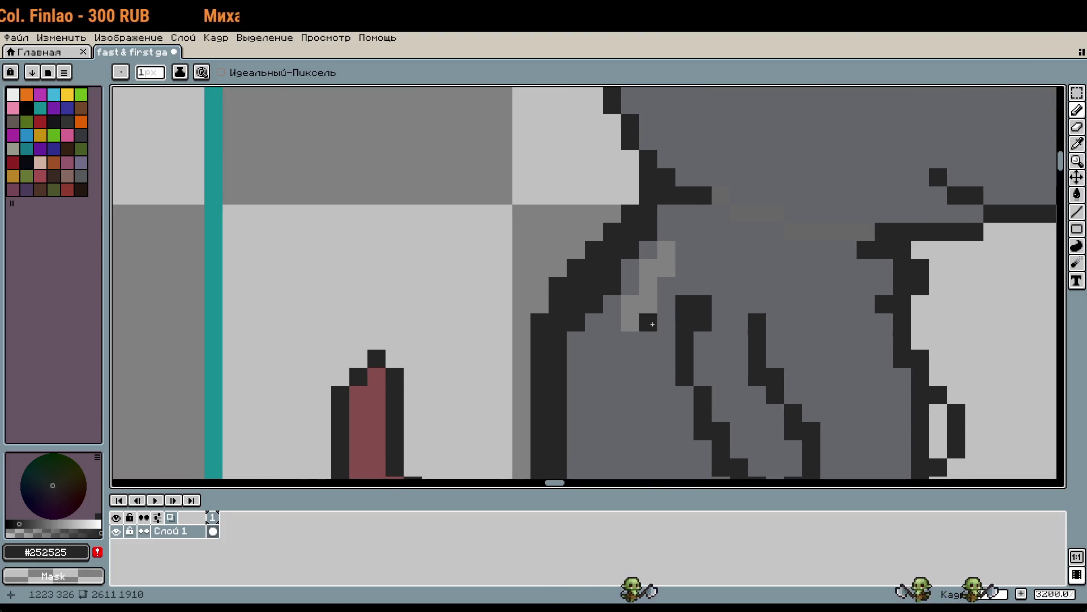
key("ctrl+z")
scroll(636, 271, "down", 1)
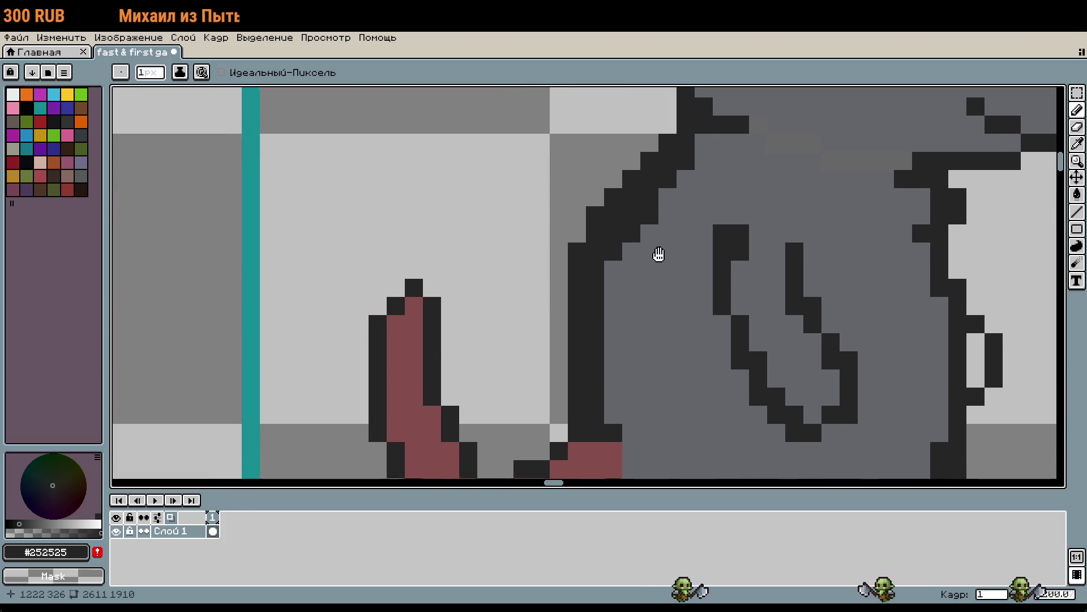
right_click(591, 251)
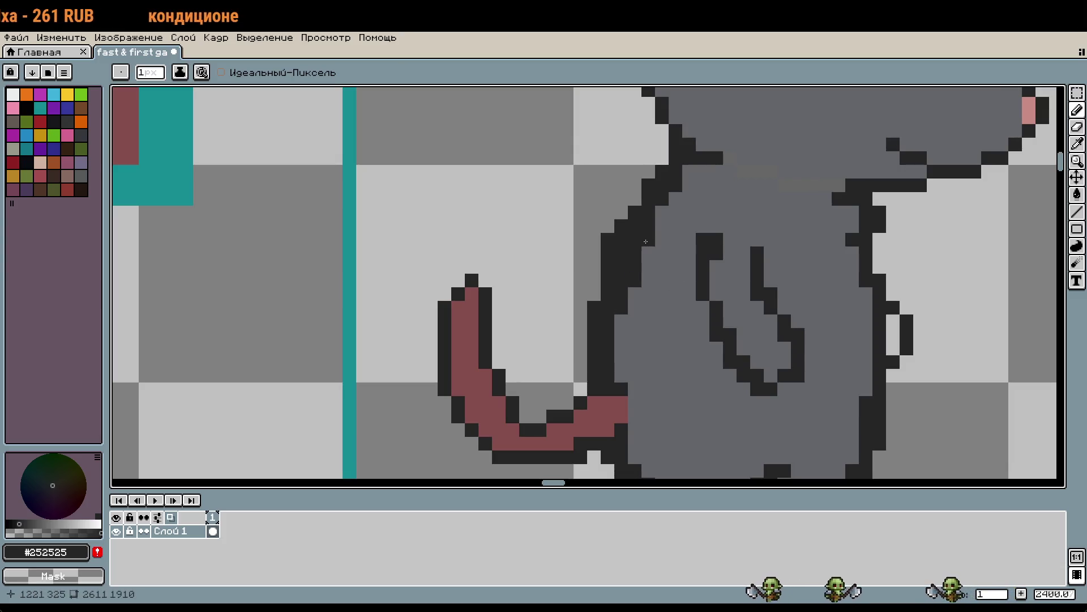
Select the rat's chest and arm and nudge them two pixels right
left_click_drag(640, 250, 640, 282)
scroll(640, 283, "down", 2)
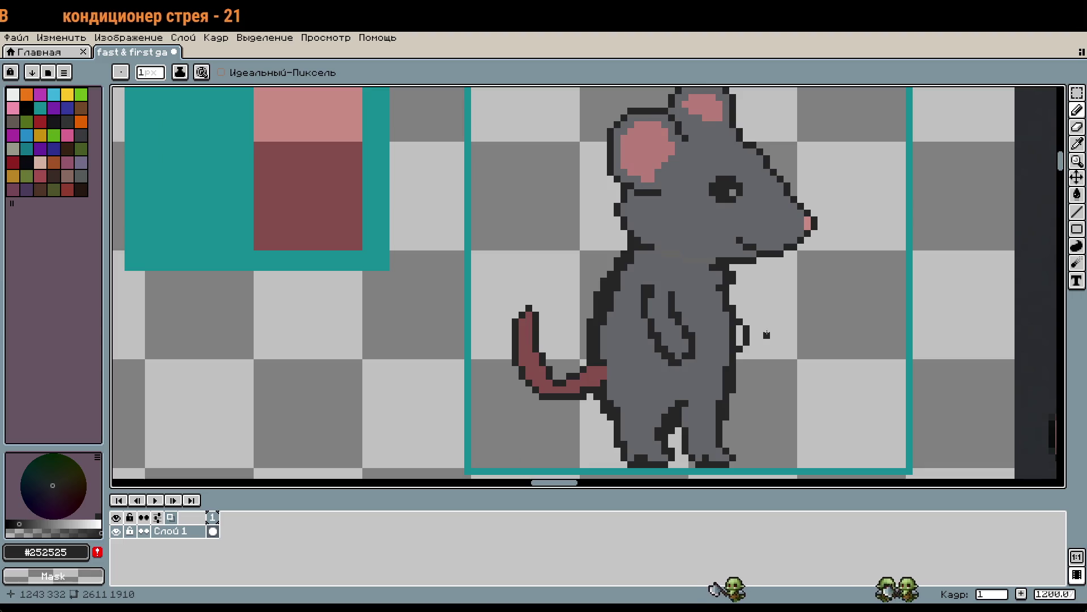
scroll(766, 335, "down", 1)
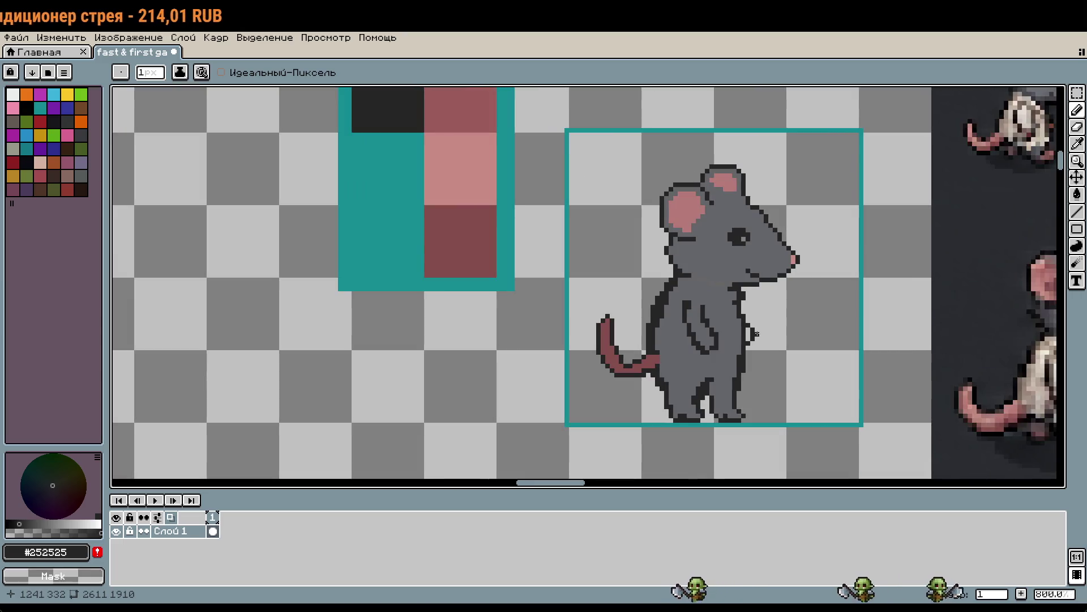
scroll(756, 334, "up", 2)
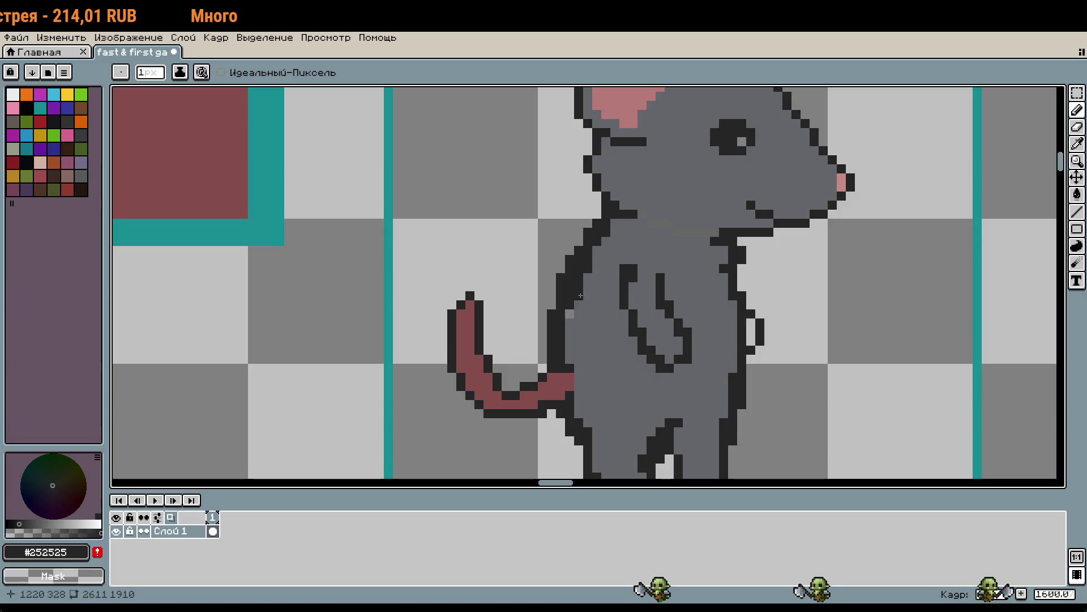
key("m")
left_click_drag(606, 249, 702, 385)
key("Right")
key("Right")
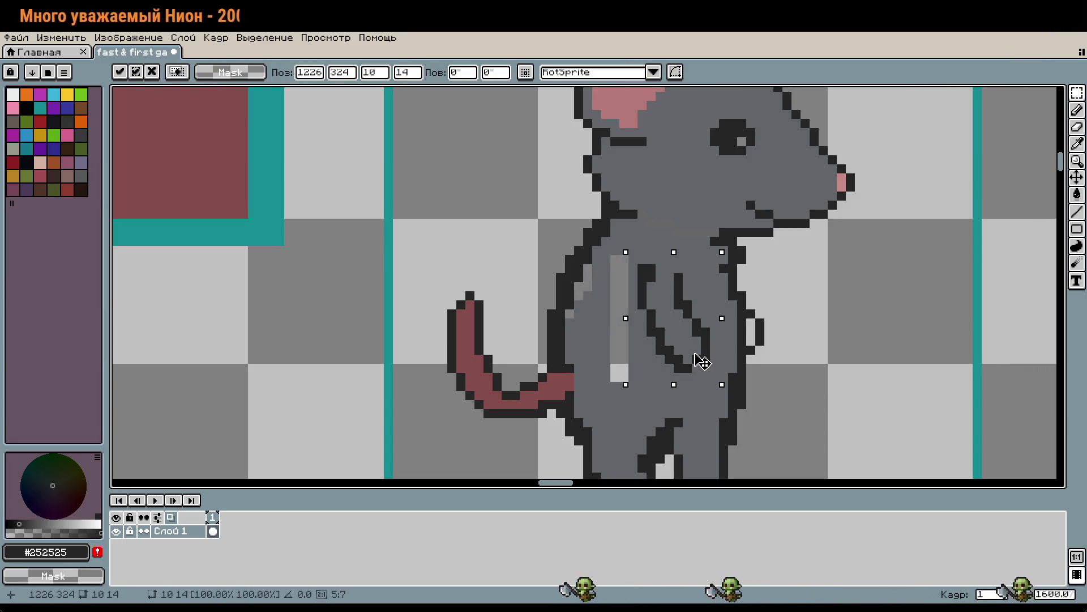
left_click(769, 314)
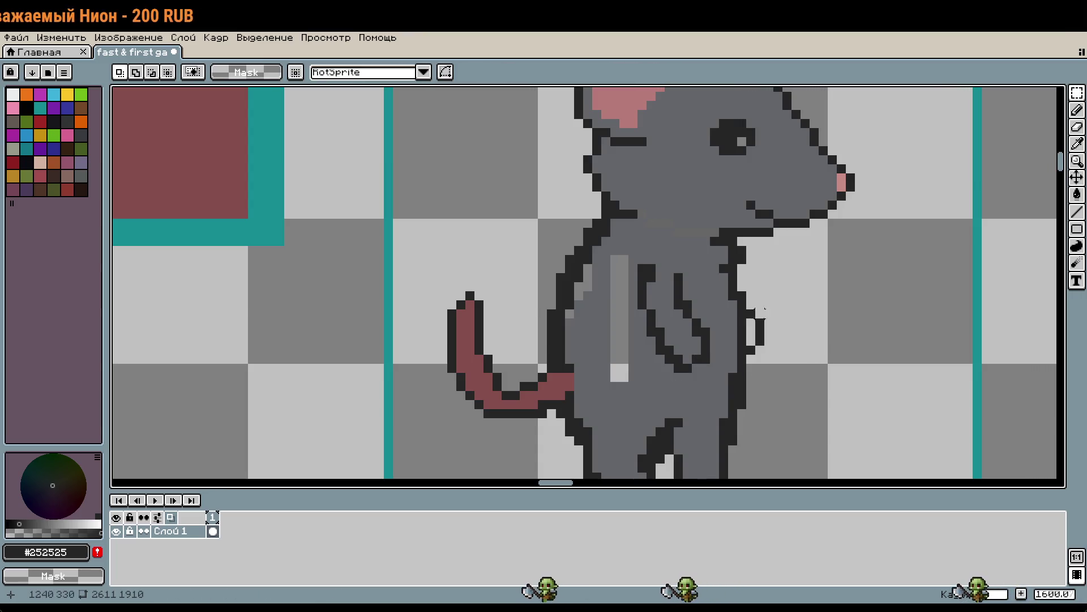
Flood-fill the light-grey chest stripe with the body grey sampled from the canvas
key("i")
left_click(675, 249)
key("b")
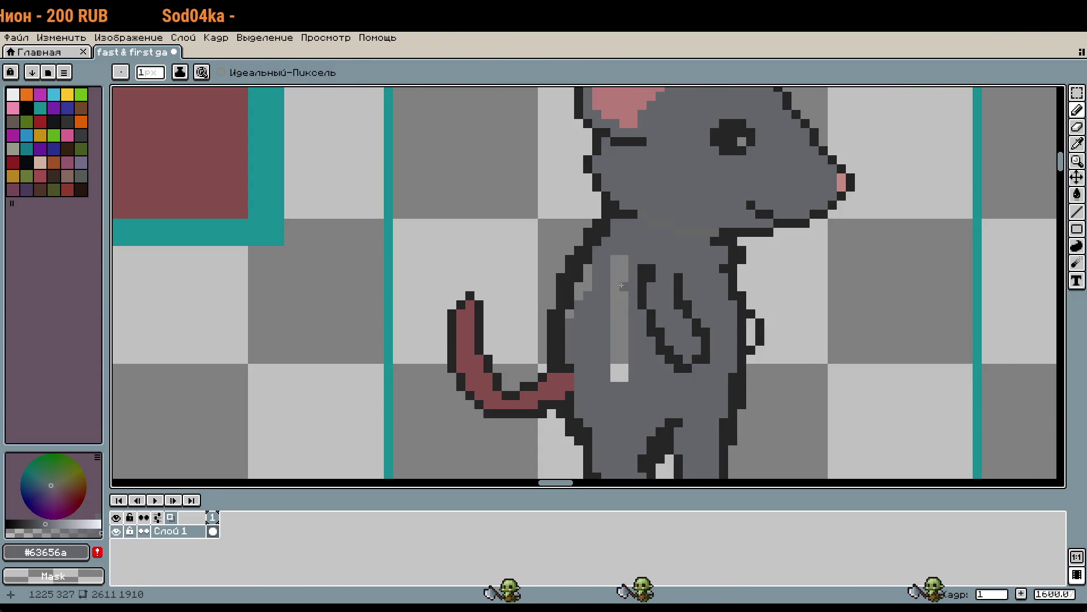
key("g")
left_click(617, 320)
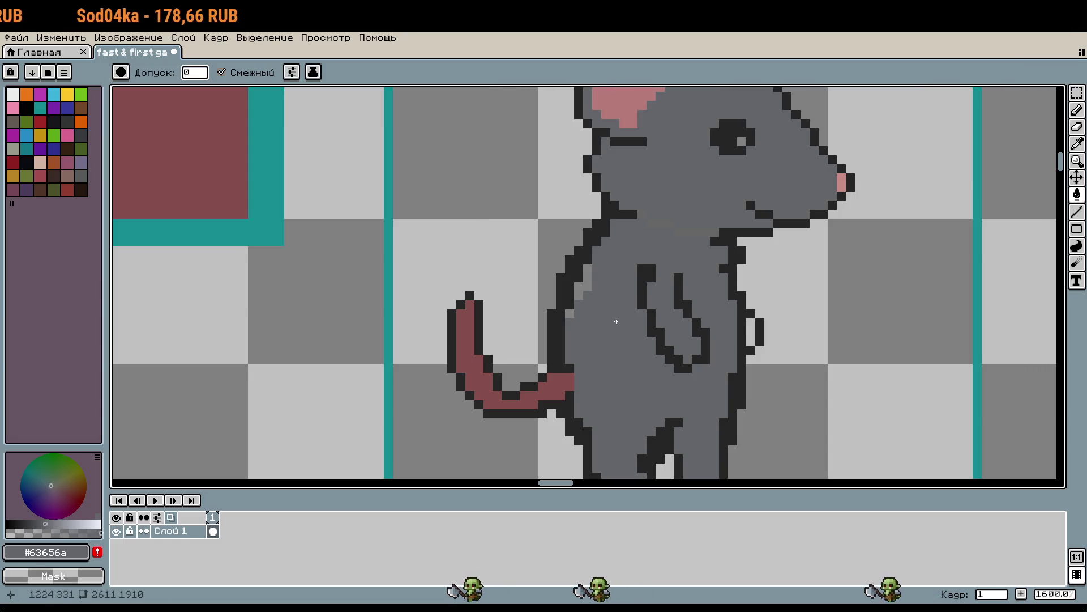
scroll(745, 306, "down", 1)
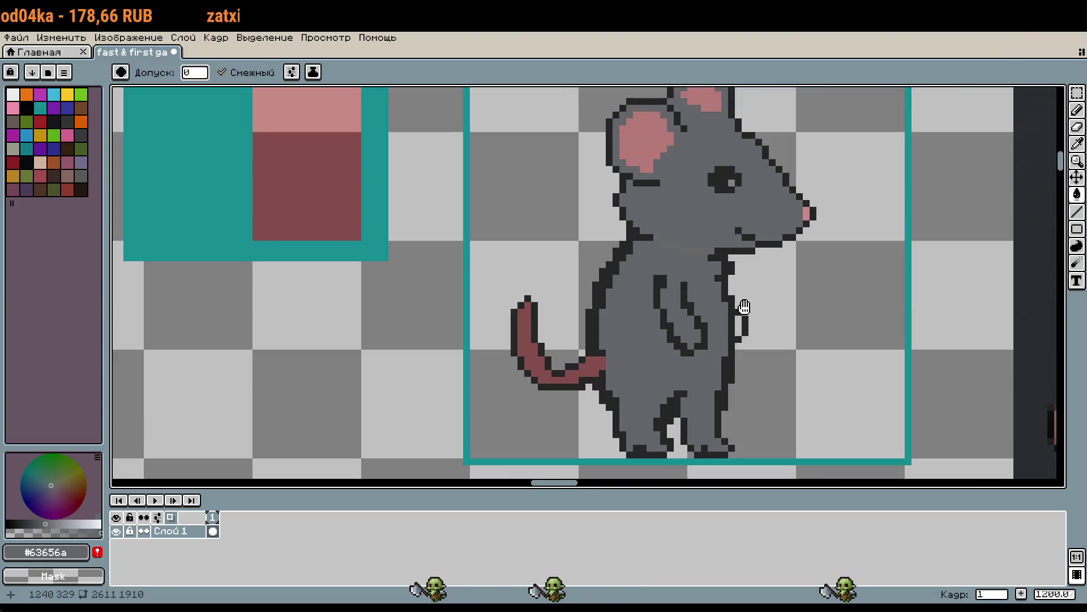
scroll(744, 306, "down", 2)
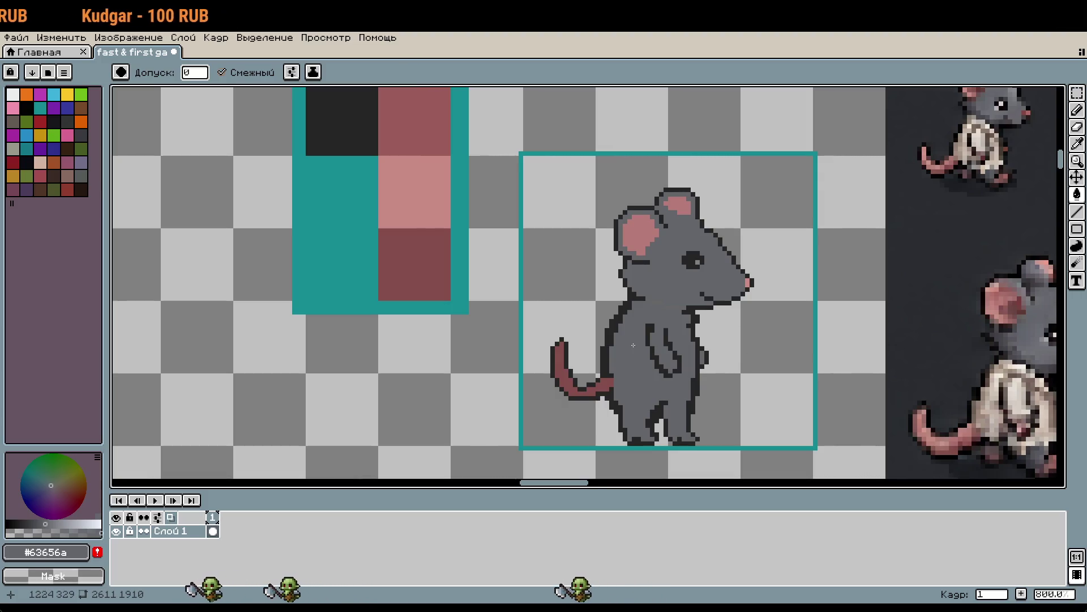
Extend the dark back outline above the tail down one pixel
scroll(600, 322, "up", 1)
key("i")
left_click(596, 327)
key("b")
scroll(589, 340, "up", 1)
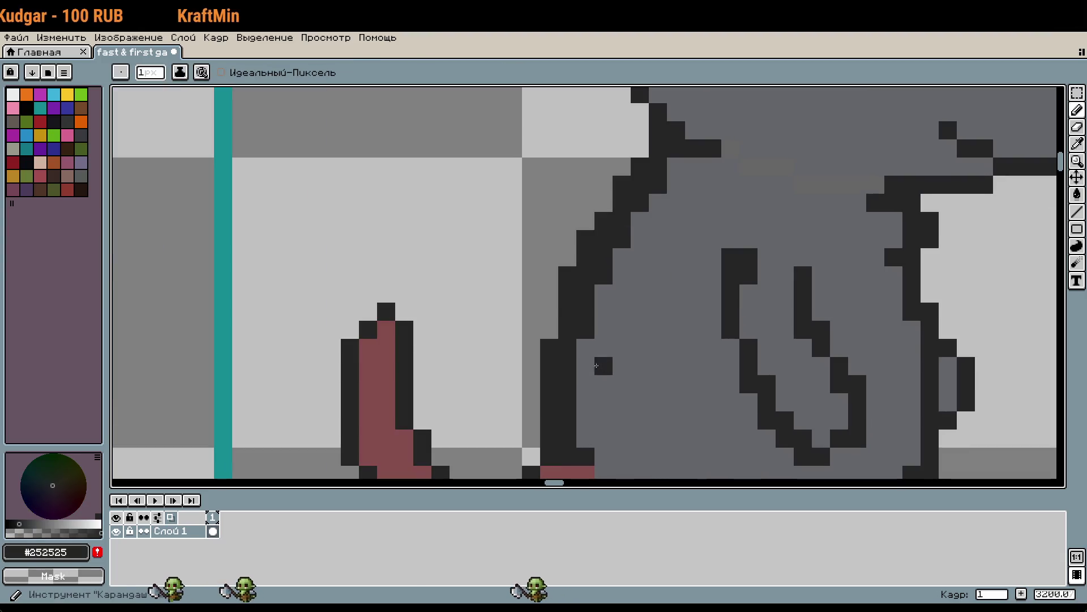
left_click(583, 377)
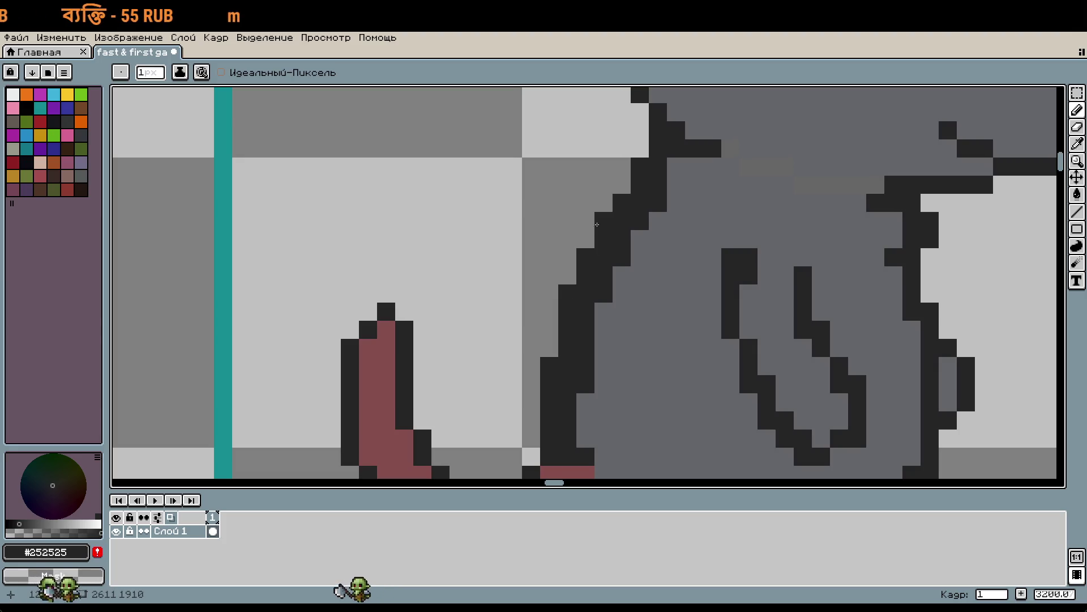
scroll(667, 223, "down", 1)
scroll(691, 253, "down", 1)
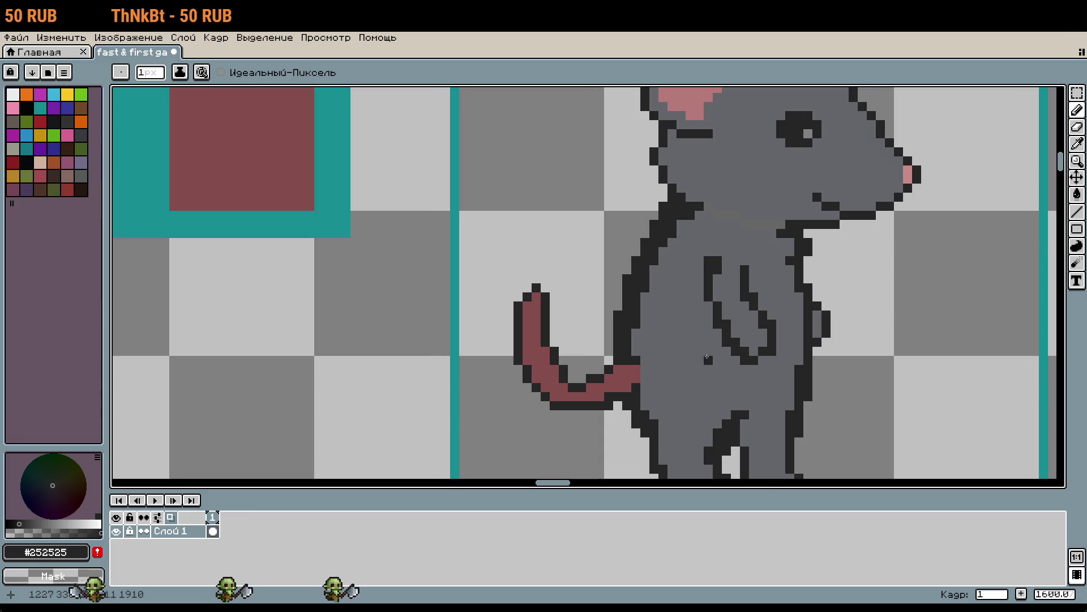
scroll(707, 358, "down", 3)
scroll(624, 359, "up", 3)
scroll(624, 359, "down", 2)
scroll(576, 347, "up", 2)
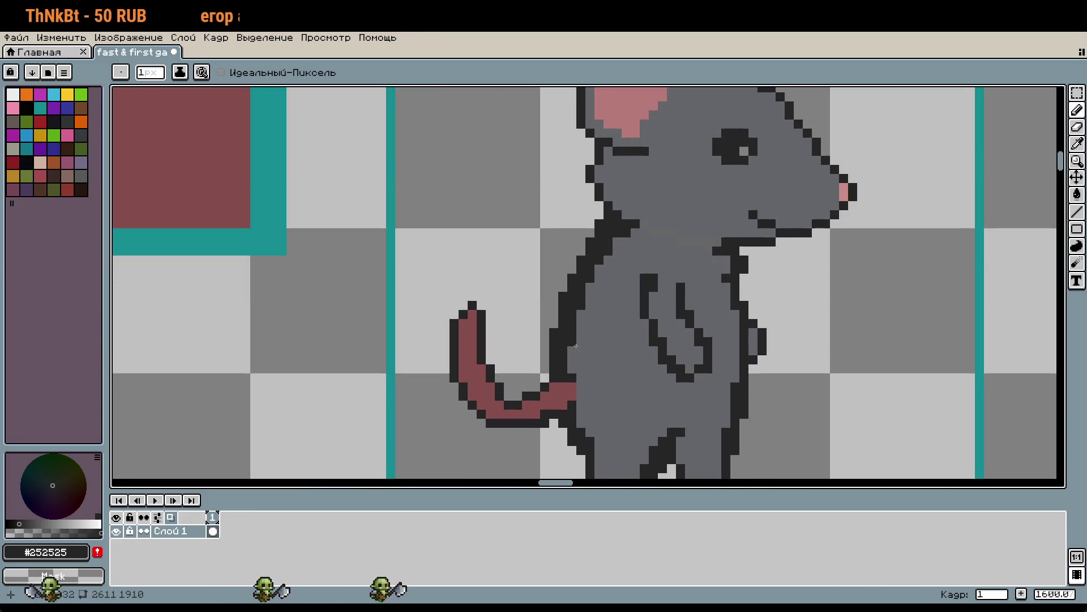
Sample the rat's body grey as the drawing colour
left_click(573, 336, "alt")
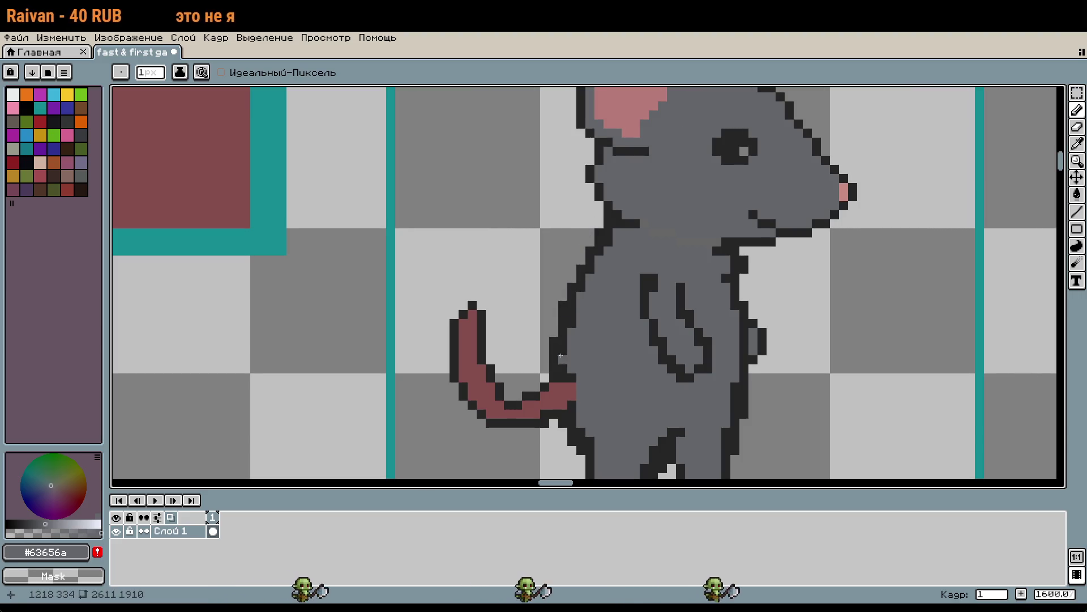
scroll(646, 342, "down", 2)
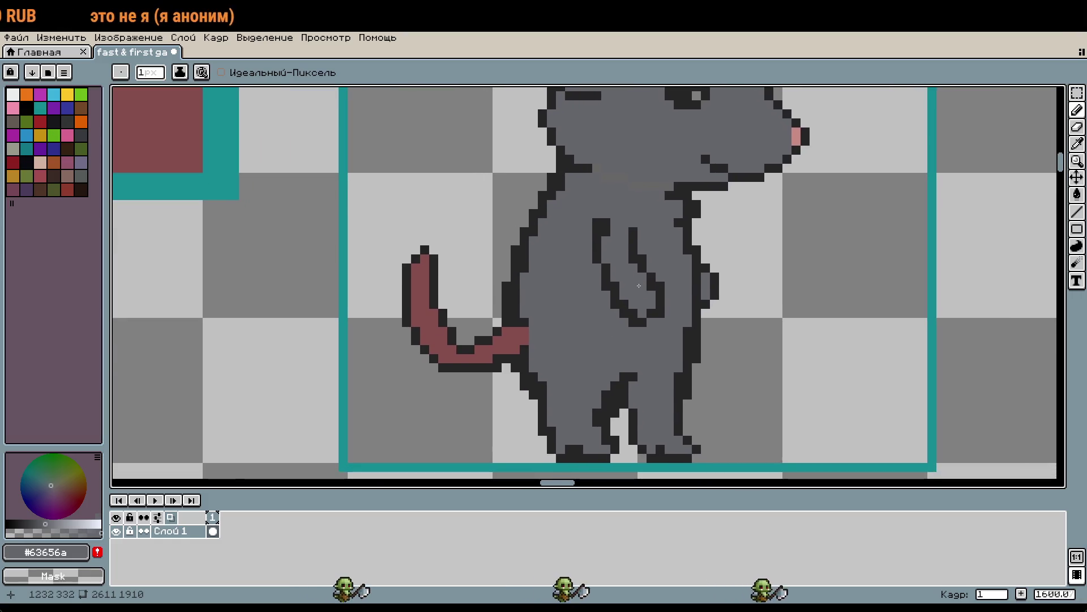
scroll(676, 371, "up", 3)
scroll(663, 391, "down", 1)
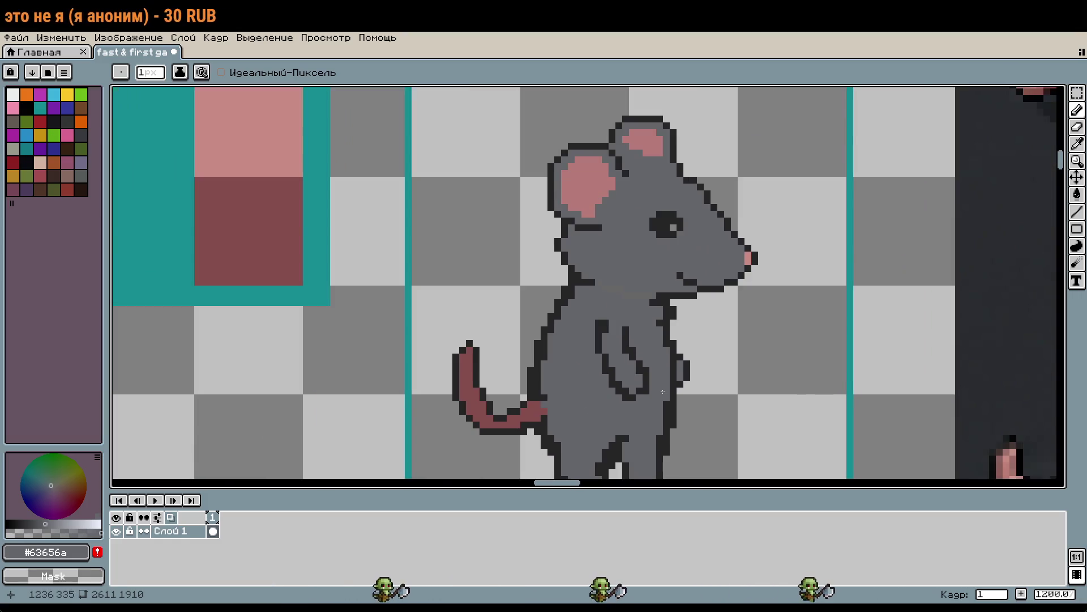
scroll(663, 391, "up", 3)
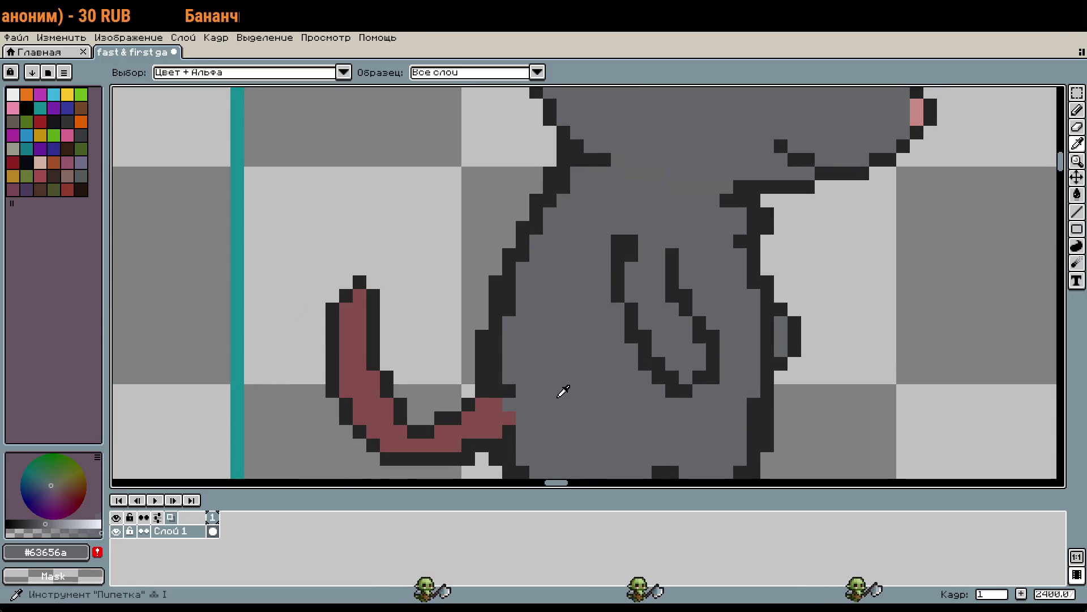
scroll(603, 391, "down", 3)
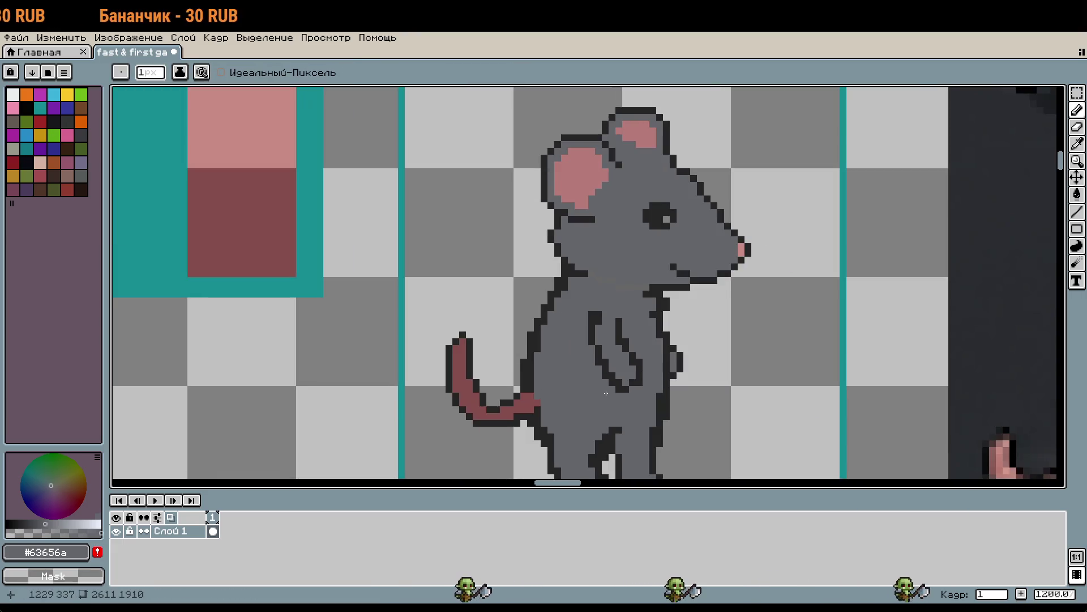
scroll(615, 396, "down", 1)
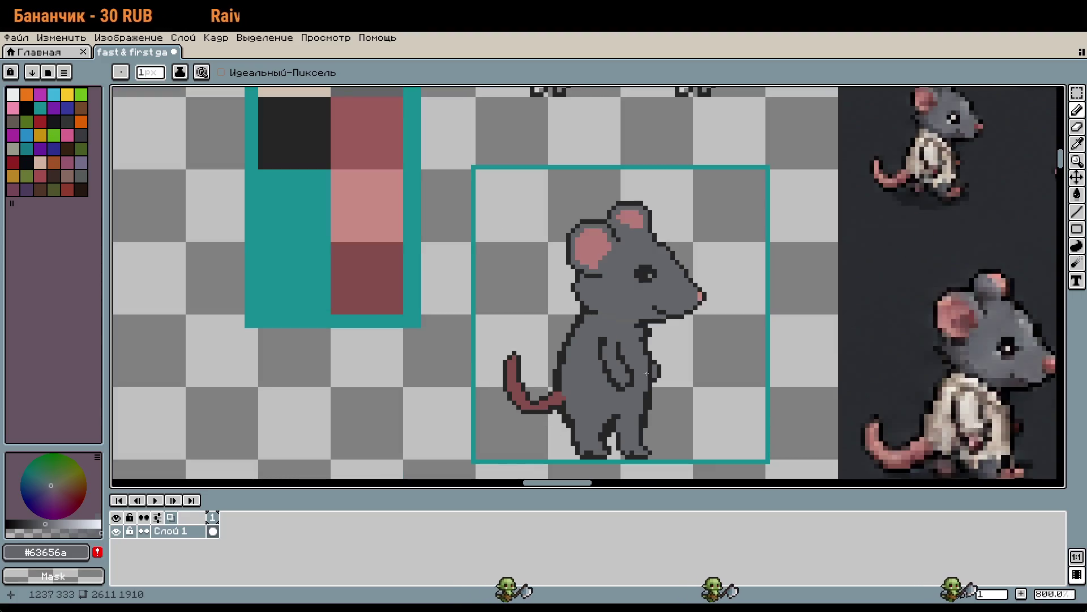
scroll(681, 406, "down", 1)
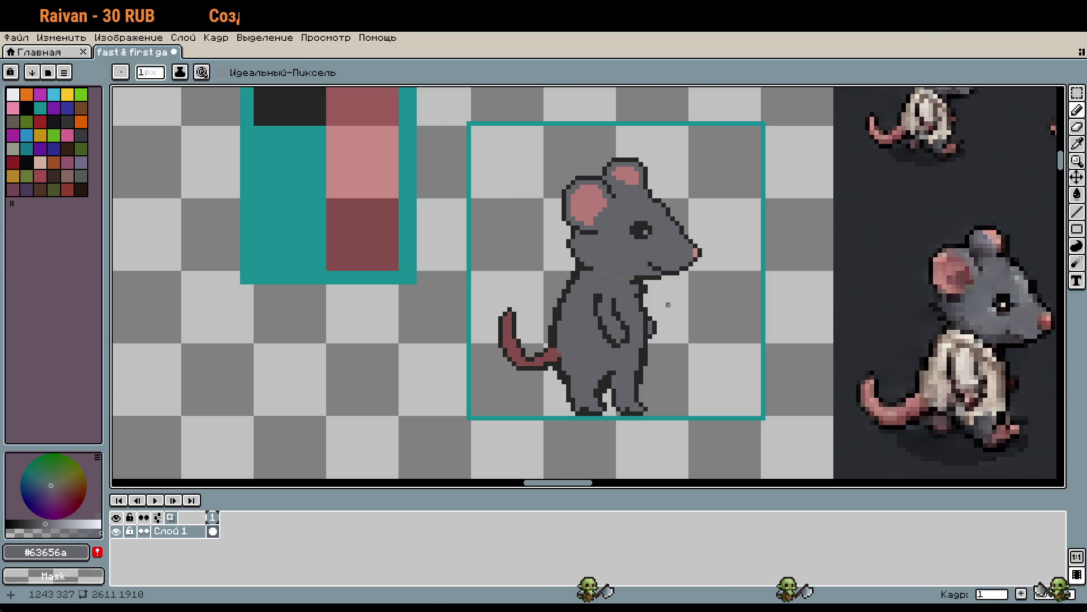
Sample a grey from the reference art and switch to the fill tool
key("i")
left_click(985, 304)
key("g")
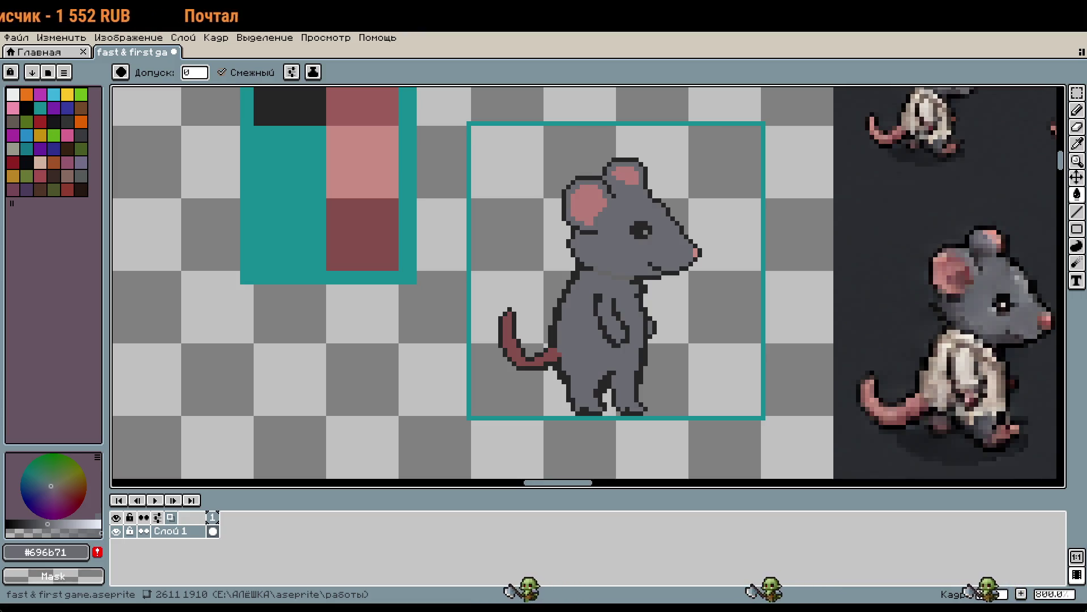
left_click_drag(692, 389, 685, 367)
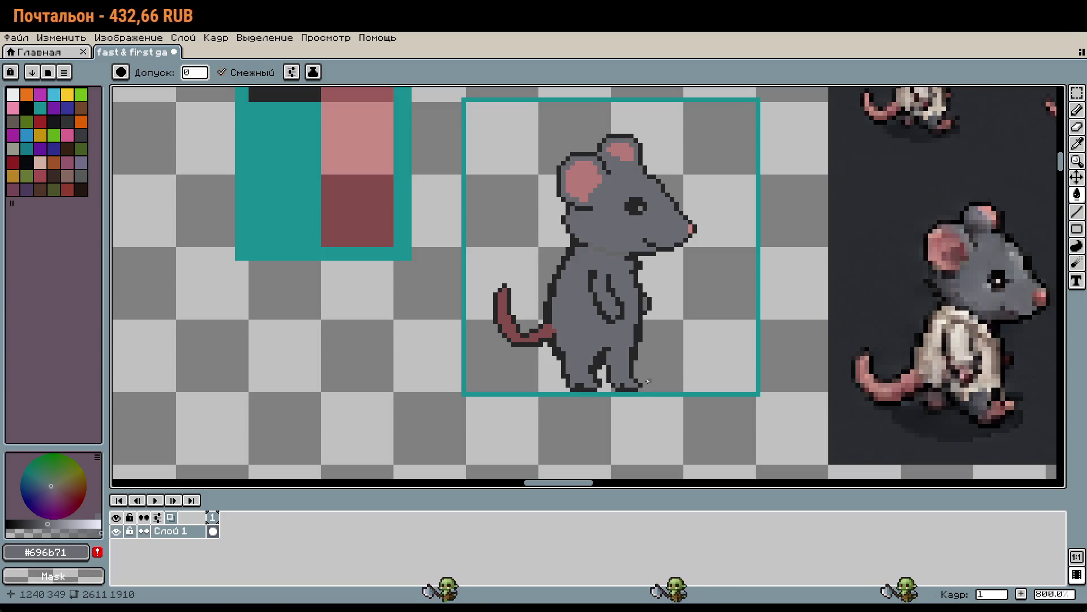
scroll(652, 379, "up", 2)
Pick the dark outline colour, then the body grey, from around the rat's front foot
key("i")
left_click(606, 371)
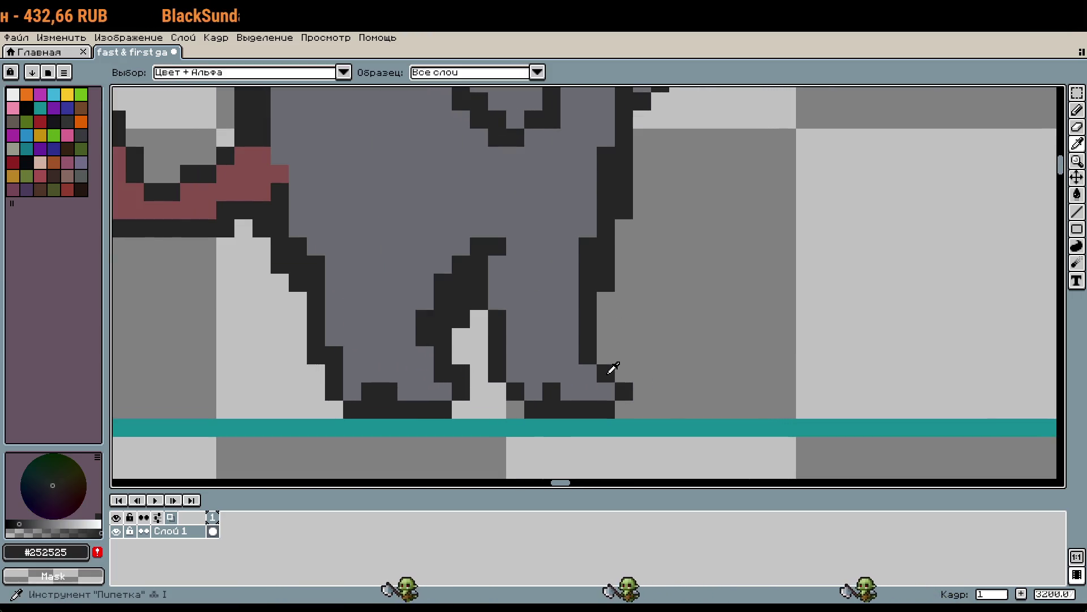
key("b")
key("i")
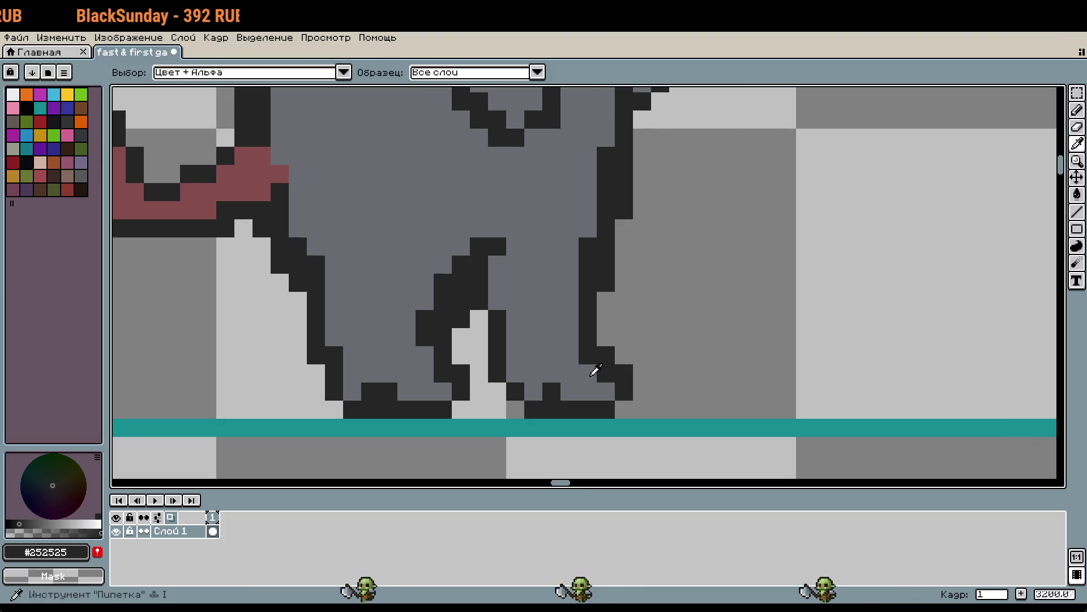
left_click(591, 370)
key("b")
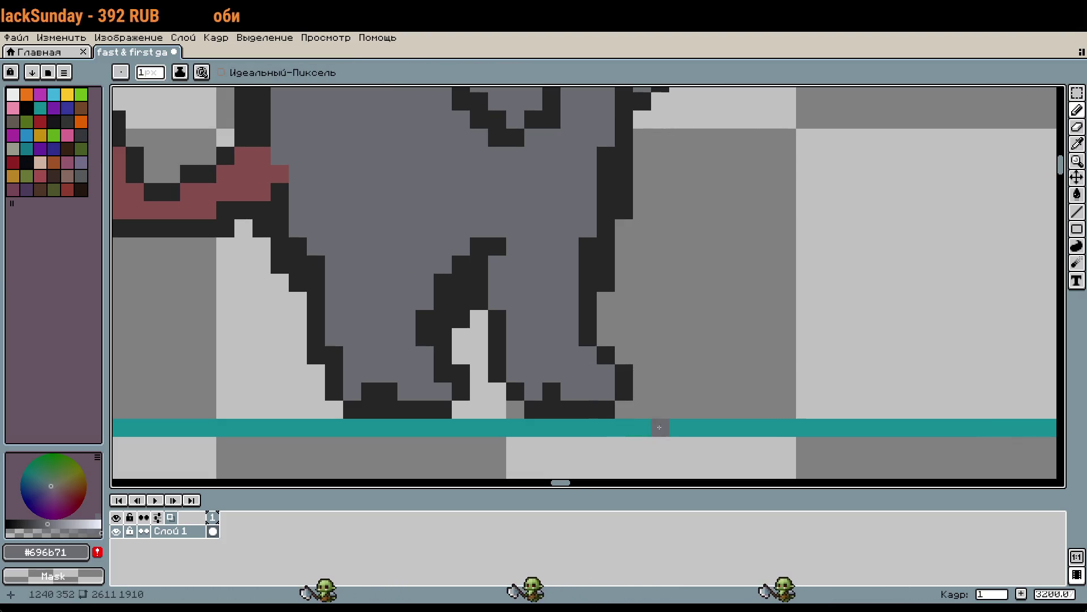
scroll(605, 405, "down", 1)
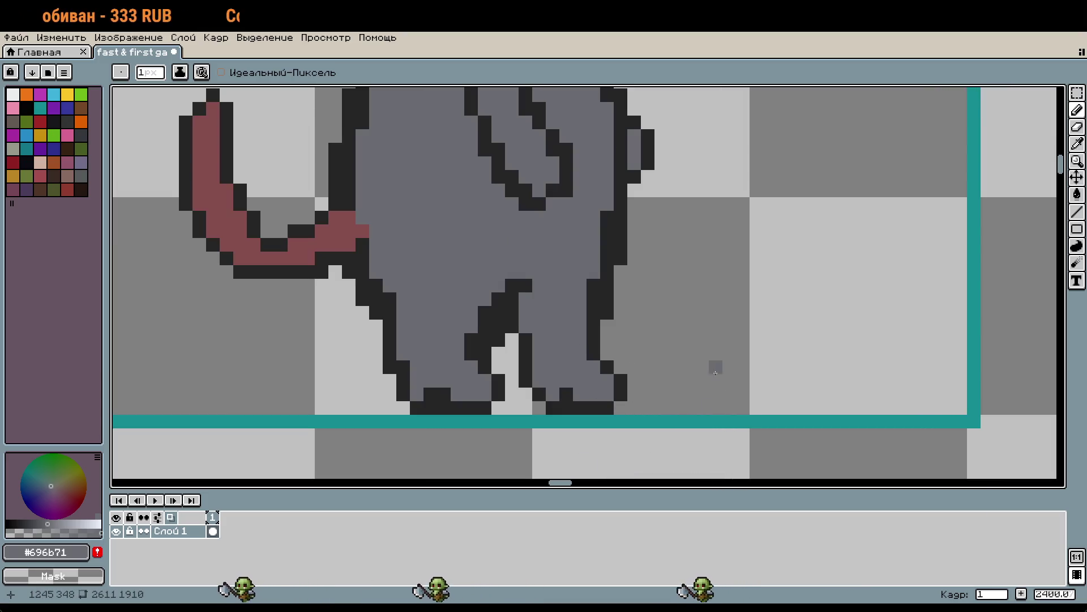
mouse_move(701, 299)
left_mouse_down()
mouse_move(711, 359)
mouse_move(700, 416)
left_mouse_up()
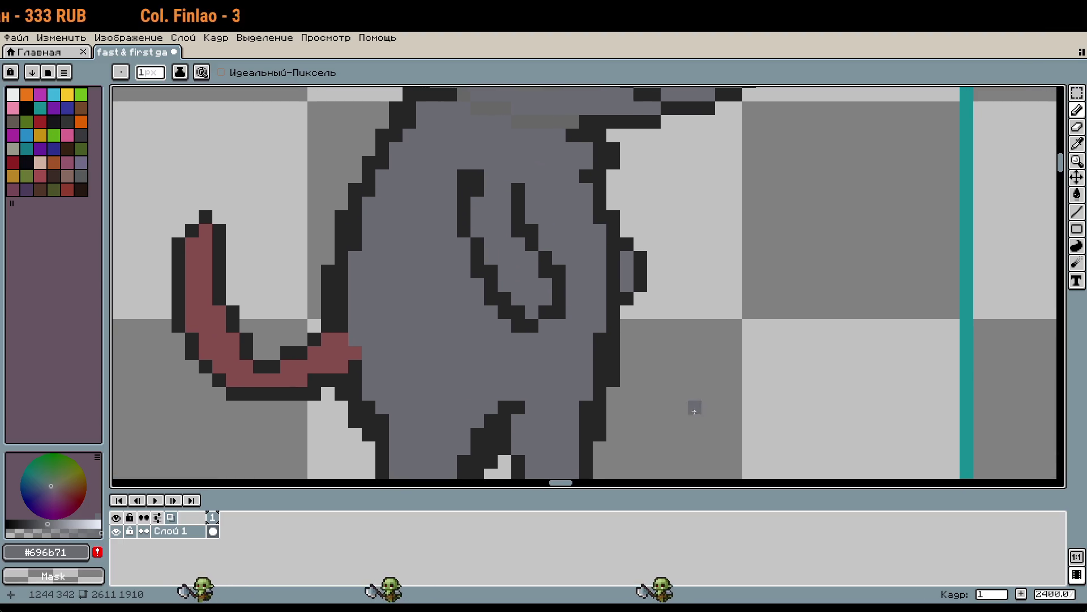
scroll(711, 284, "down", 1)
scroll(715, 283, "down", 1)
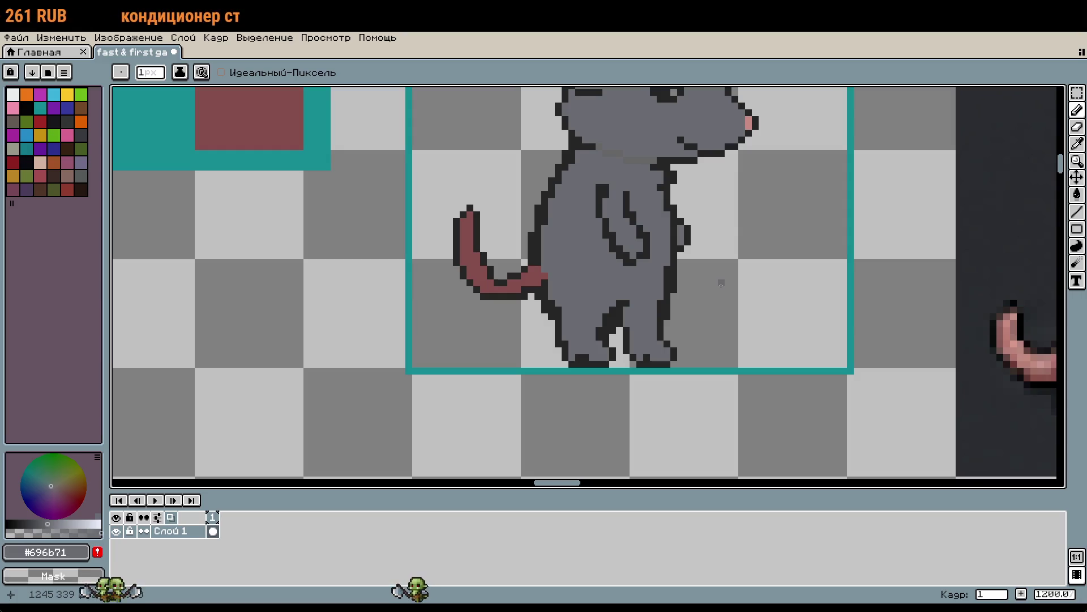
Zoom into the reference rat's tail and sample its pink #d5978a
left_click_drag(740, 295, 684, 316)
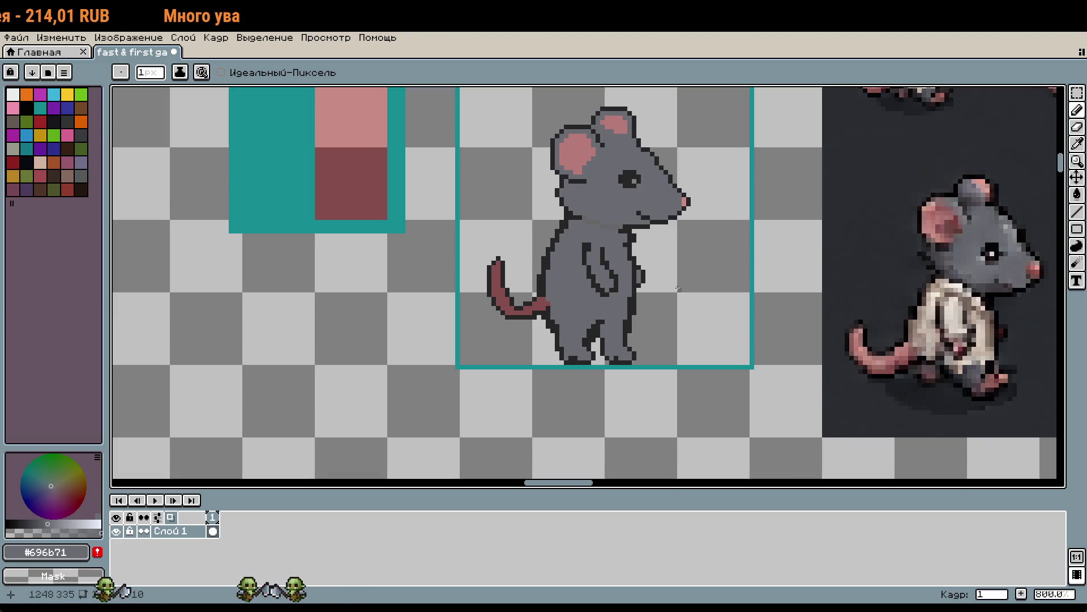
scroll(679, 285, "down", 5)
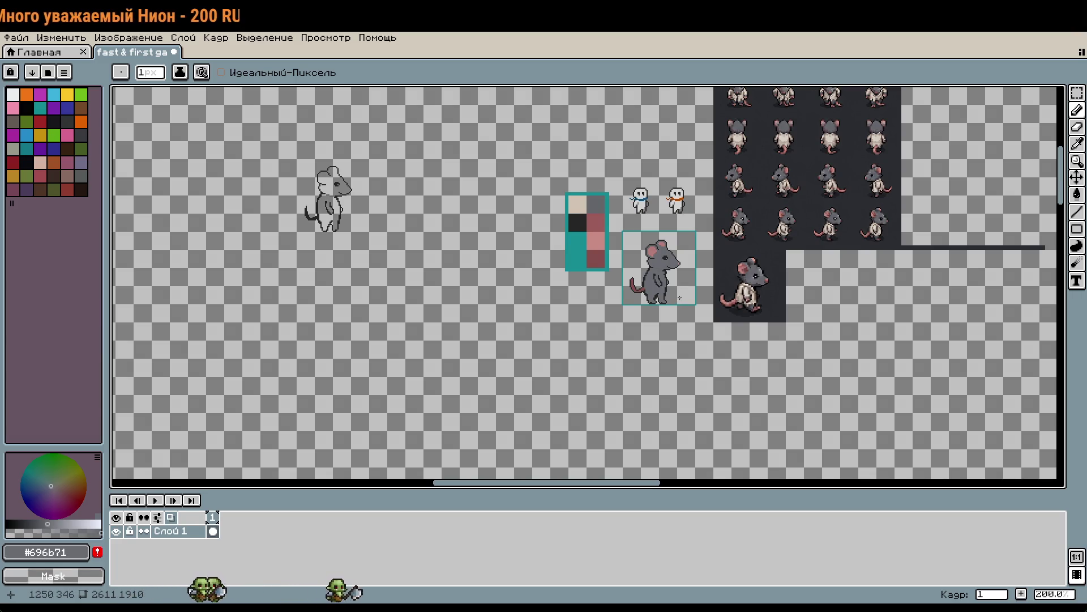
scroll(677, 294, "up", 4)
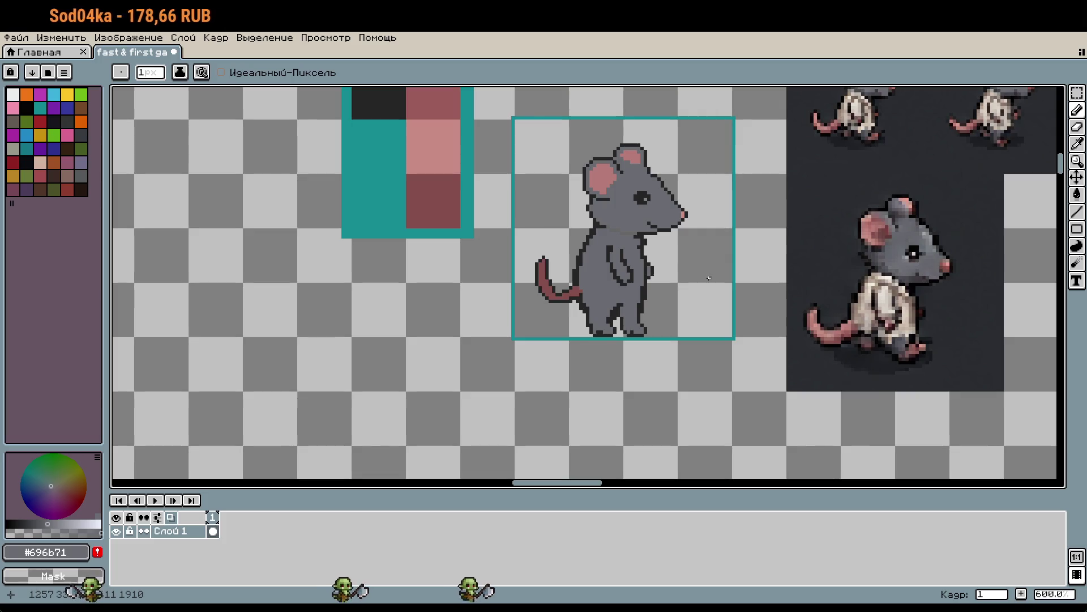
scroll(850, 337, "up", 6)
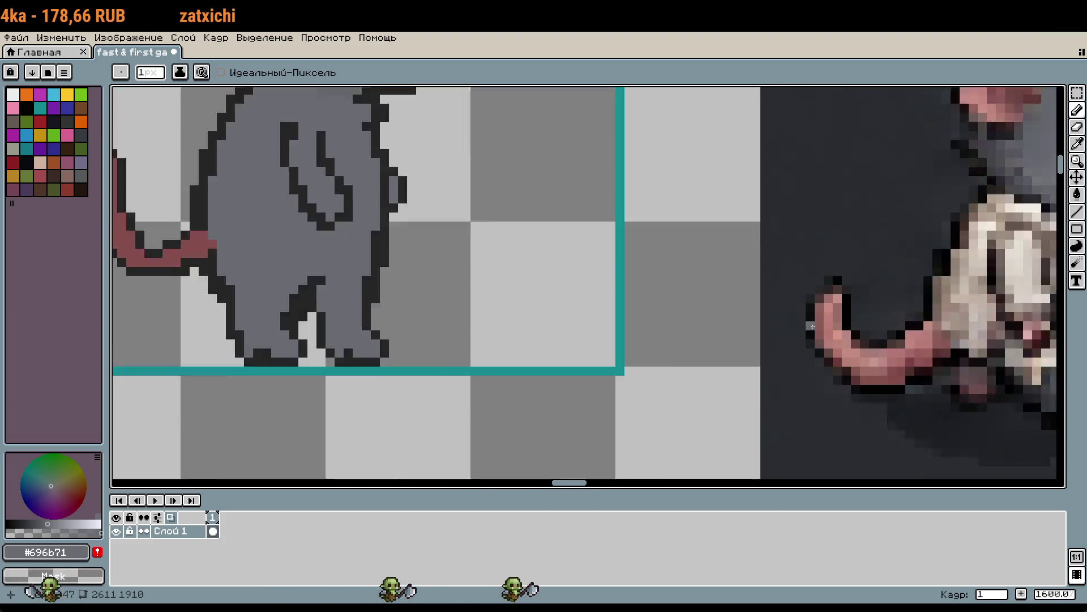
key("i")
left_click(850, 337)
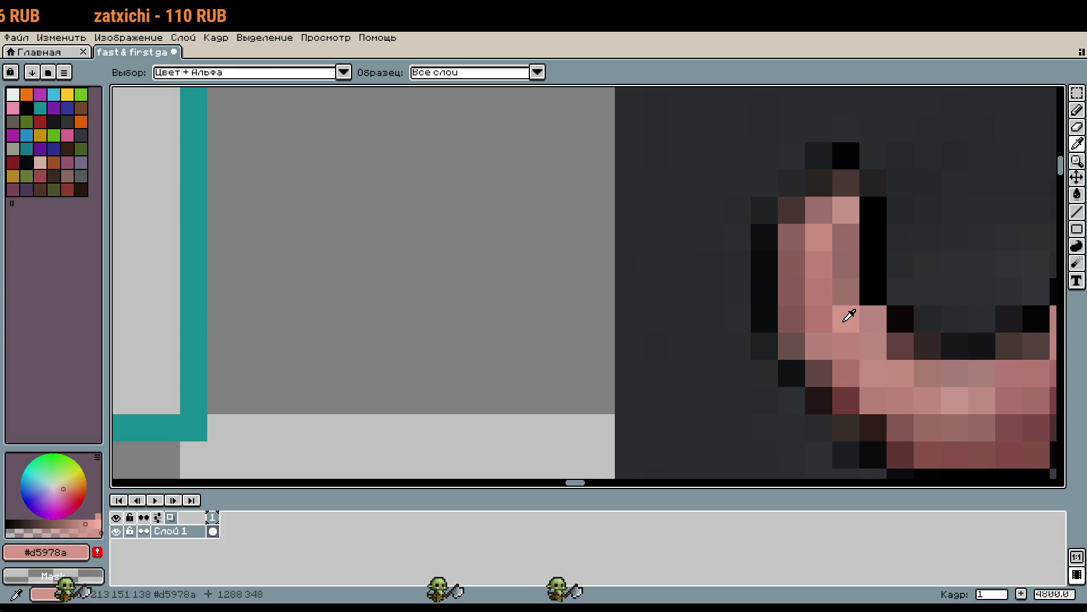